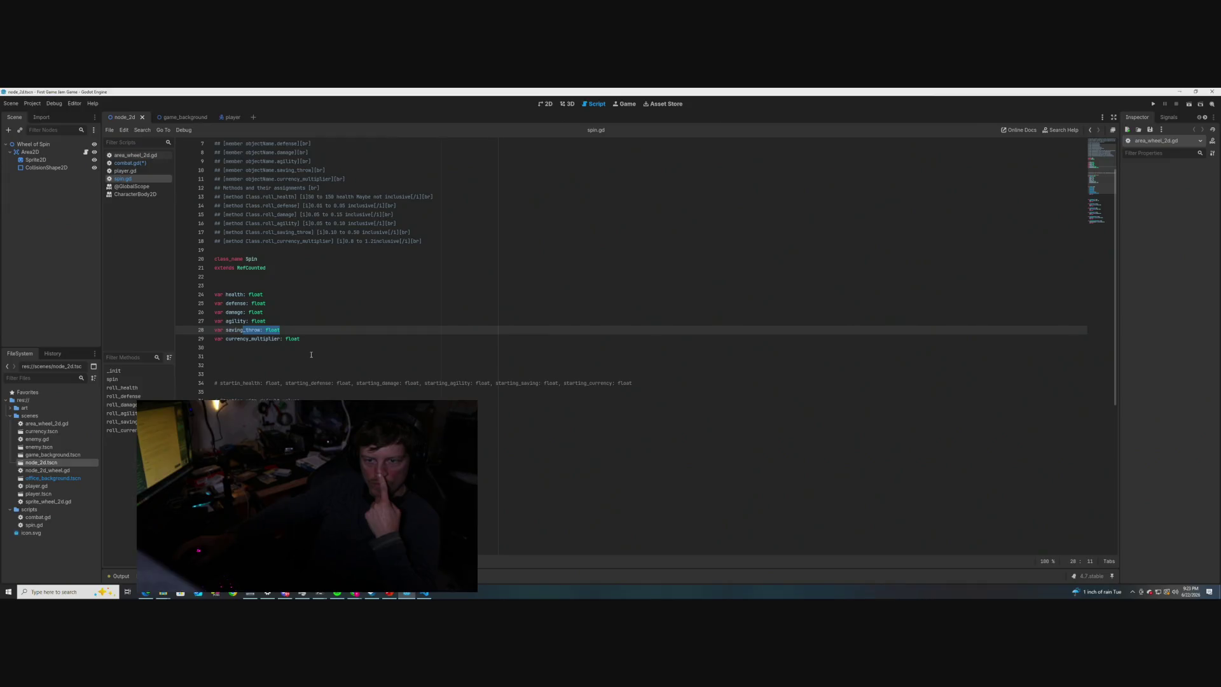
# - Open combat.gd to check its contents, then switch back to spin.gd
pyautogui.scroll(-8, 311, 354)
pyautogui.scroll(5, 311, 354)
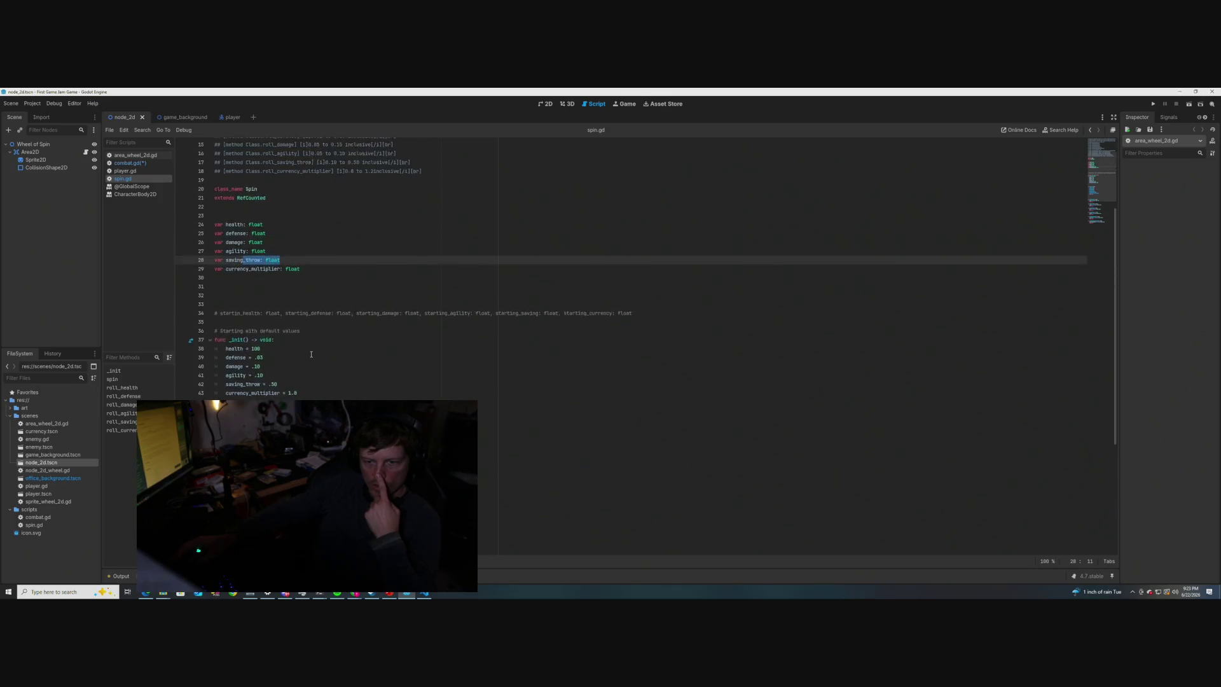
pyautogui.click(131, 164)
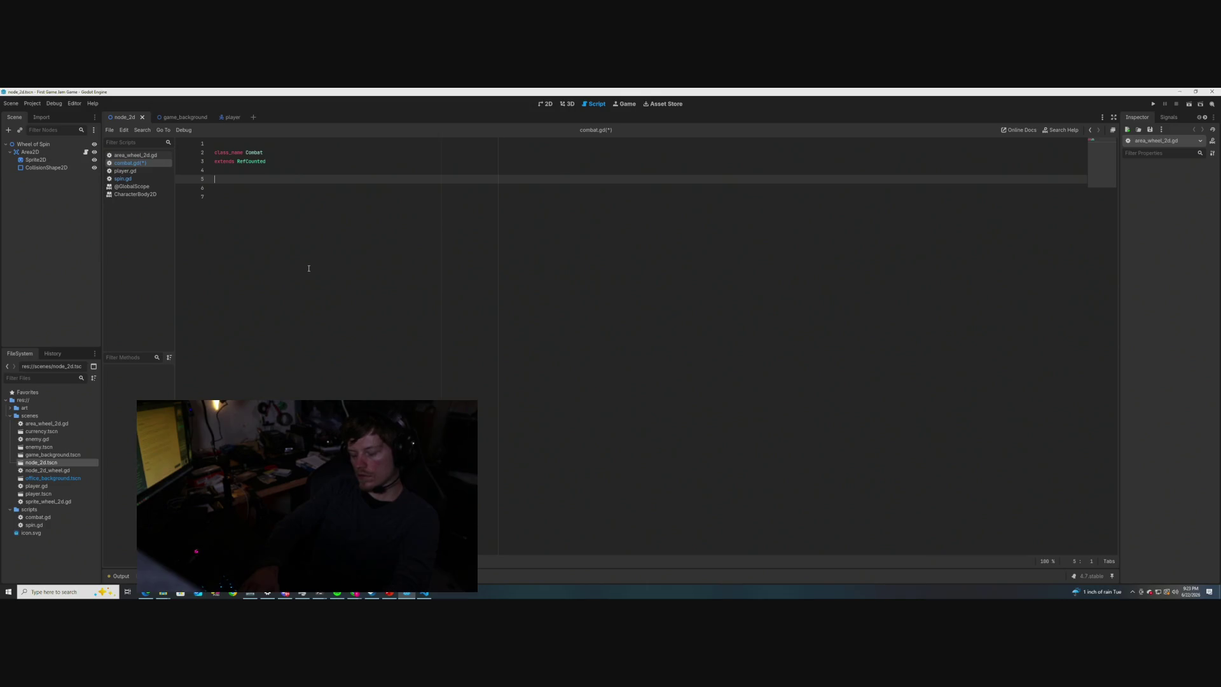
pyautogui.click(123, 178)
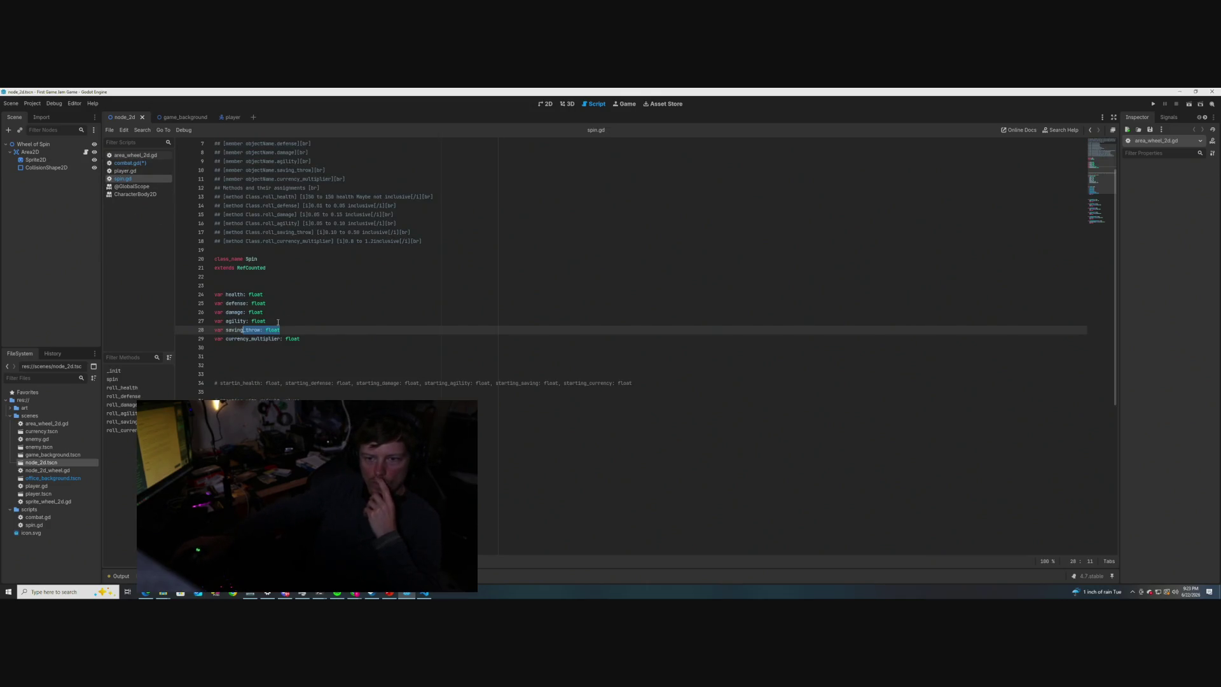
pyautogui.scroll(-1, 354, 311)
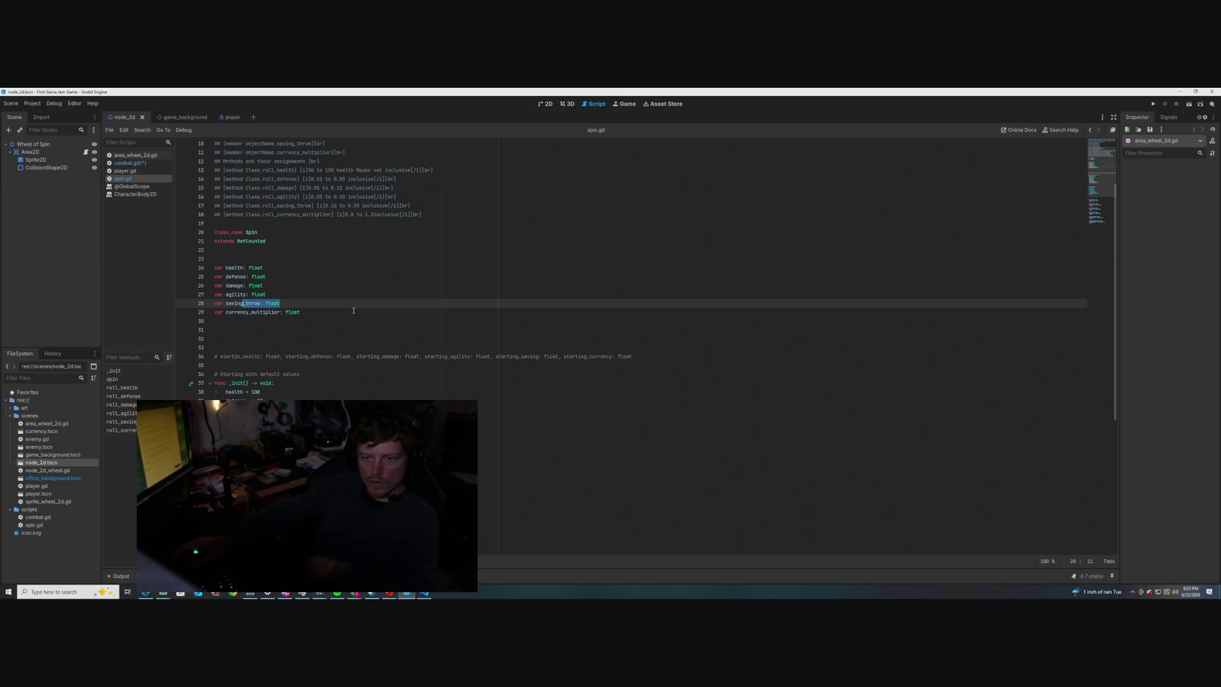
# - Review spin.gd's stat declarations on lines 24–29, then write combat.gd's Combat class header extending RefCounted
pyautogui.moveTo(354, 311); pyautogui.dragTo(352, 268)
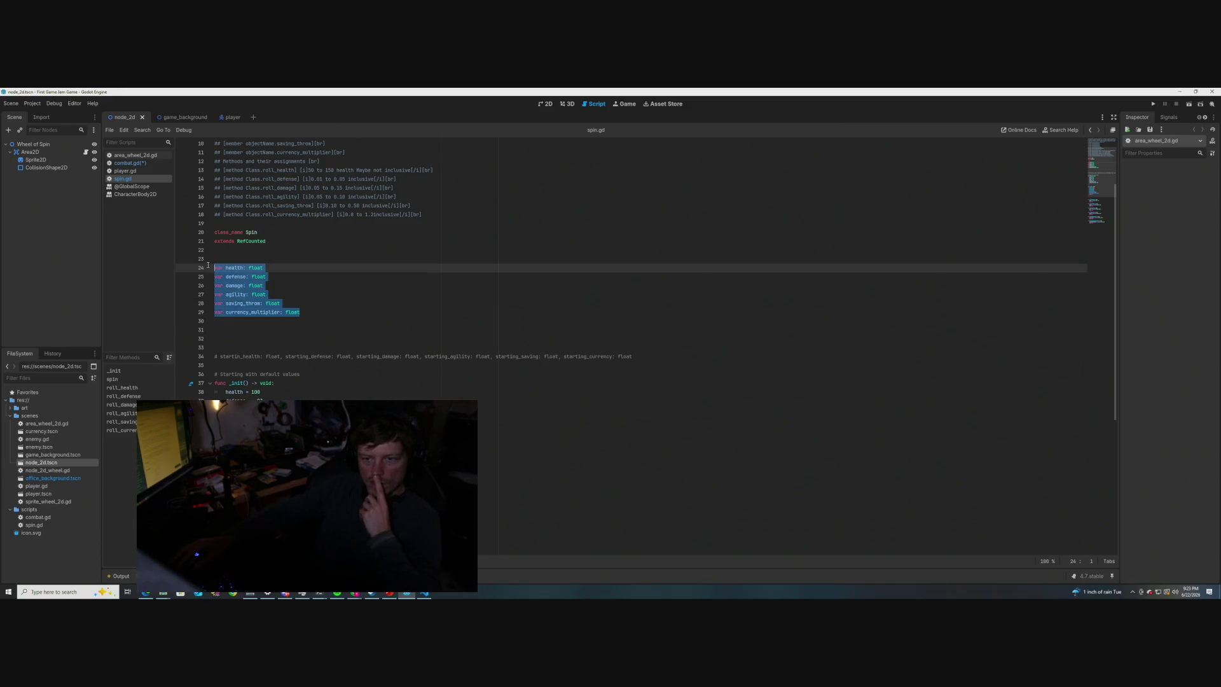
pyautogui.click(351, 284)
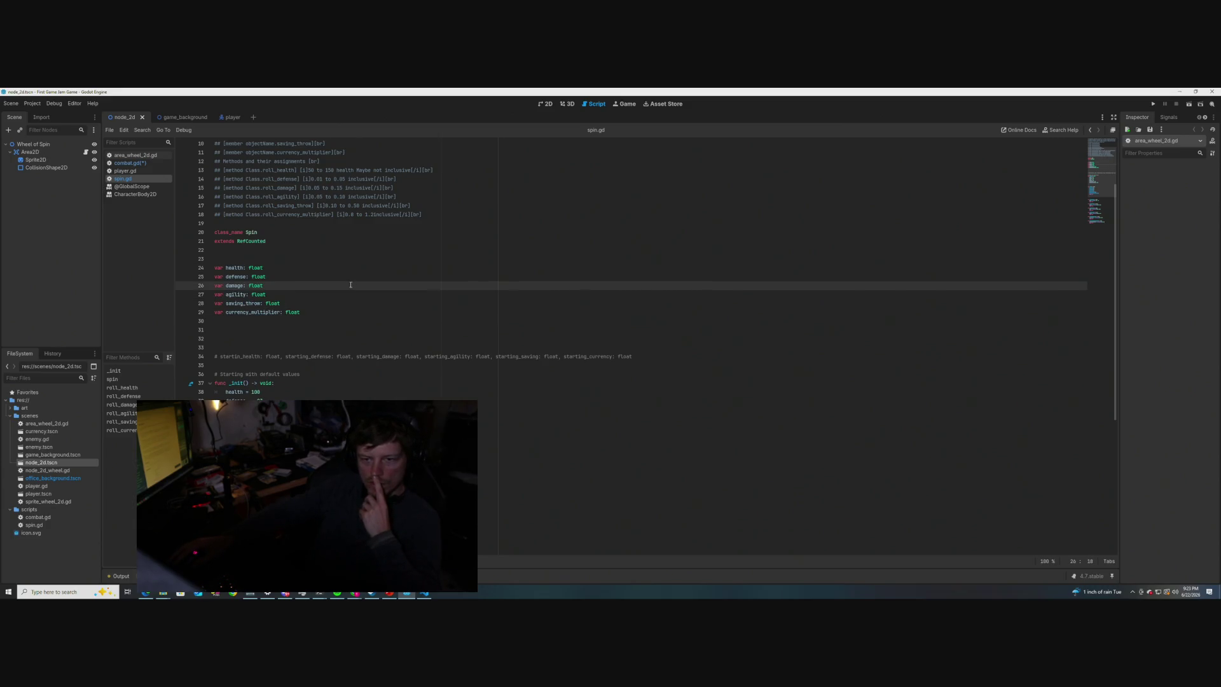
pyautogui.moveTo(311, 311)
pyautogui.mouseDown()
pyautogui.moveTo(219, 299)
pyautogui.moveTo(215, 268)
pyautogui.mouseUp()
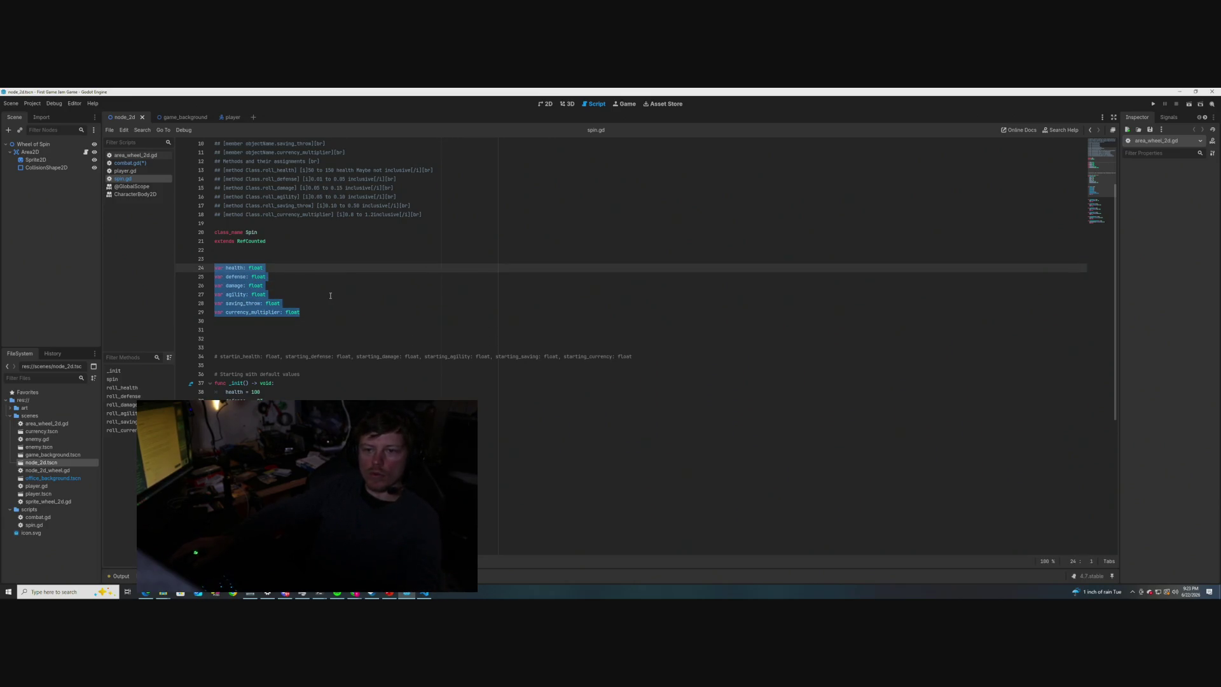
pyautogui.scroll(-1, 327, 291)
pyautogui.moveTo(324, 288); pyautogui.dragTo(215, 241)
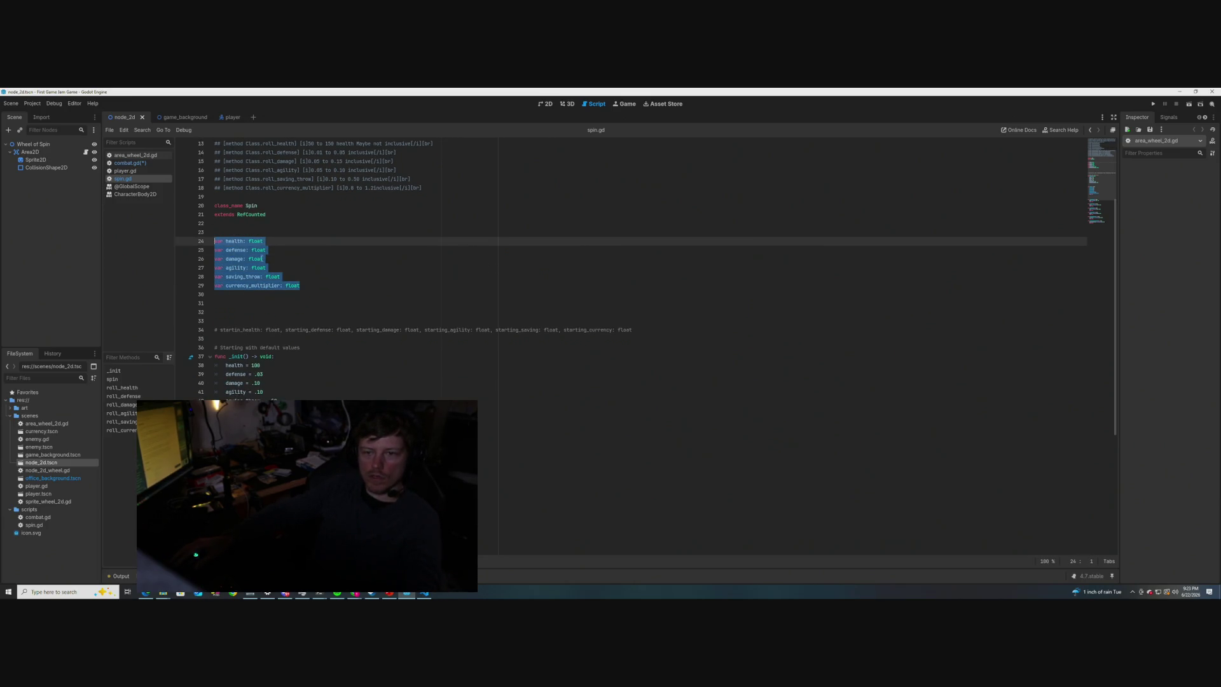
pyautogui.moveTo(304, 285)
pyautogui.mouseDown()
pyautogui.moveTo(215, 285)
pyautogui.moveTo(207, 241)
pyautogui.mouseUp()
pyautogui.click(339, 264)
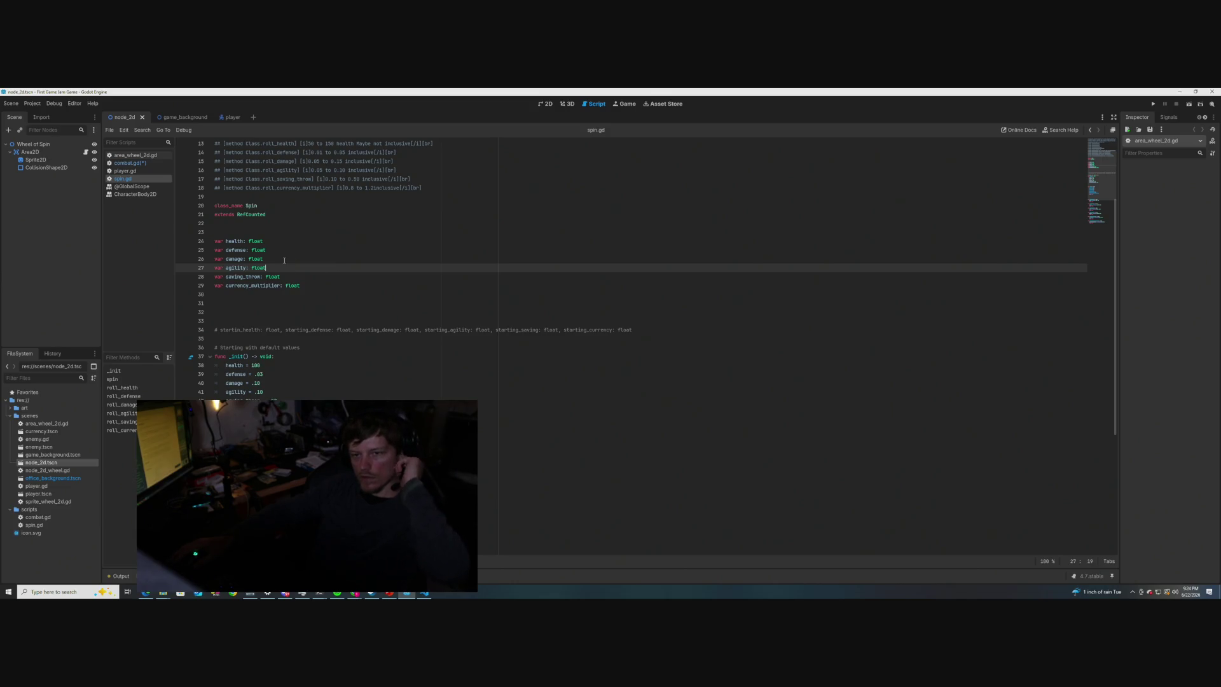
pyautogui.moveTo(275, 242); pyautogui.dragTo(215, 241)
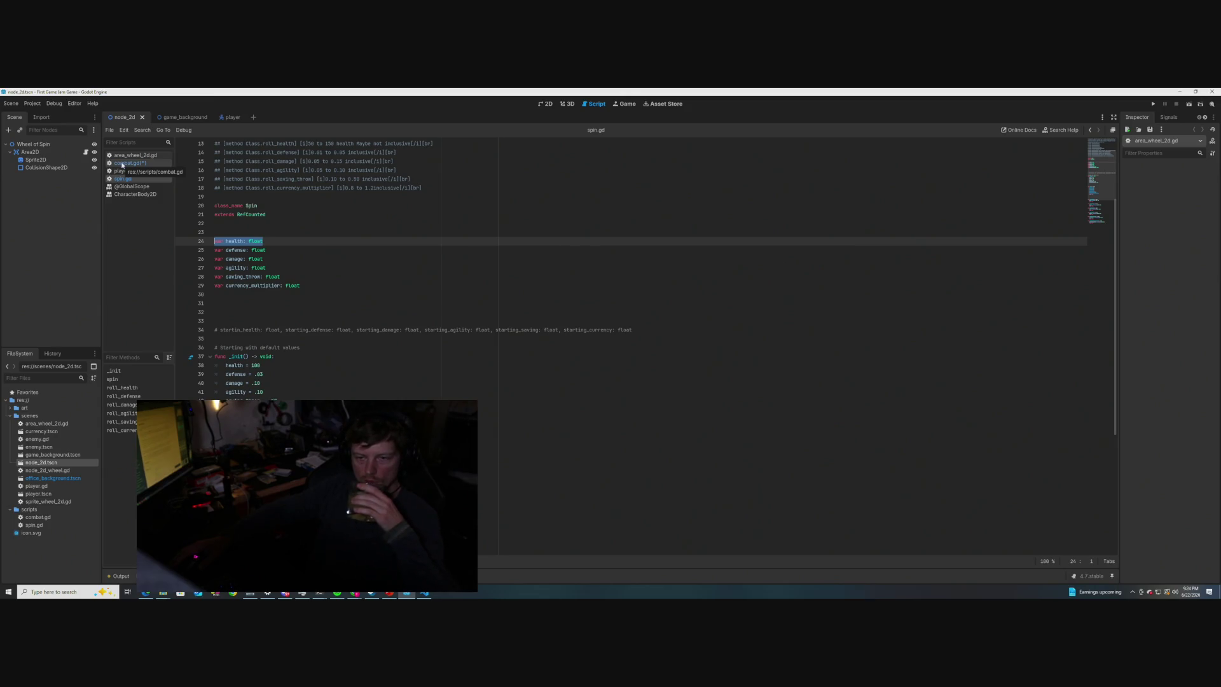
pyautogui.click(123, 164)
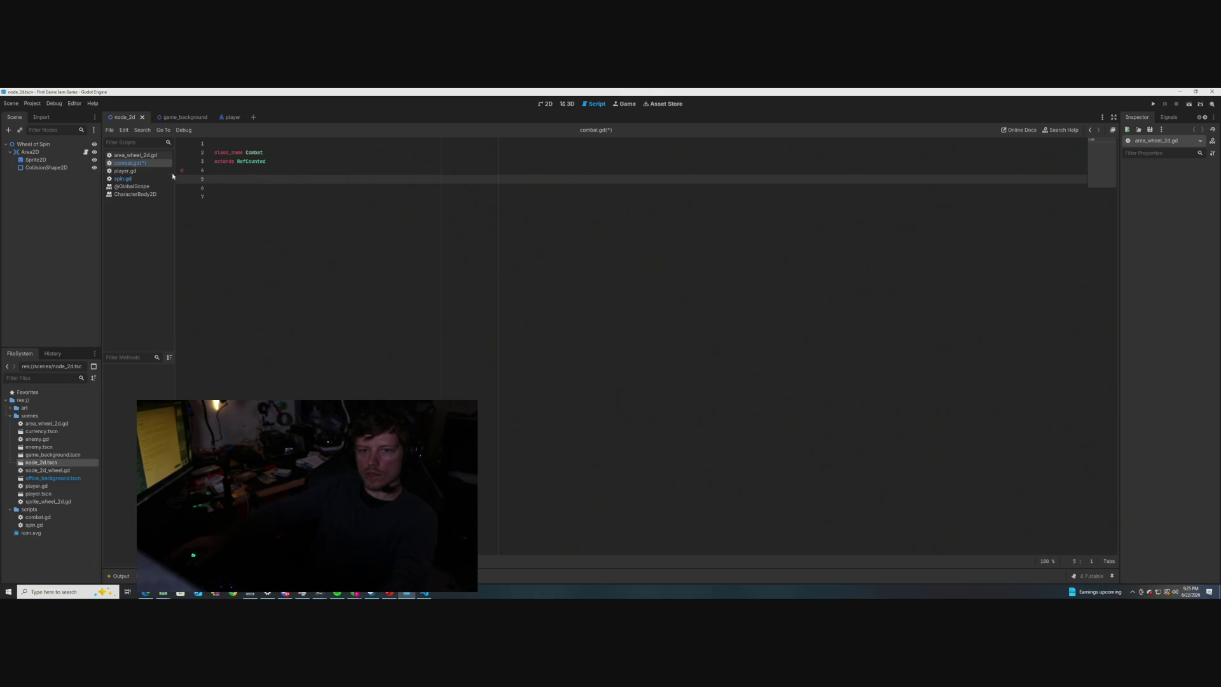
pyautogui.click(124, 179)
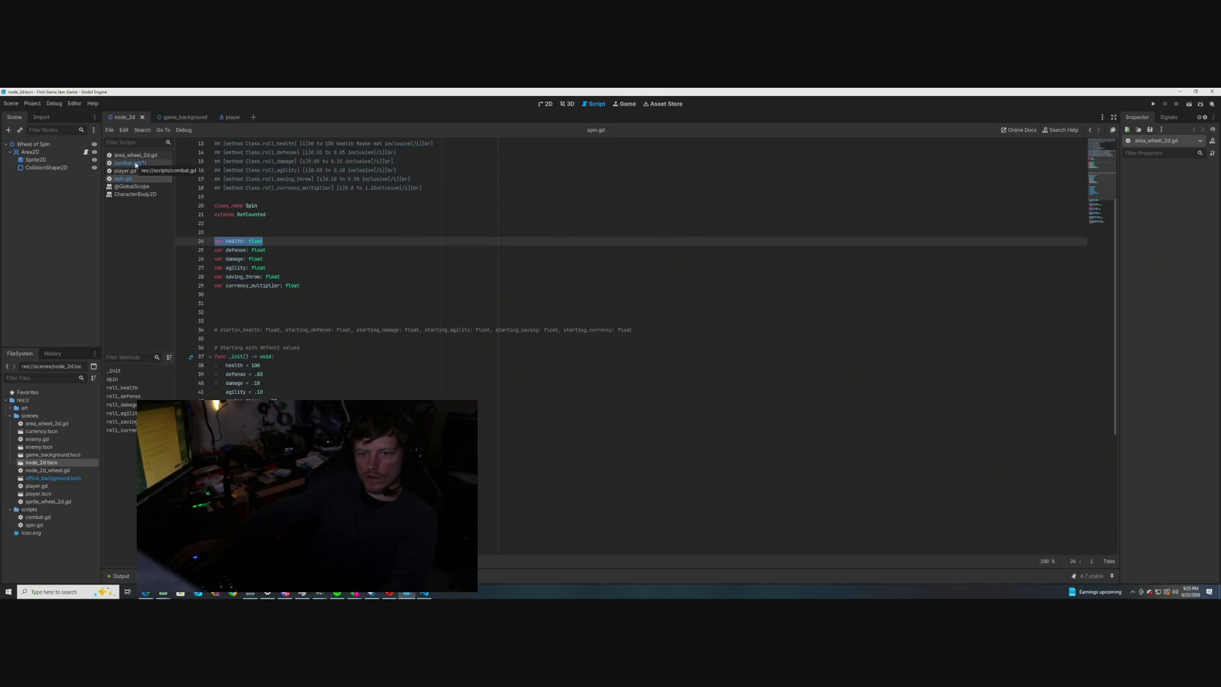
# - Copy spin.gd's commented _init() block with default stat values into combat.gd at line 5
pyautogui.click(135, 164)
pyautogui.click(124, 179)
pyautogui.scroll(-2, 261, 340)
pyautogui.moveTo(223, 382); pyautogui.dragTo(209, 296)
pyautogui.hotkey('ctrl', 'c')
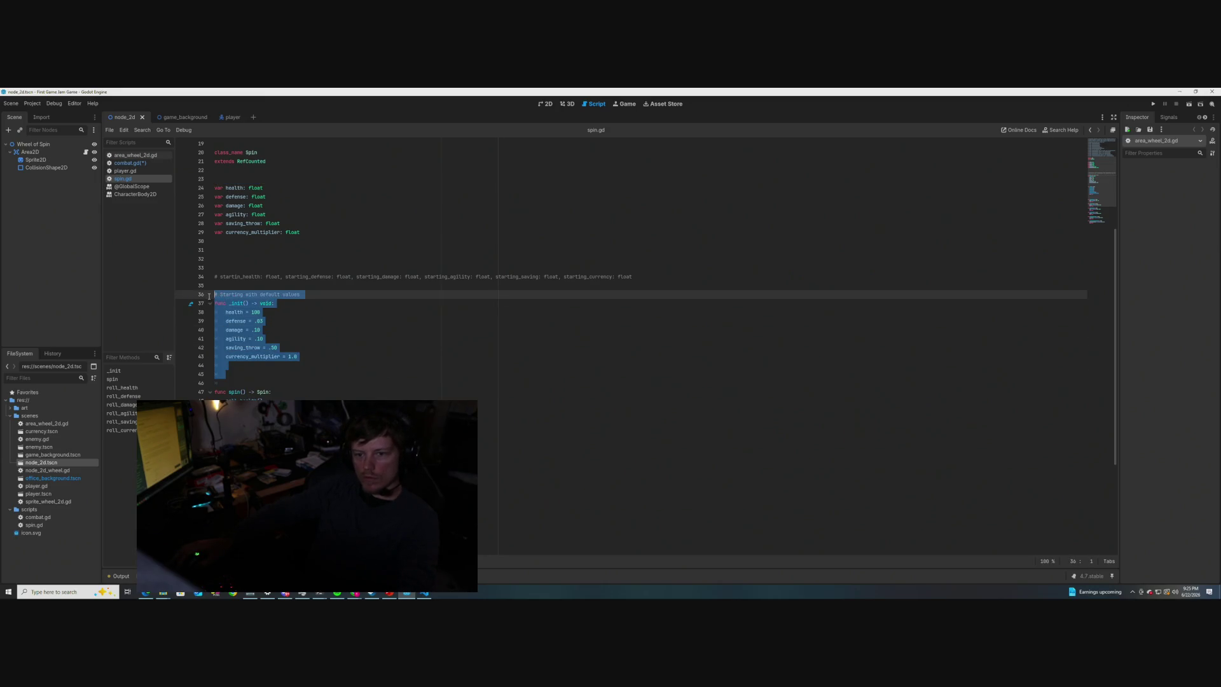
pyautogui.click(390, 311)
pyautogui.click(130, 163)
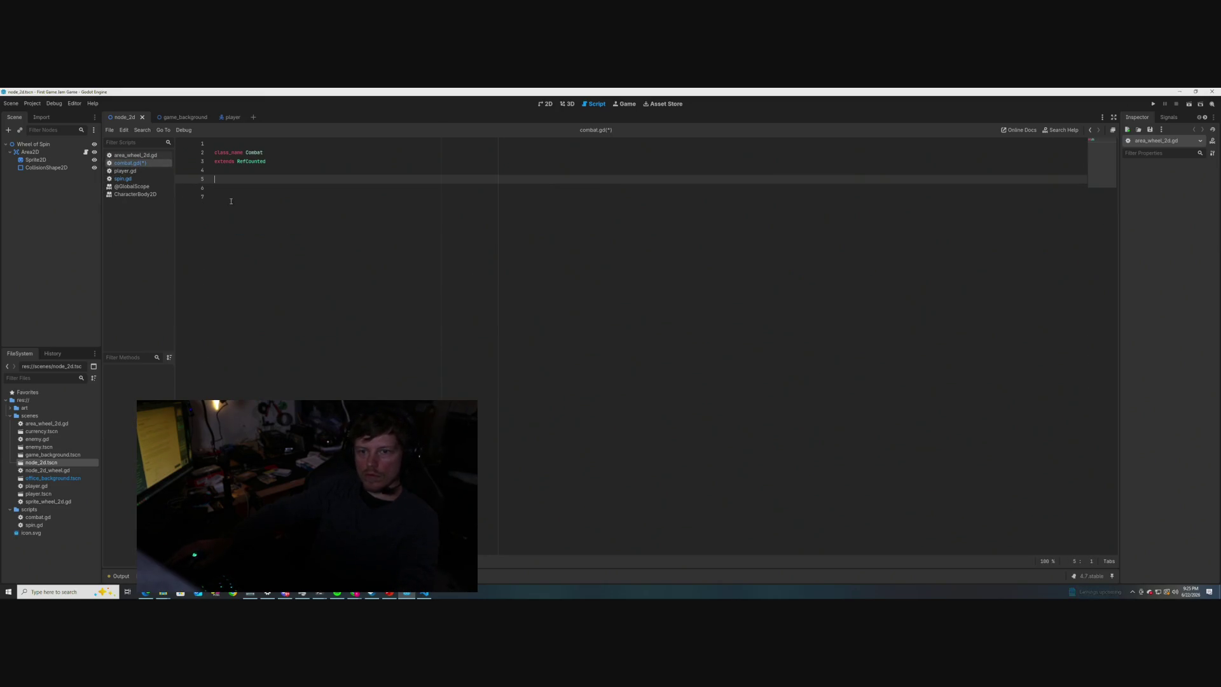
pyautogui.hotkey('ctrl', 'v')
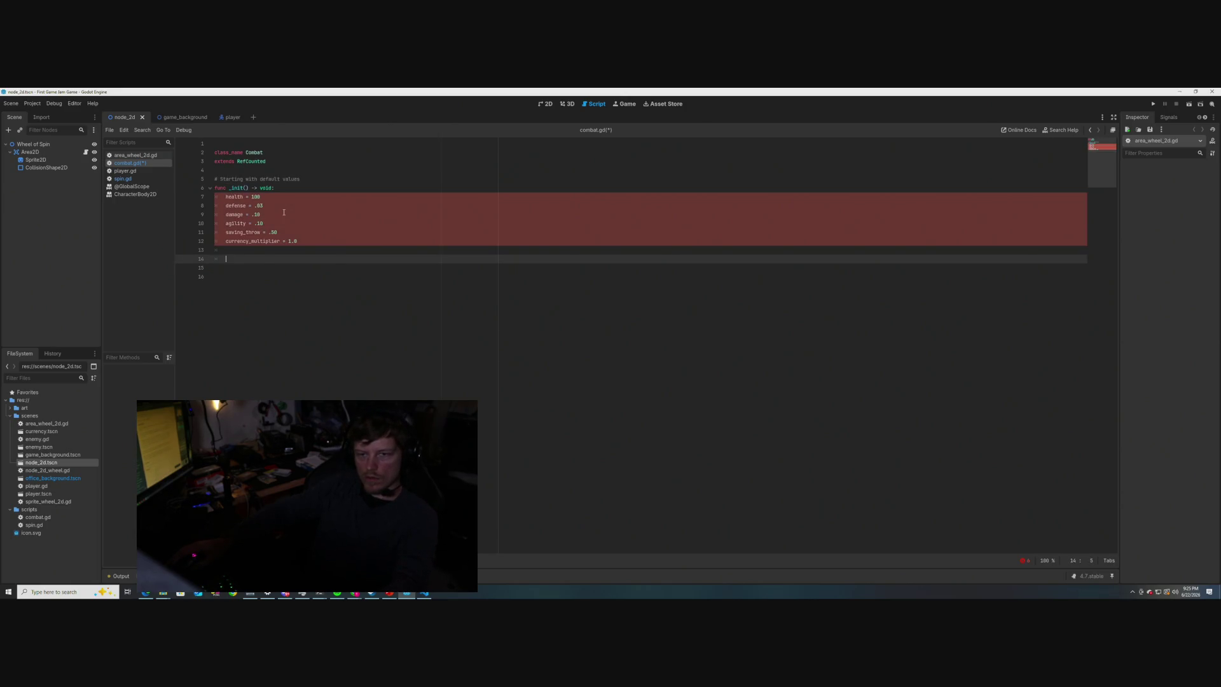
# - Add two blank lines above the pasted block and cut the default stat assignments from _init()
pyautogui.click(231, 171)
pyautogui.press('Return')
pyautogui.press('Return')
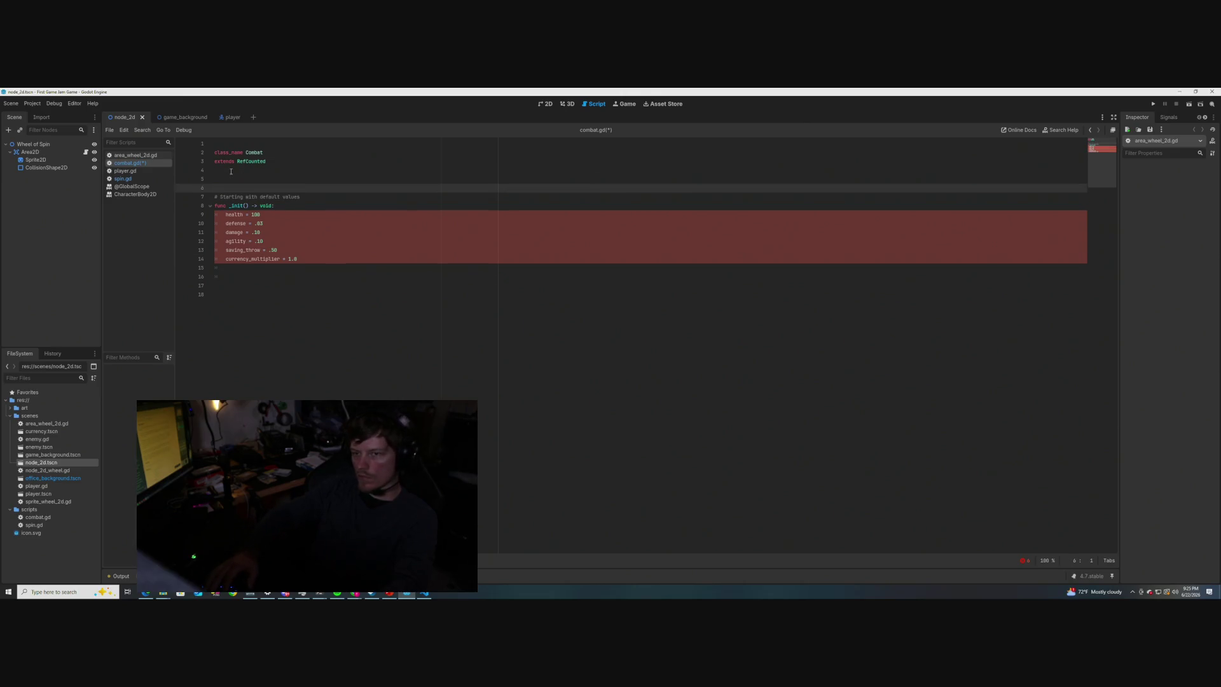
pyautogui.press('Return')
pyautogui.moveTo(299, 268)
pyautogui.mouseDown()
pyautogui.moveTo(230, 242)
pyautogui.moveTo(226, 224)
pyautogui.mouseUp()
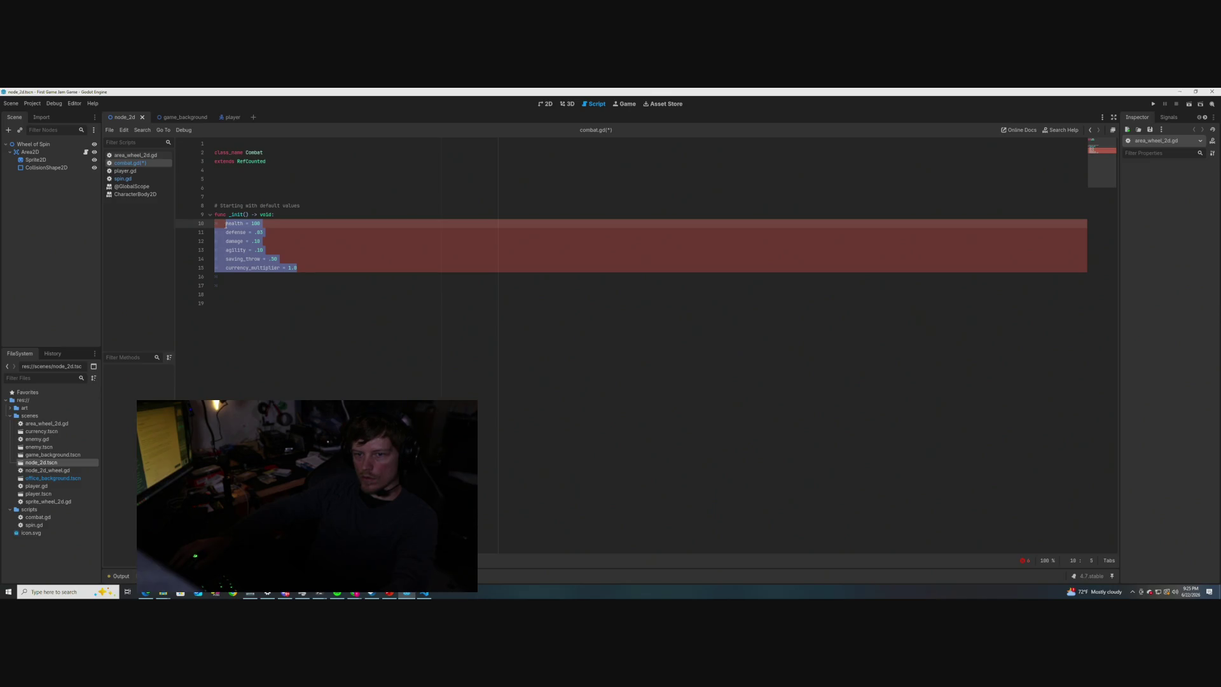
pyautogui.hotkey('ctrl', 'x')
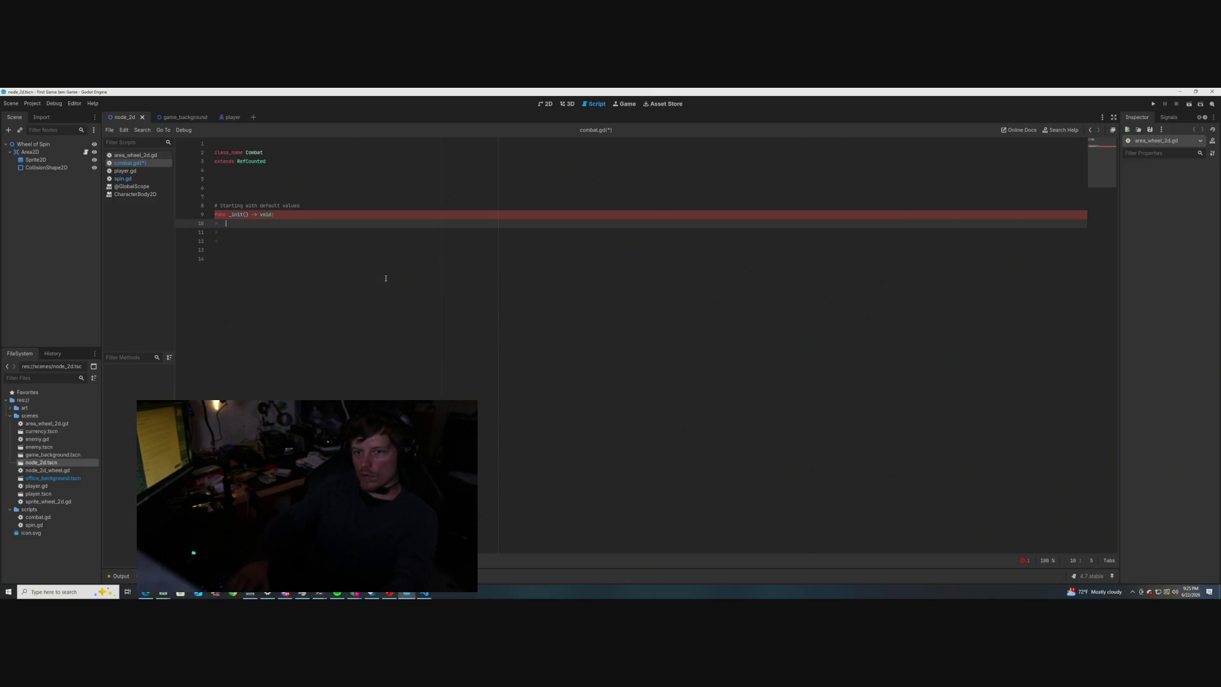
# - Make pass the _init() body and begin a new line reading func attack() ->
pyautogui.write('{pass')
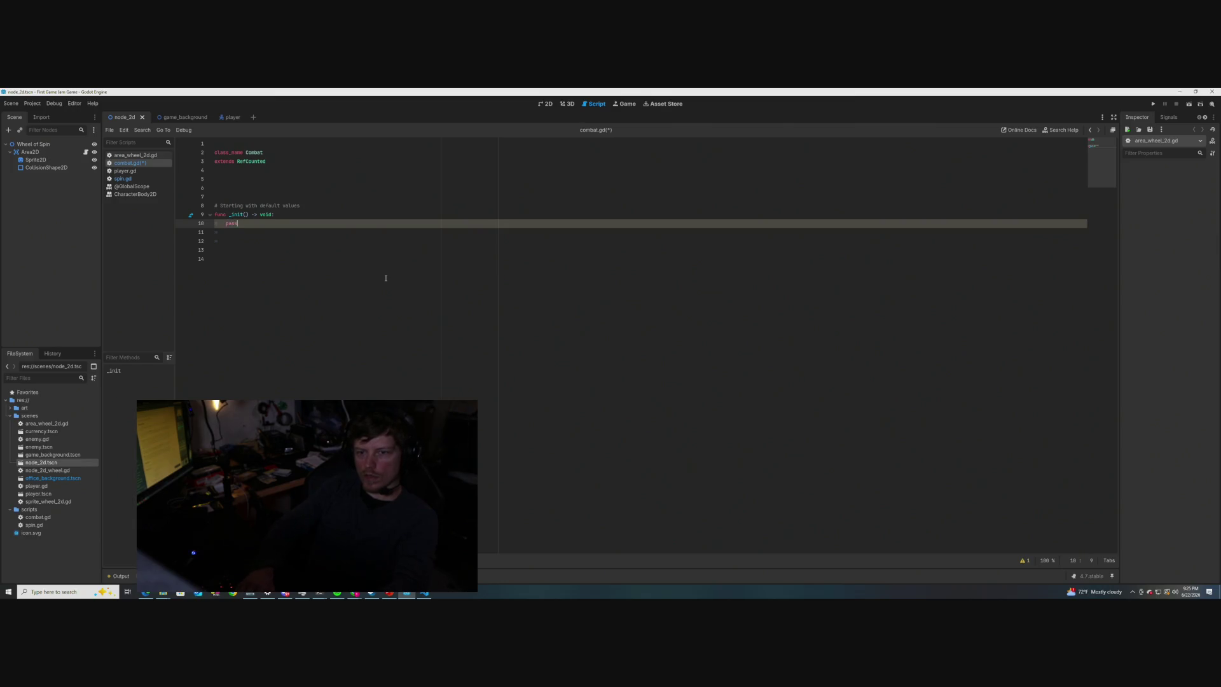
pyautogui.click(250, 238)
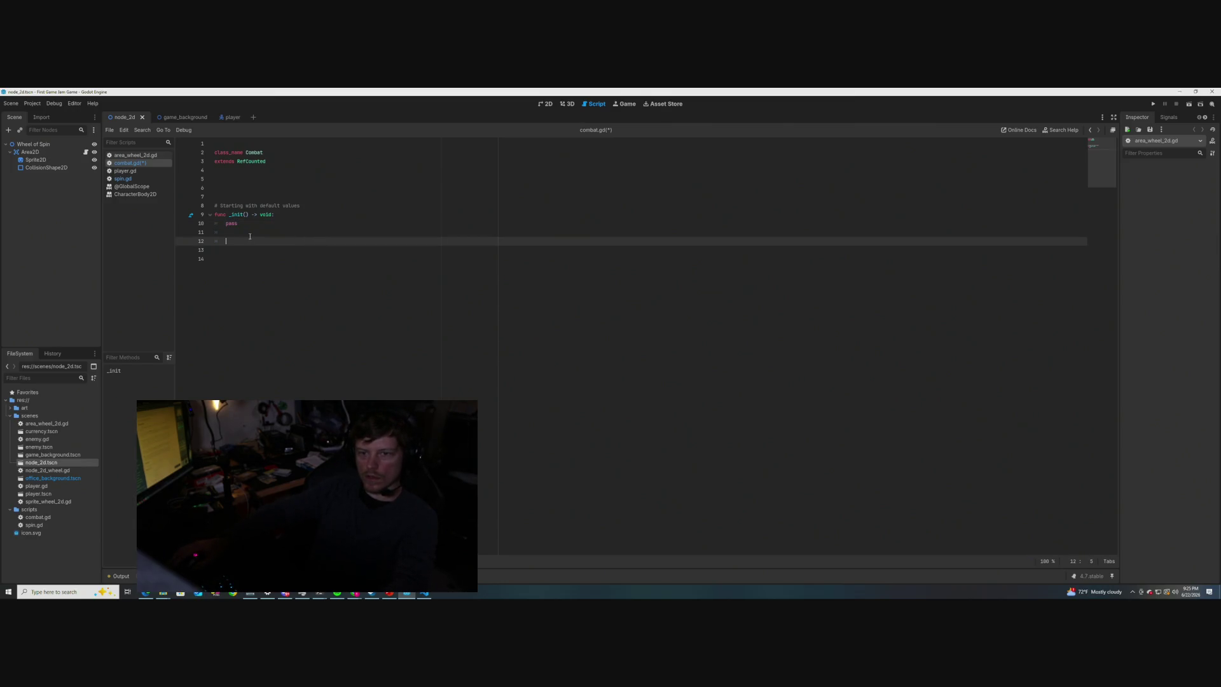
pyautogui.press('Return')
pyautogui.write('func ')
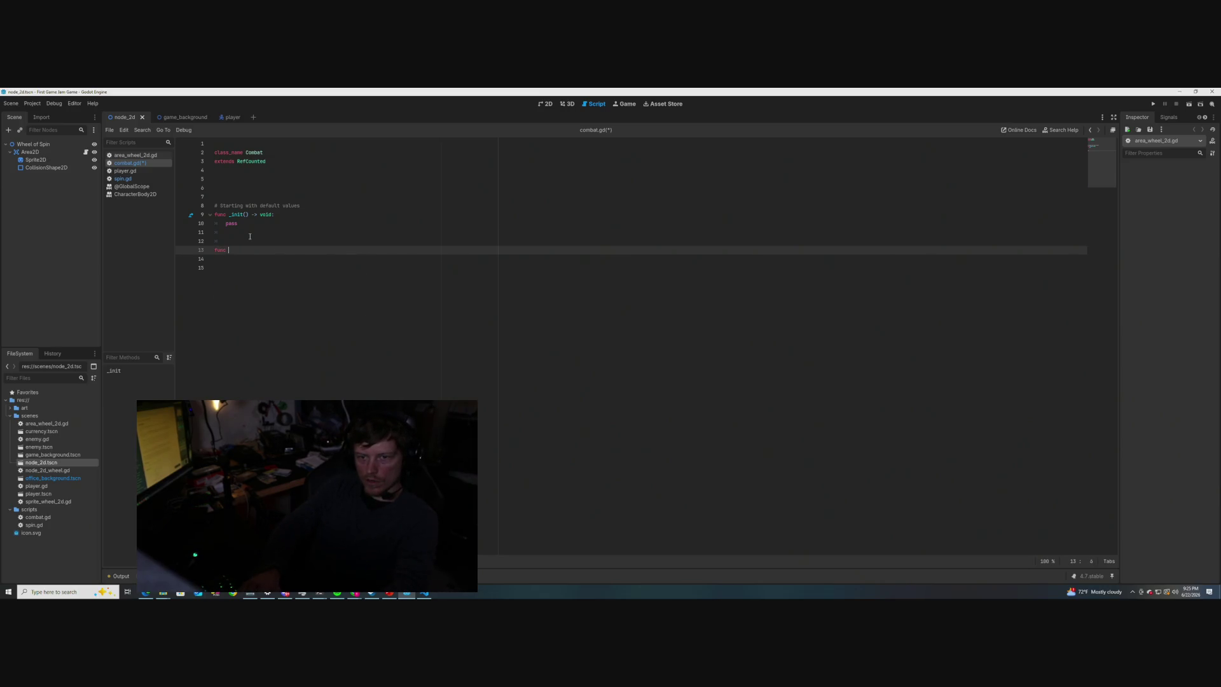
pyautogui.write('attack()')
pyautogui.write(' ->')
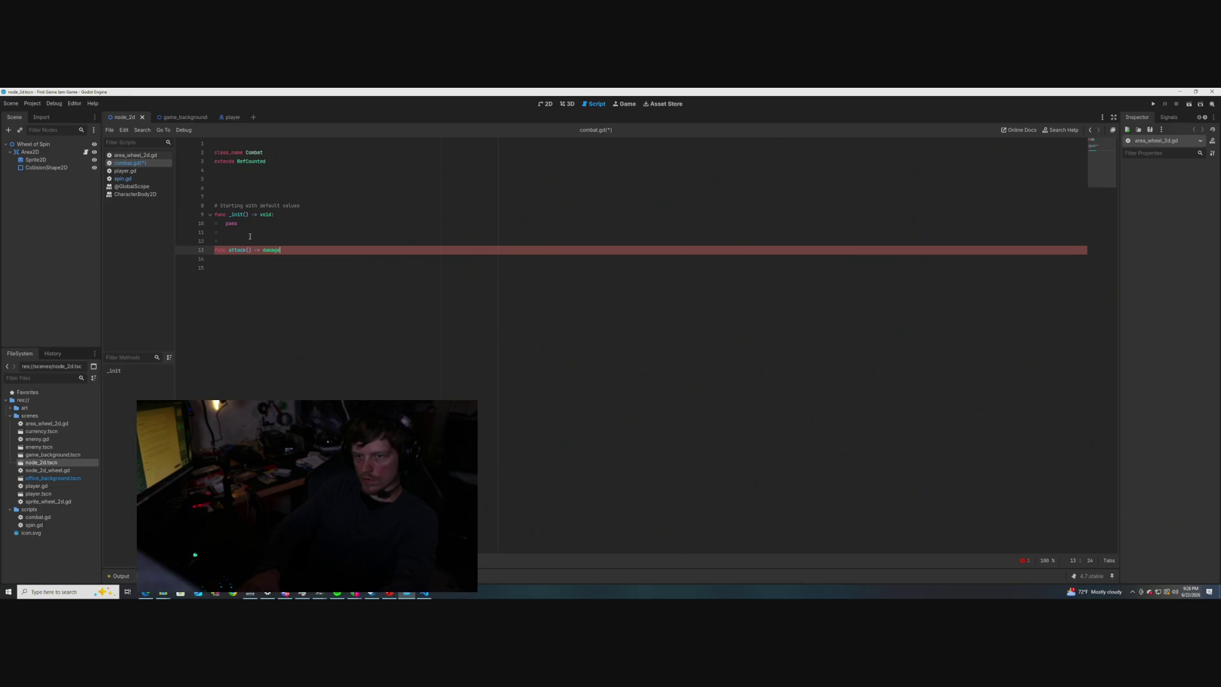
# - Finish attack() with a colon instead of a return type and a pass body
pyautogui.write('damage')
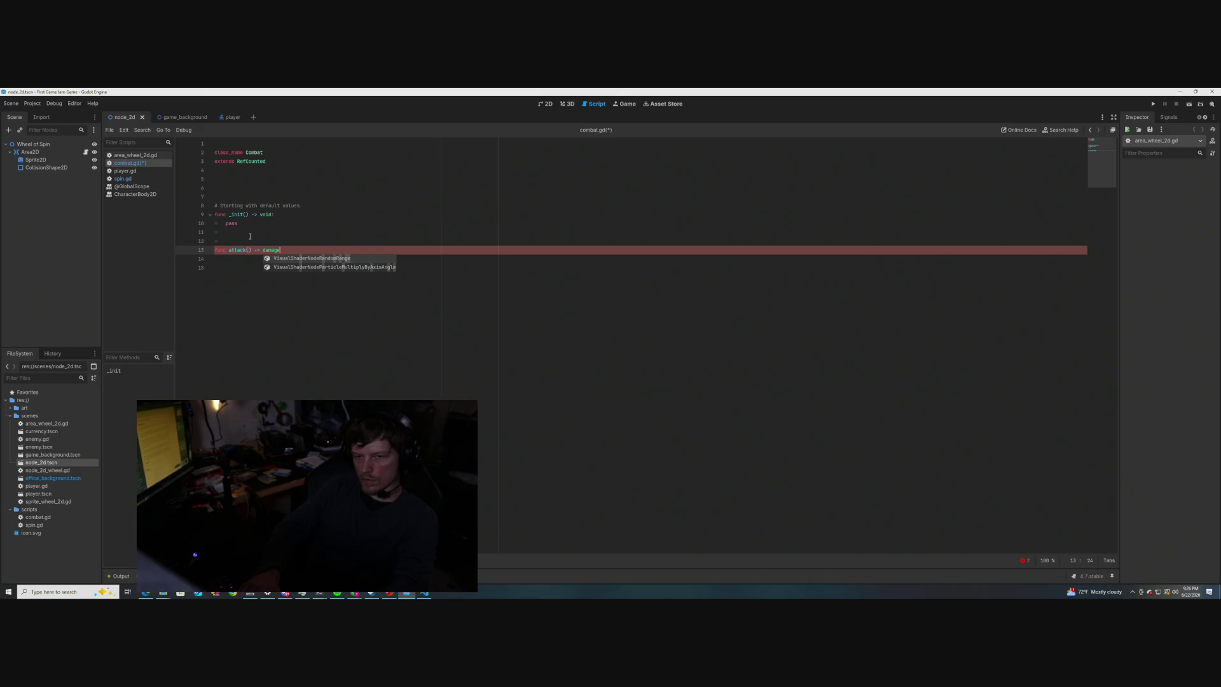
pyautogui.press('BackSpace')
pyautogui.press('BackSpace')
pyautogui.press('BackSpace')
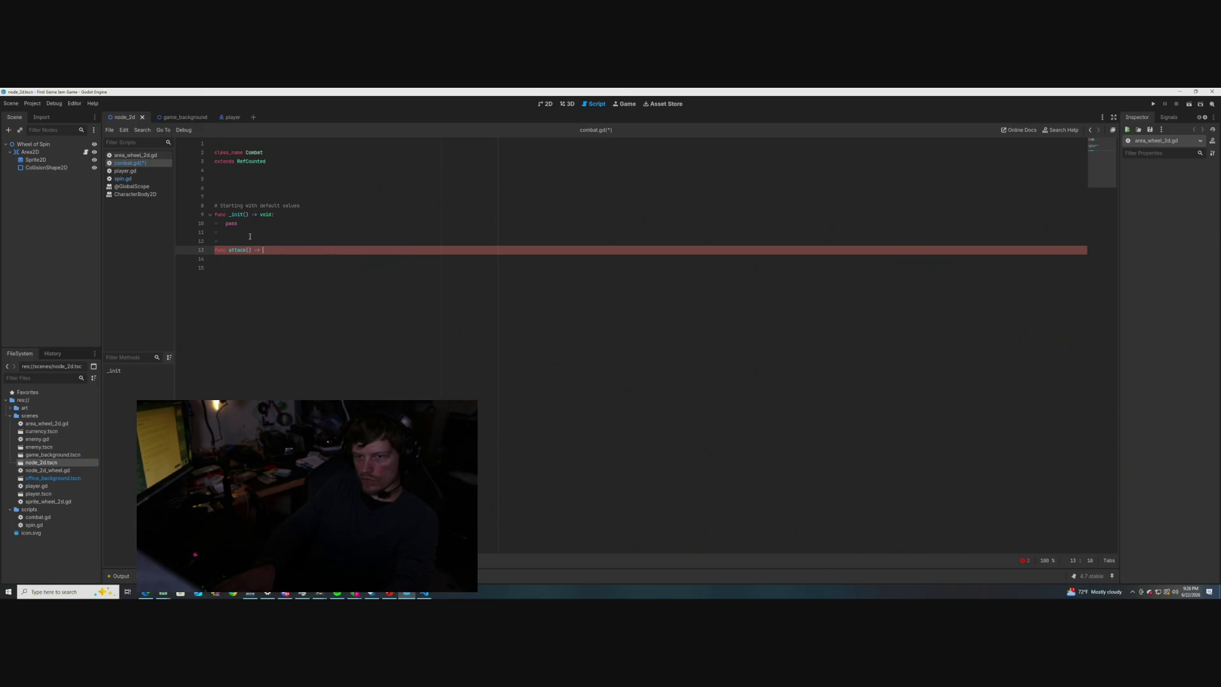
pyautogui.press('BackSpace')
pyautogui.write(':')
pyautogui.write(':')
pyautogui.press('Return')
pyautogui.write('pass')
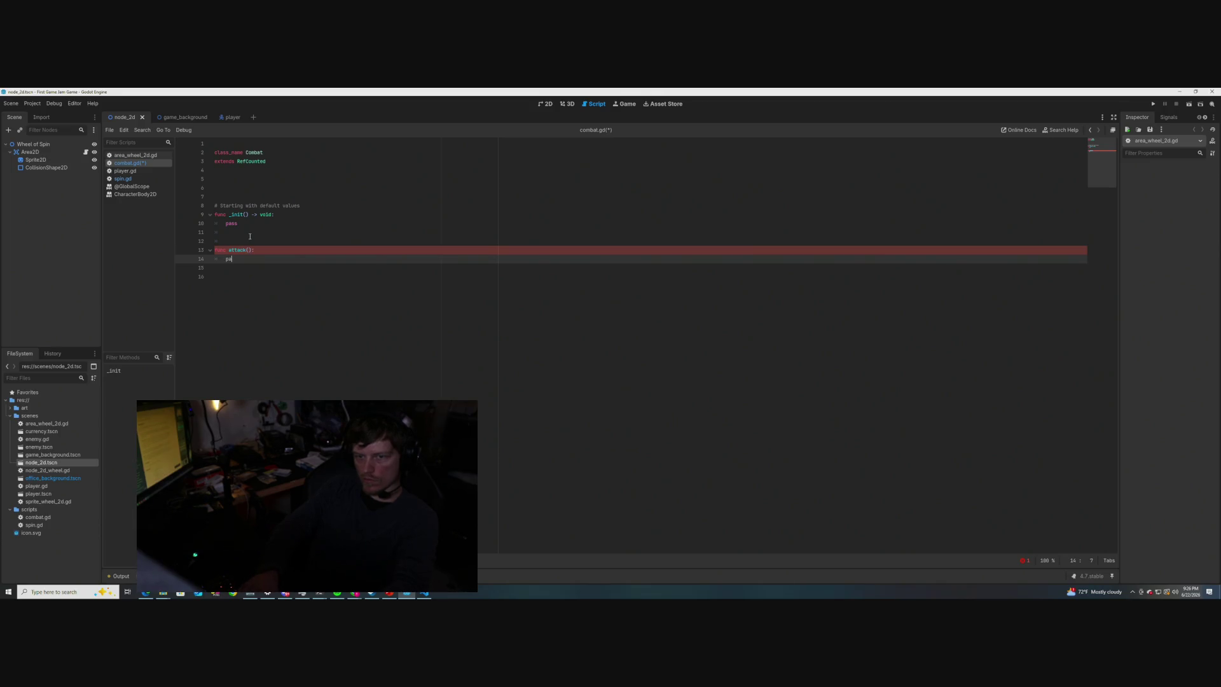
pyautogui.press('Return')
pyautogui.press('Return')
pyautogui.press('Return')
pyautogui.press('BackSpace')
# - Add a hit() function with a pass body below attack()
pyautogui.write('fu')
pyautogui.press('BackSpace')
pyautogui.press('BackSpace')
pyautogui.press('BackSpace')
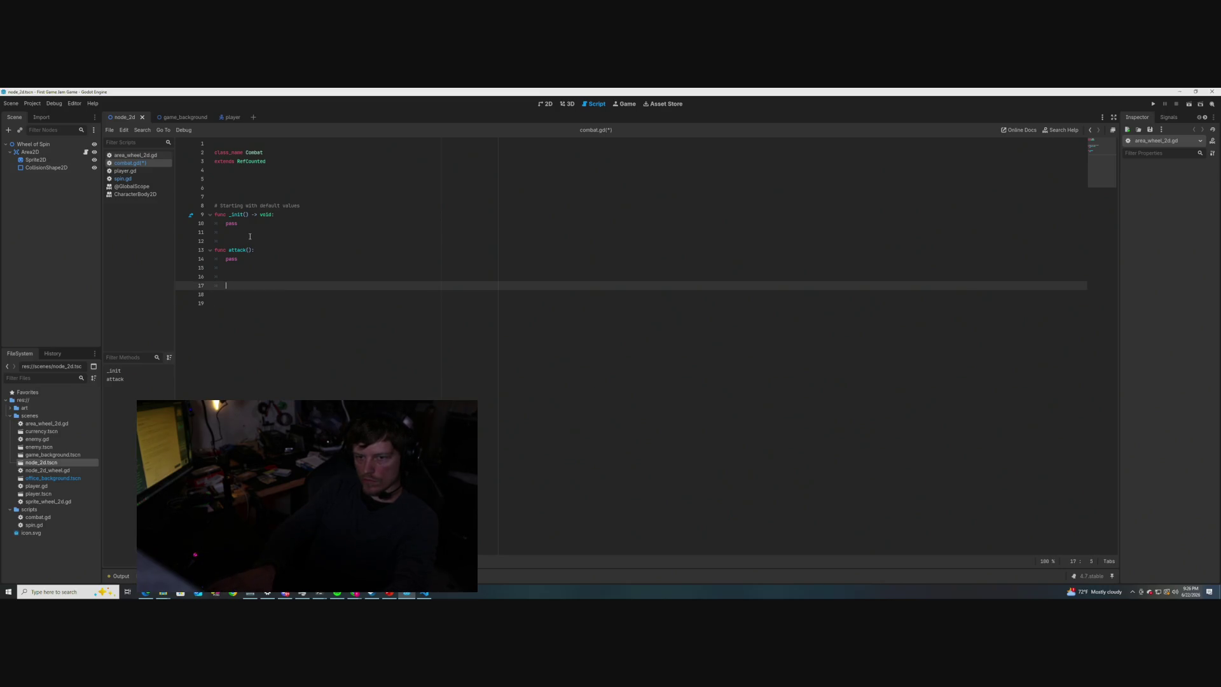
pyautogui.write('func')
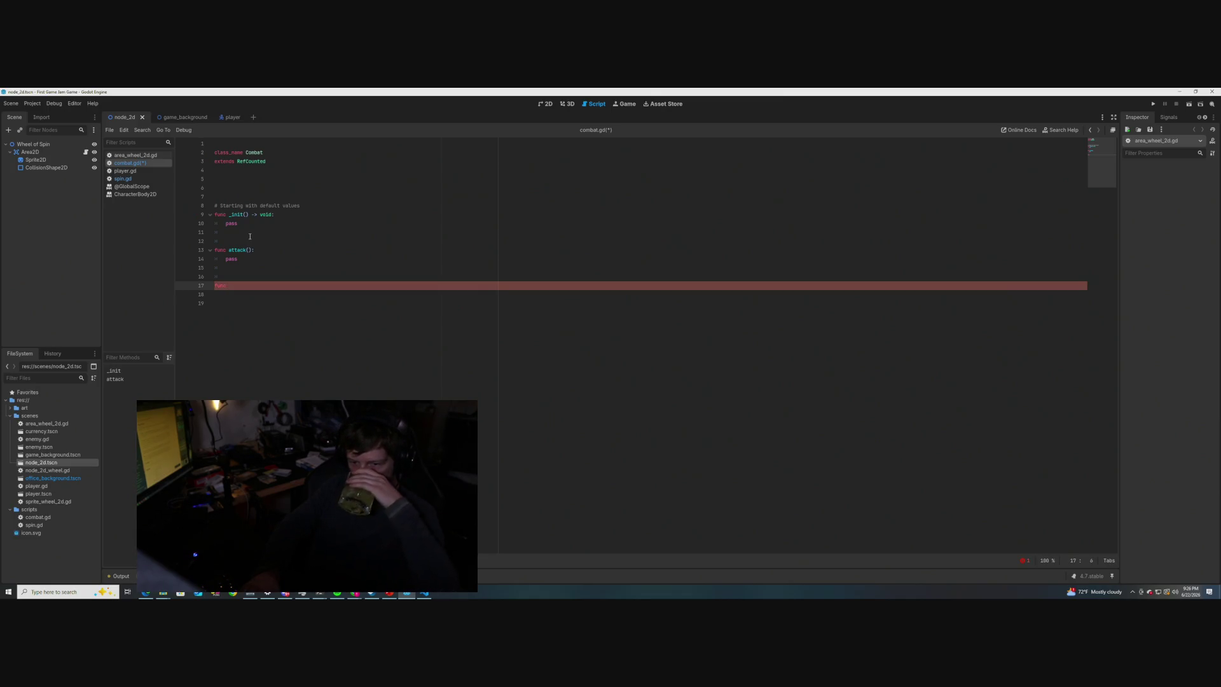
pyautogui.write('nc hit')
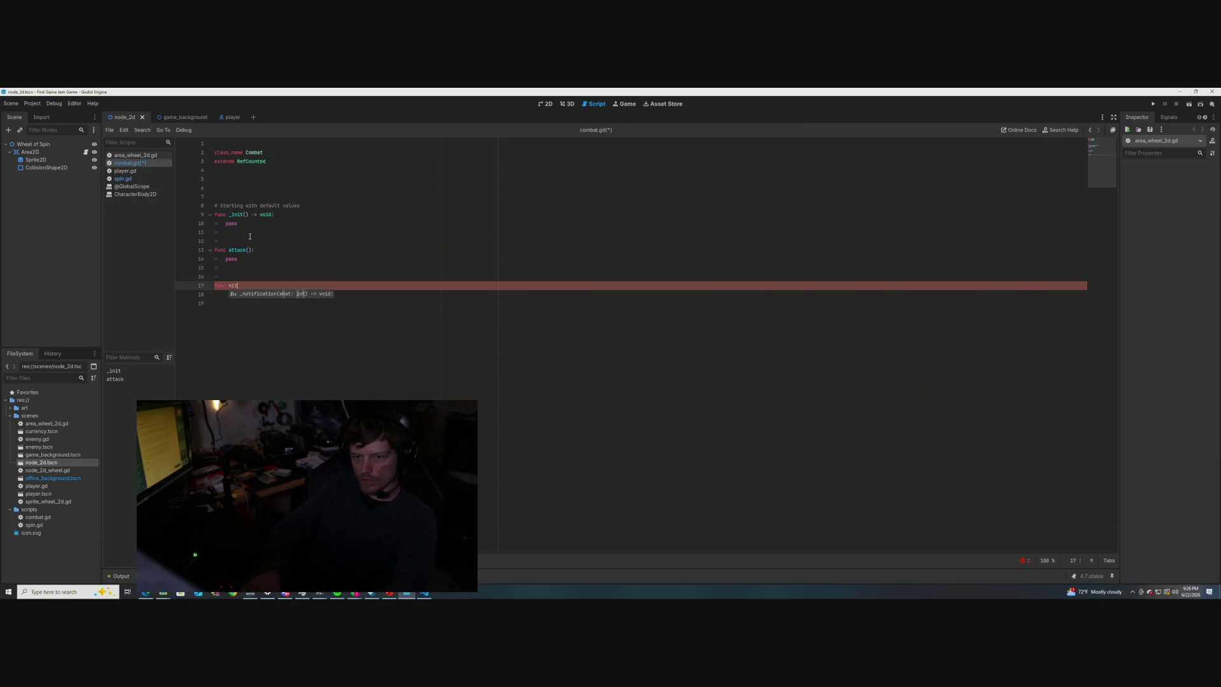
pyautogui.write('():')
pyautogui.press('Return')
pyautogui.write('pass')
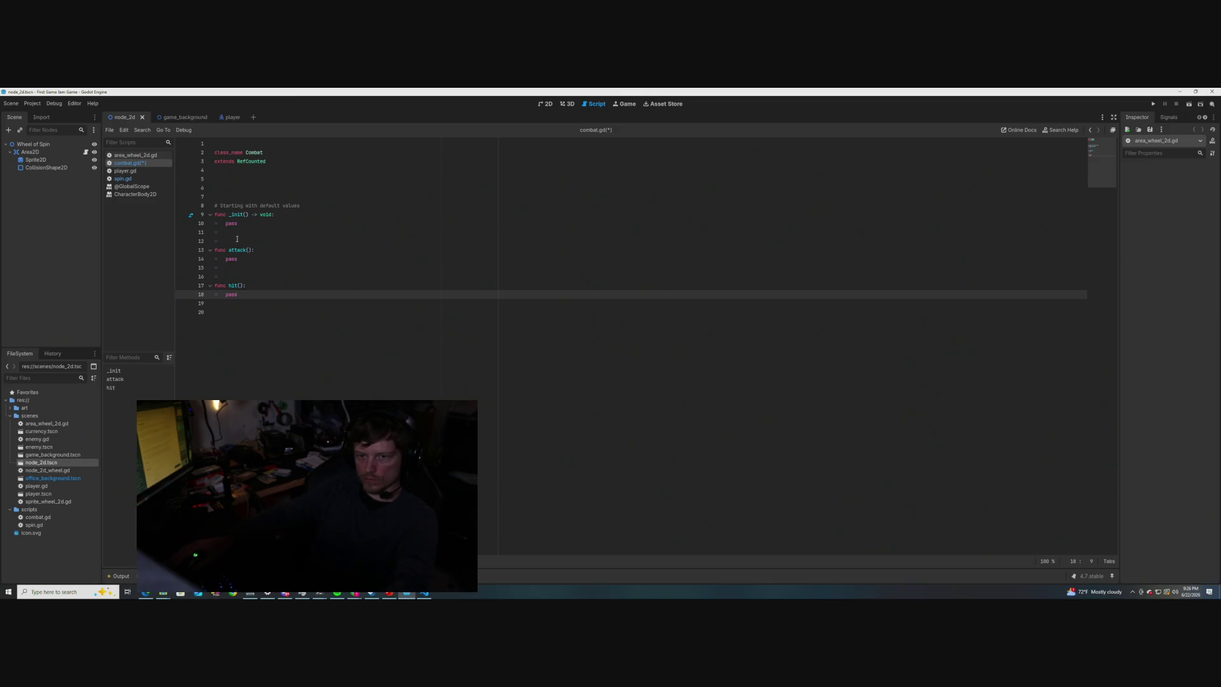
pyautogui.click(230, 244)
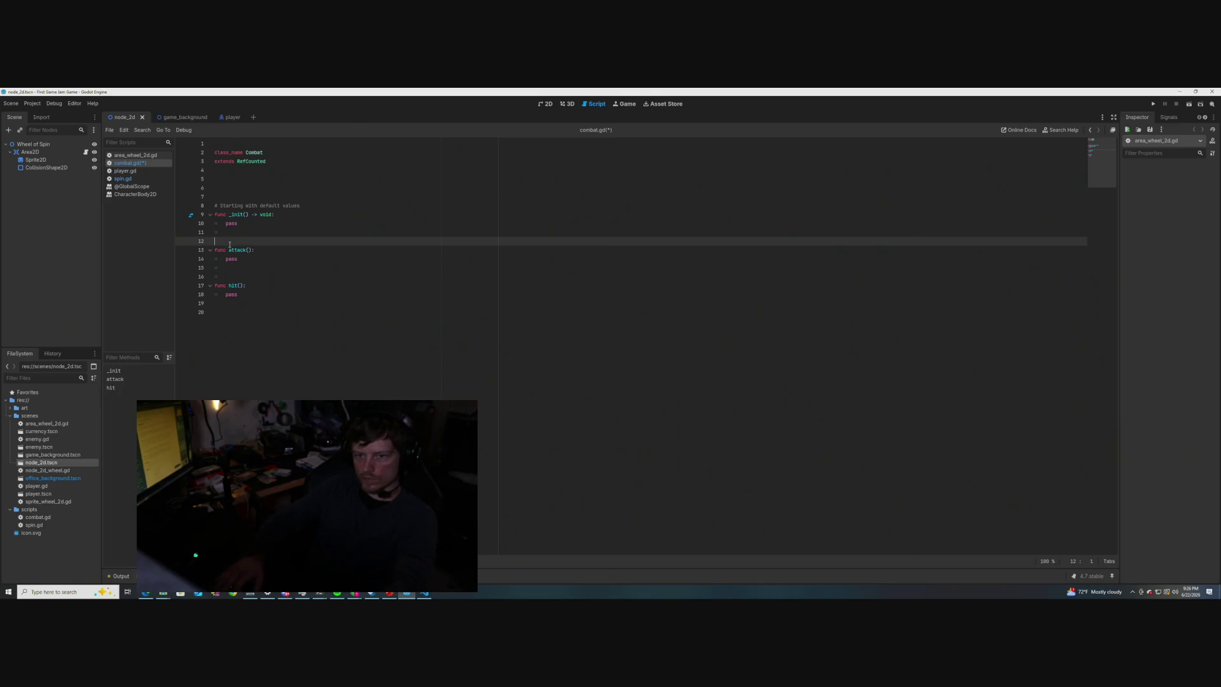
# - Write doc comments above attack() (enemy may dodge) and hit() (perhaps returns damage dealt)
pyautogui.write('atta')
pyautogui.write('mpt a')
pyautogui.write('tacking a')
pyautogui.write('ne')
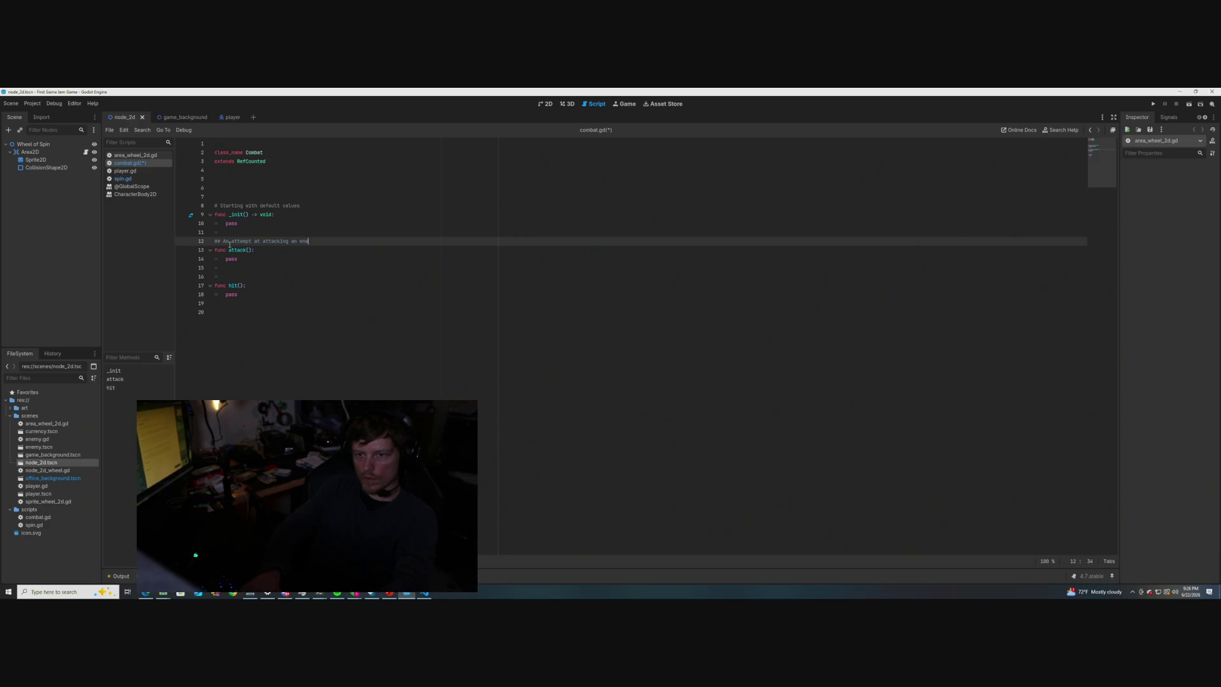
pyautogui.write('y')
pyautogui.write('may')
pyautogui.write(')')
pyautogui.write('?')
pyautogui.press('Down')
pyautogui.press('Down')
pyautogui.press('Down')
pyautogui.press('Down')
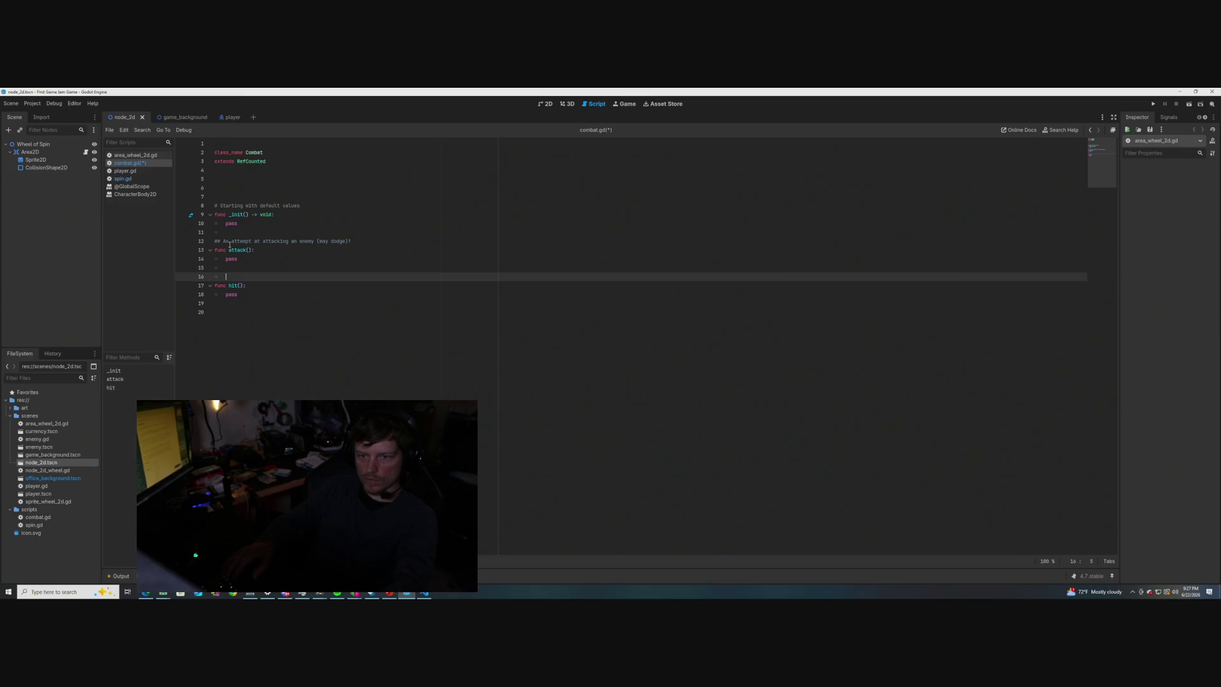
pyautogui.write('# After ')
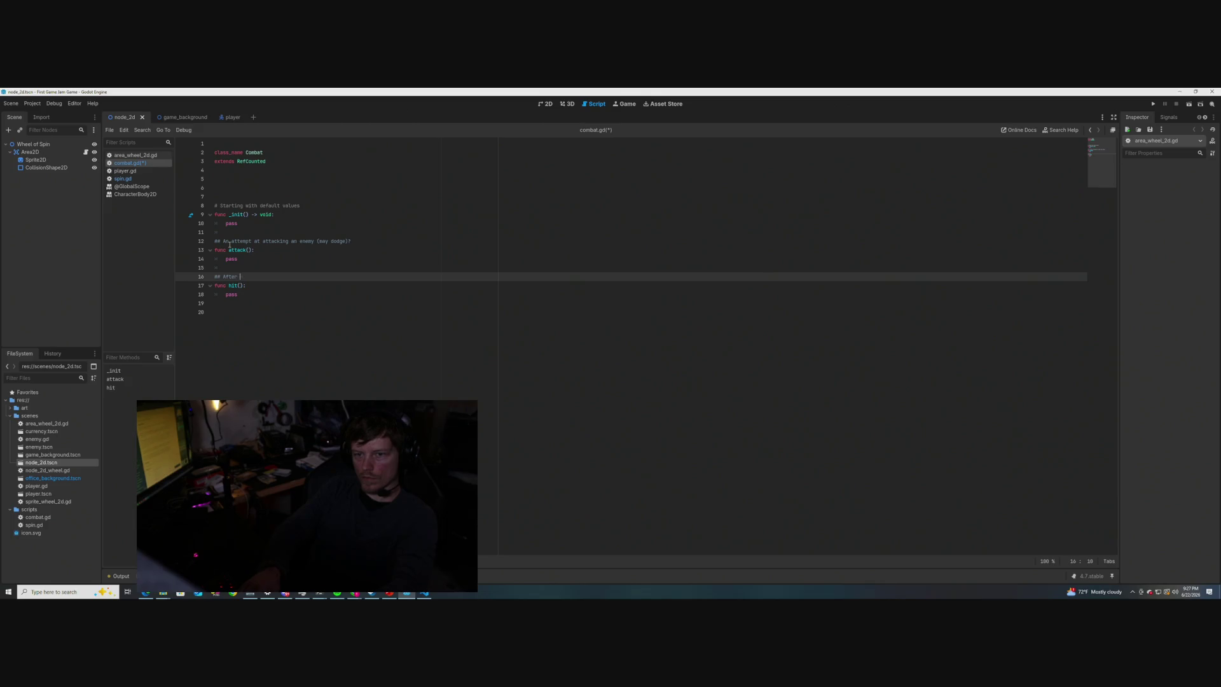
pyautogui.write('k ')
pyautogui.write('ed,m')
pyautogui.press('BackSpace')
pyautogui.press('BackSpace')
pyautogui.write('if hit then re')
pyautogui.press('BackSpace')
pyautogui.press('BackSpace')
pyautogui.write('perhaps r')
pyautogui.write('eturns damage deal')
pyautogui.write('t?')
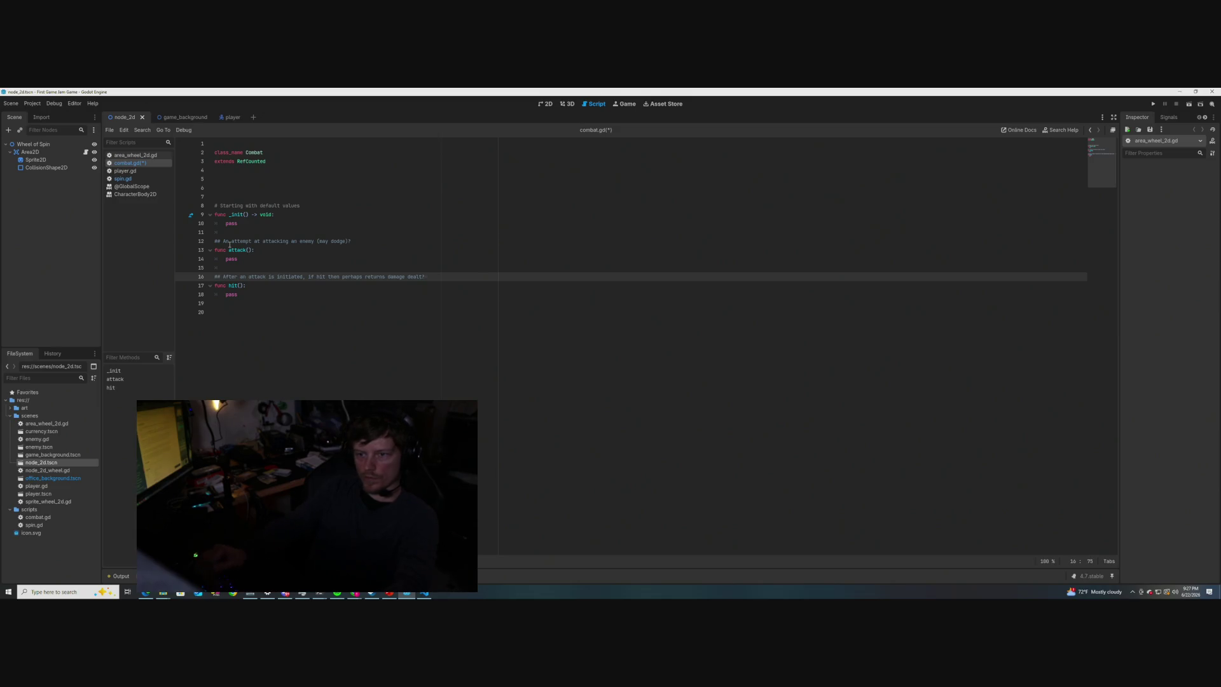
# - Save combat.gd and start a variable declaration on empty line 6
pyautogui.hotkey('ctrl', 's')
pyautogui.click(333, 258)
pyautogui.click(268, 223)
pyautogui.click(260, 214)
pyautogui.click(252, 184)
pyautogui.write('var')
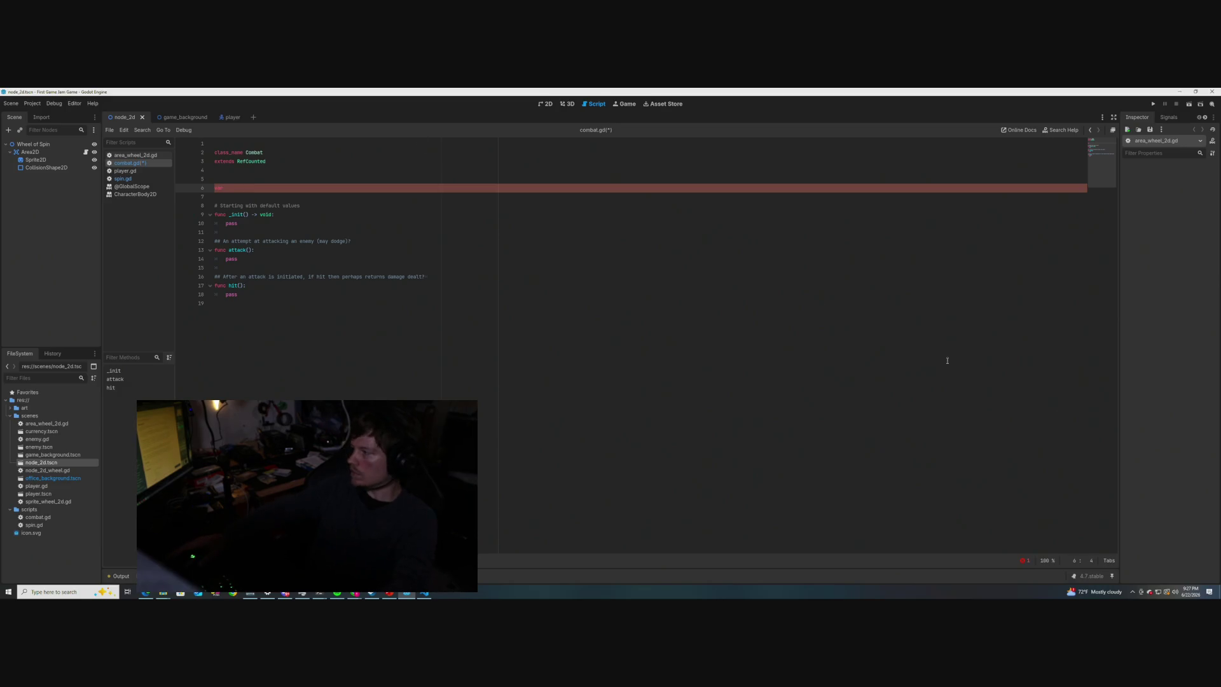
# - Declare var hit: bool on line 6, matching spin.gd's declaration style
pyautogui.press('Down')
pyautogui.click(263, 189)
pyautogui.write('hit')
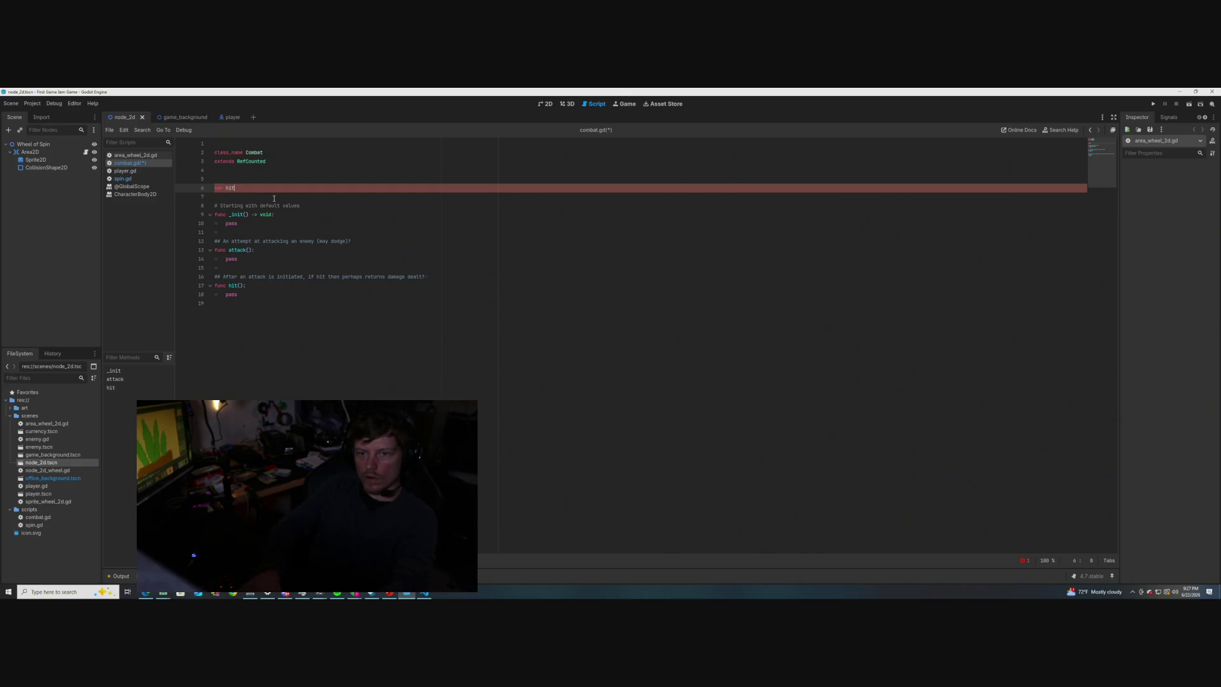
pyautogui.write('_')
pyautogui.press('BackSpace')
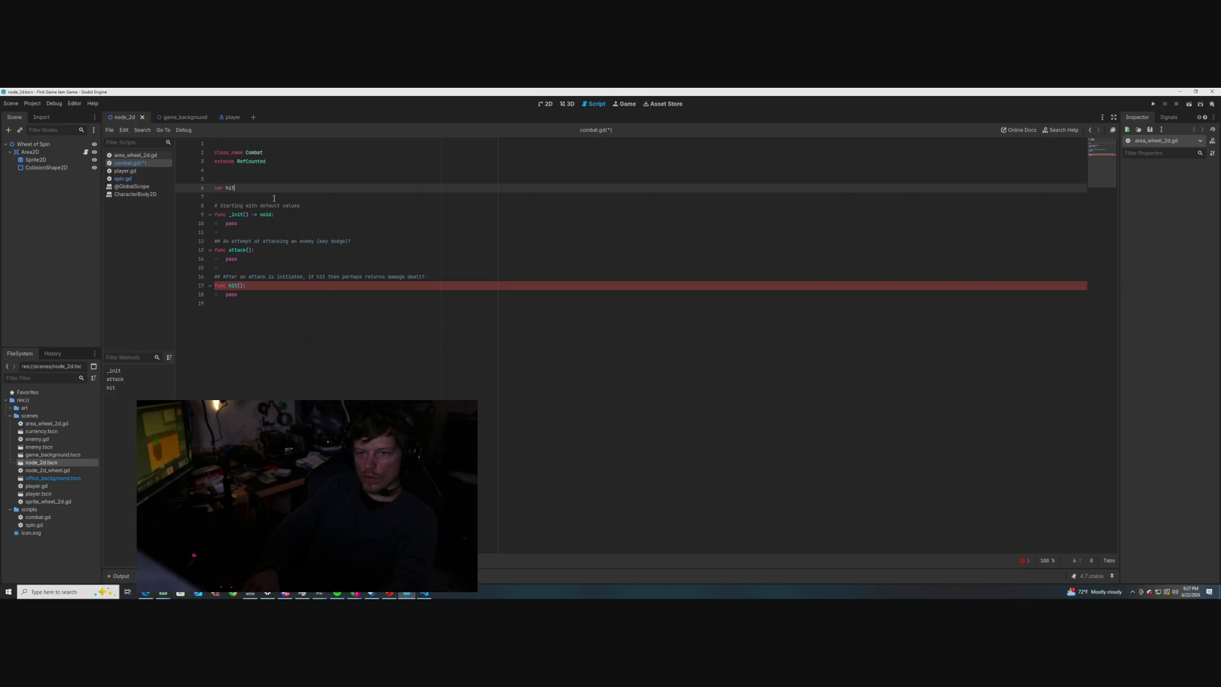
pyautogui.write(';')
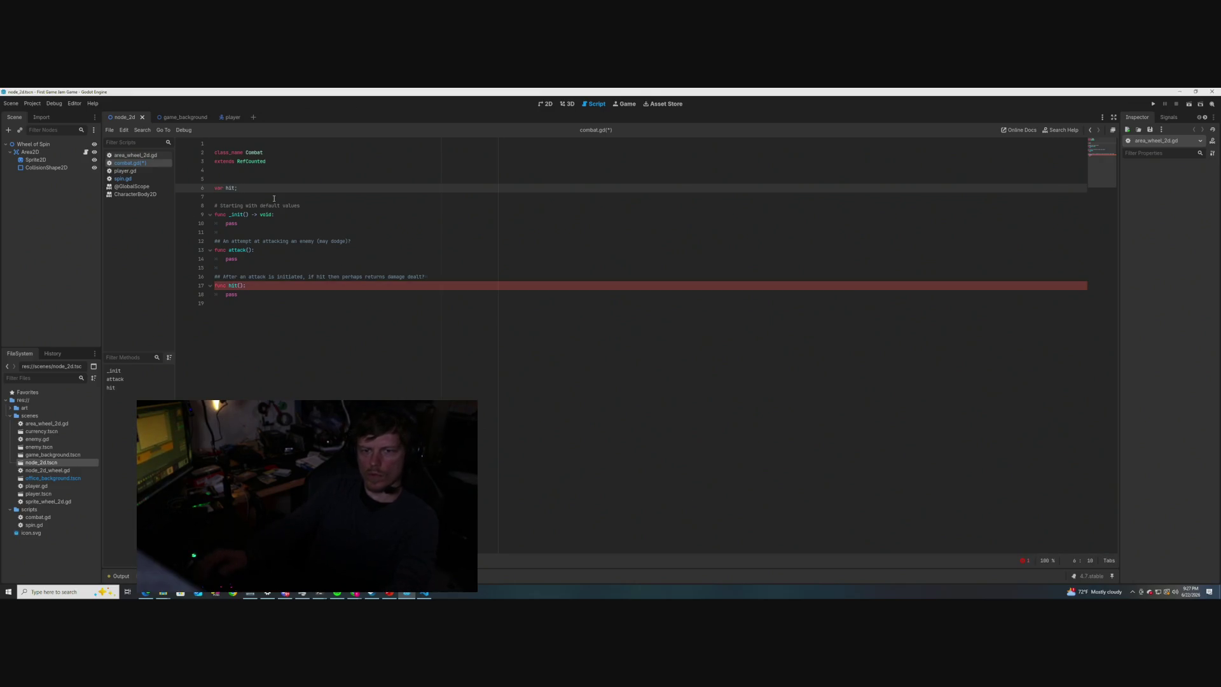
pyautogui.click(123, 179)
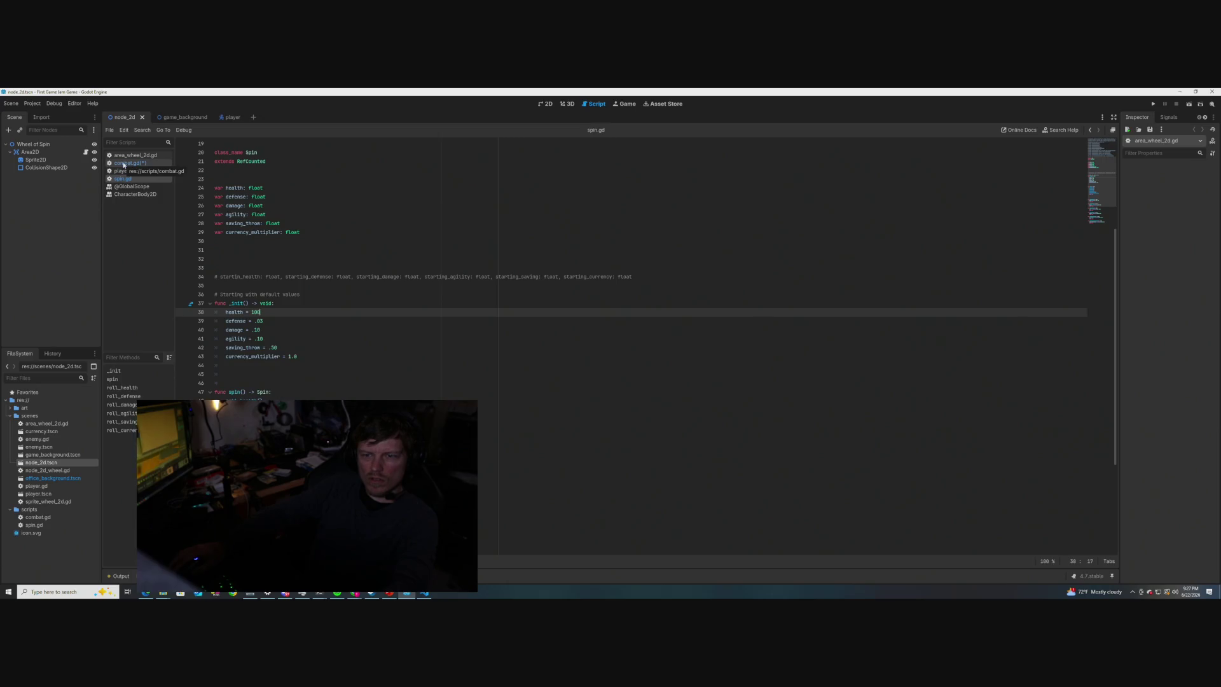
pyautogui.click(124, 164)
pyautogui.click(148, 179)
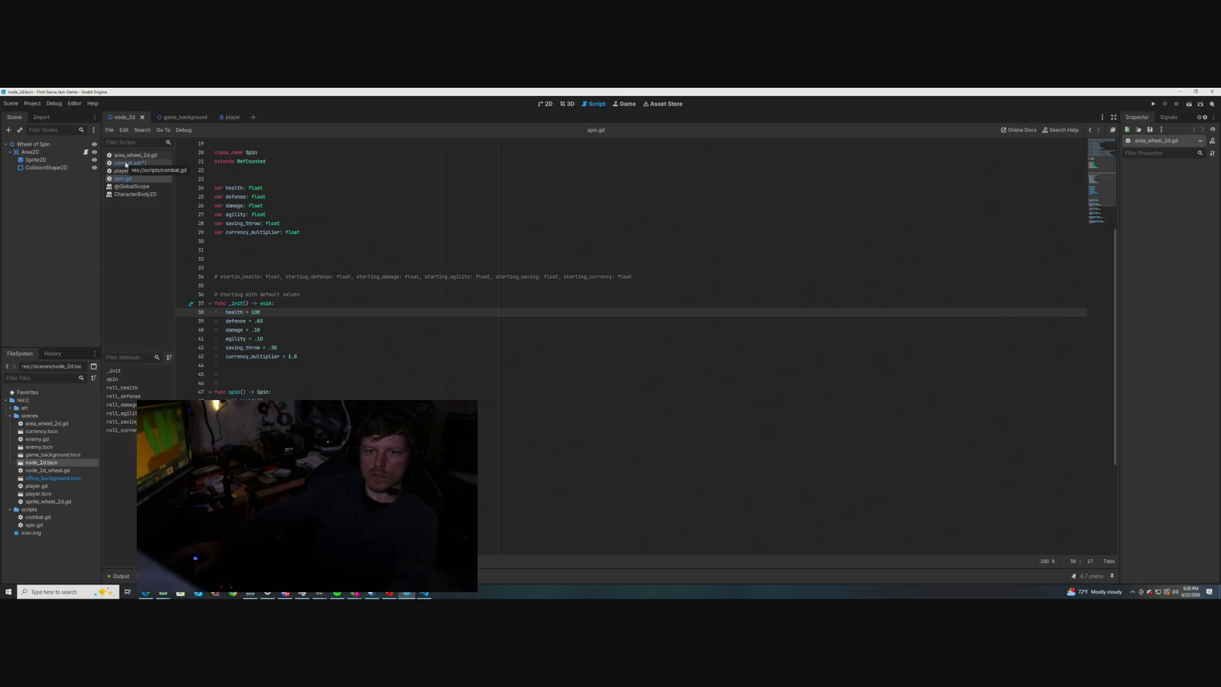
pyautogui.click(125, 163)
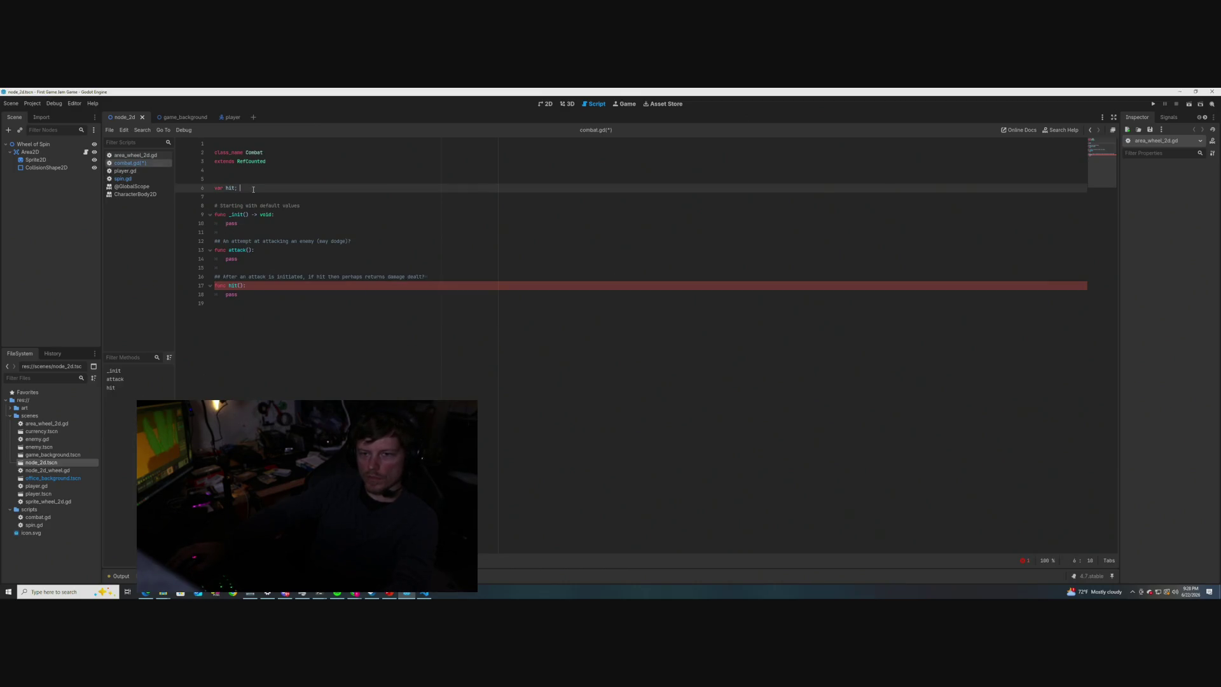
pyautogui.press('BackSpace')
pyautogui.press('BackSpace')
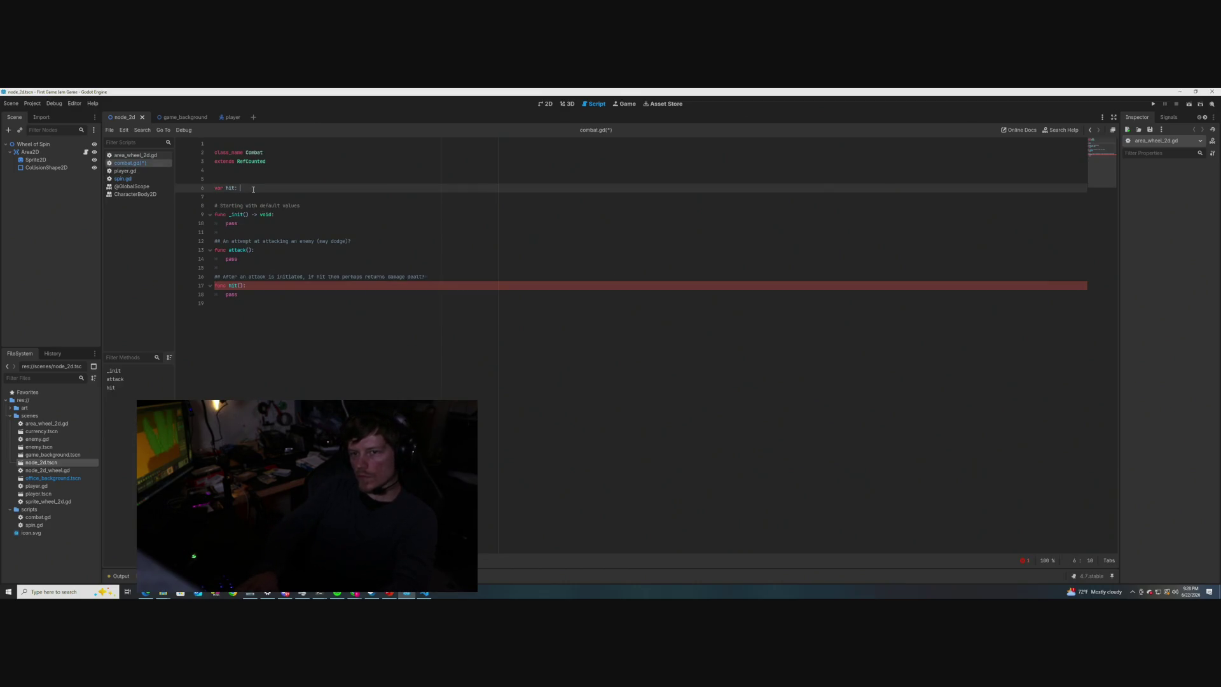
pyautogui.write('bol')
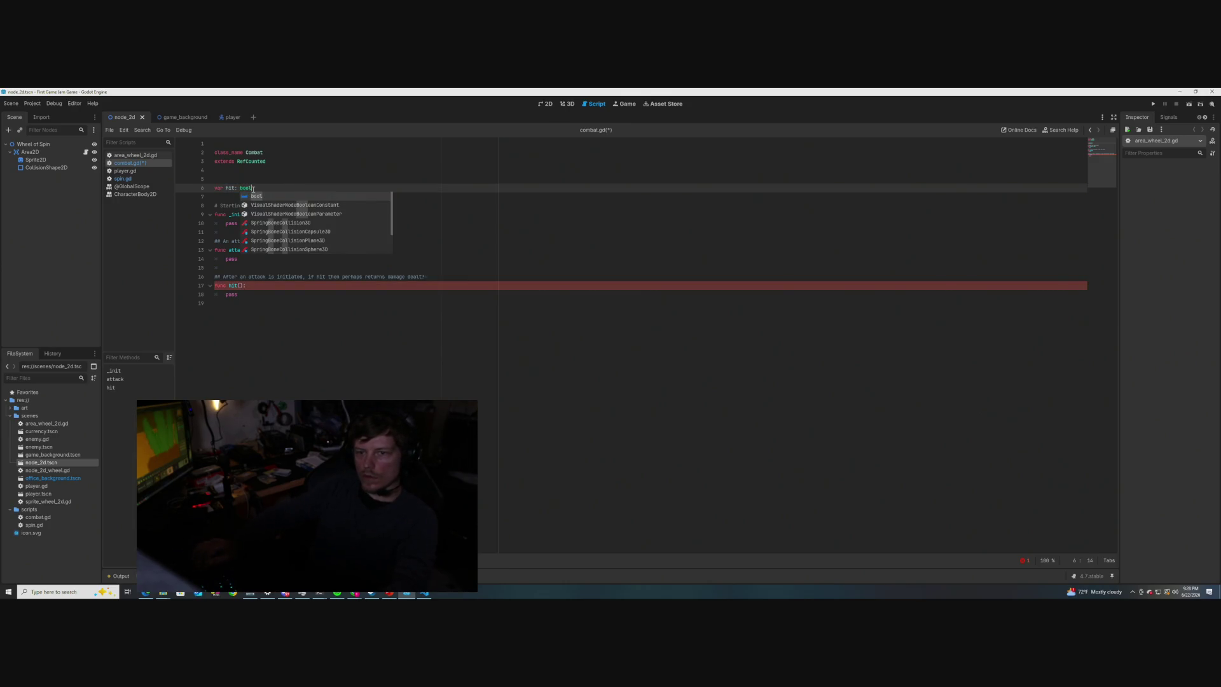
pyautogui.press('Escape')
pyautogui.press('Return')
pyautogui.write('var d')
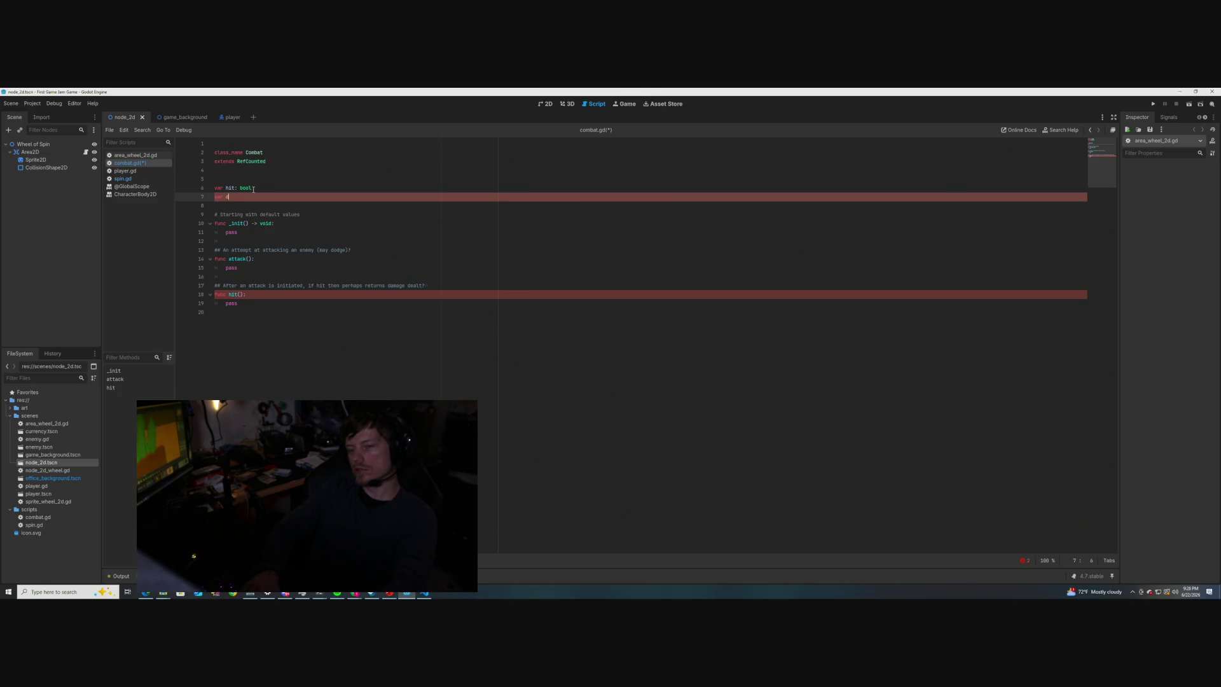
# - Add var damage_dealt: float on the line below
pyautogui.write('amage_dealt')
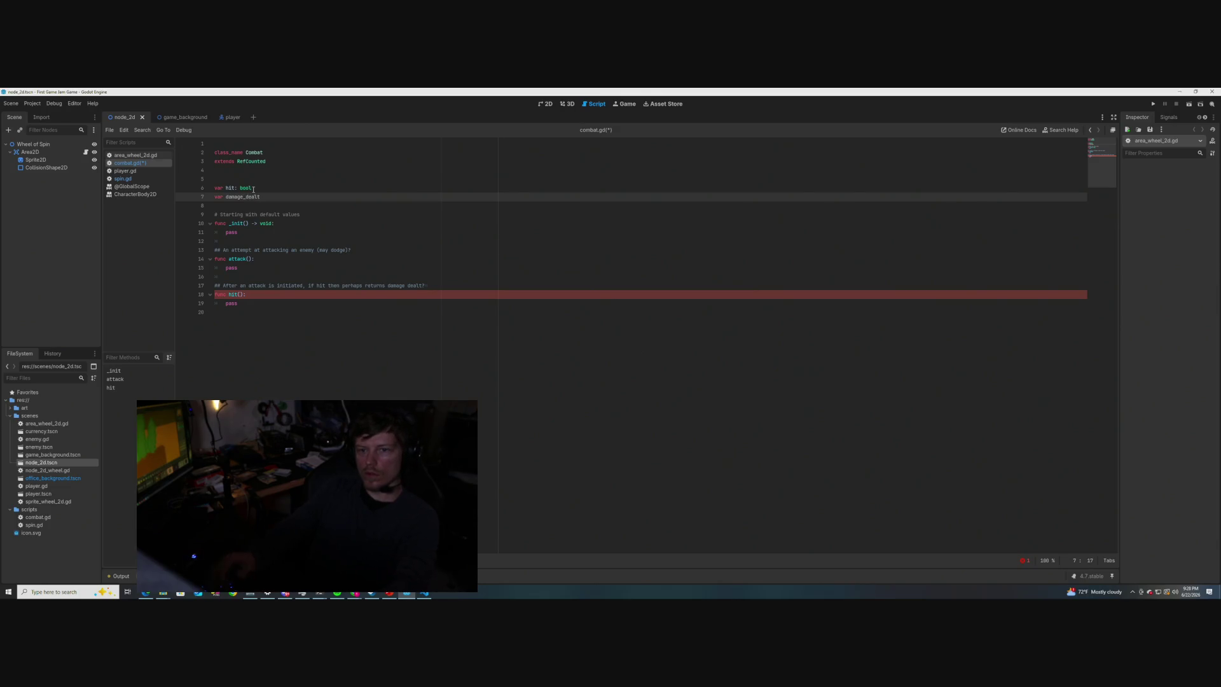
pyautogui.click(122, 179)
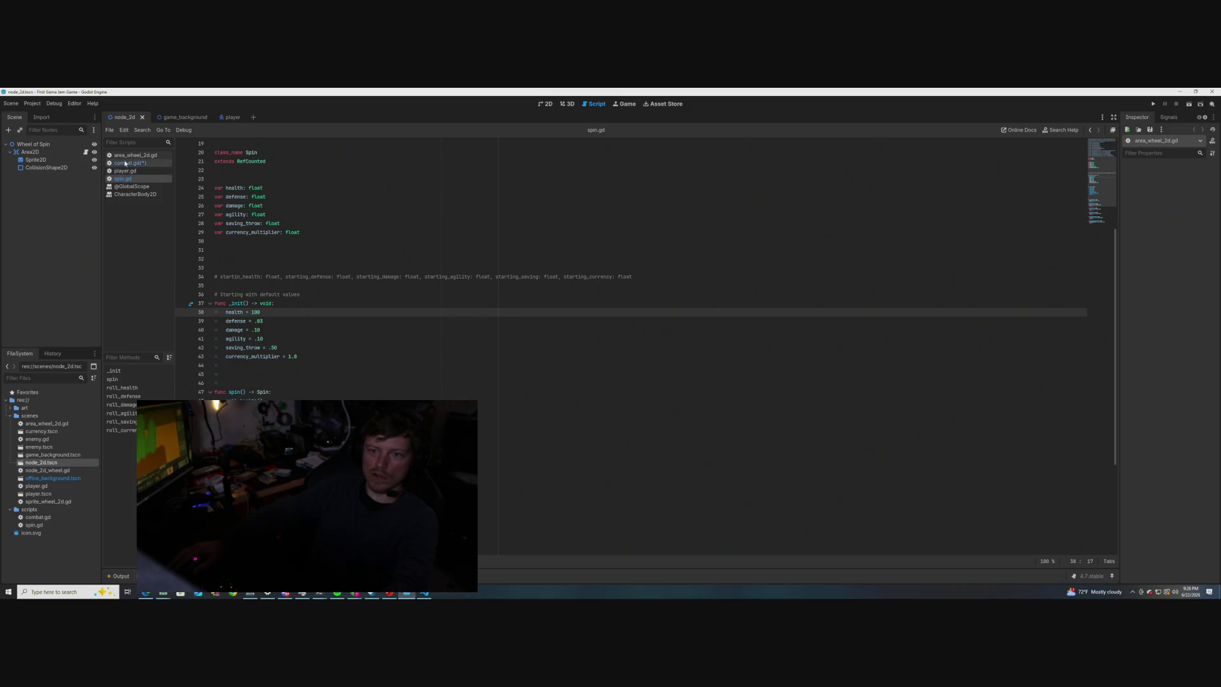
pyautogui.click(126, 164)
pyautogui.write(': ')
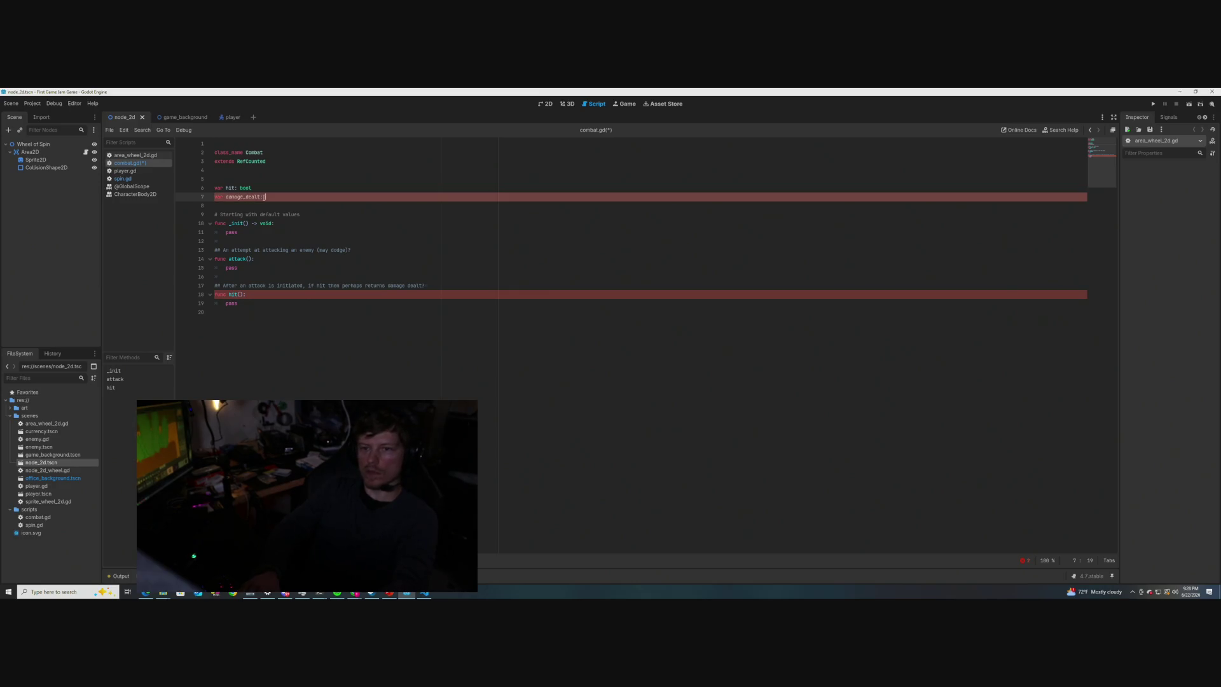
pyautogui.write('float')
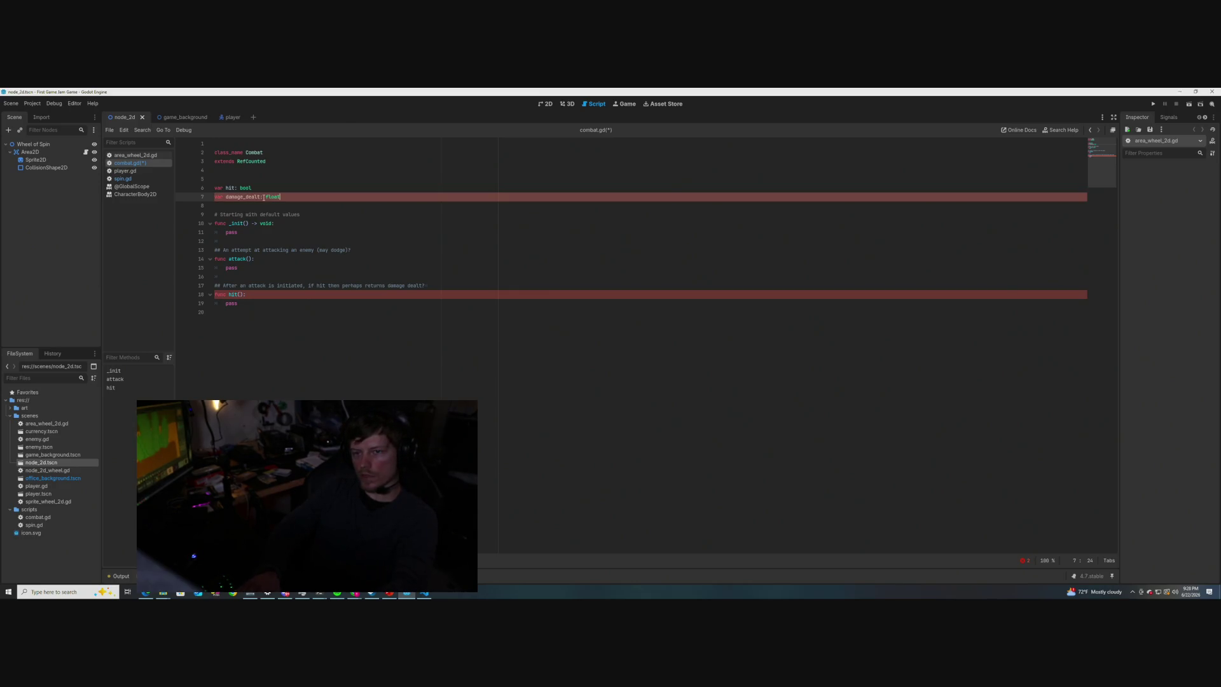
pyautogui.click(267, 197)
pyautogui.click(307, 197)
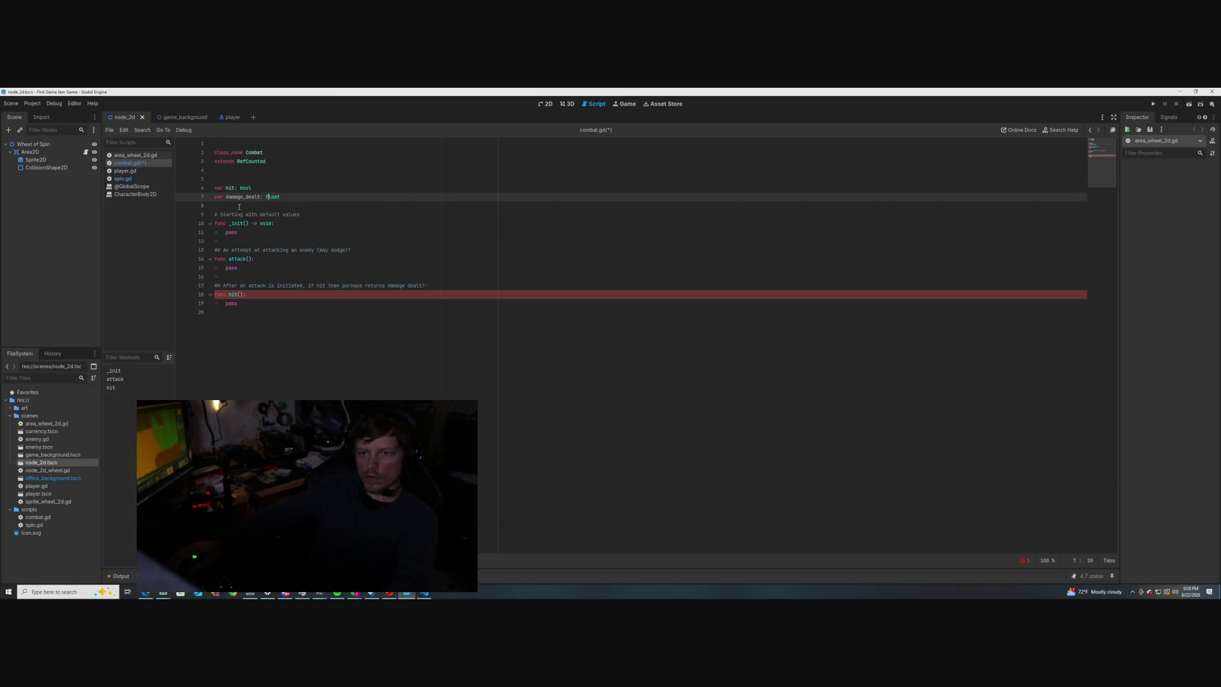
# - Rename the hit variable to hit_or_not, then glance at spin.gd and come back
pyautogui.click(234, 188)
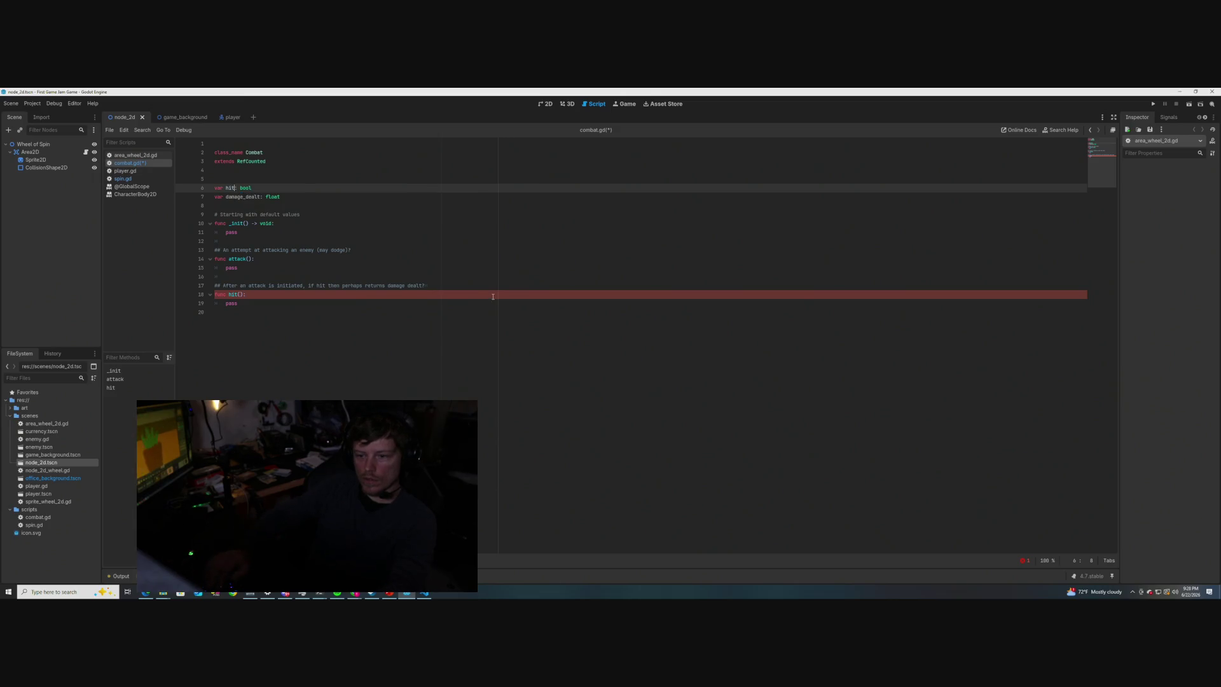
pyautogui.write('_or_not')
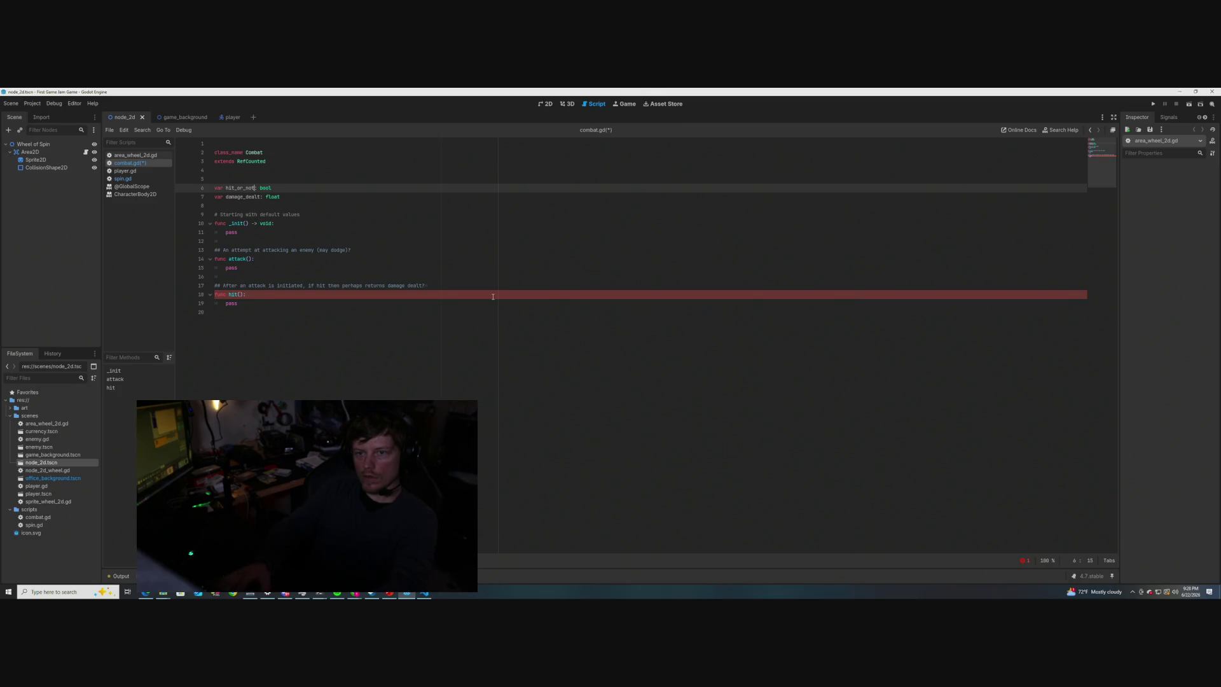
pyautogui.click(330, 205)
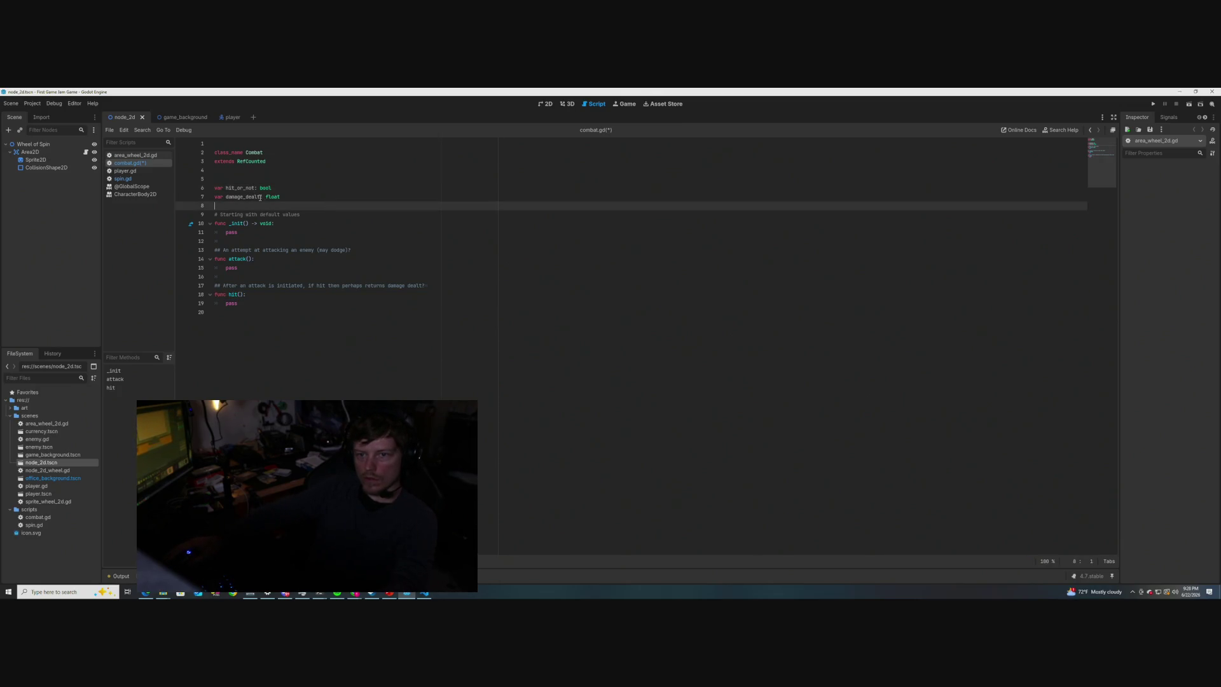
pyautogui.click(123, 179)
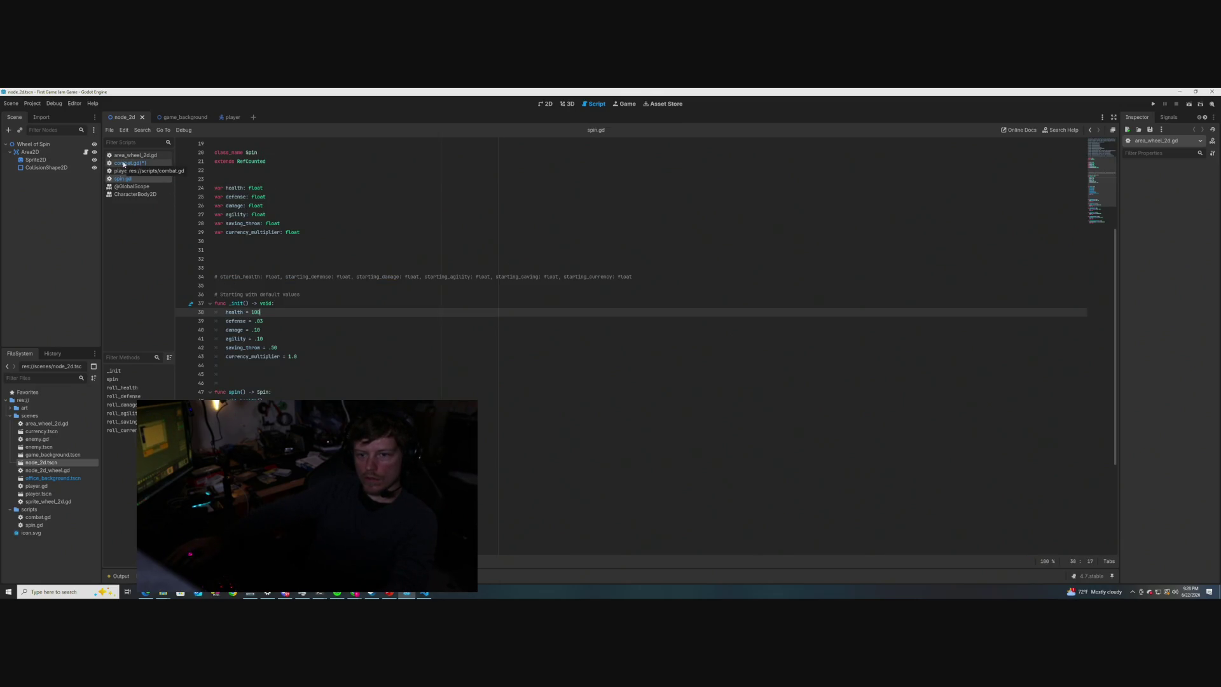
pyautogui.click(123, 163)
# - Write a '## Returns if hit or not' comment above the variables, then delete it
pyautogui.click(240, 233)
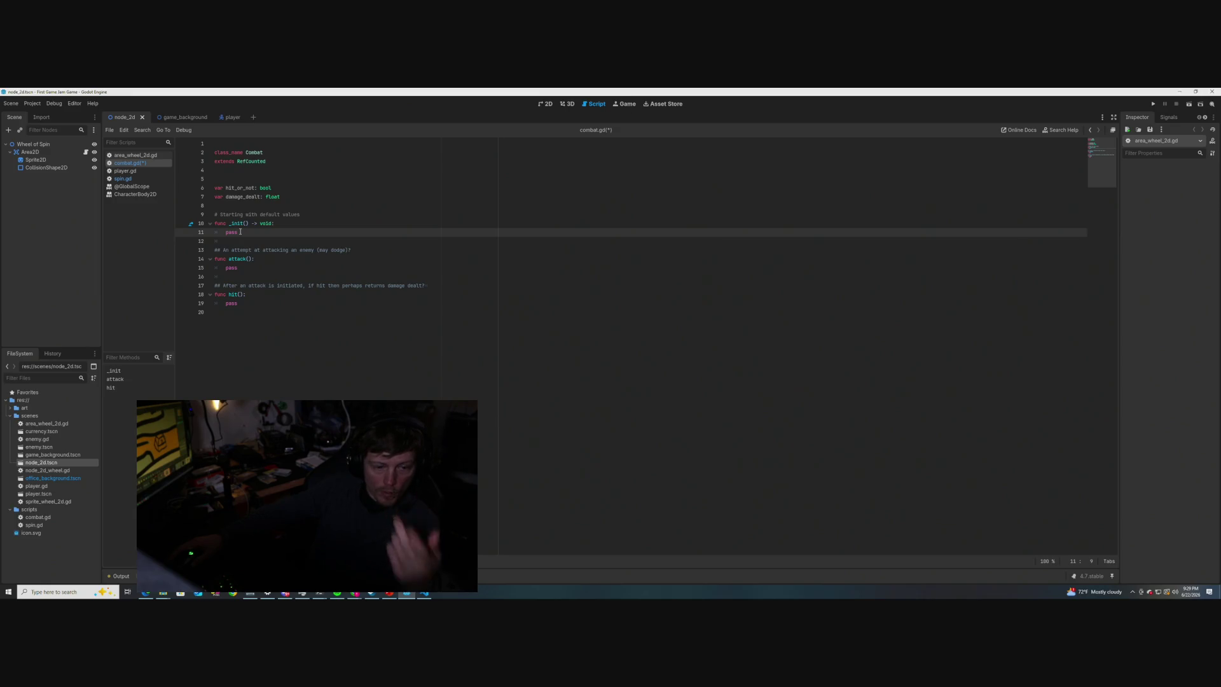
pyautogui.click(284, 188)
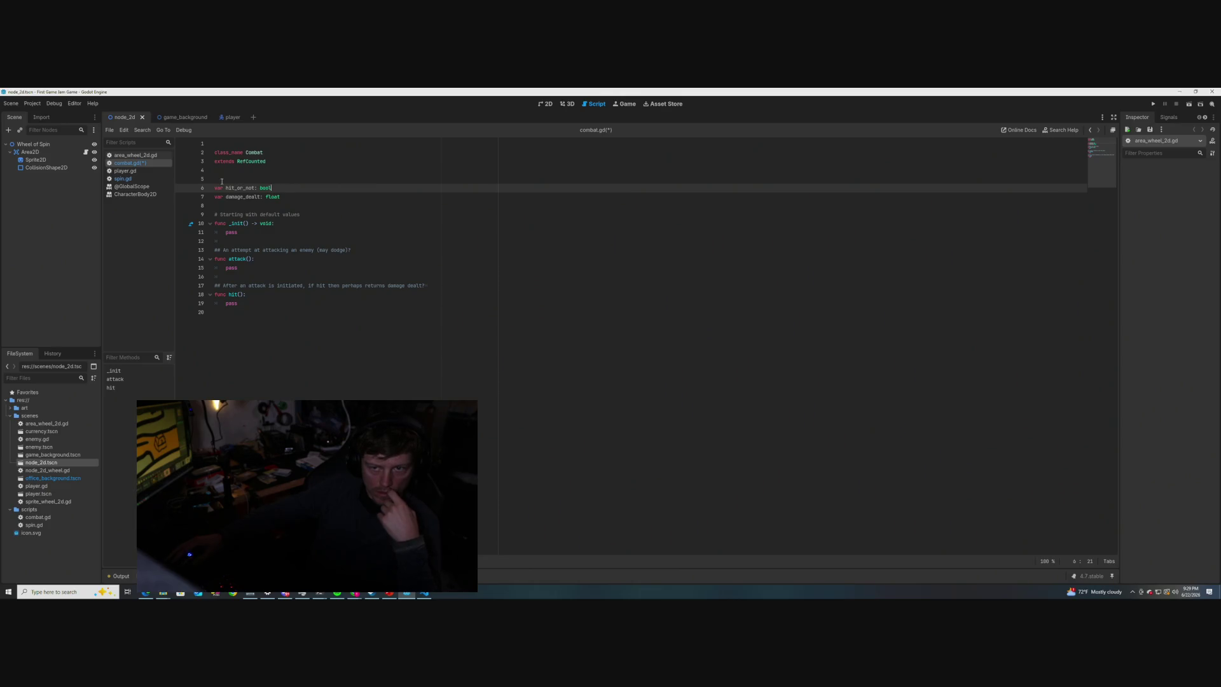
pyautogui.click(222, 180)
pyautogui.write('## Returns')
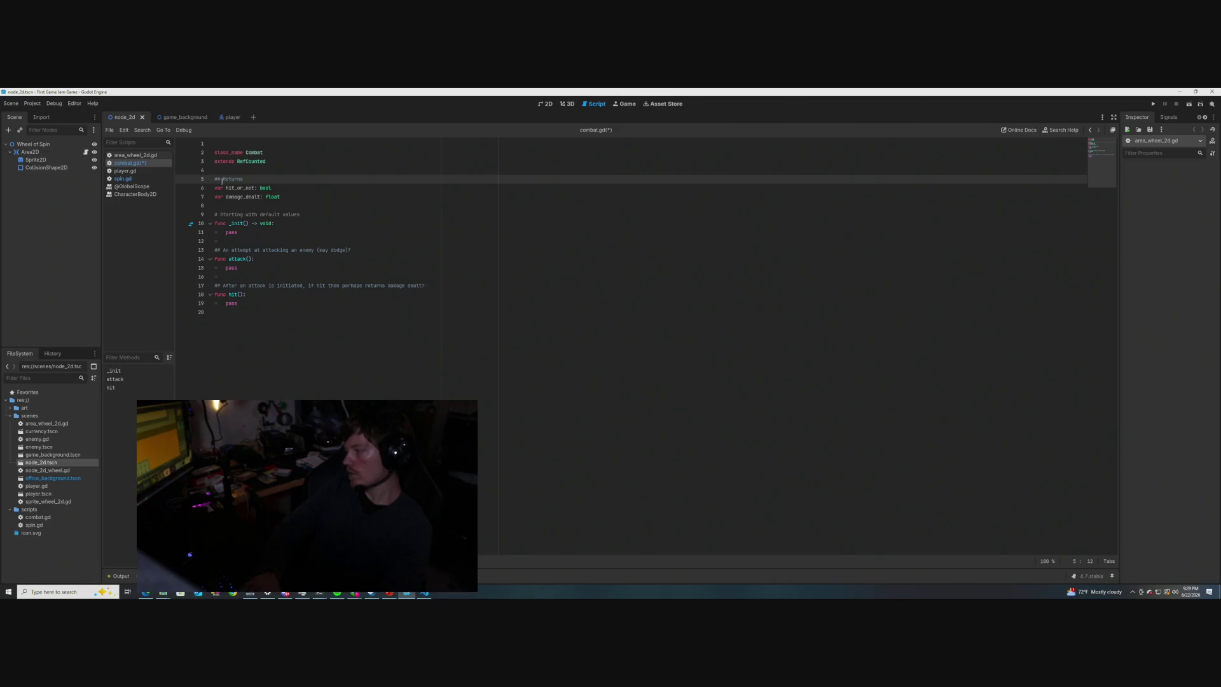
pyautogui.write('if hit or not')
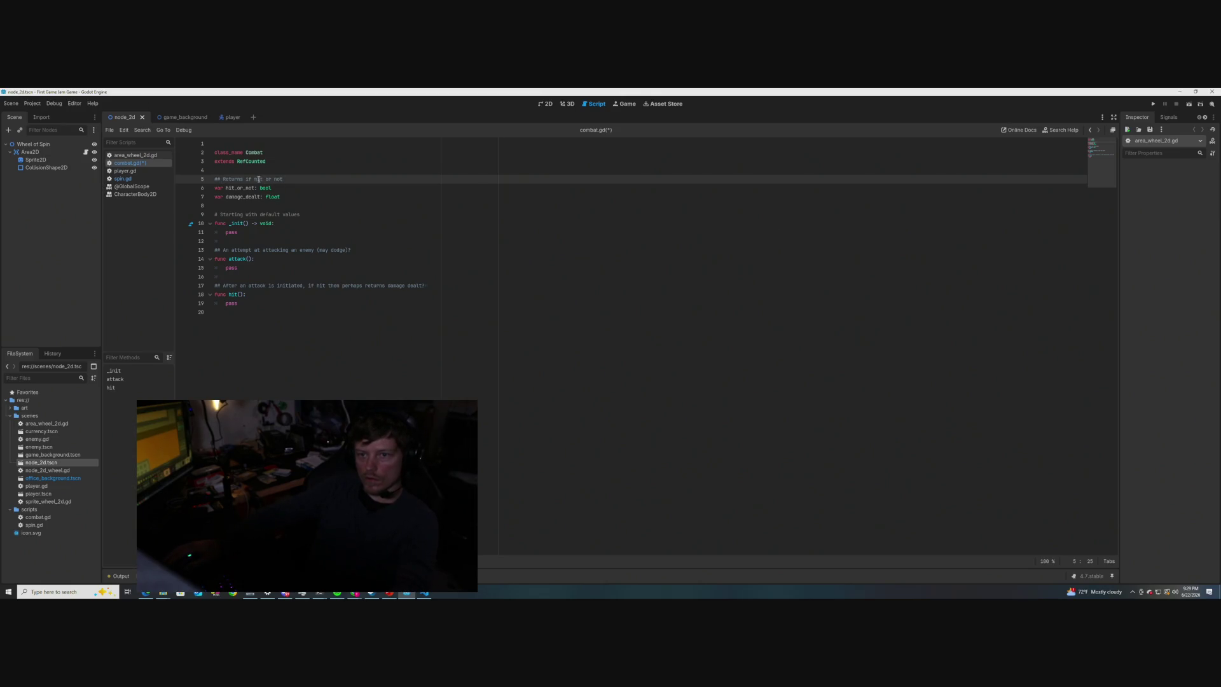
pyautogui.moveTo(284, 180); pyautogui.dragTo(216, 179)
pyautogui.press('BackSpace')
# - Bring up spin.gd's float stats and _init() defaults, then return to combat.gd
pyautogui.click(244, 231)
pyautogui.click(131, 186)
pyautogui.click(124, 179)
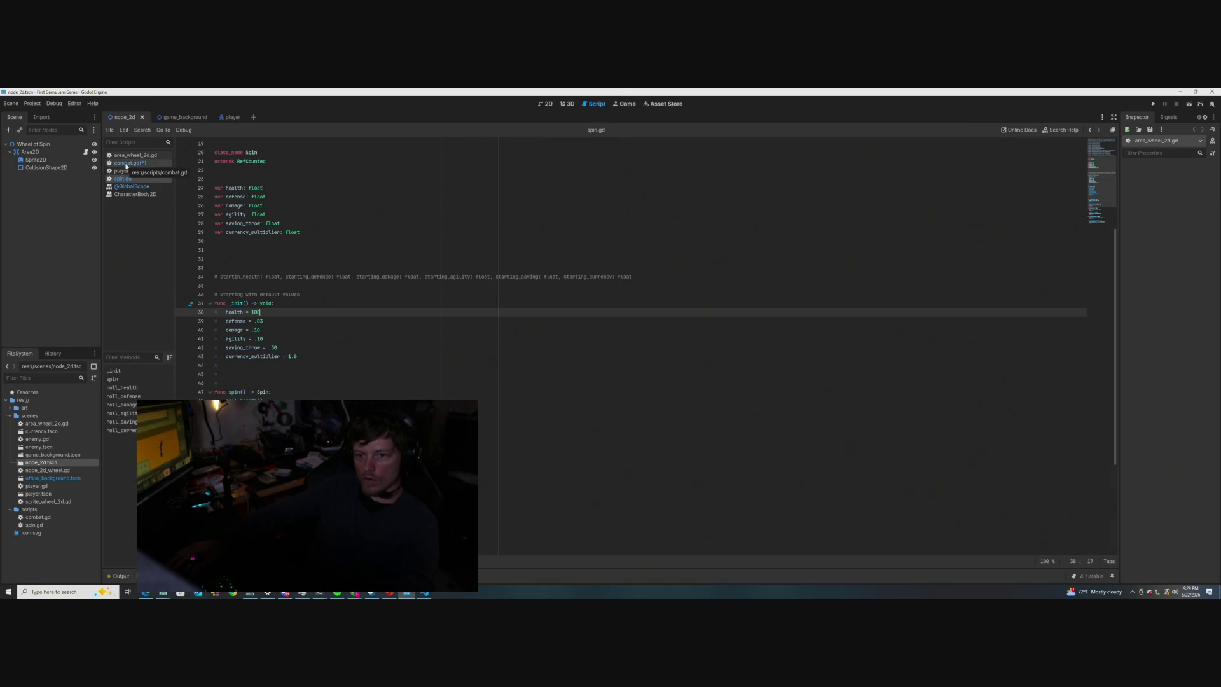
pyautogui.click(125, 164)
# - Replace pass in _init() with hit_or_not = False, checking spin.gd for reference
pyautogui.doubleClick(231, 232)
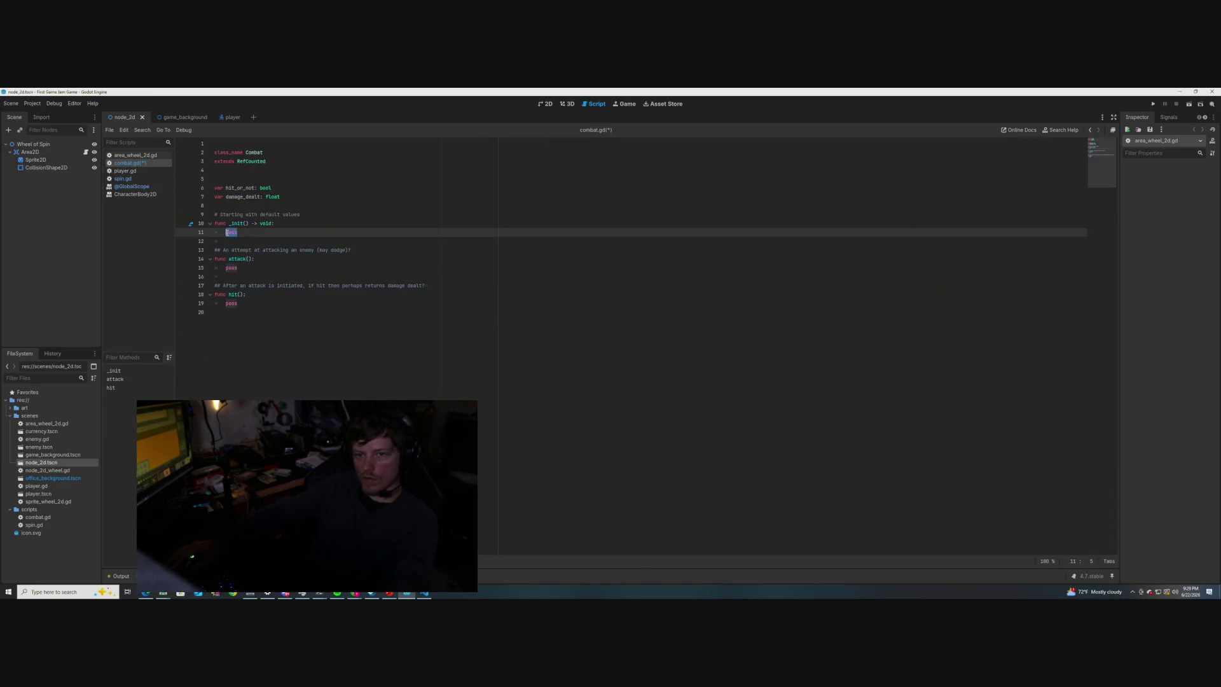
pyautogui.write('hit_or_')
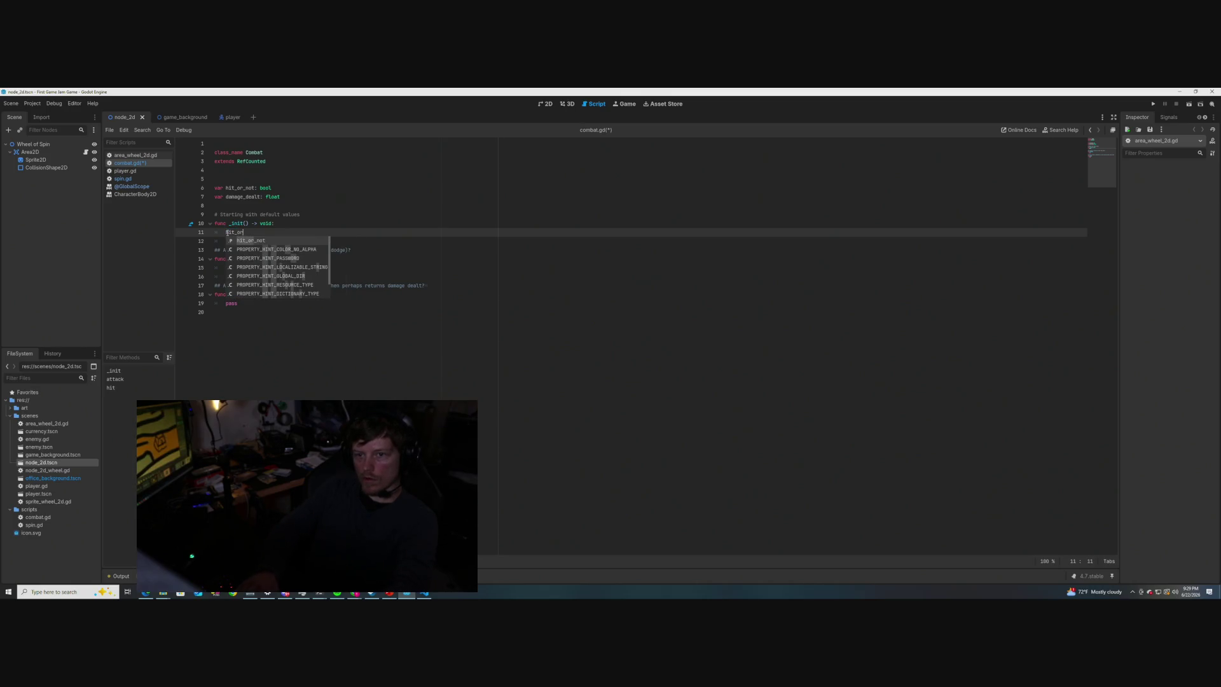
pyautogui.press('Return')
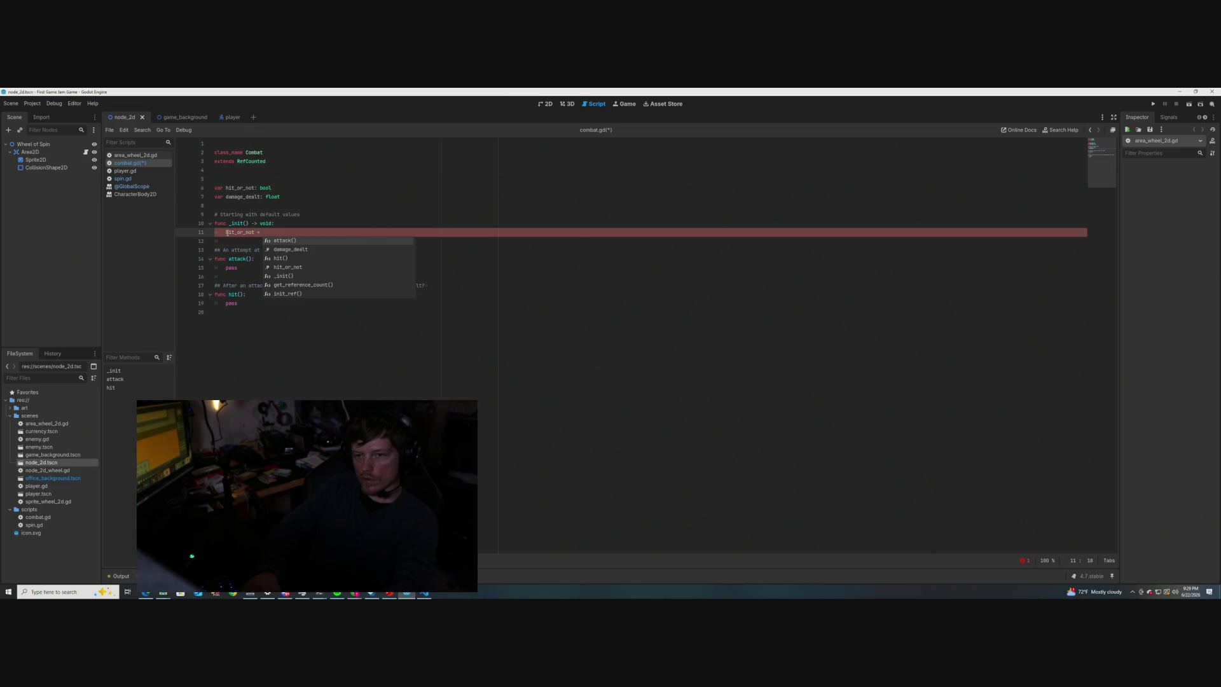
pyautogui.write('False;')
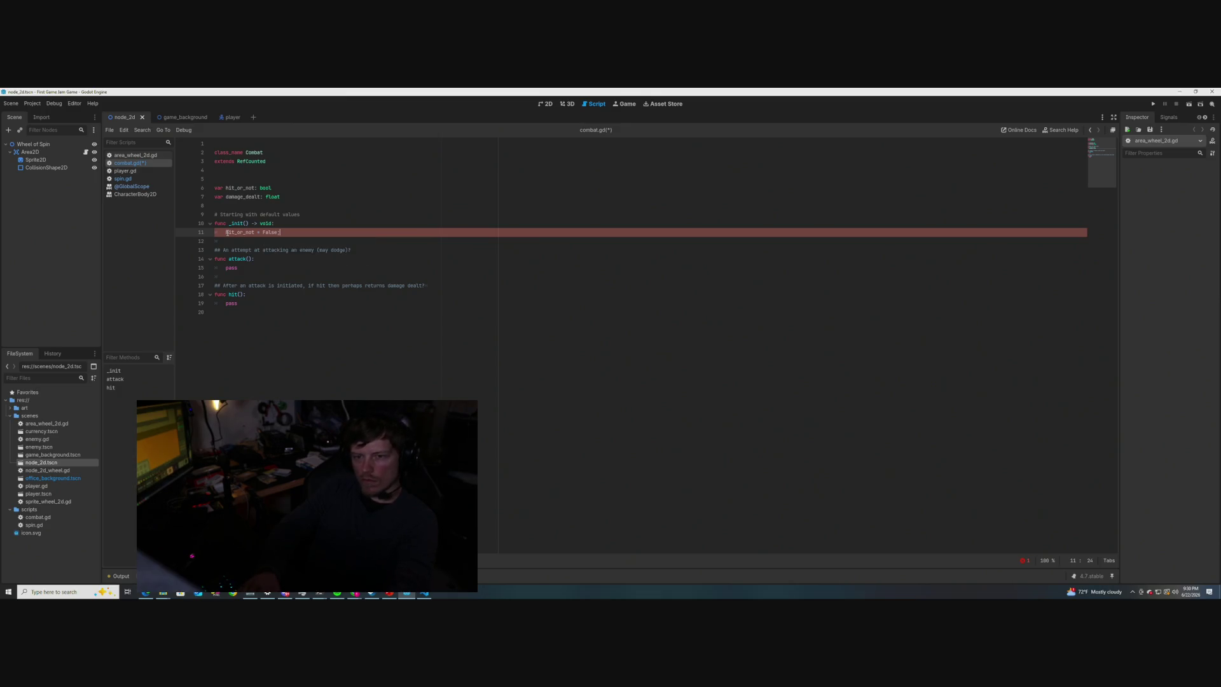
pyautogui.click(124, 179)
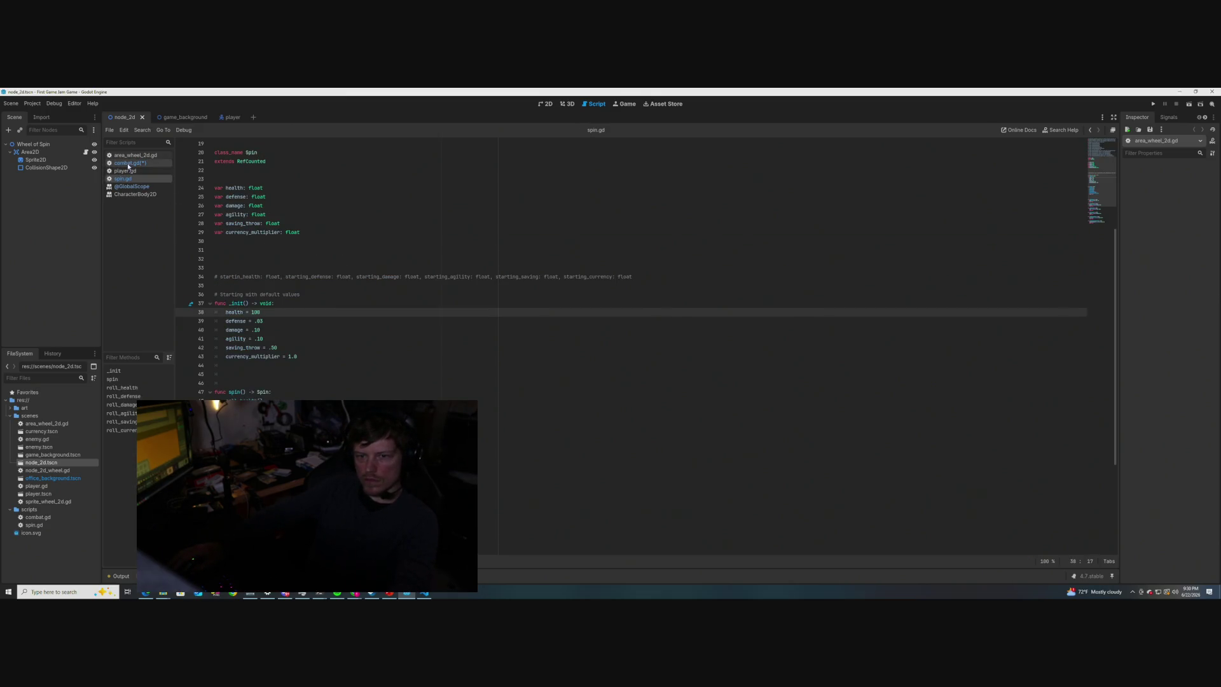
pyautogui.click(128, 164)
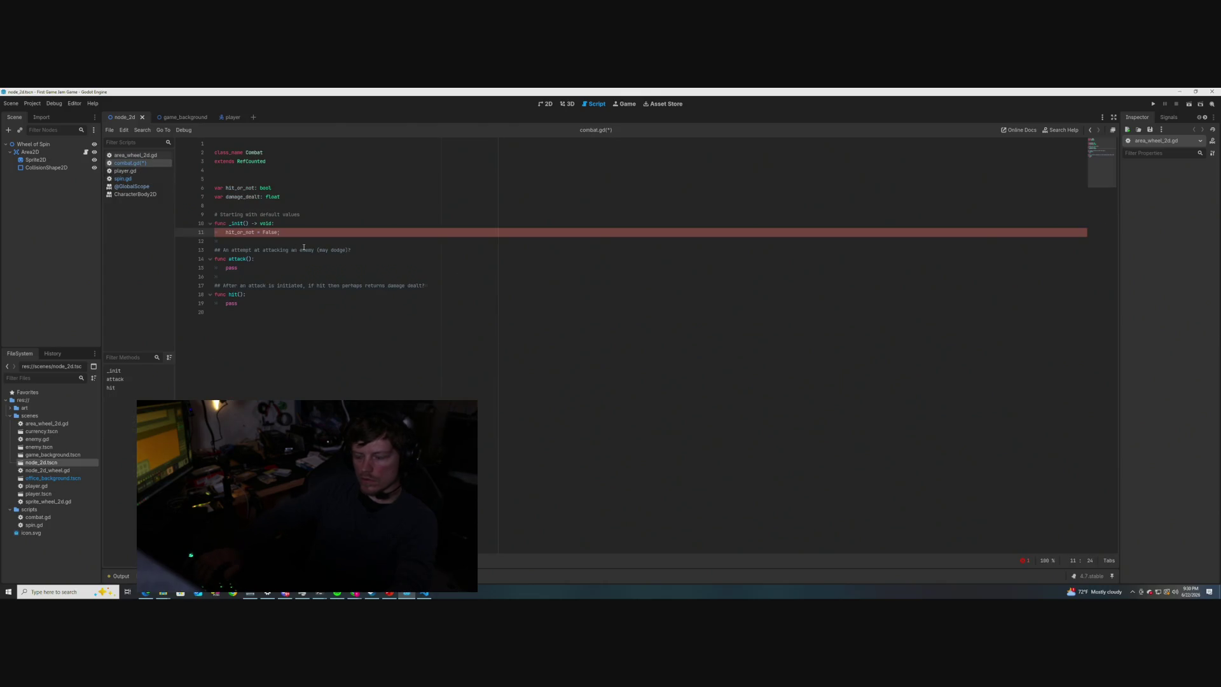
# - Add damage_dealt = 0, correct False to lowercase false, and save combat.gd
pyautogui.press('Return')
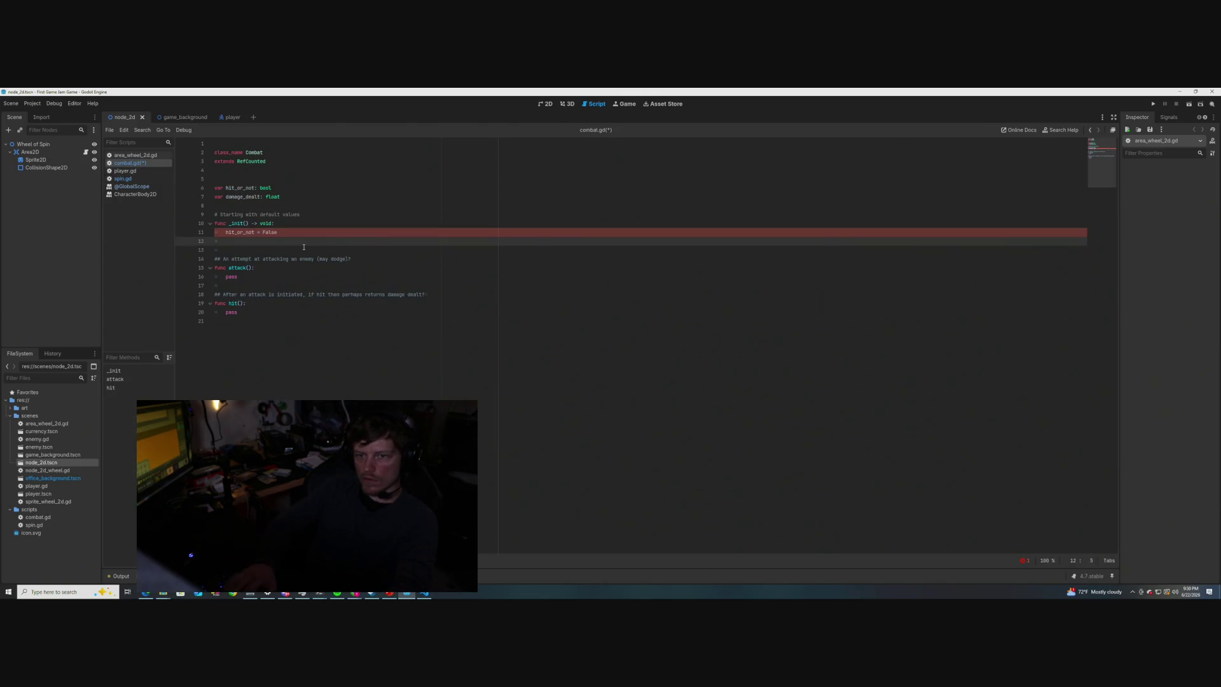
pyautogui.write('damage_dealt = 0')
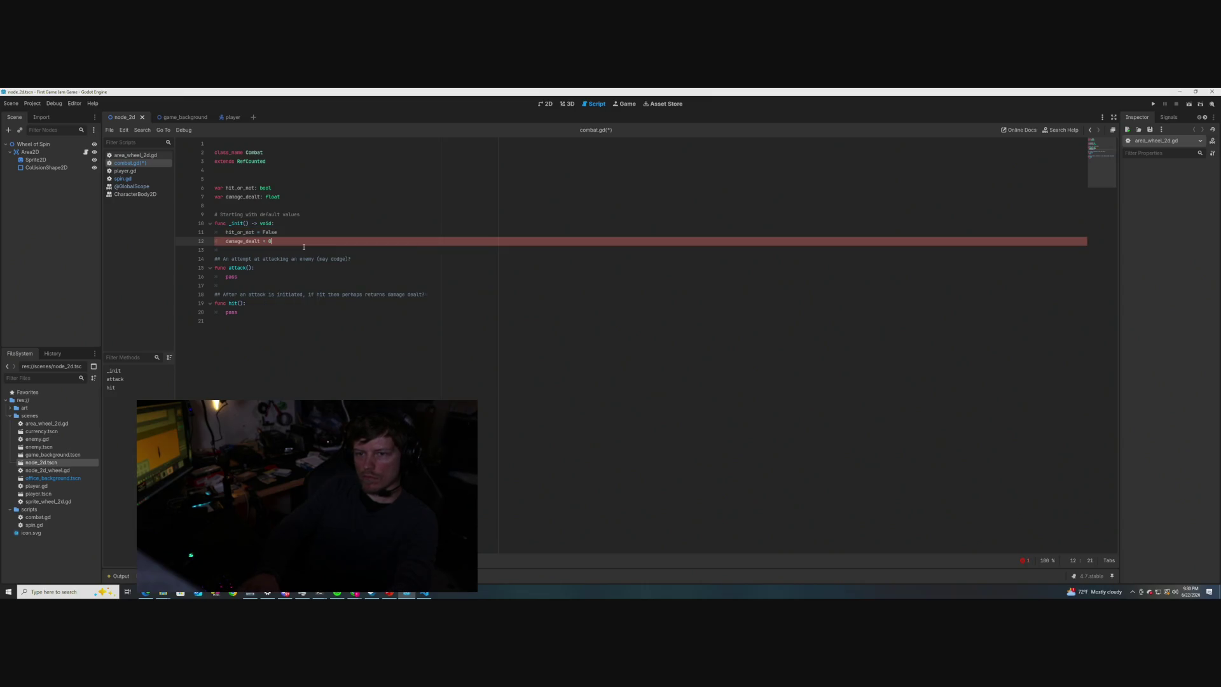
pyautogui.click(283, 233)
pyautogui.moveTo(283, 233); pyautogui.dragTo(264, 232)
pyautogui.write('e')
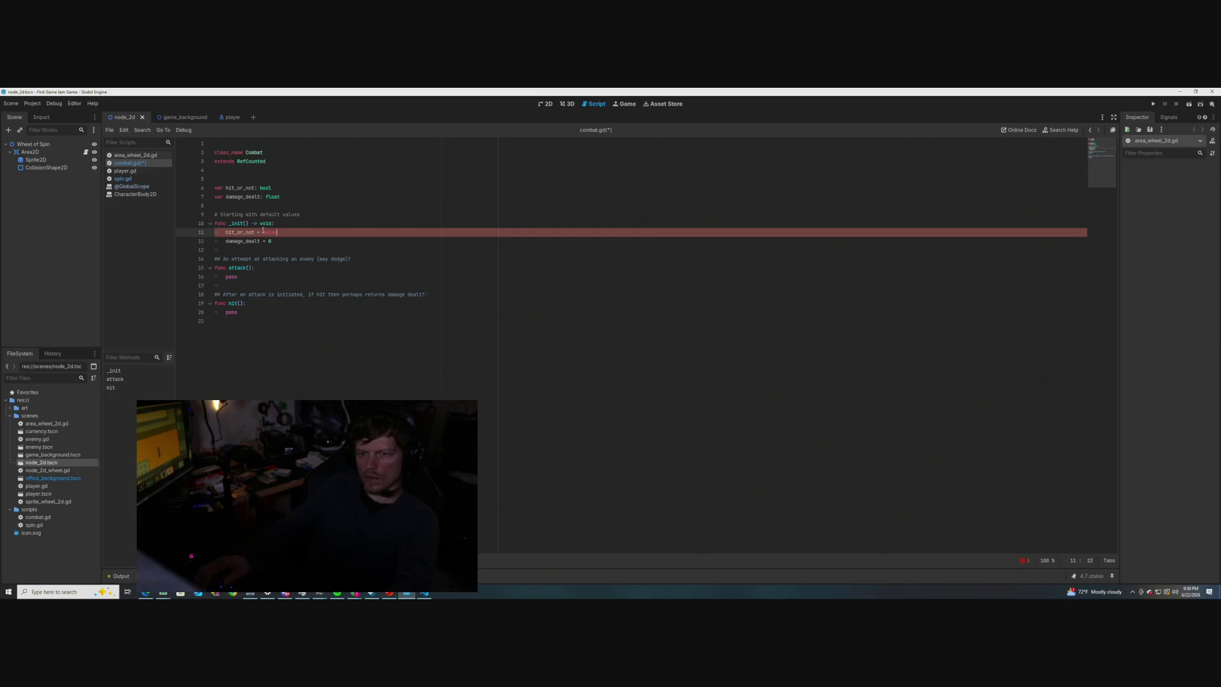
pyautogui.click(294, 247)
pyautogui.hotkey('ctrl', 's')
pyautogui.click(286, 277)
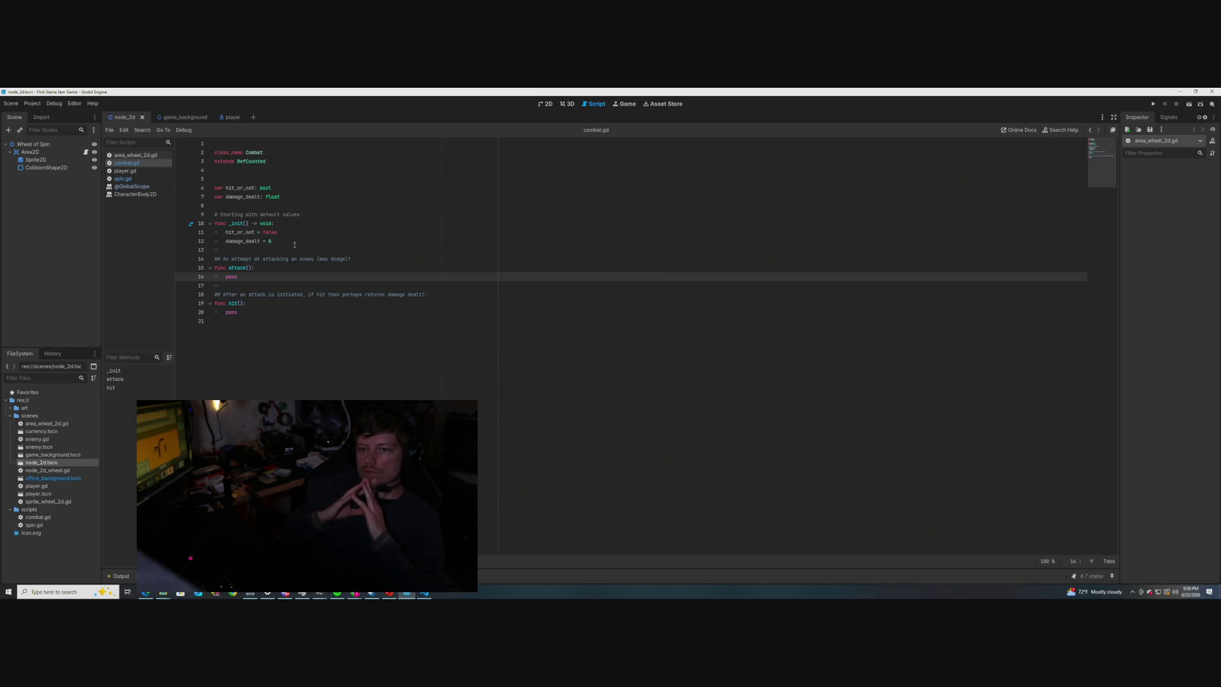
pyautogui.click(122, 178)
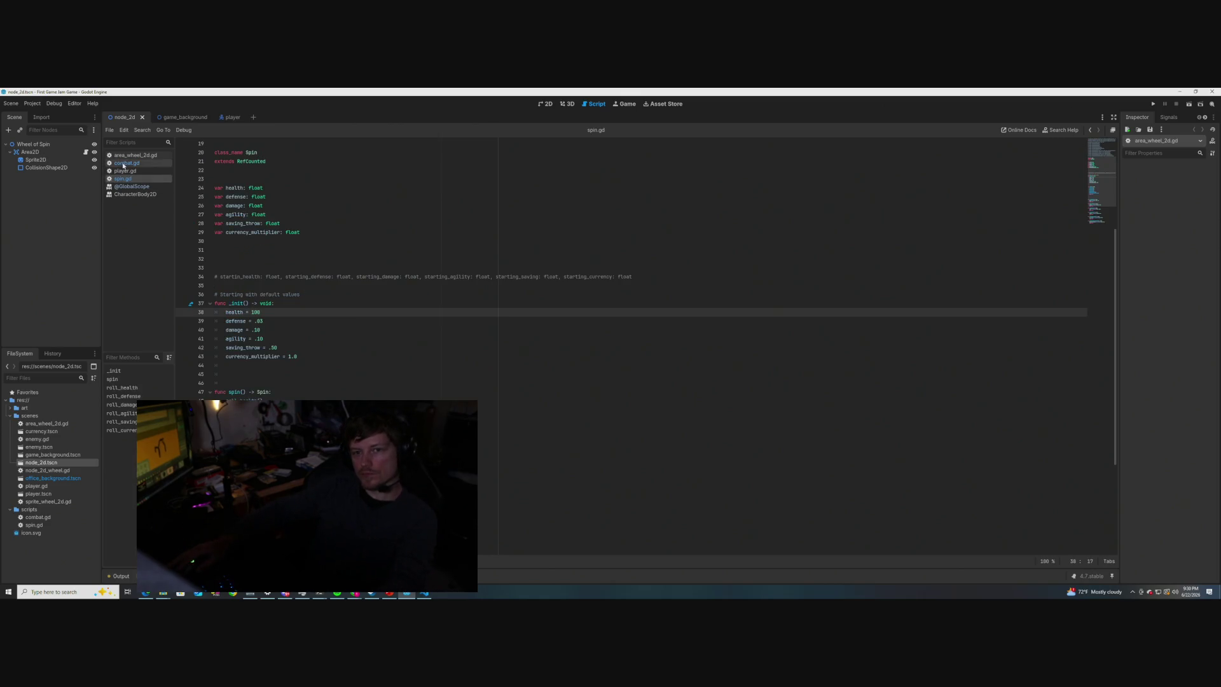
pyautogui.scroll(-5, 313, 335)
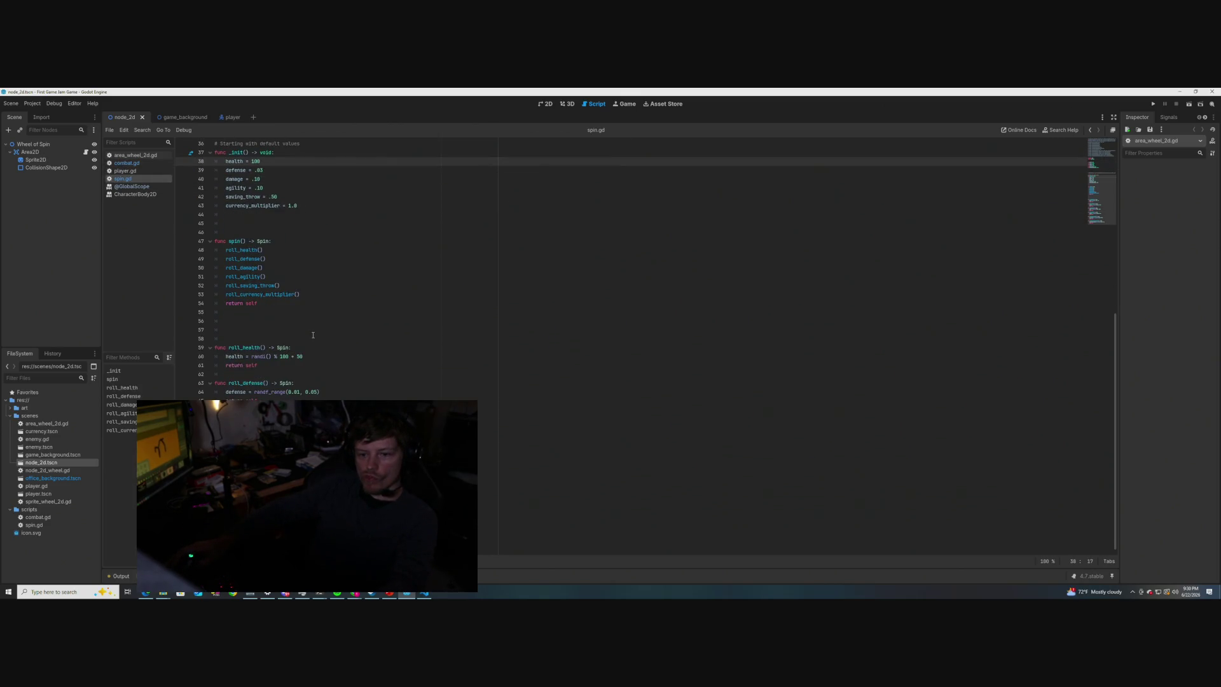
pyautogui.scroll(5, 313, 335)
pyautogui.click(126, 164)
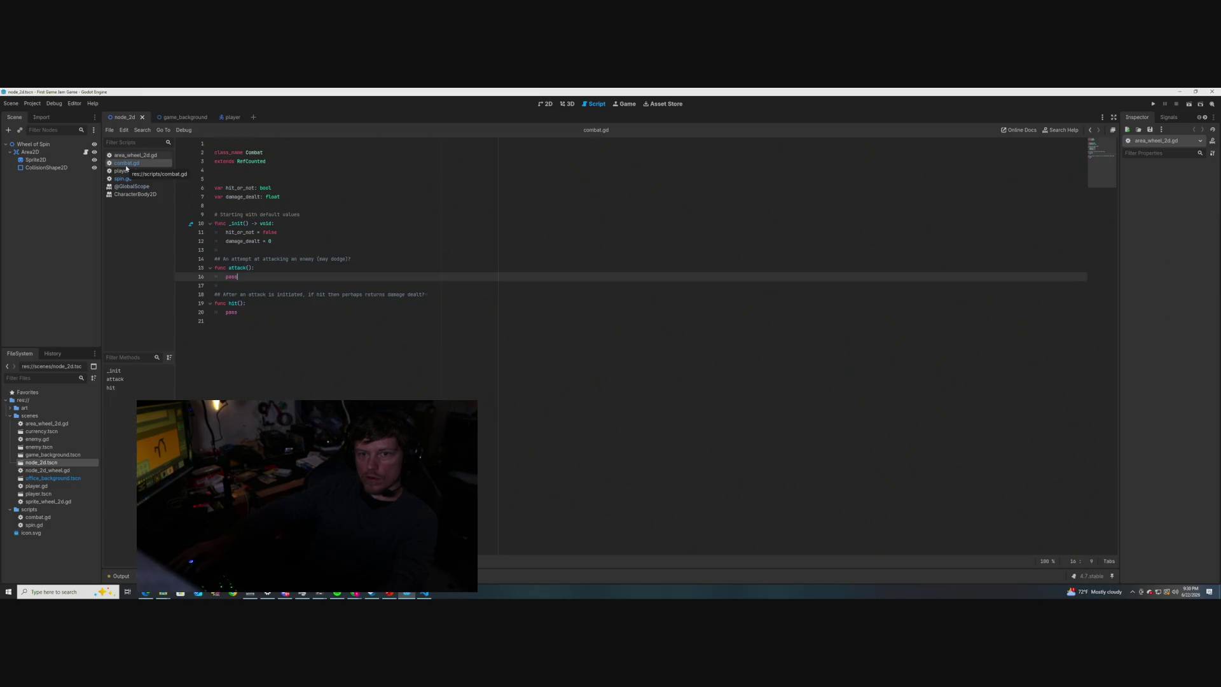
pyautogui.click(123, 179)
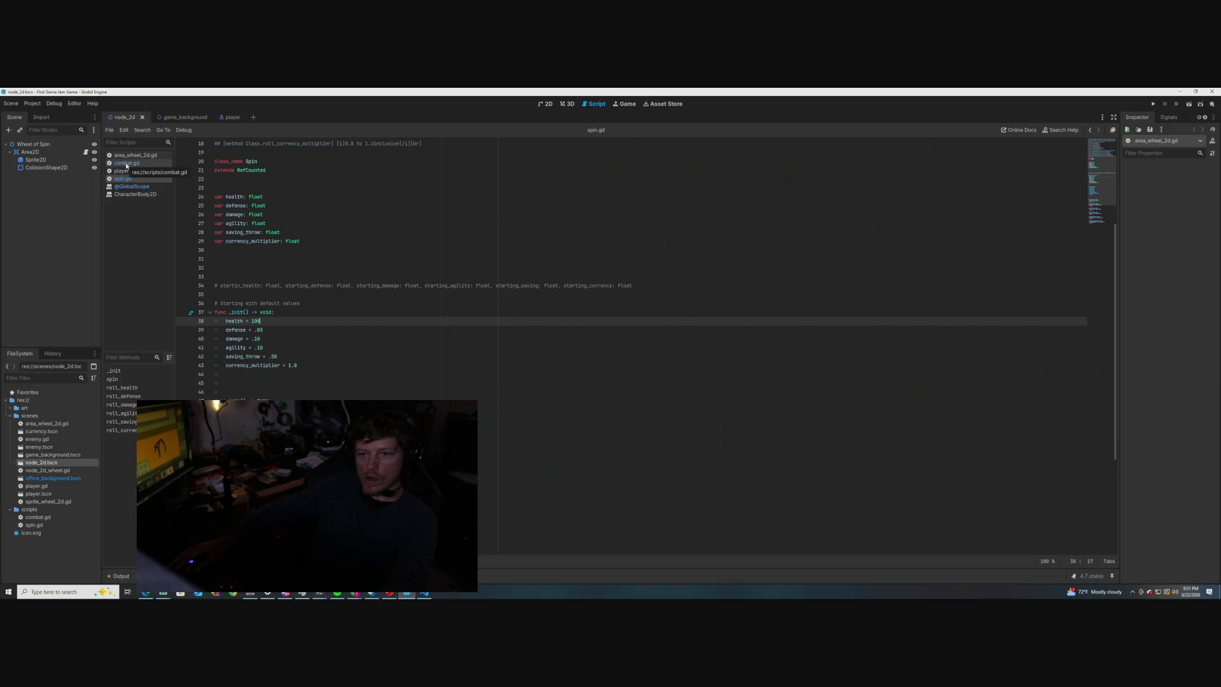
pyautogui.click(125, 164)
pyautogui.click(243, 224)
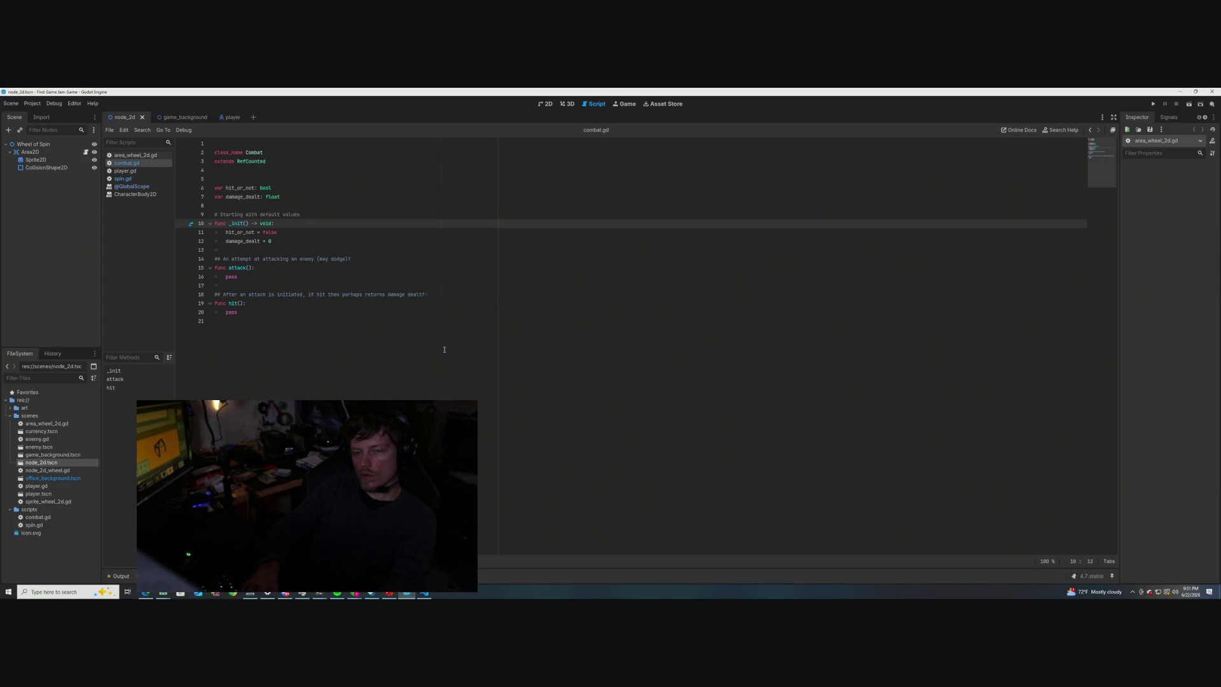
pyautogui.write('attacker')
pyautogui.write(': spin')
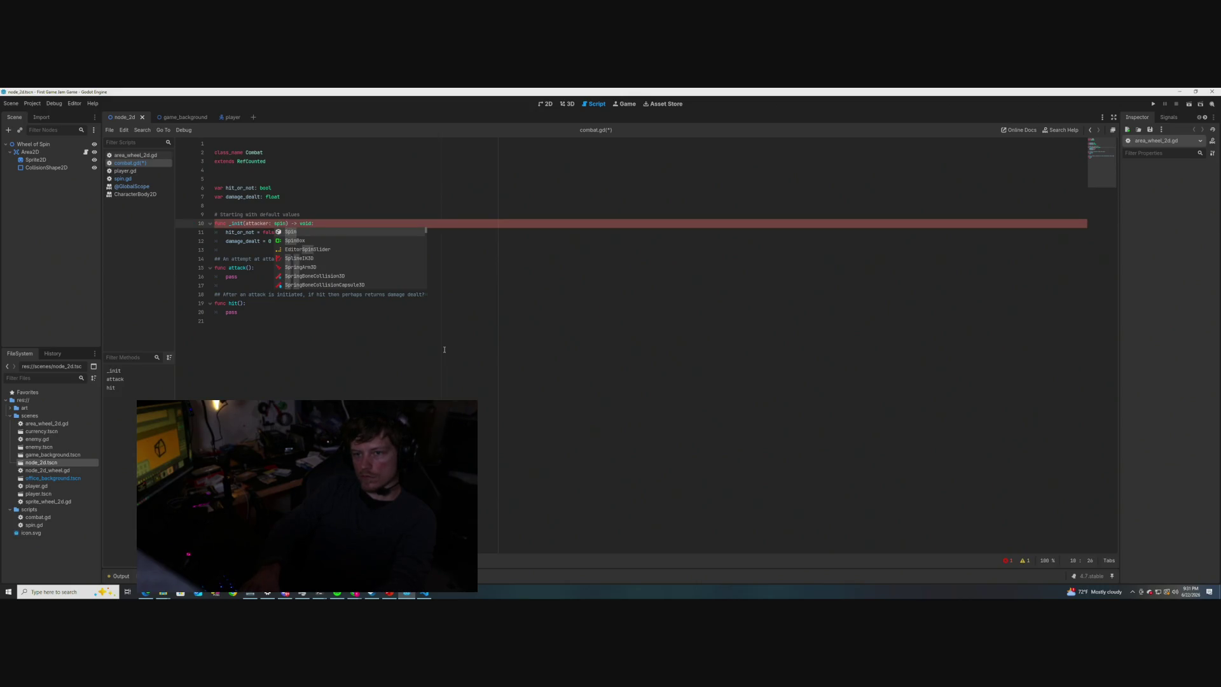
pyautogui.press('Return')
pyautogui.write(', target')
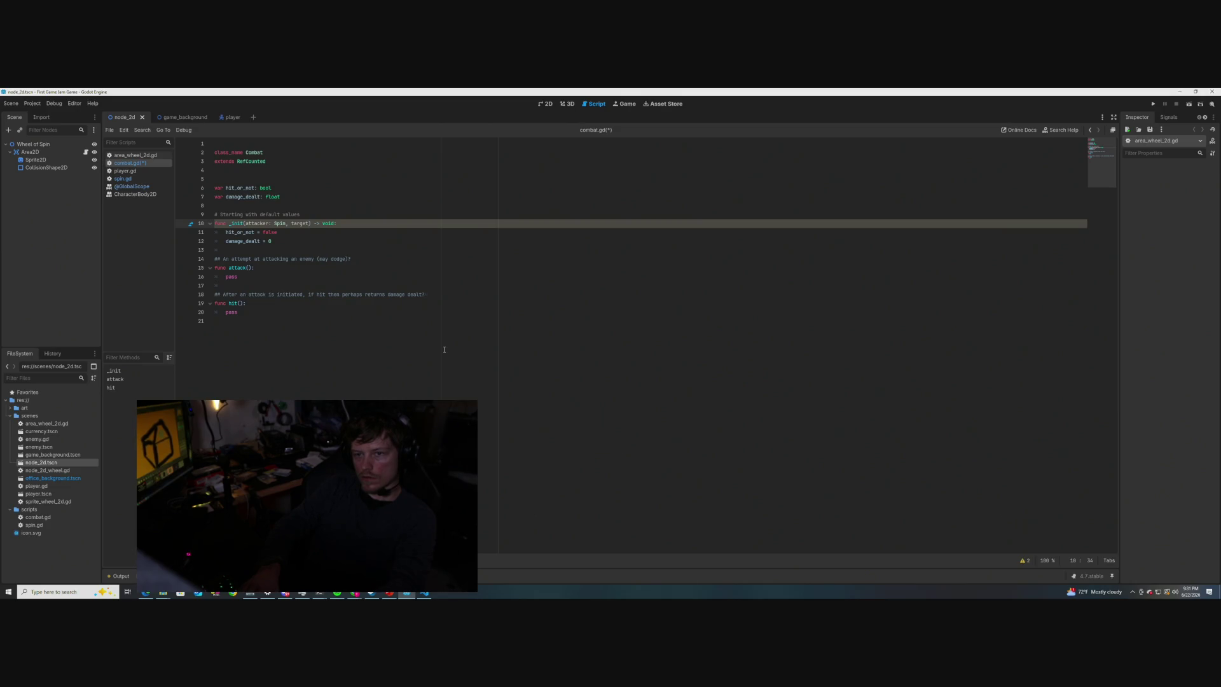
pyautogui.press('Left')
pyautogui.press('Left')
pyautogui.press('Left')
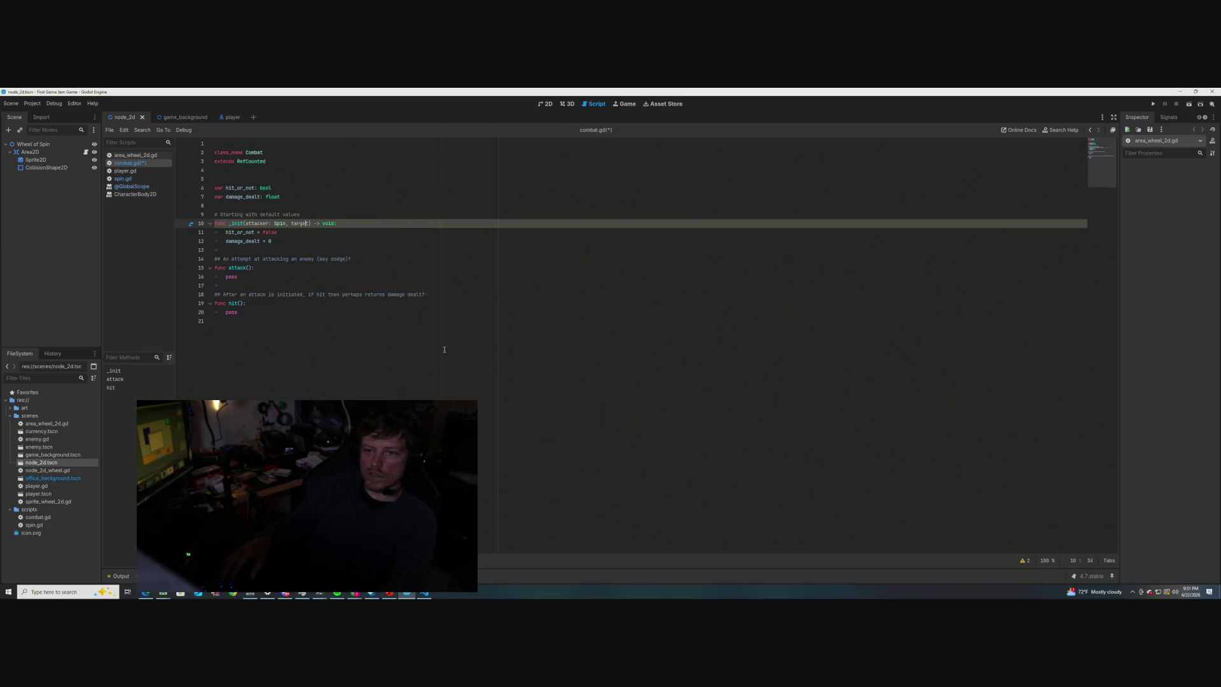
pyautogui.write('=')
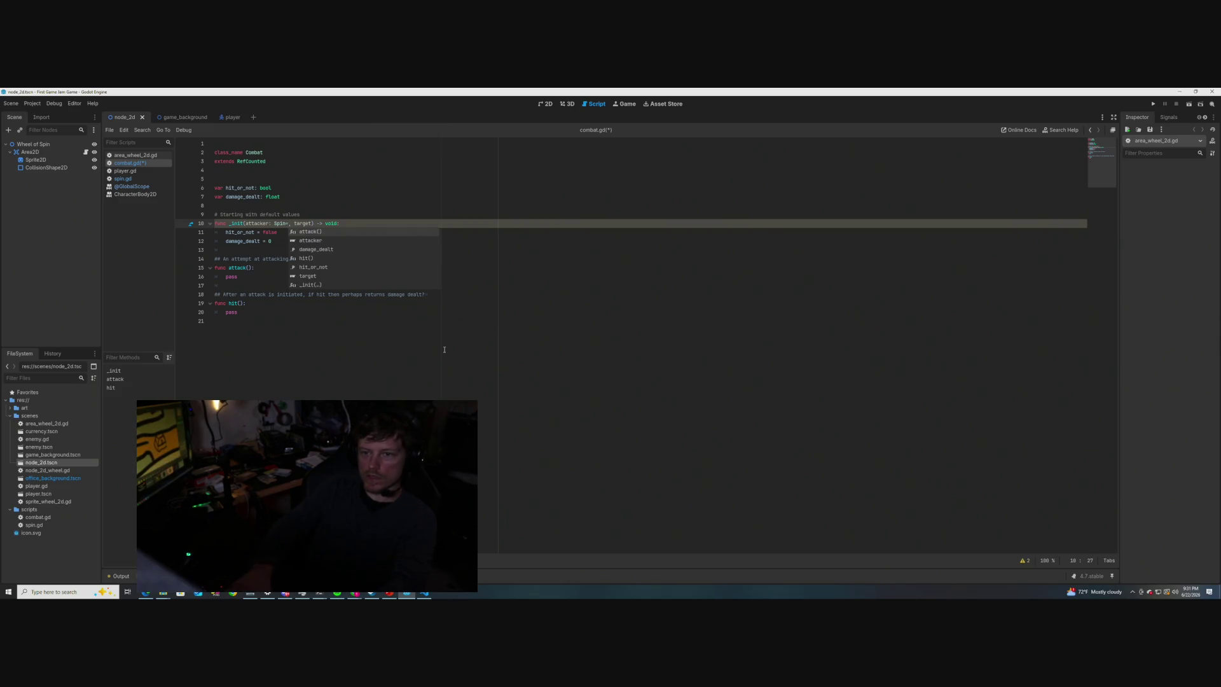
pyautogui.press('BackSpace')
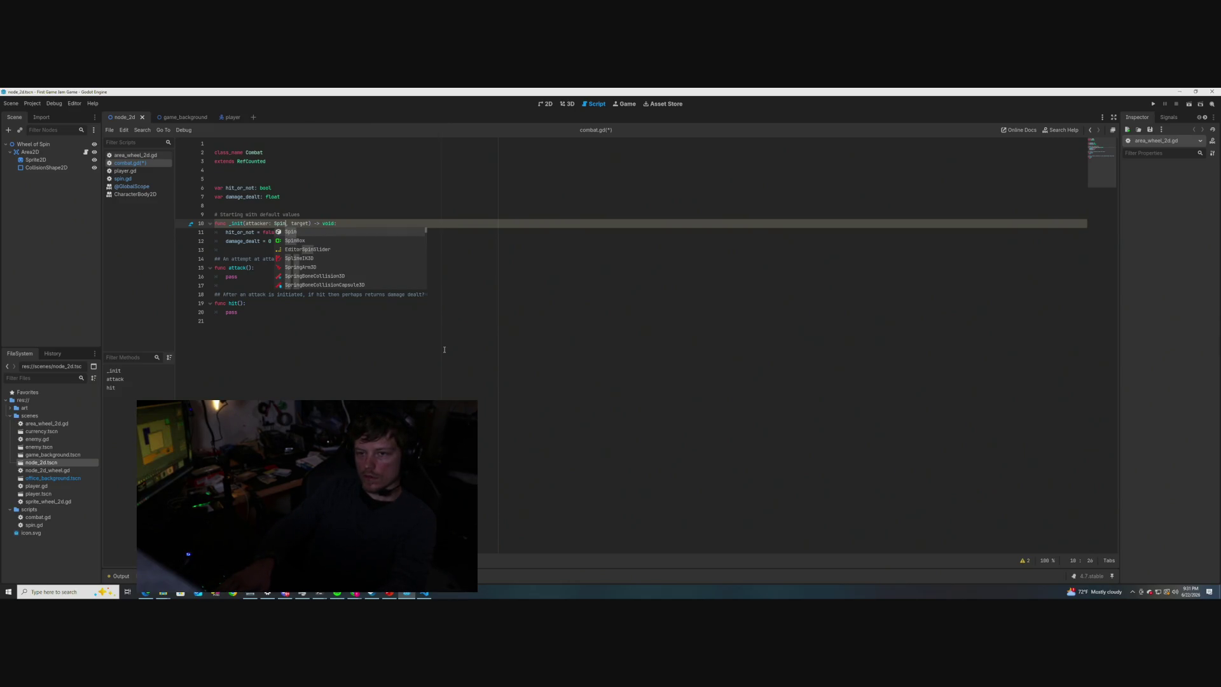
pyautogui.press('BackSpace')
pyautogui.press('BackSpace')
pyautogui.press('BackSpace')
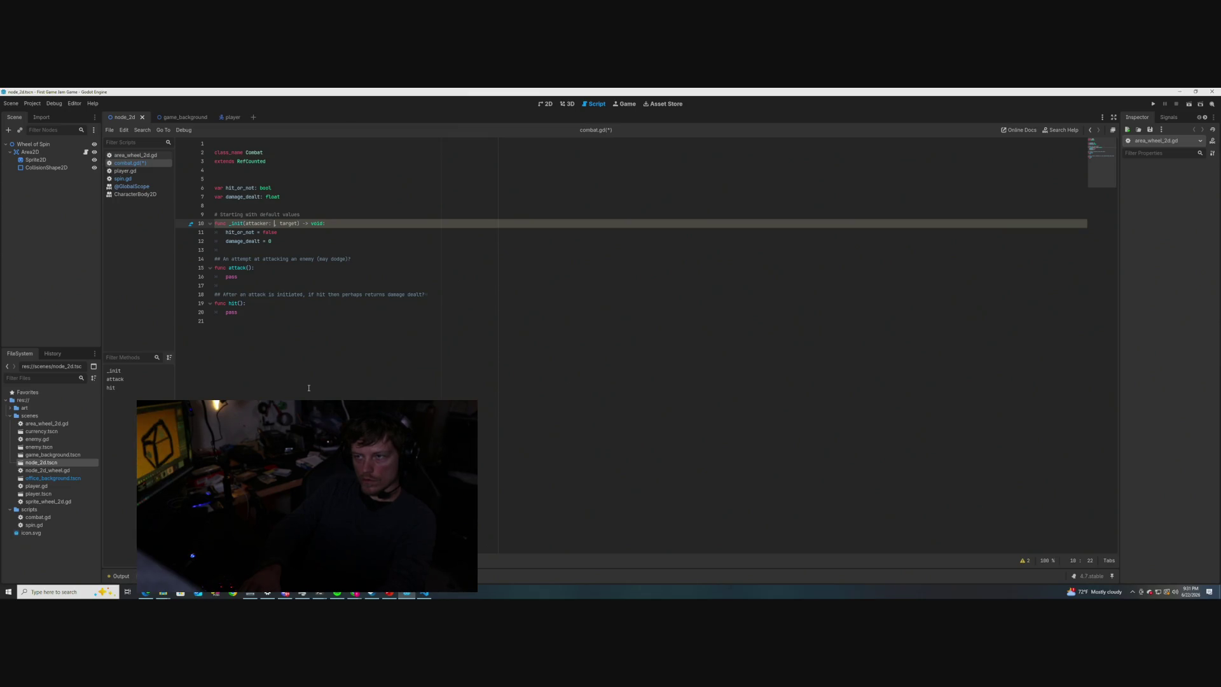
pyautogui.click(37, 486)
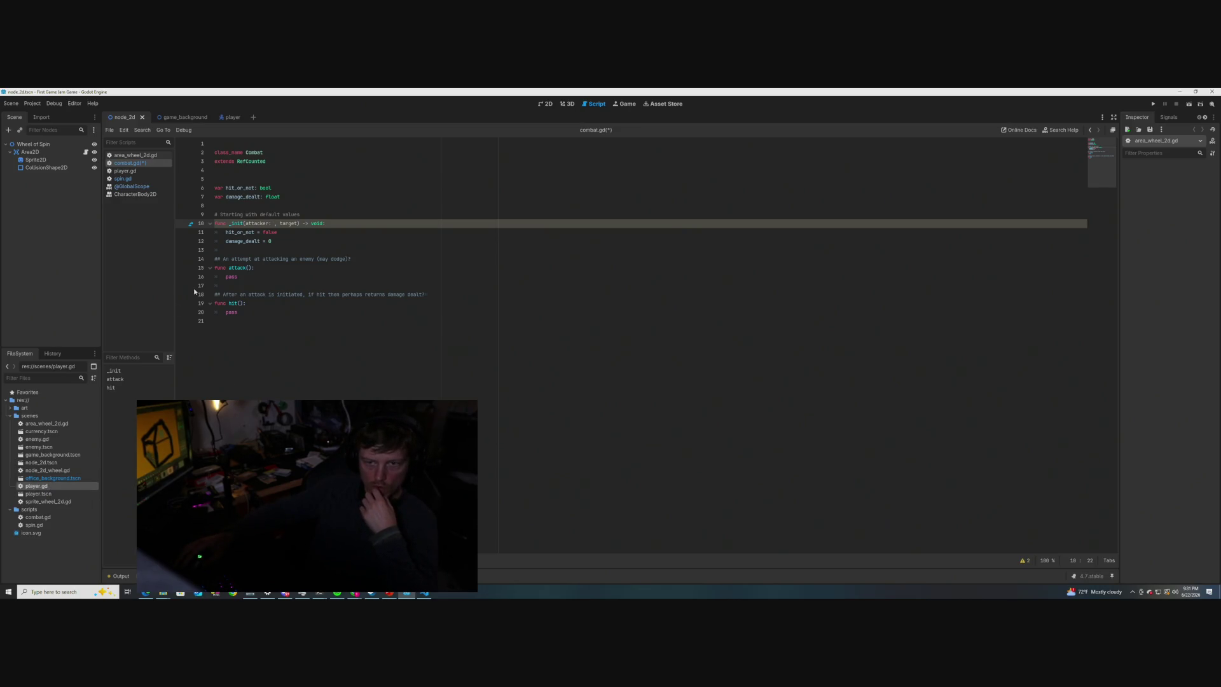
pyautogui.click(125, 170)
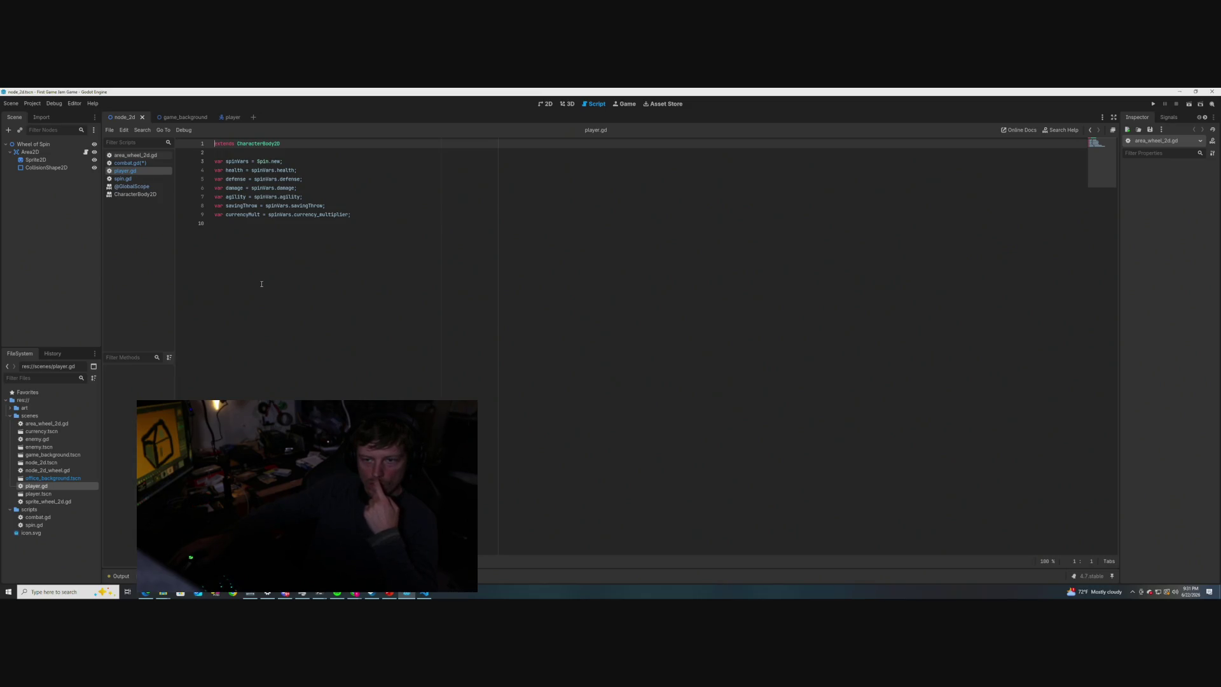
pyautogui.click(131, 164)
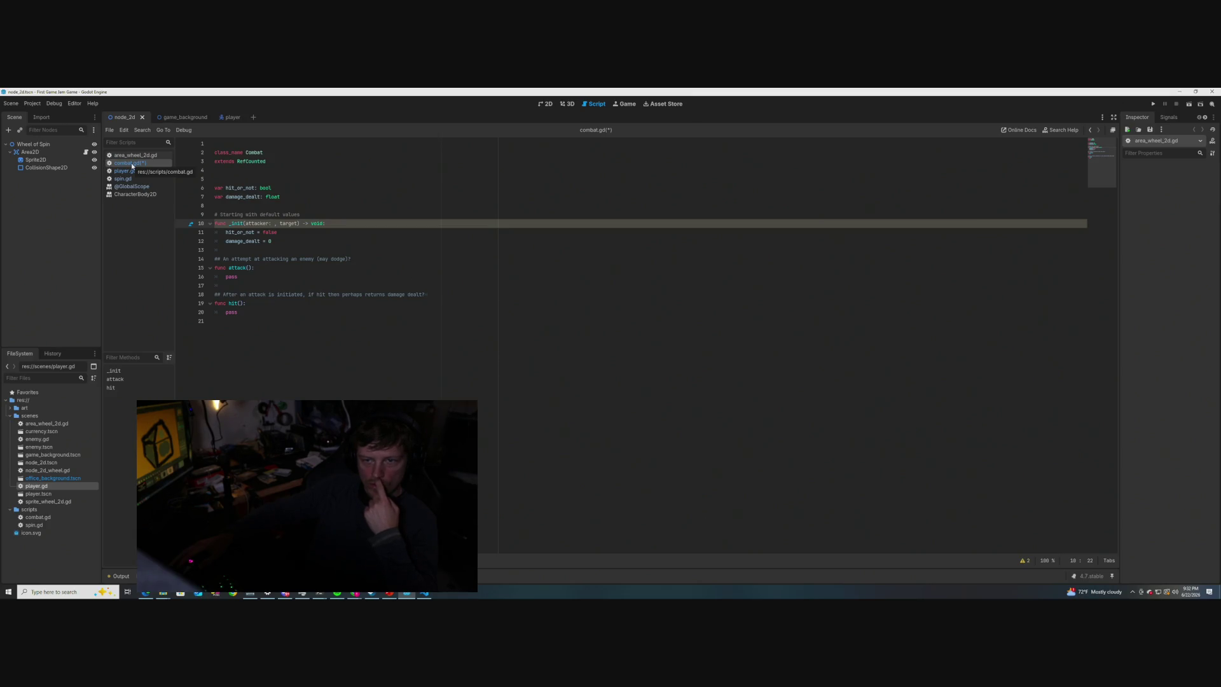
pyautogui.doubleClick(277, 224)
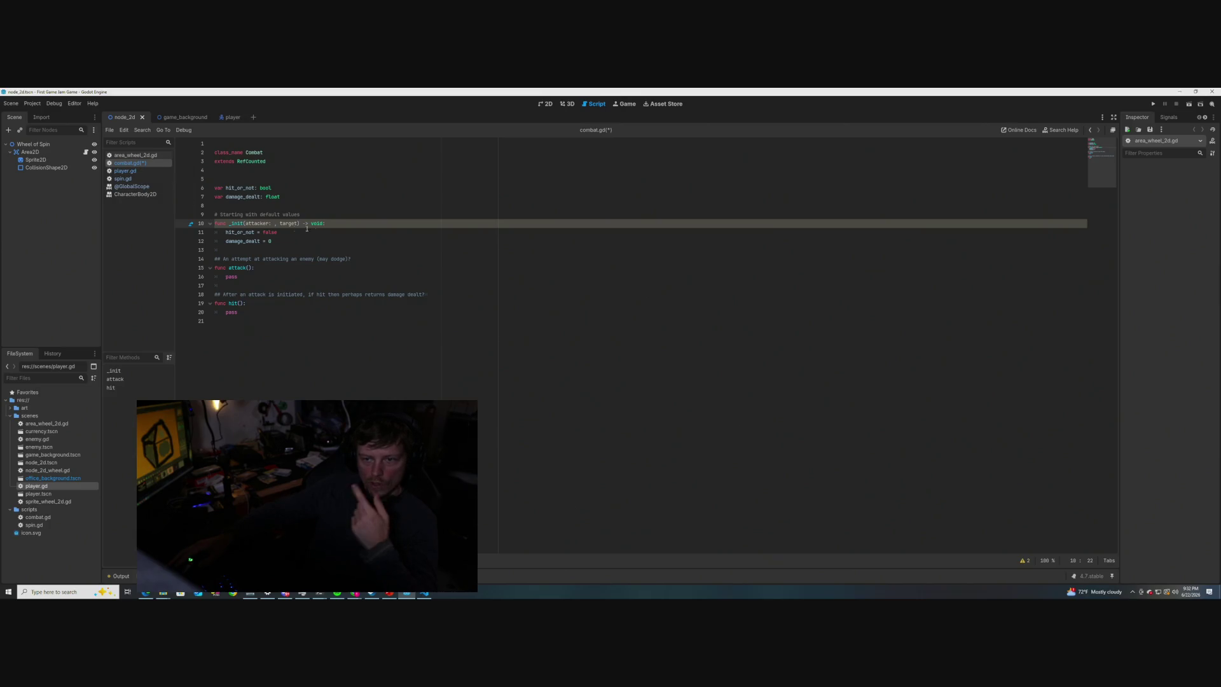
pyautogui.moveTo(277, 224); pyautogui.dragTo(246, 224)
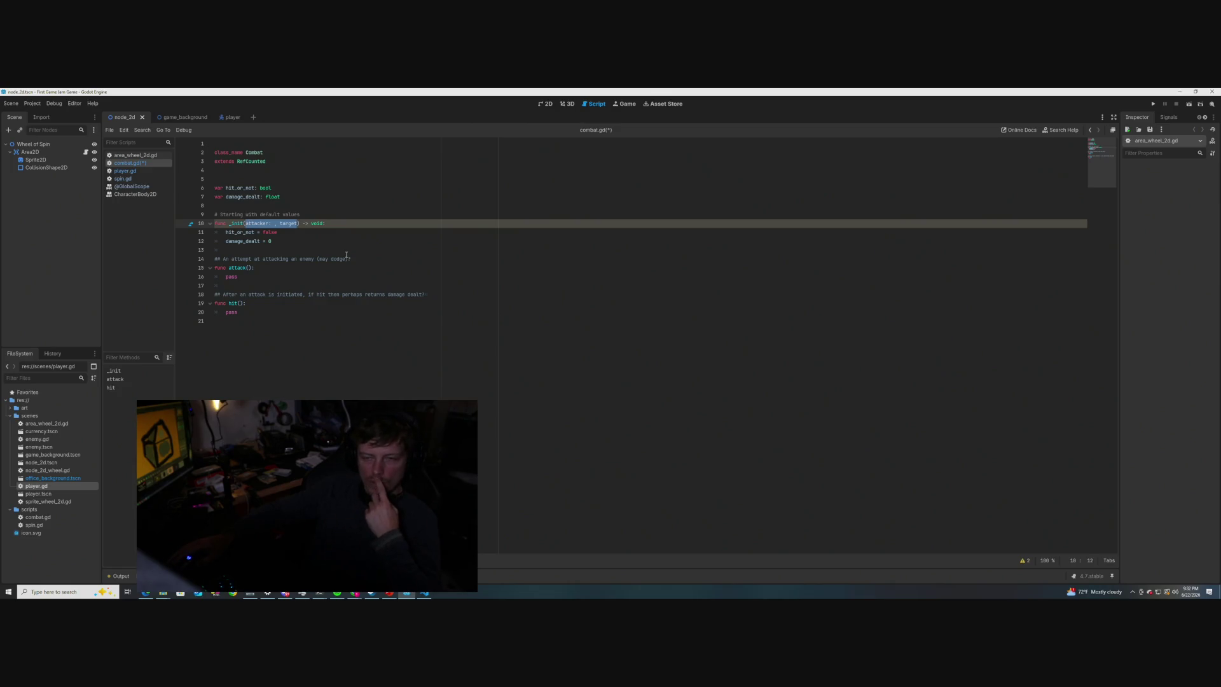
pyautogui.press('BackSpace')
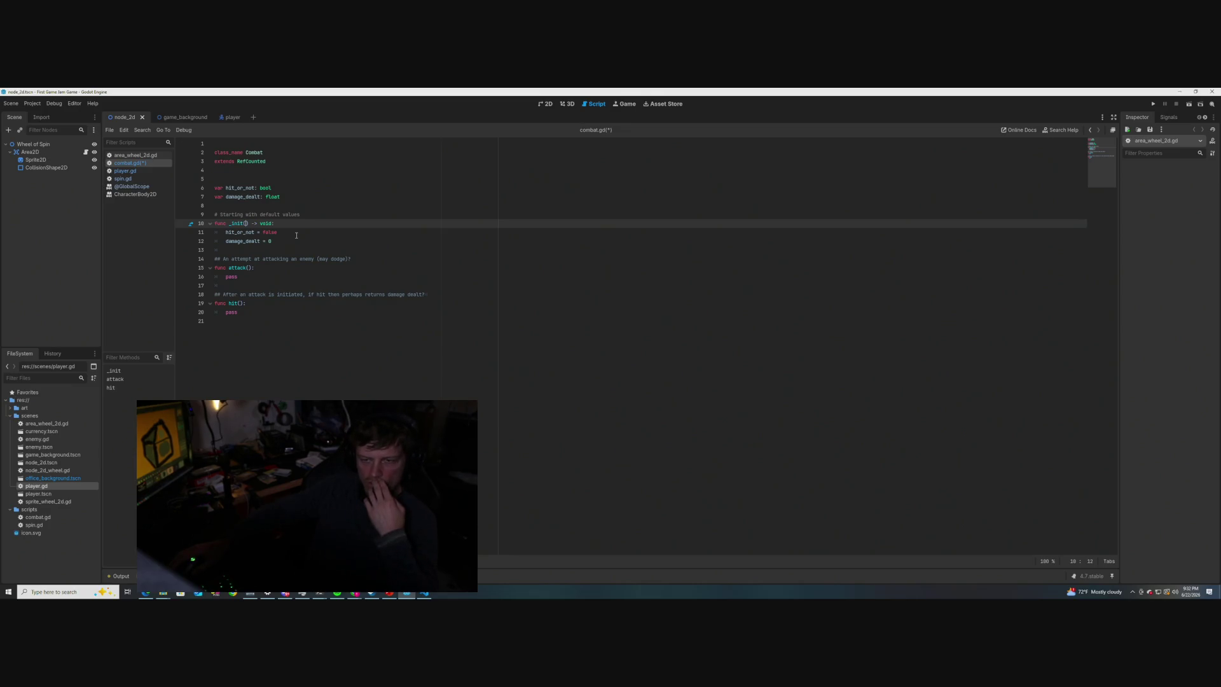
# - Give attack() an attacker parameter, dropping the player type after 'attacker:'
pyautogui.click(249, 268)
pyautogui.write('attacker: ')
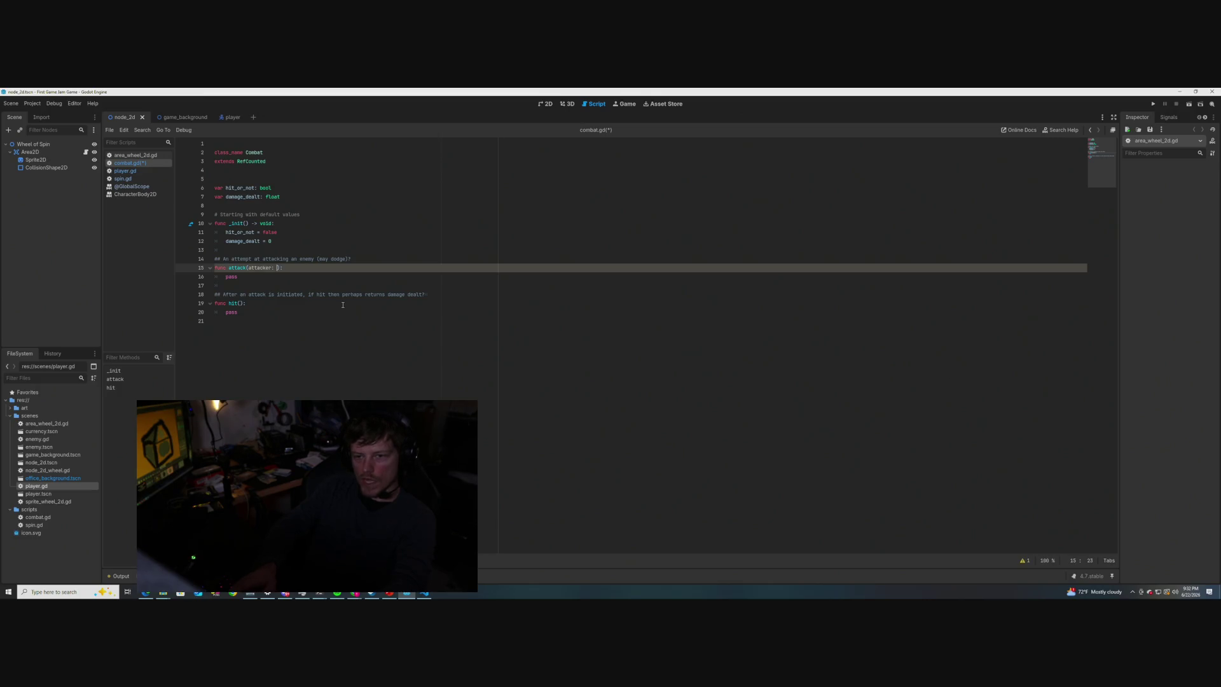
pyautogui.write('player')
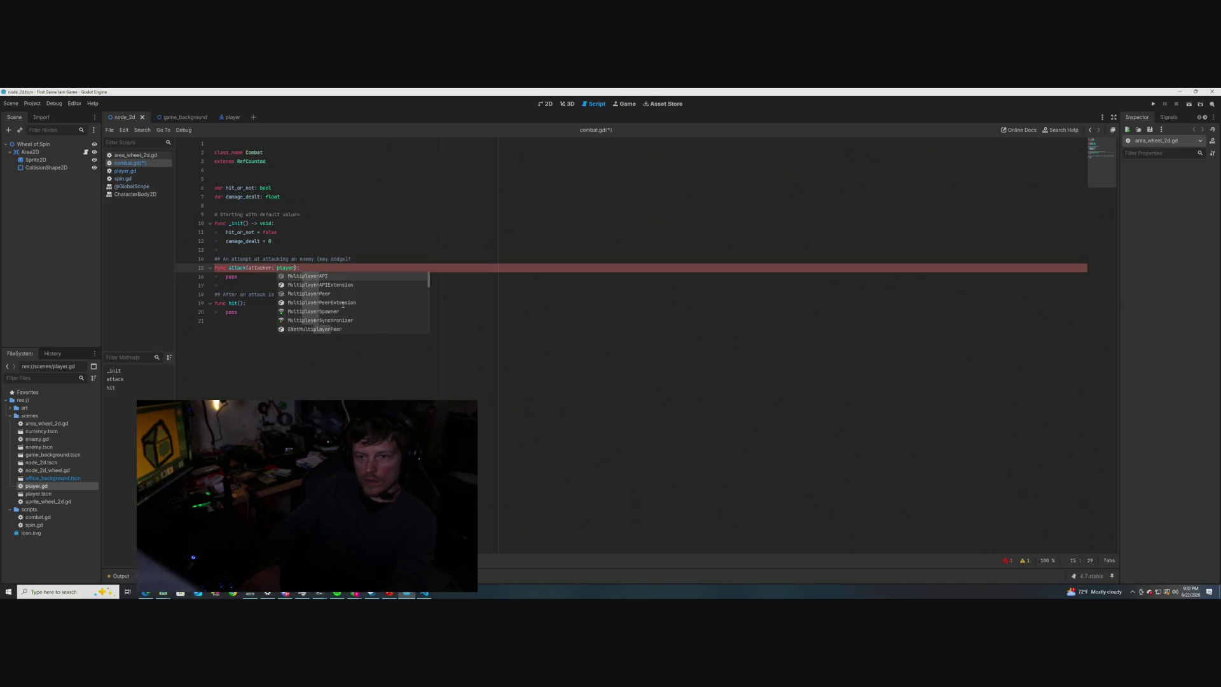
pyautogui.press('BackSpace')
pyautogui.press('BackSpace')
pyautogui.press('BackSpace')
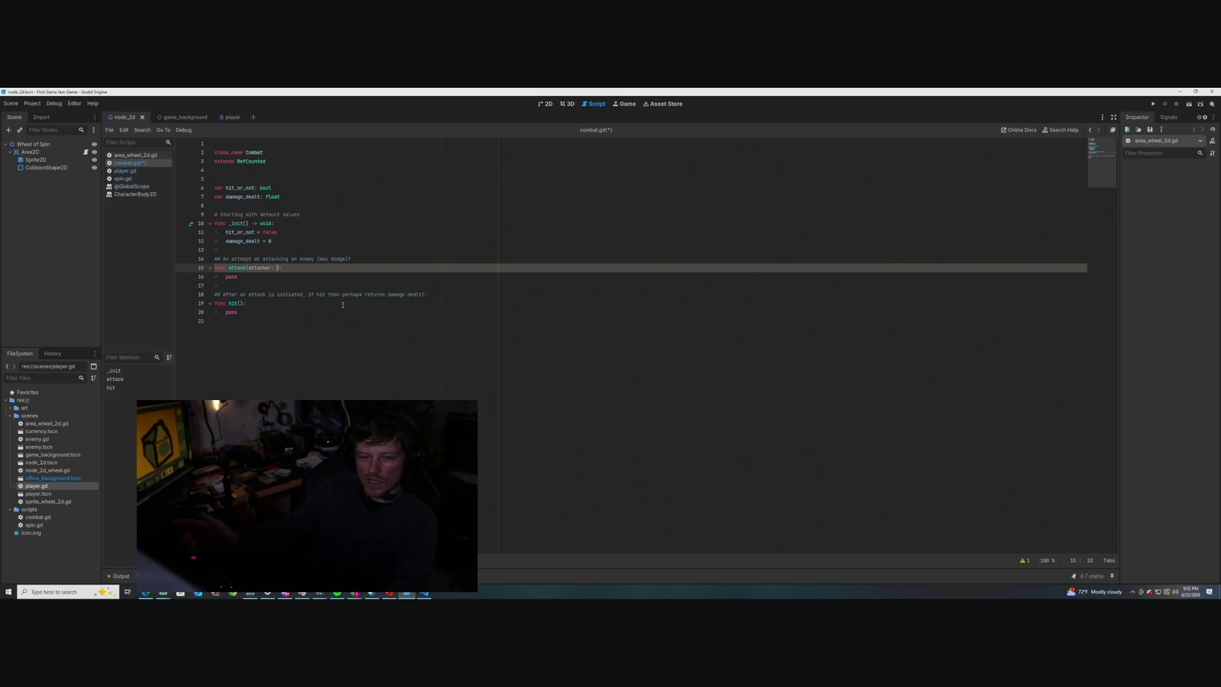
# - Switch between the player and node_2d scenes, then bring up player.gd in the script editor
pyautogui.click(228, 117)
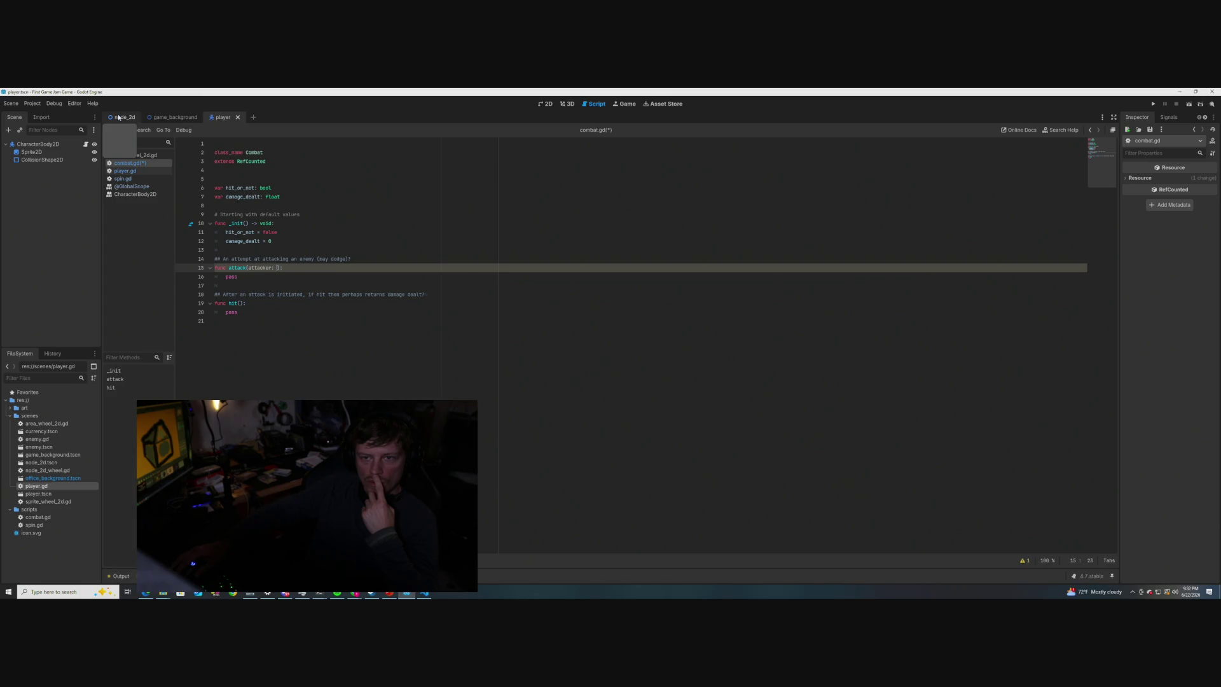
pyautogui.click(118, 117)
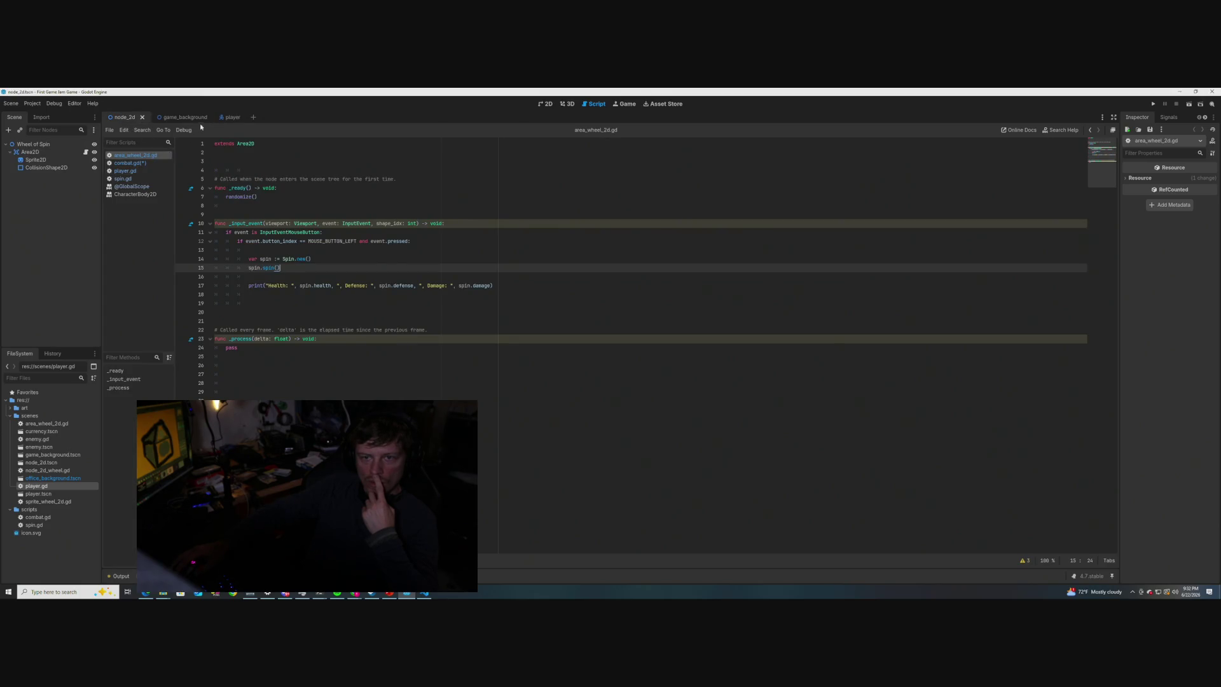
pyautogui.click(236, 117)
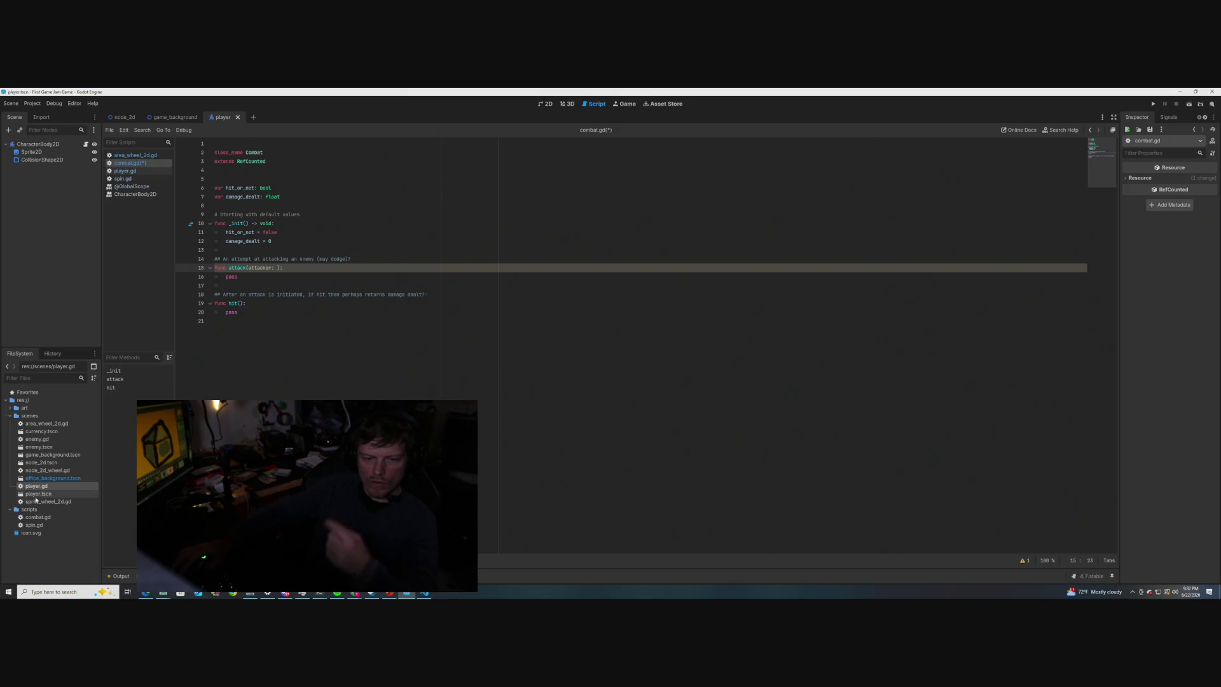
pyautogui.click(39, 519)
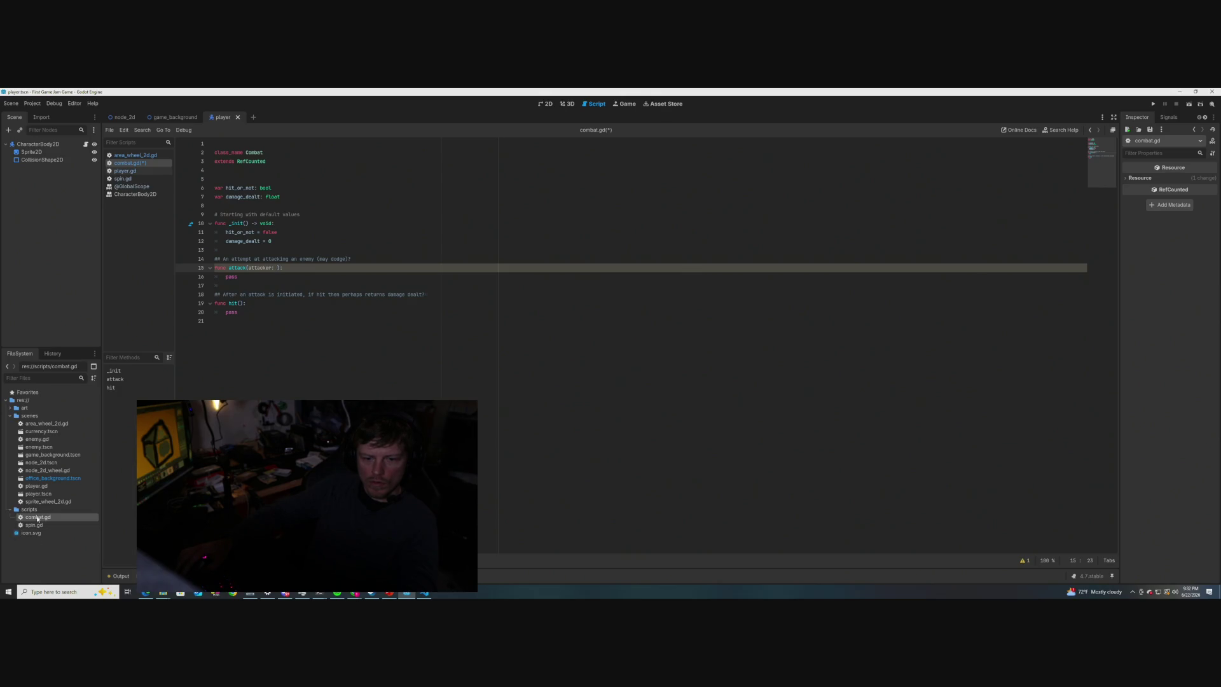
pyautogui.click(219, 285)
pyautogui.click(127, 174)
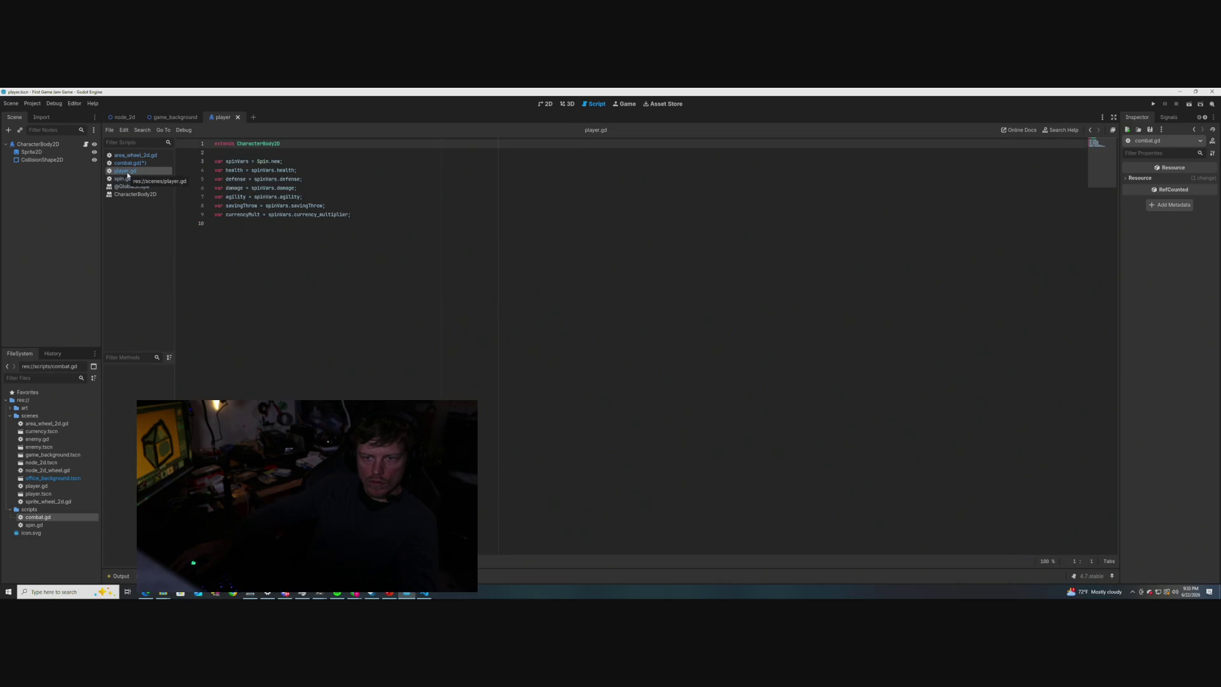
pyautogui.click(130, 164)
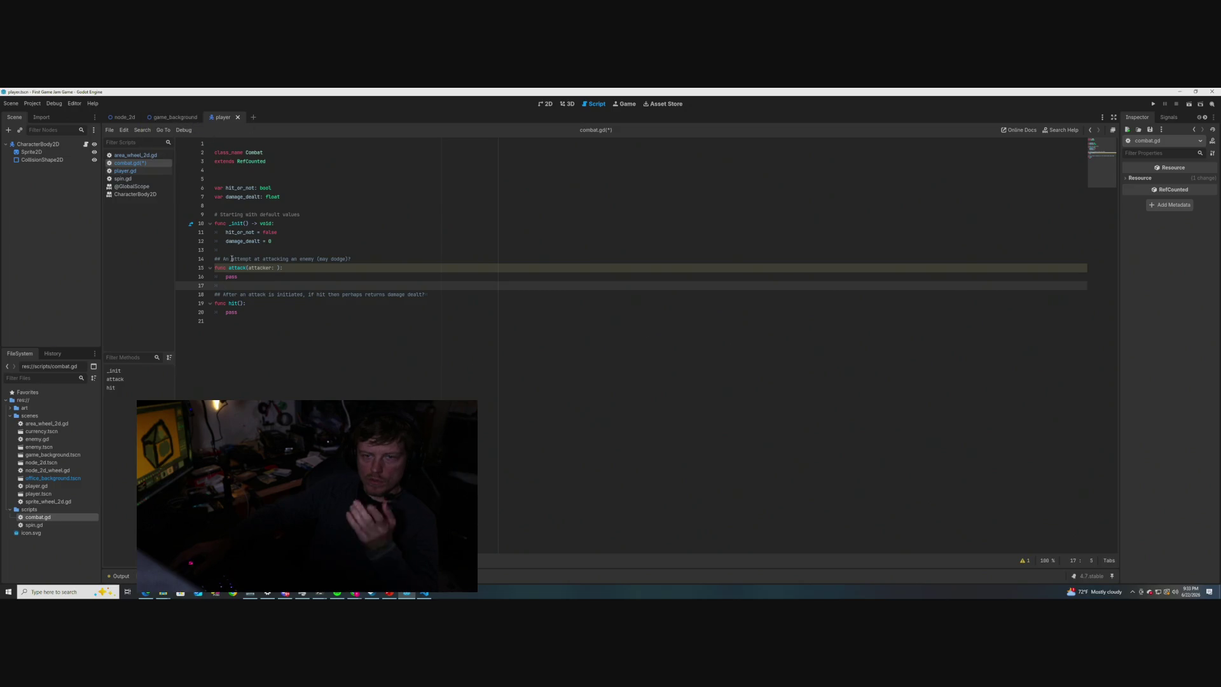
# - Type attack()'s parameters as attacker: CharacterBody2D, target: CharacterBody2D
pyautogui.moveTo(238, 267)
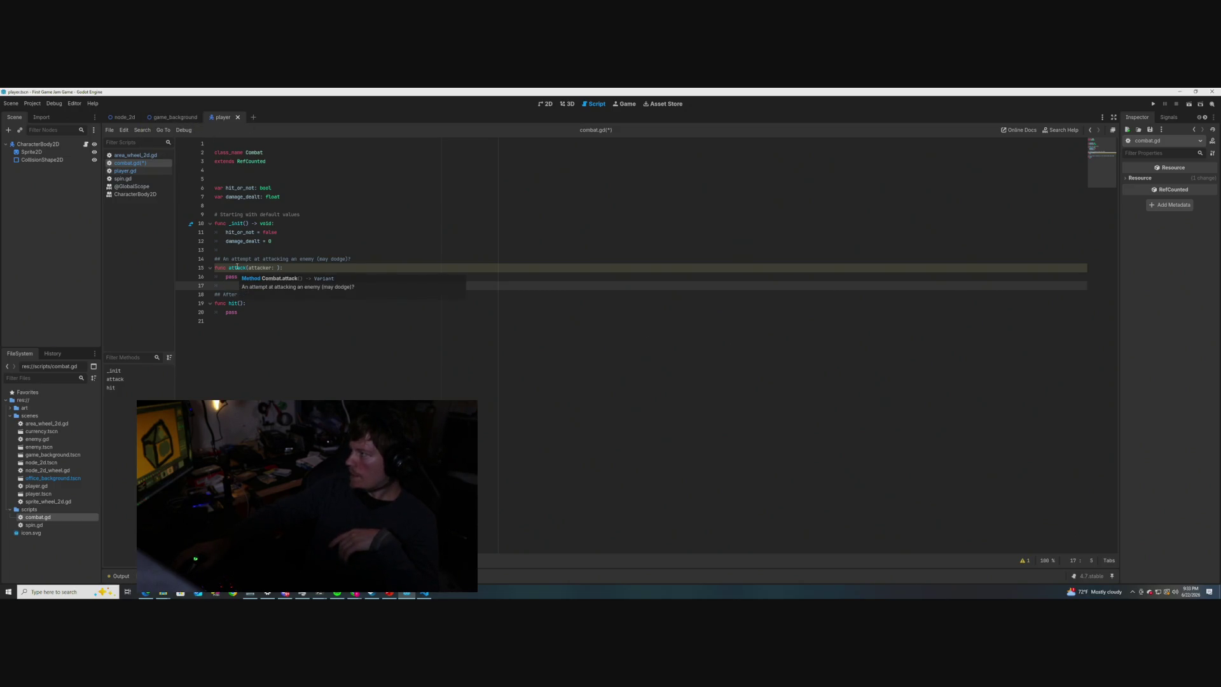
pyautogui.click(125, 169)
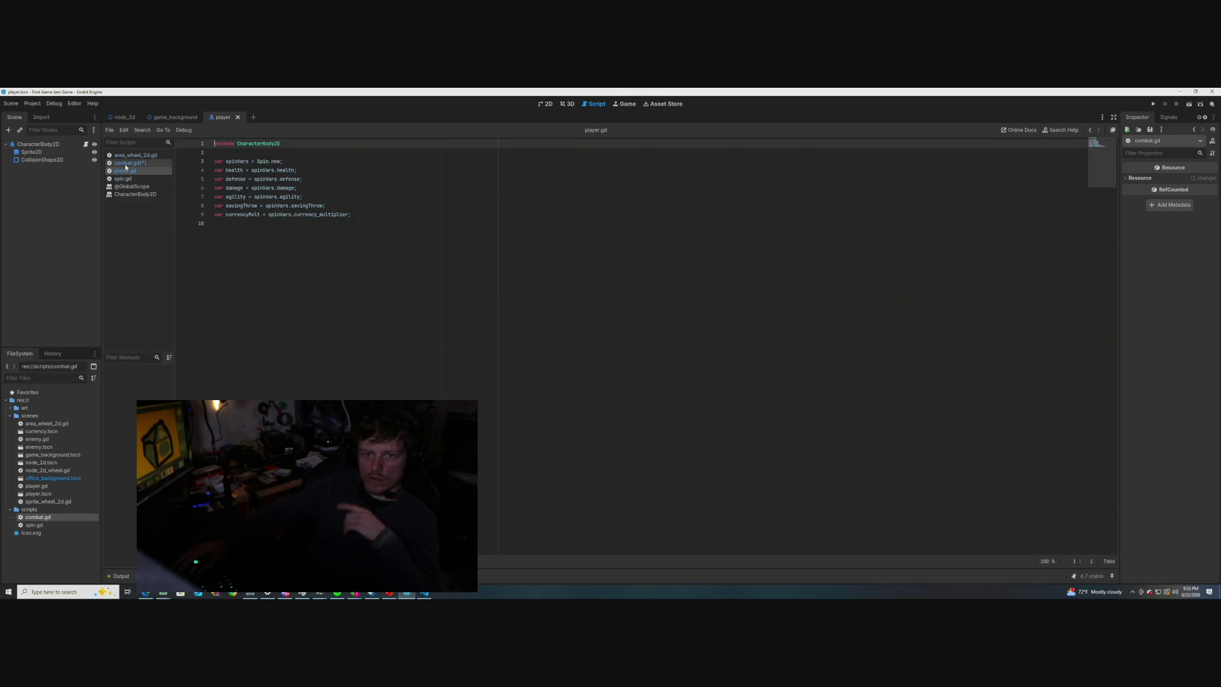
pyautogui.click(125, 162)
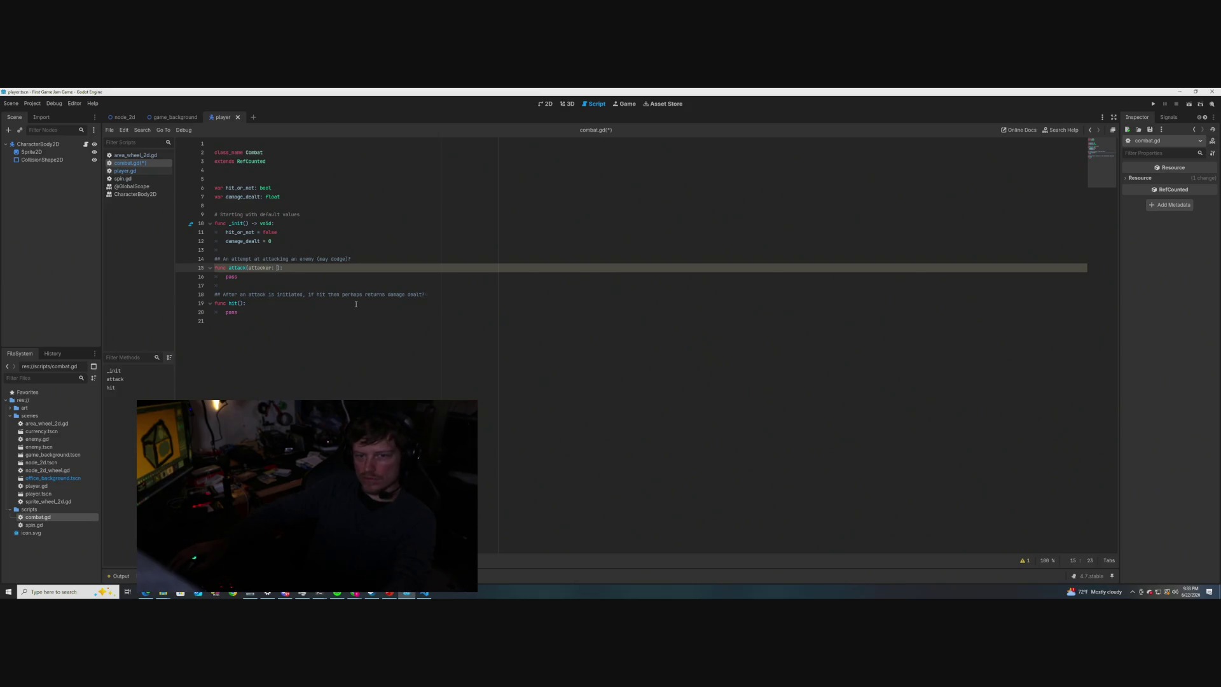
pyautogui.press('Left')
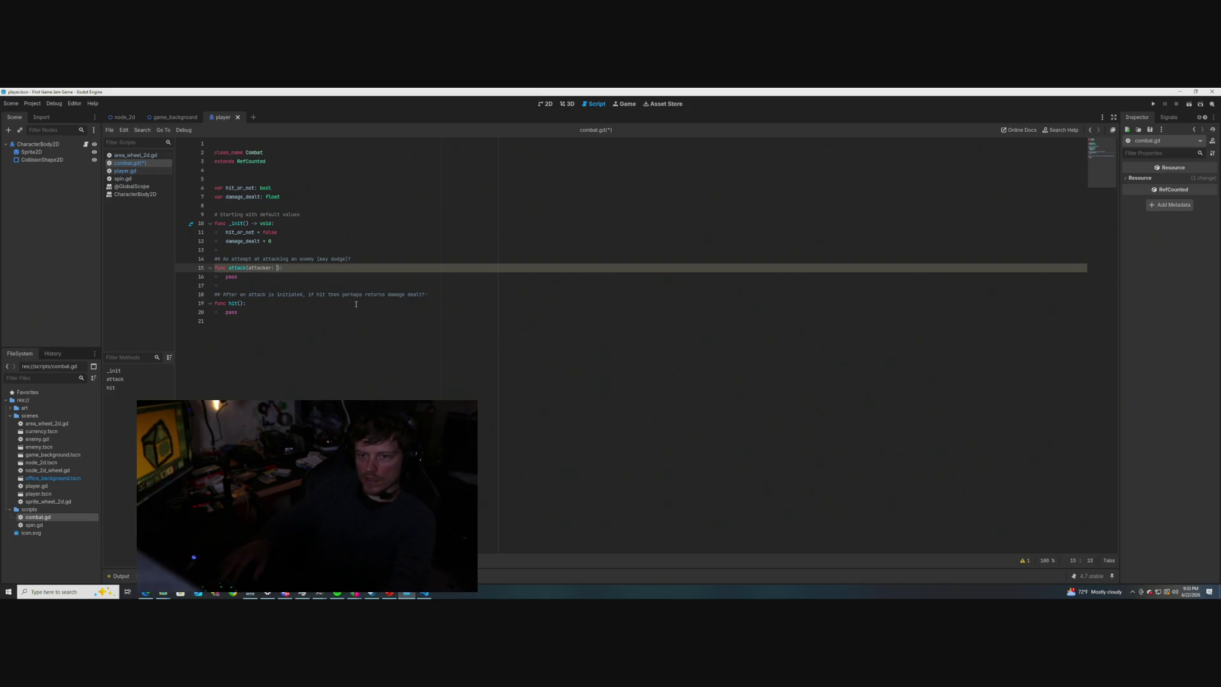
pyautogui.write('Character')
pyautogui.press('Return')
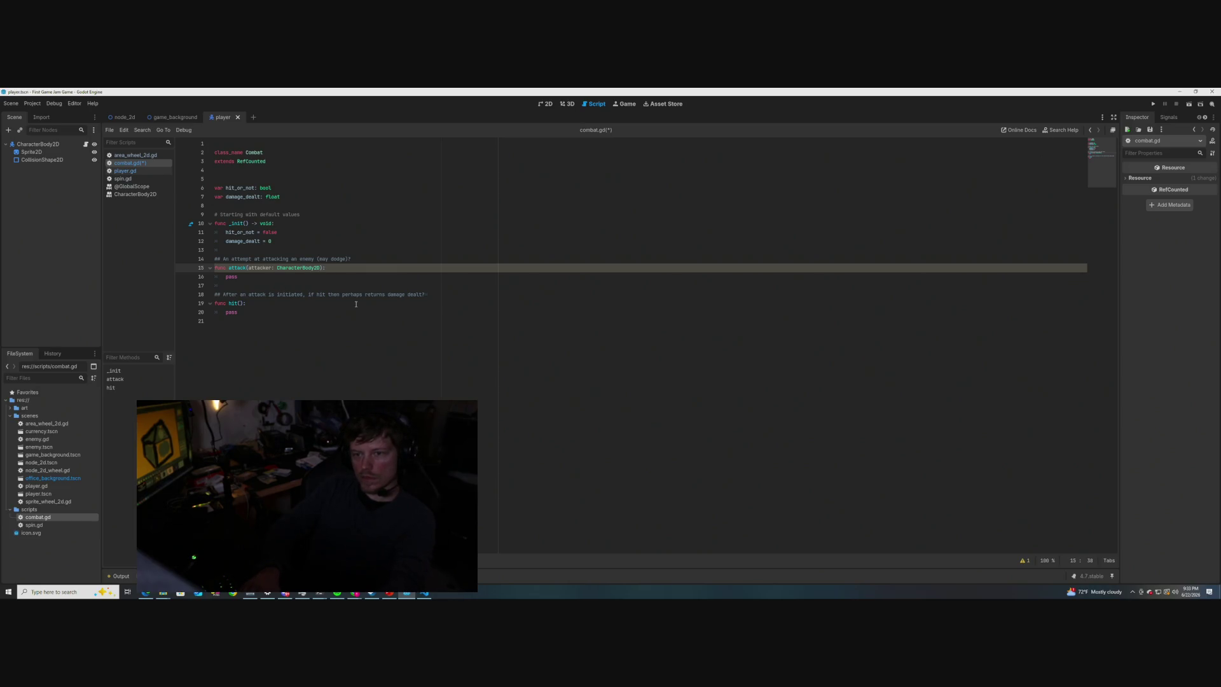
pyautogui.write(',')
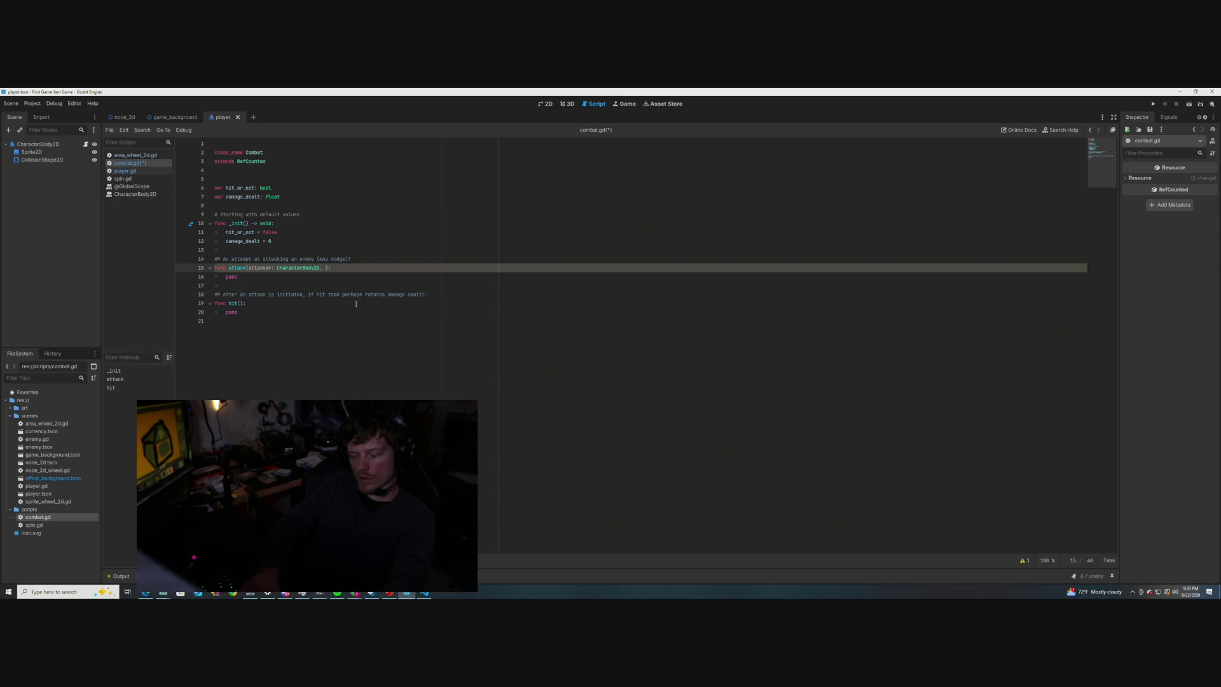
pyautogui.write('arget: C')
pyautogui.write('haracter')
pyautogui.press('Return')
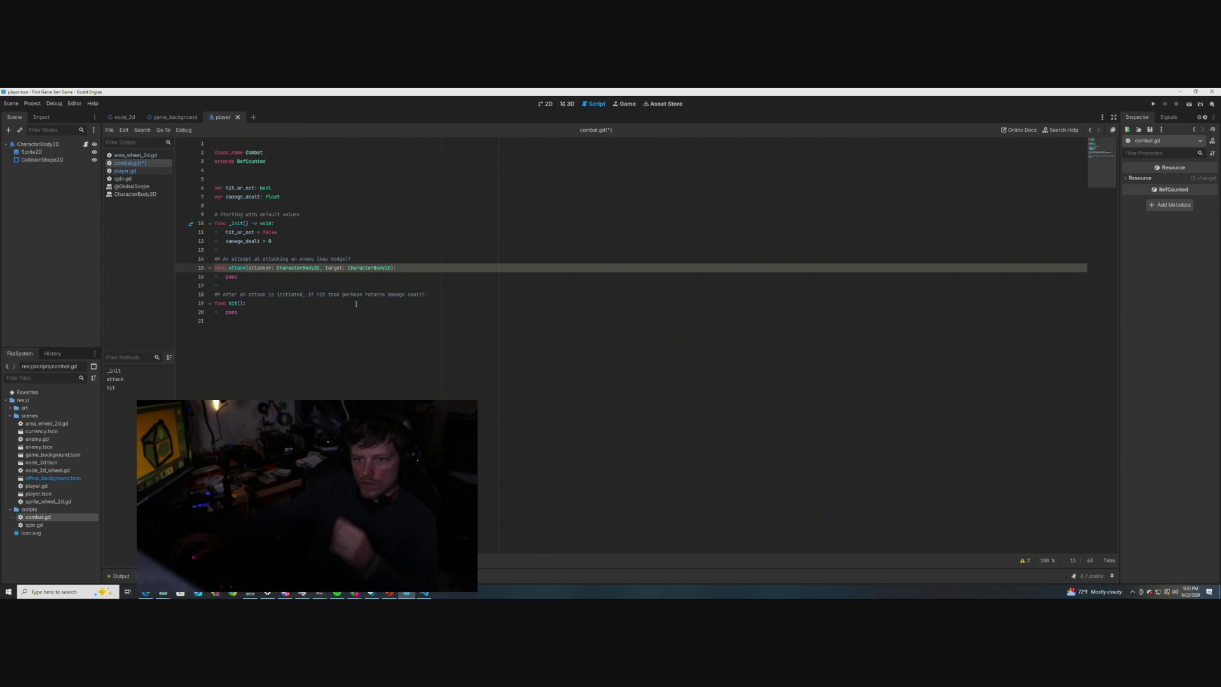
# - Replace attack()'s pass with print("It worked") and save combat.gd
pyautogui.click(415, 272)
pyautogui.moveTo(415, 269); pyautogui.dragTo(217, 268)
pyautogui.doubleClick(249, 278)
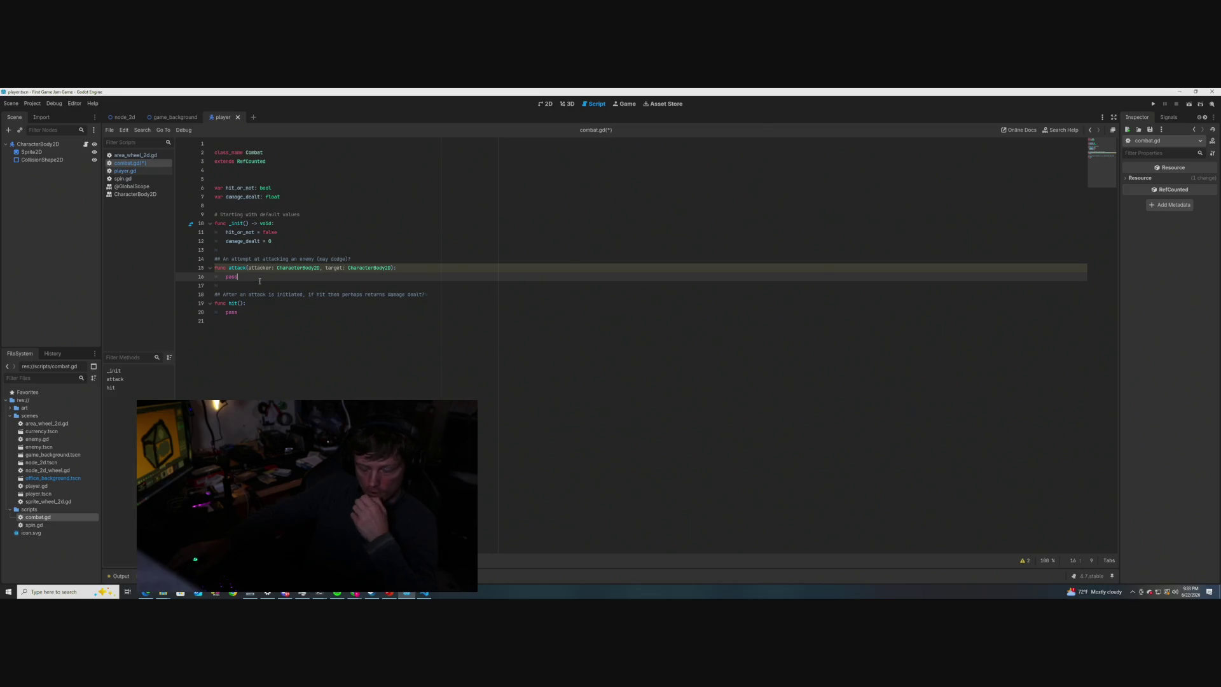
pyautogui.write('print')
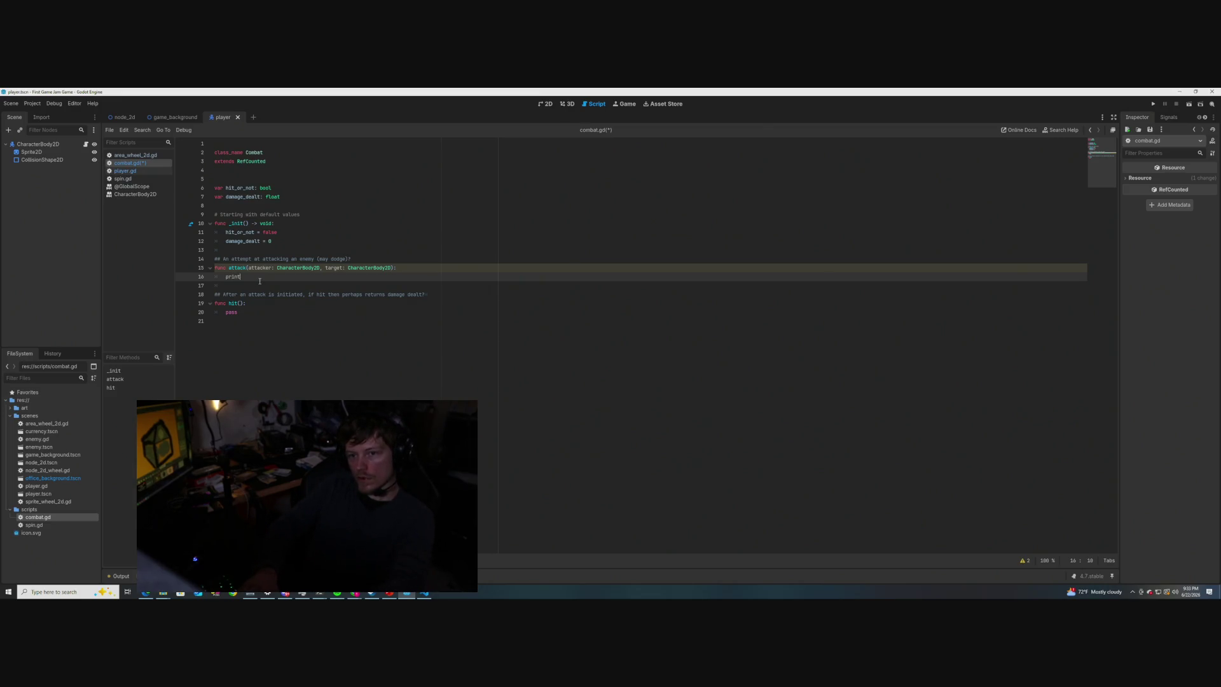
pyautogui.write('("It worked')
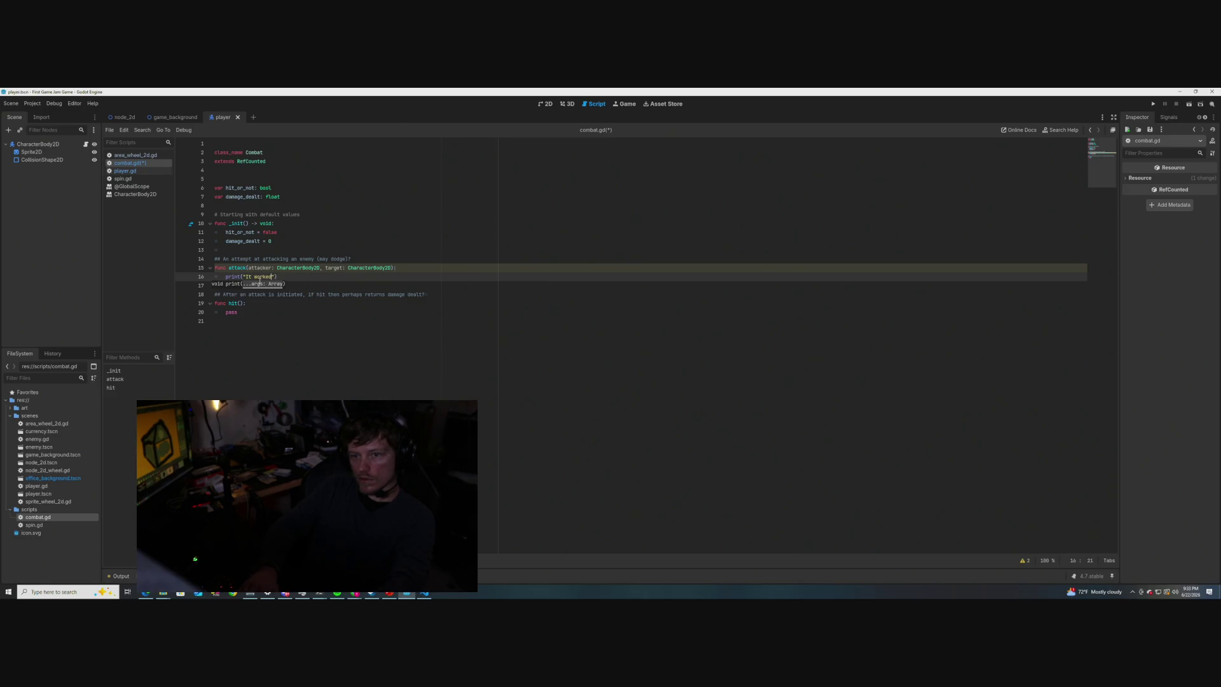
pyautogui.hotkey('ctrl', 's')
pyautogui.click(337, 279)
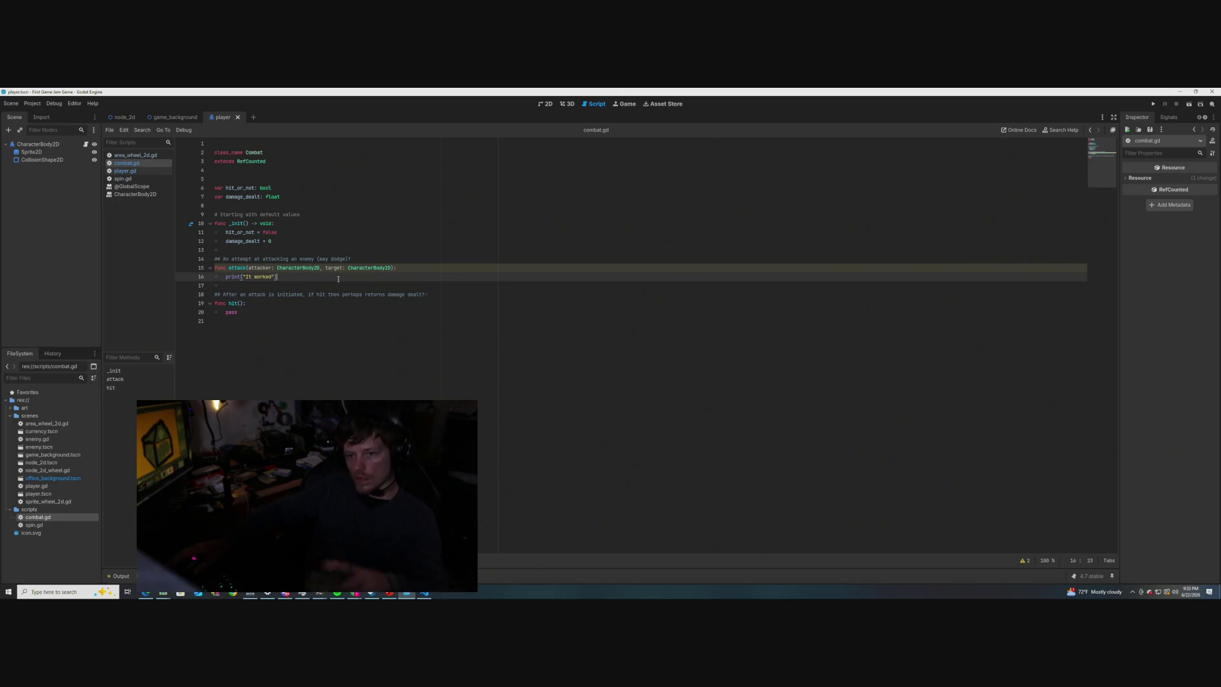
# - Inspect the player's CharacterBody2D node and its damage_dealt declaration, then bring up player.gd
pyautogui.click(36, 145)
pyautogui.click(261, 197)
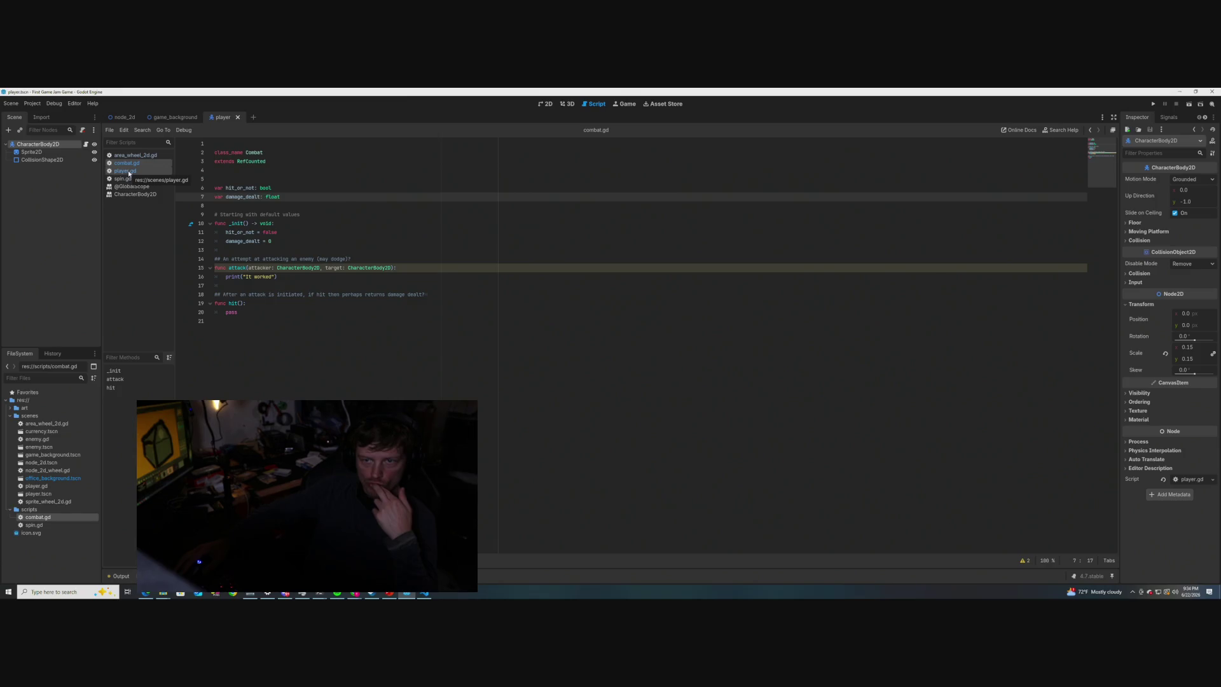
pyautogui.click(128, 172)
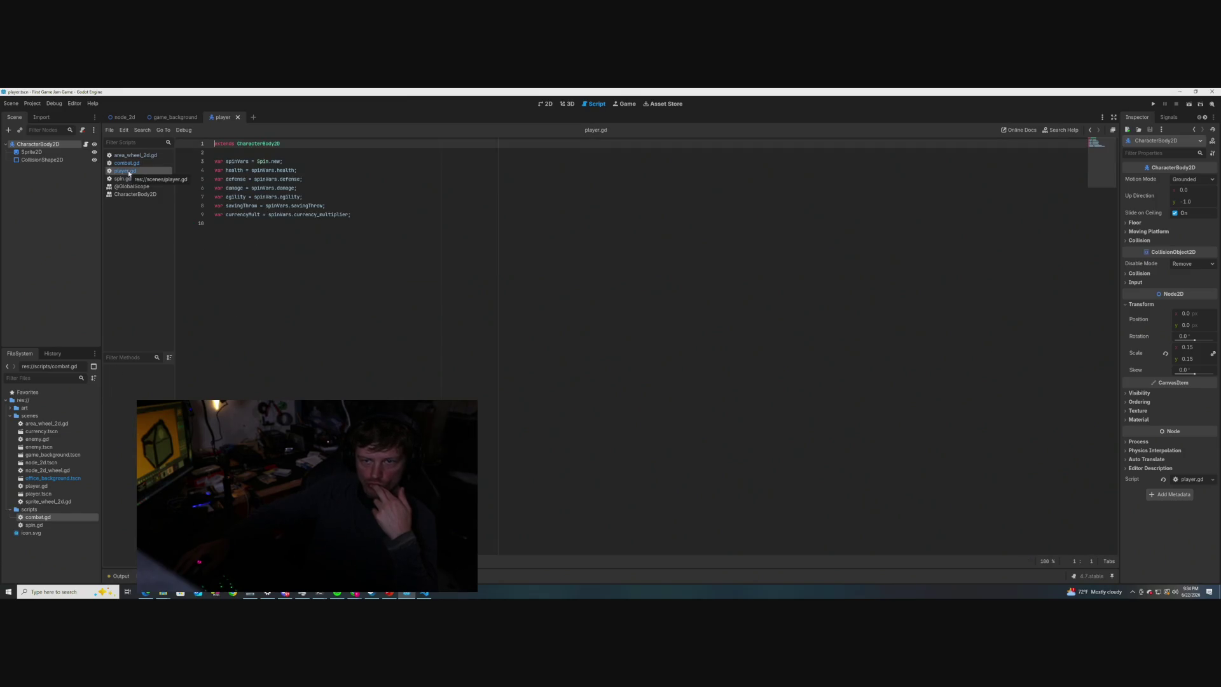
# - Declare 'var comb = Combat.new();' on line 3, just below extends
pyautogui.click(265, 154)
pyautogui.press('Return')
pyautogui.press('Return')
pyautogui.press('Up')
pyautogui.write('var ')
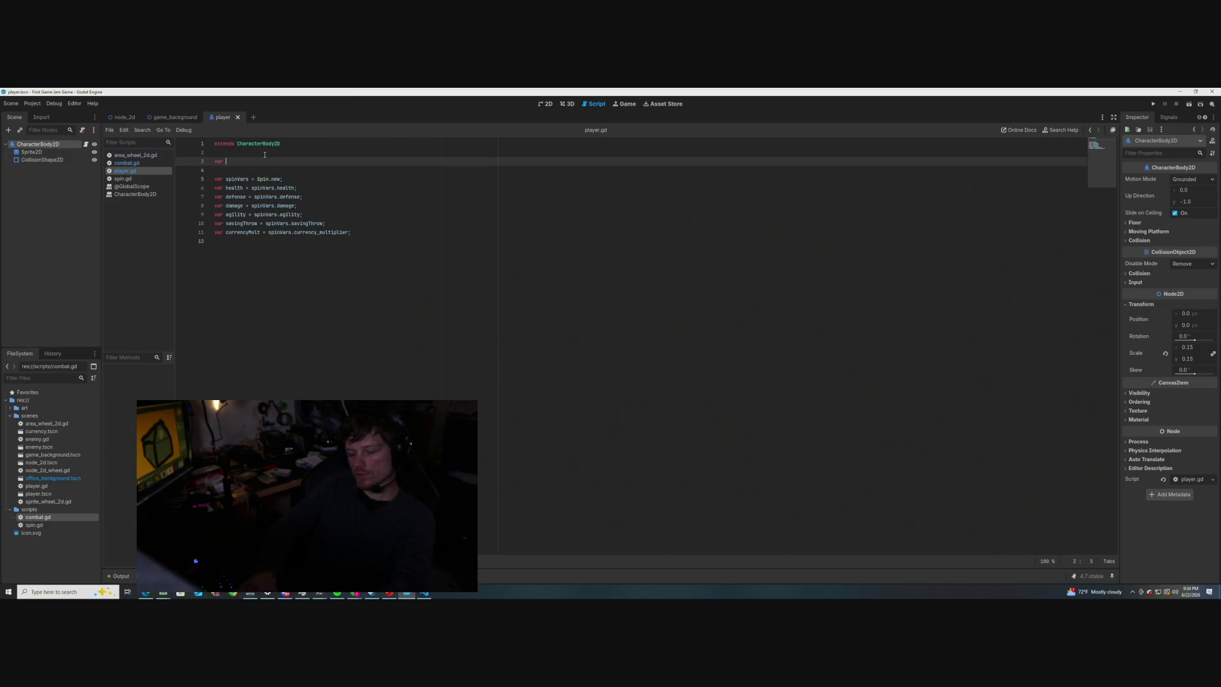
pyautogui.write('comb ')
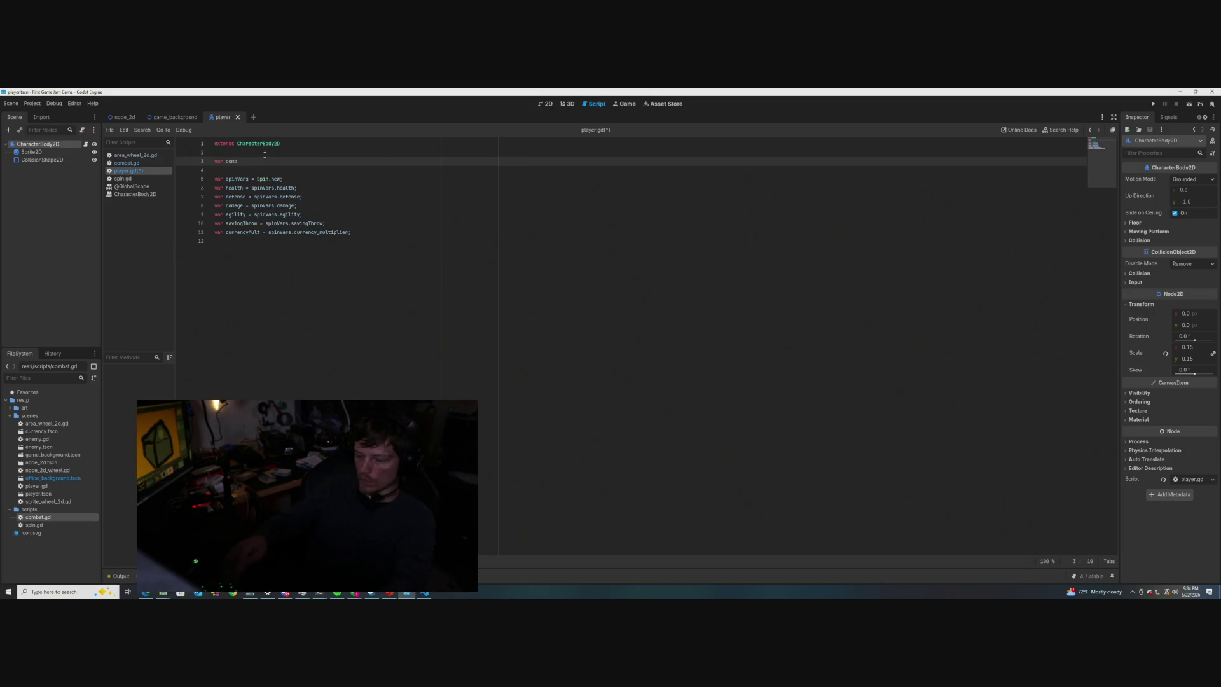
pyautogui.write('= Comb')
pyautogui.press('Return')
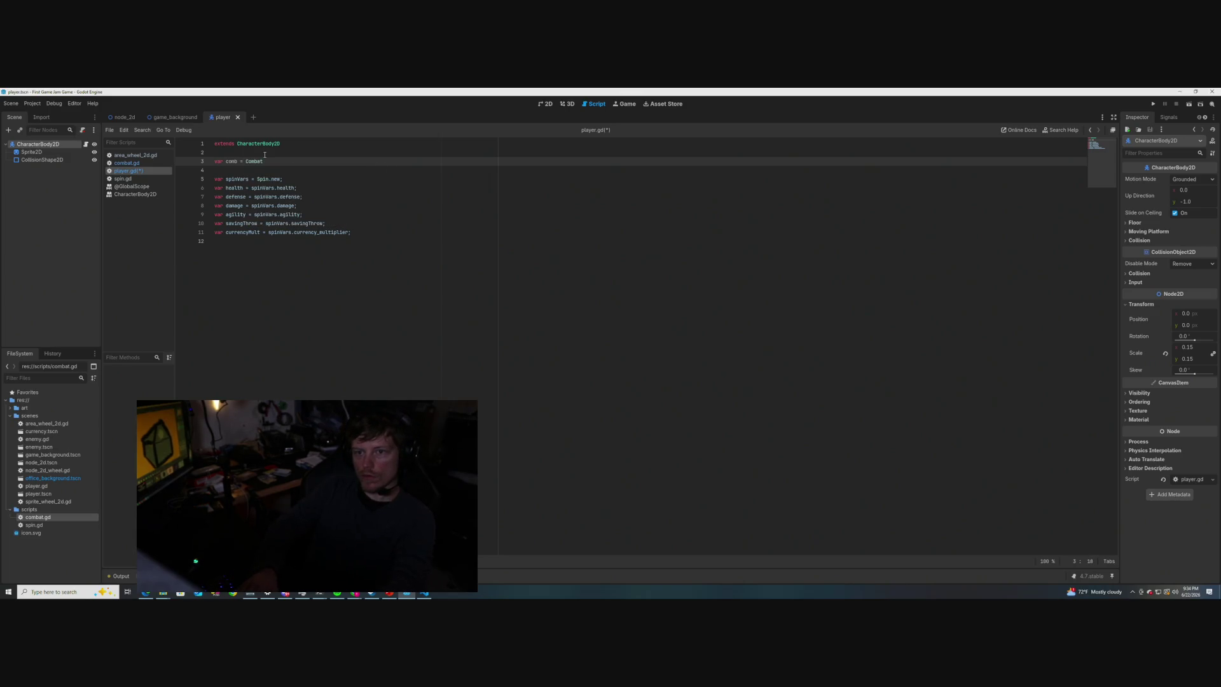
pyautogui.write('.')
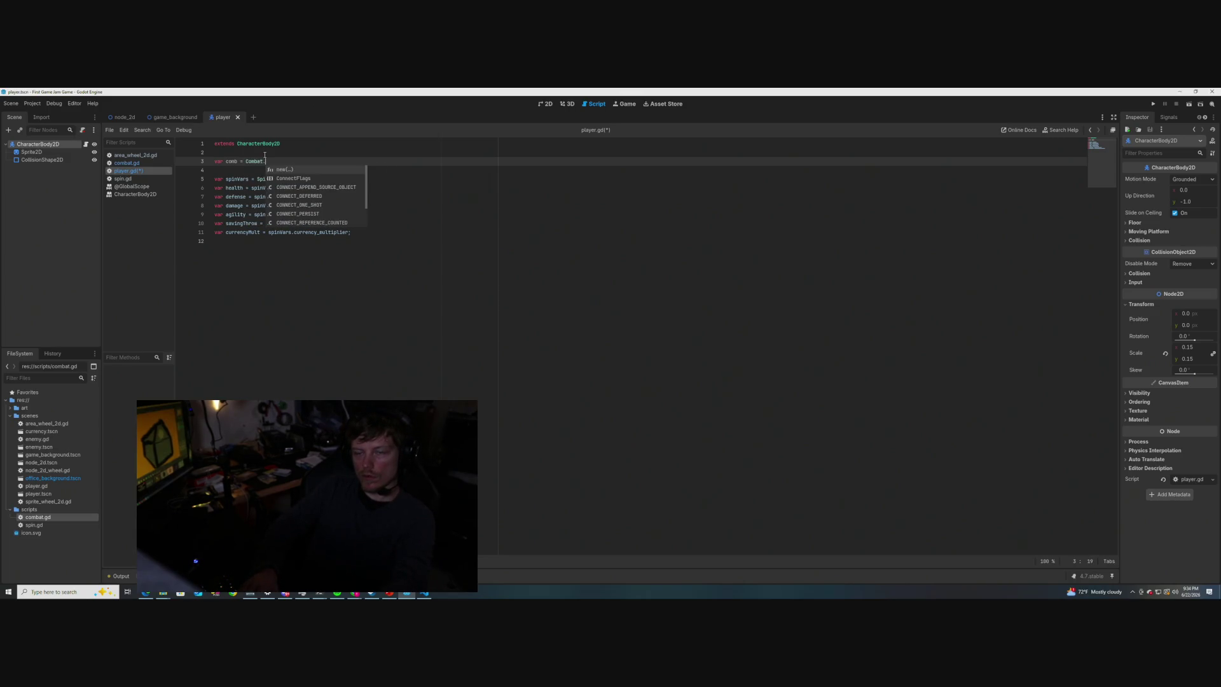
pyautogui.press('Return')
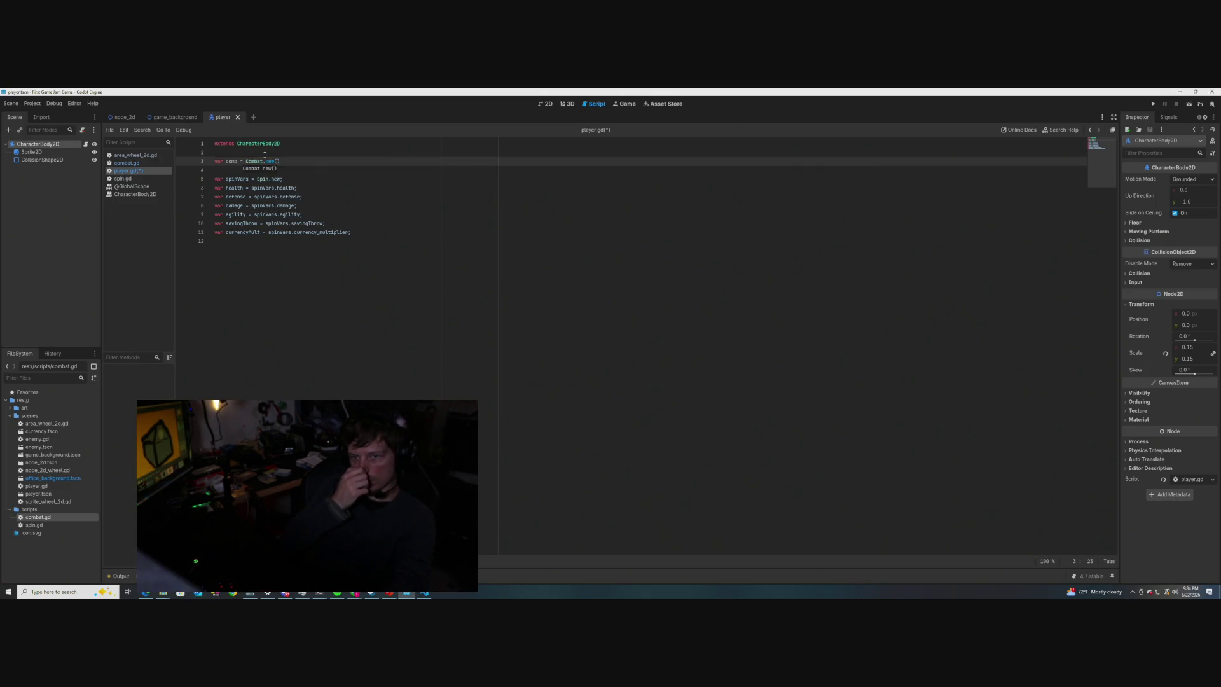
pyautogui.press('Down')
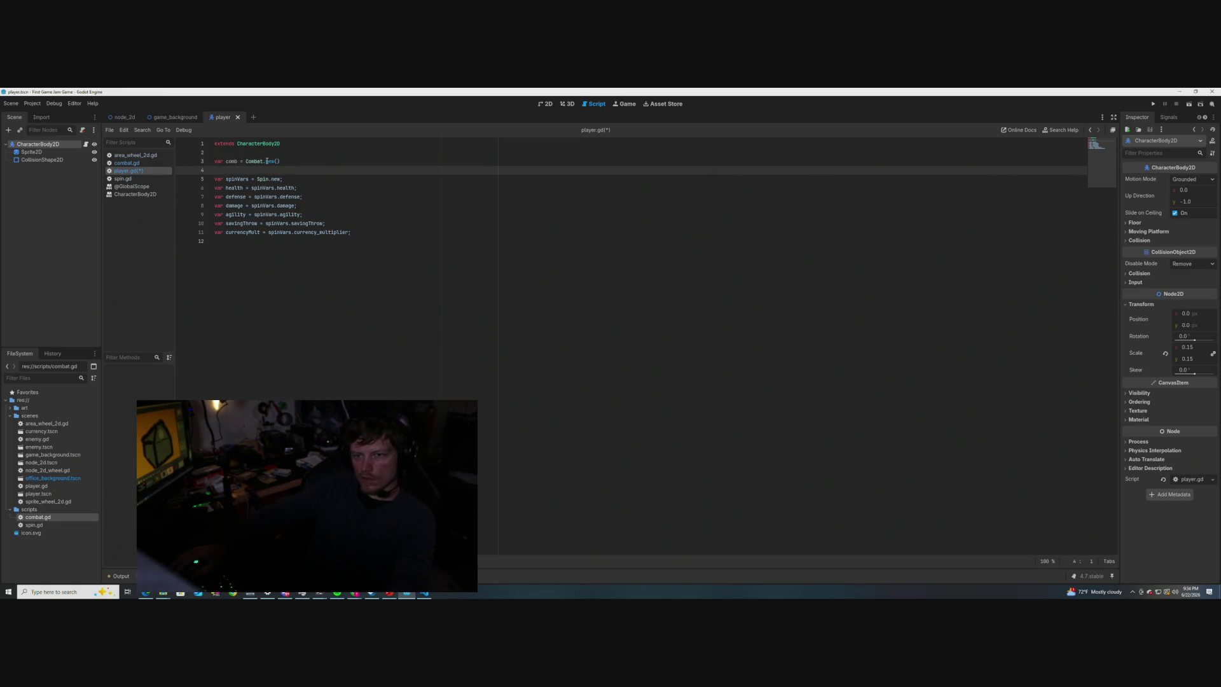
pyautogui.moveTo(266, 161)
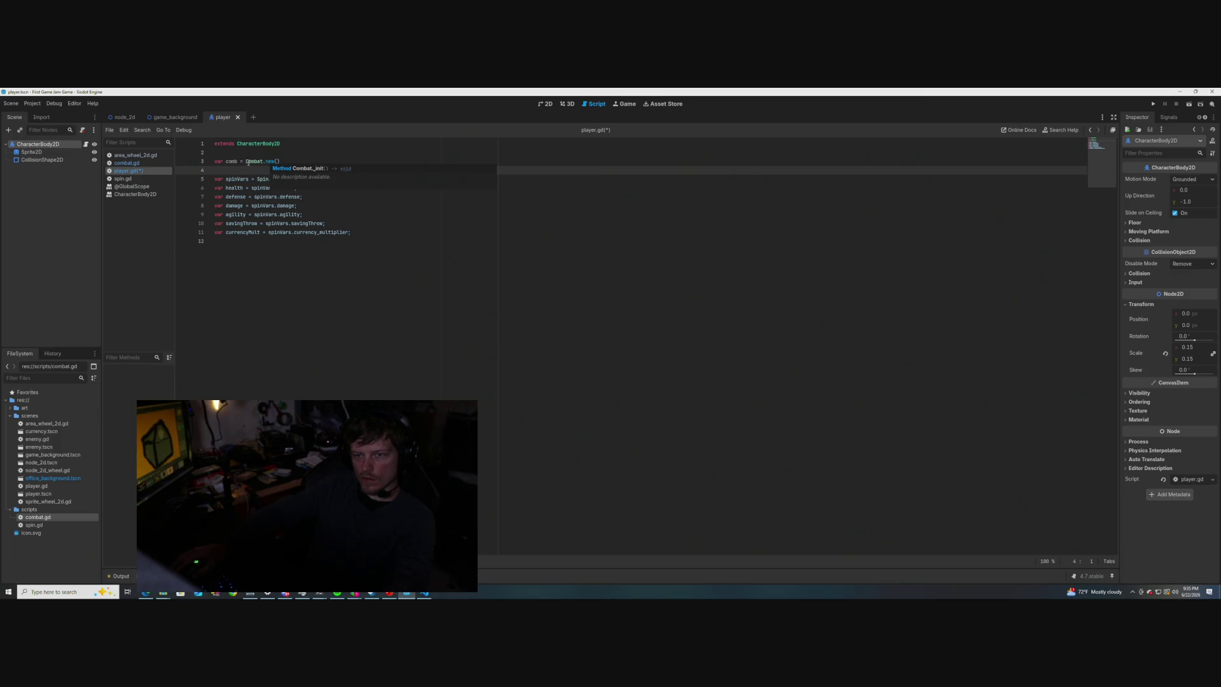
pyautogui.click(311, 161)
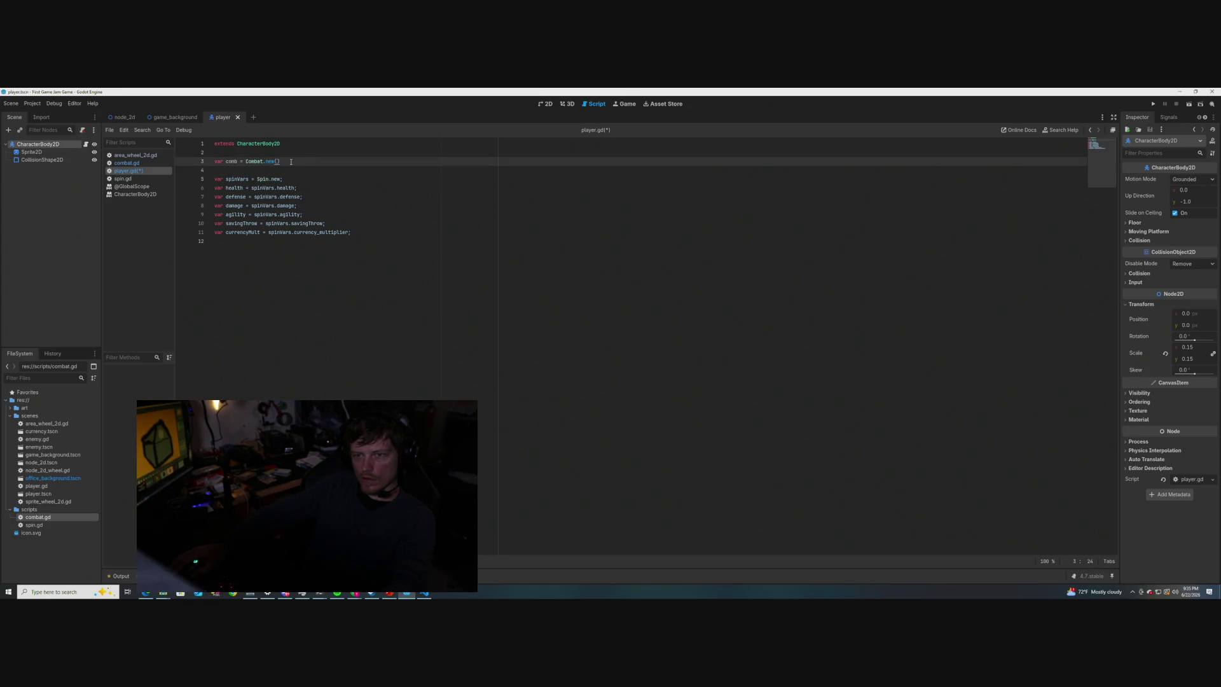
pyautogui.write(';')
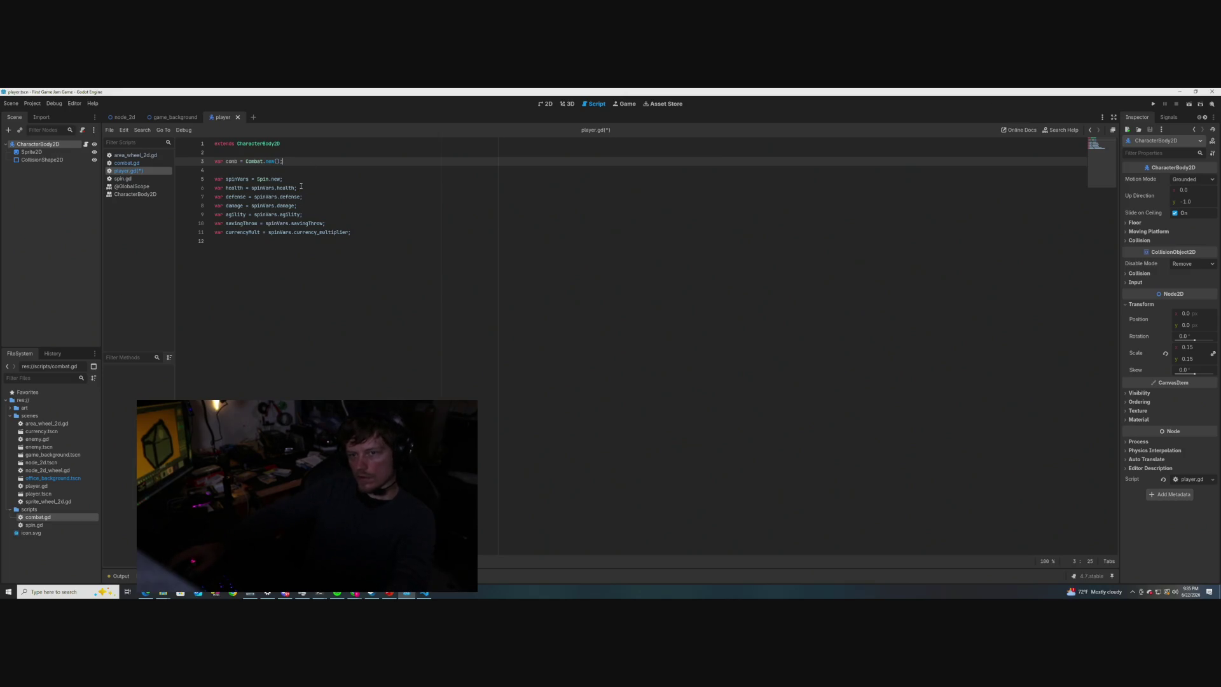
pyautogui.click(290, 283)
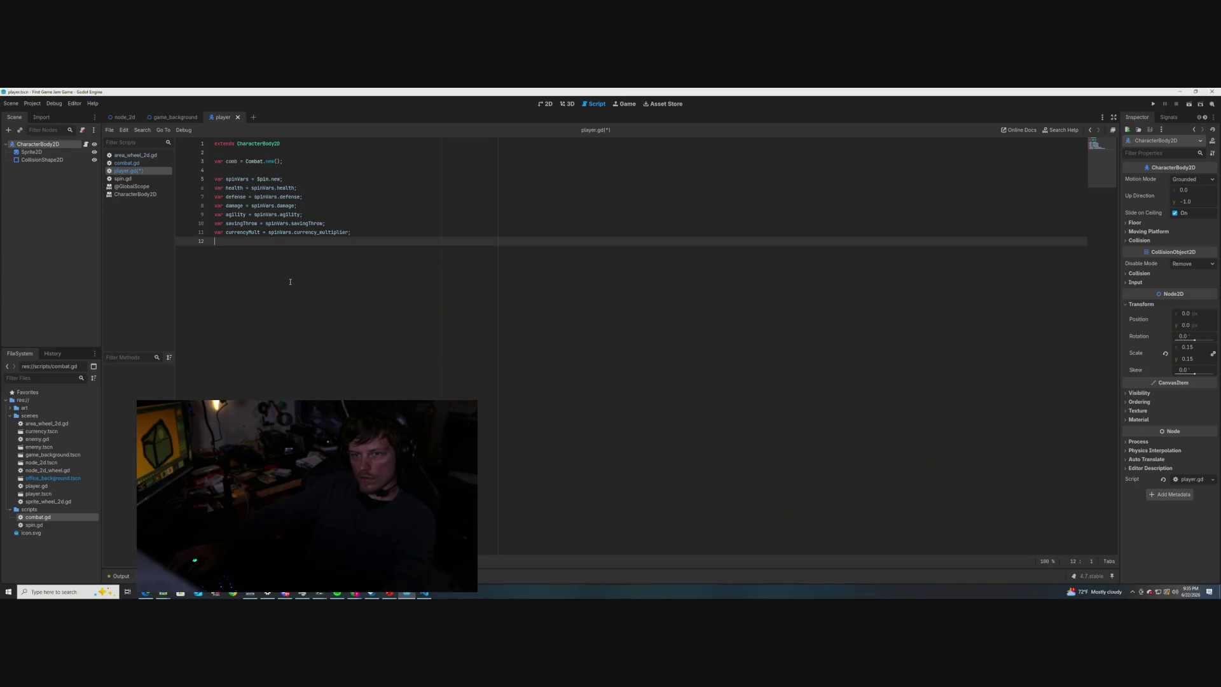
# - Rename comb to combat on line 3 and save player.gd
pyautogui.click(237, 162)
pyautogui.write('at')
pyautogui.click(318, 196)
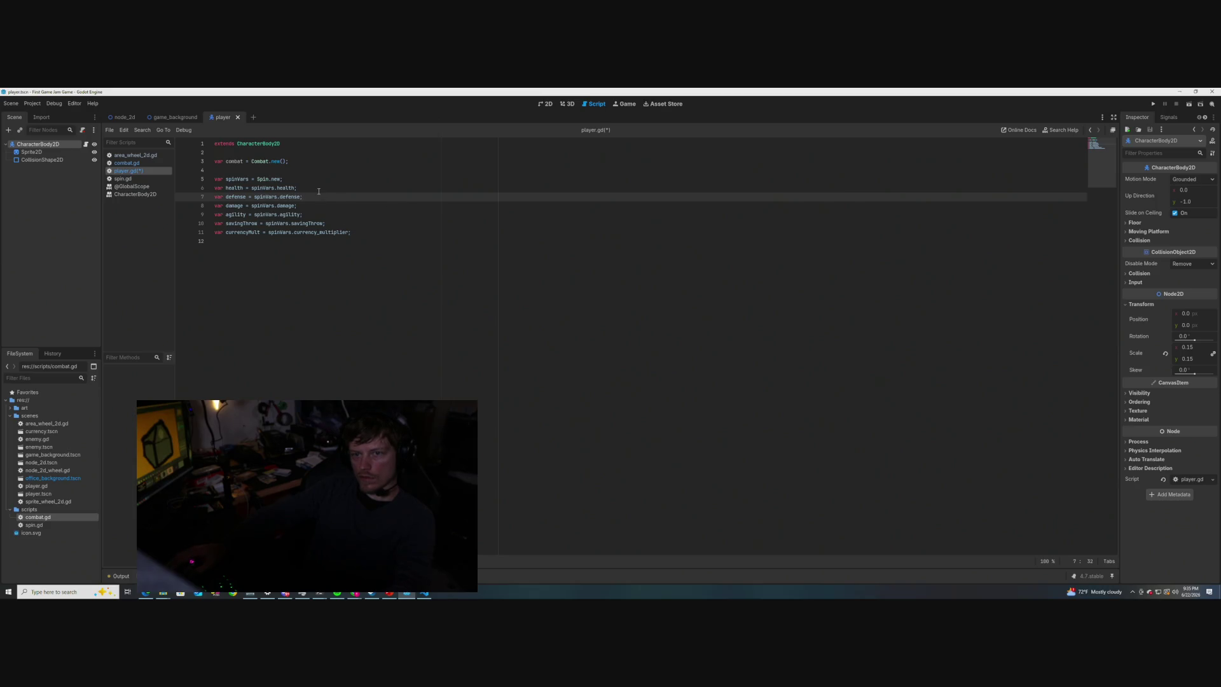
pyautogui.hotkey('ctrl', 's')
pyautogui.click(329, 170)
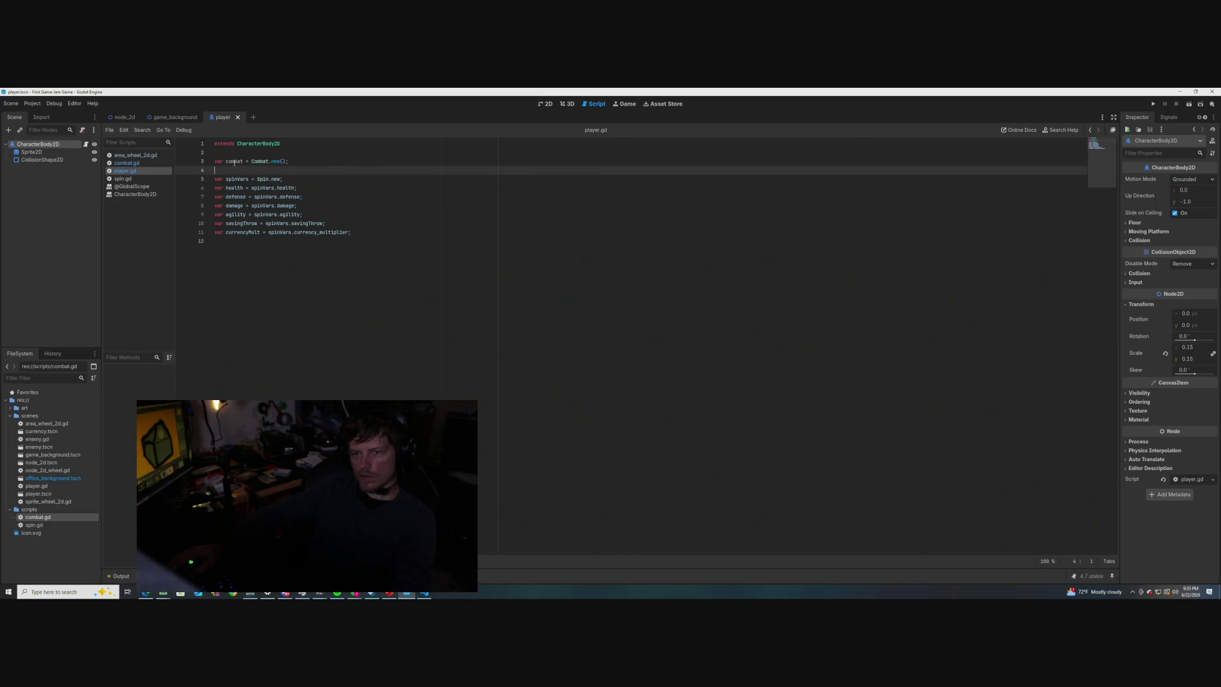
pyautogui.moveTo(233, 161)
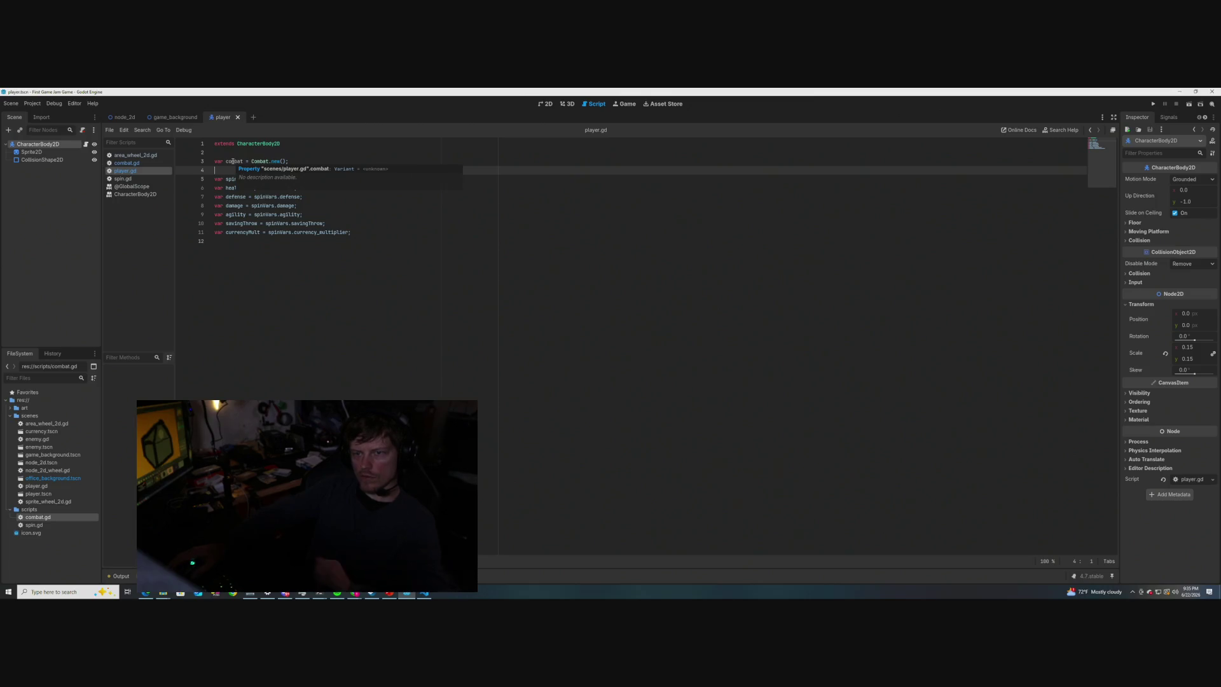
pyautogui.click(399, 239)
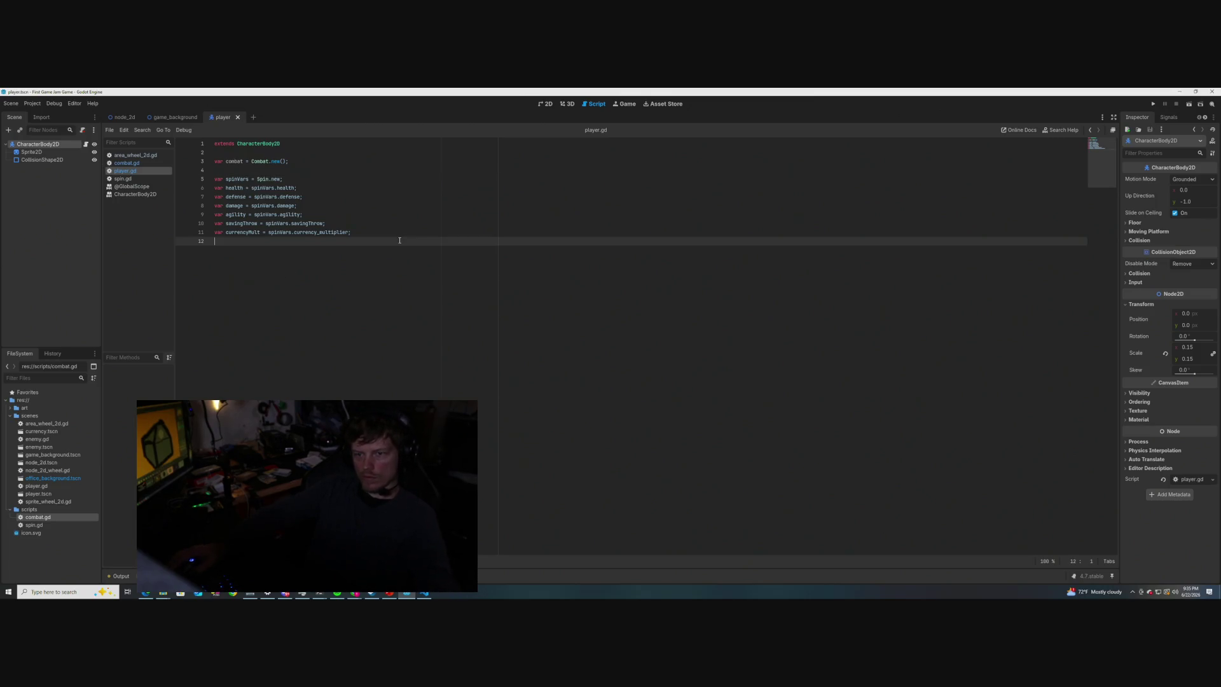
# - Write 'combat.attack(self, self);' on line 16 below the stat variables
pyautogui.press('Return')
pyautogui.press('Return')
pyautogui.press('Return')
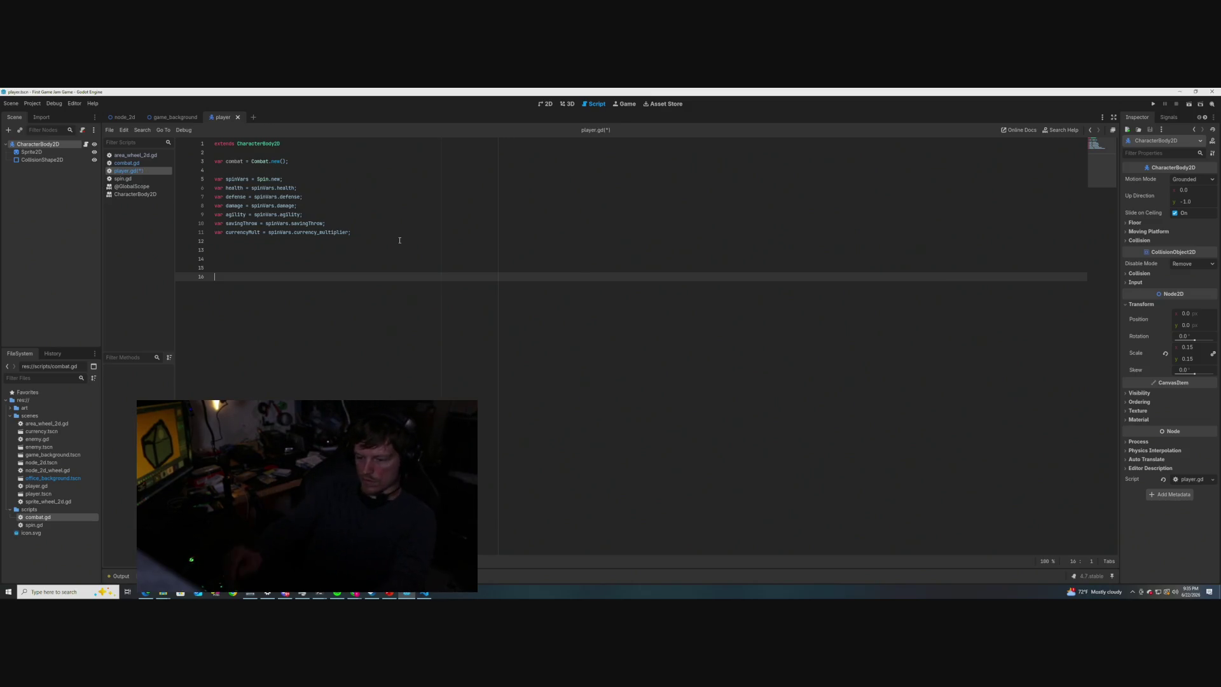
pyautogui.write('combat.')
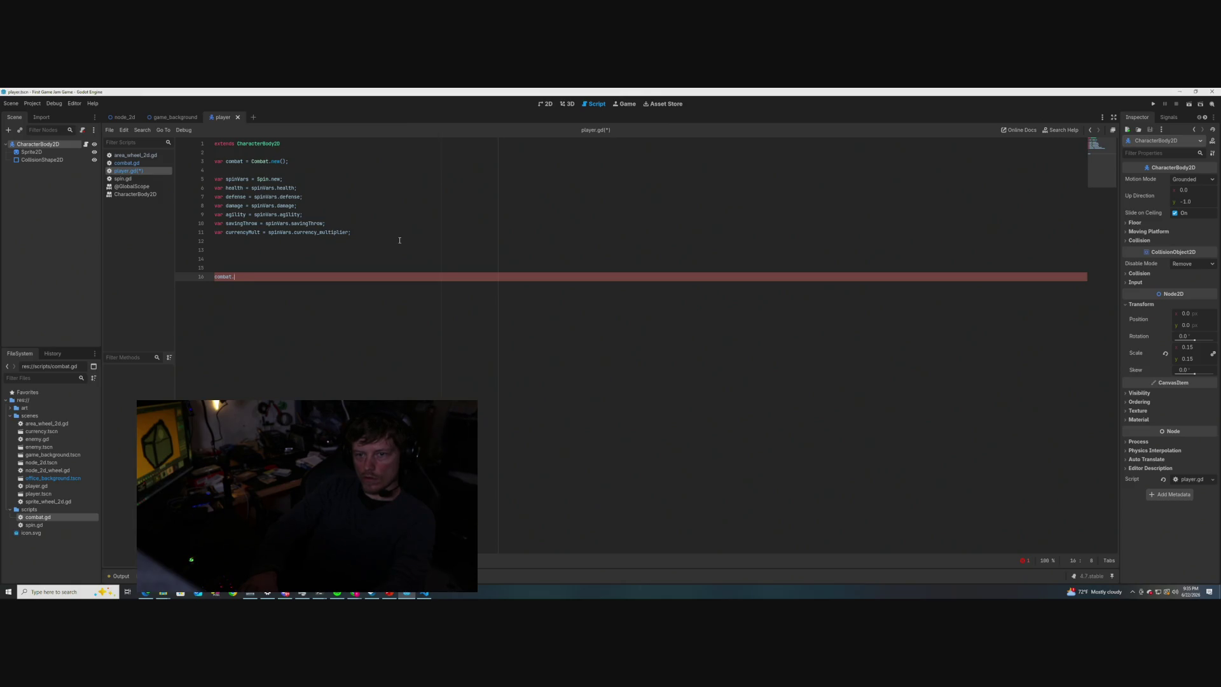
pyautogui.press('BackSpace')
pyautogui.press('BackSpace')
pyautogui.write('.attack')
pyautogui.write(' (self')
pyautogui.write(', self')
pyautogui.write(';')
pyautogui.press('Return')
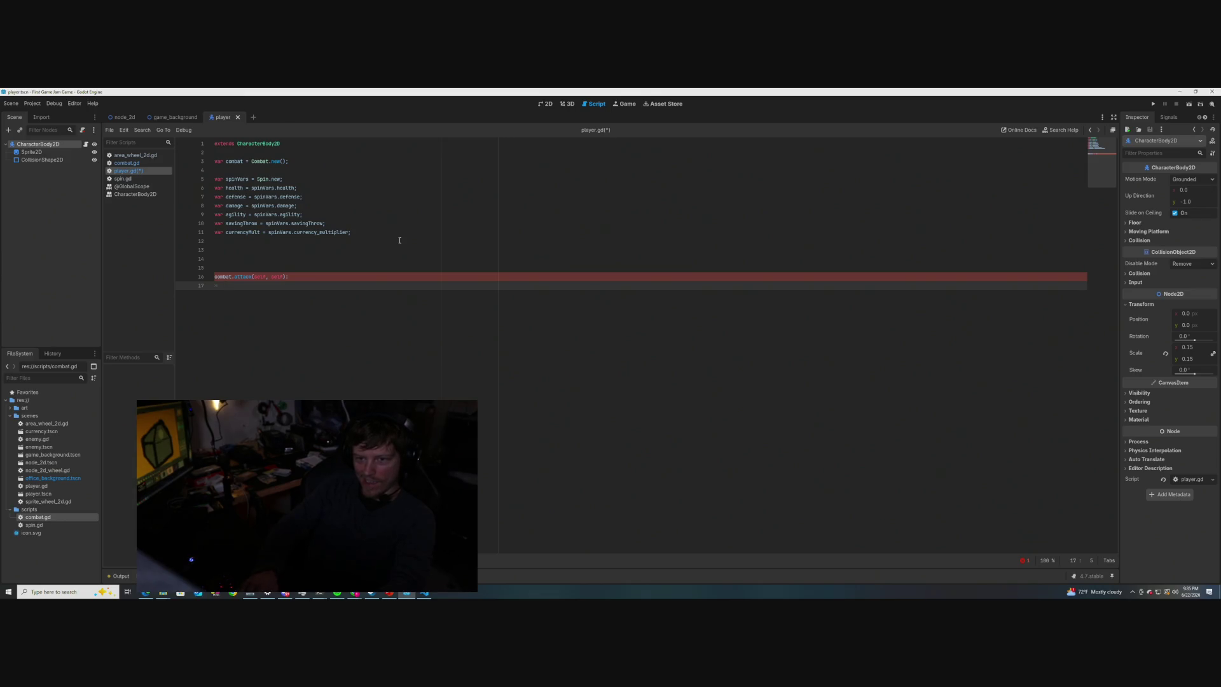
pyautogui.press('BackSpace')
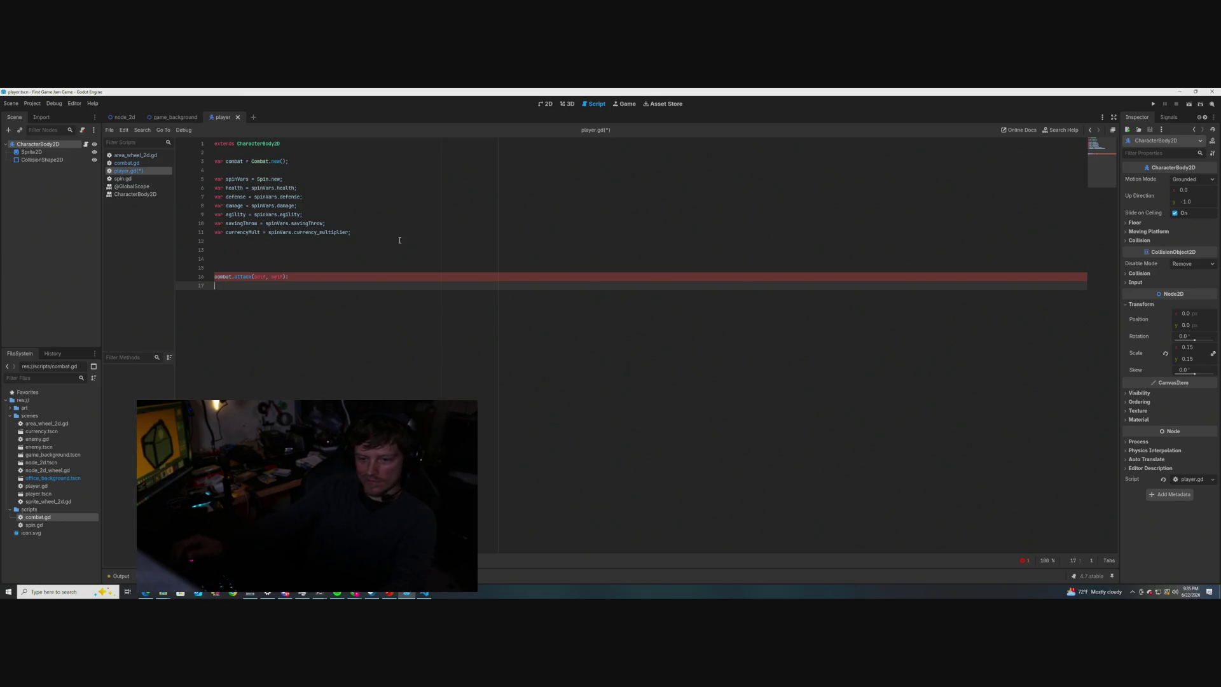
# - Rename combat back to comb on lines 3 and 16, save, and check combat.gd
pyautogui.moveTo(228, 276)
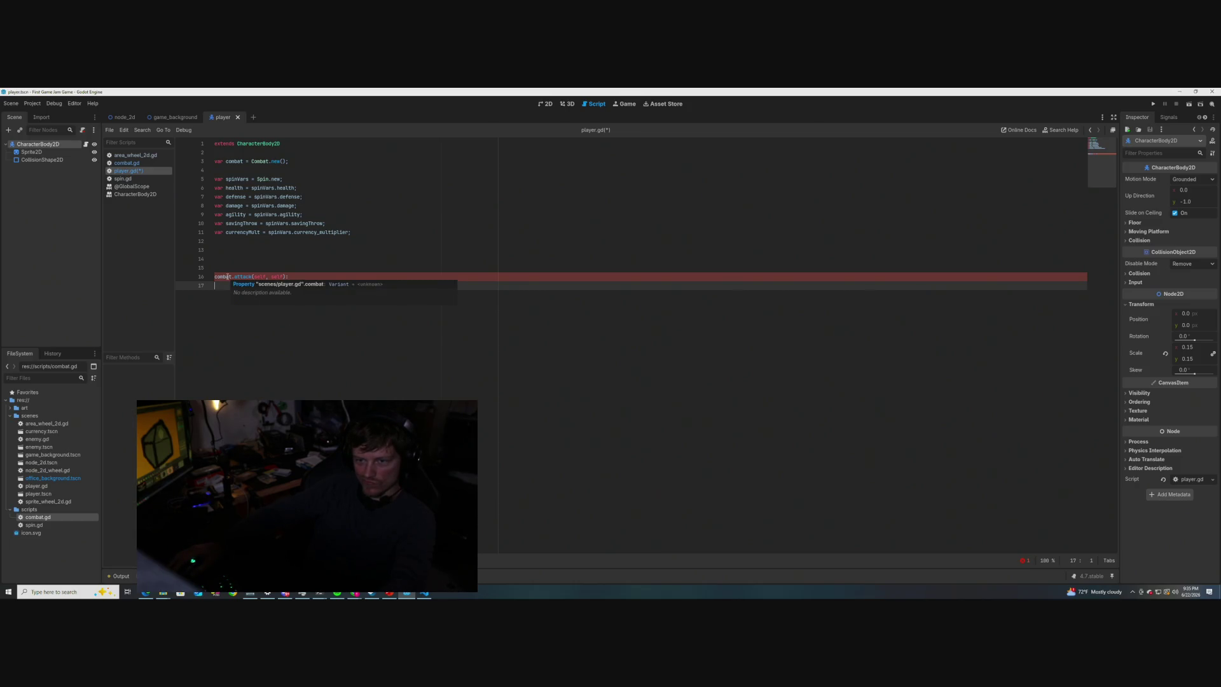
pyautogui.moveTo(236, 161)
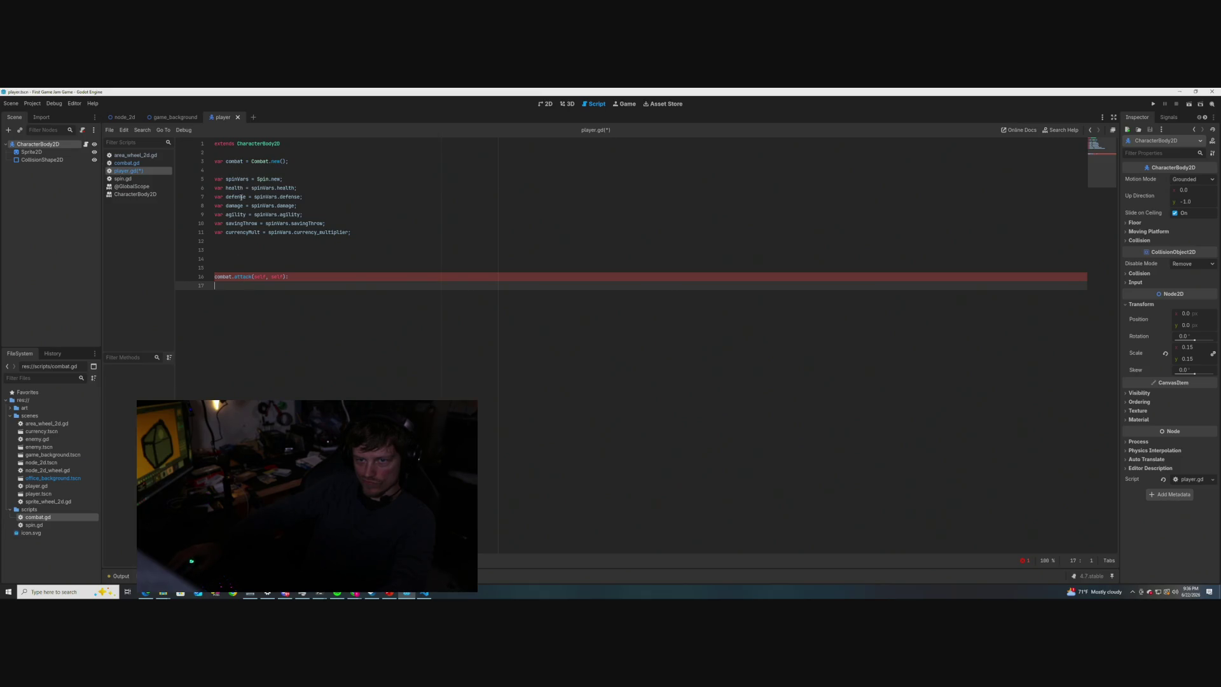
pyautogui.click(232, 277)
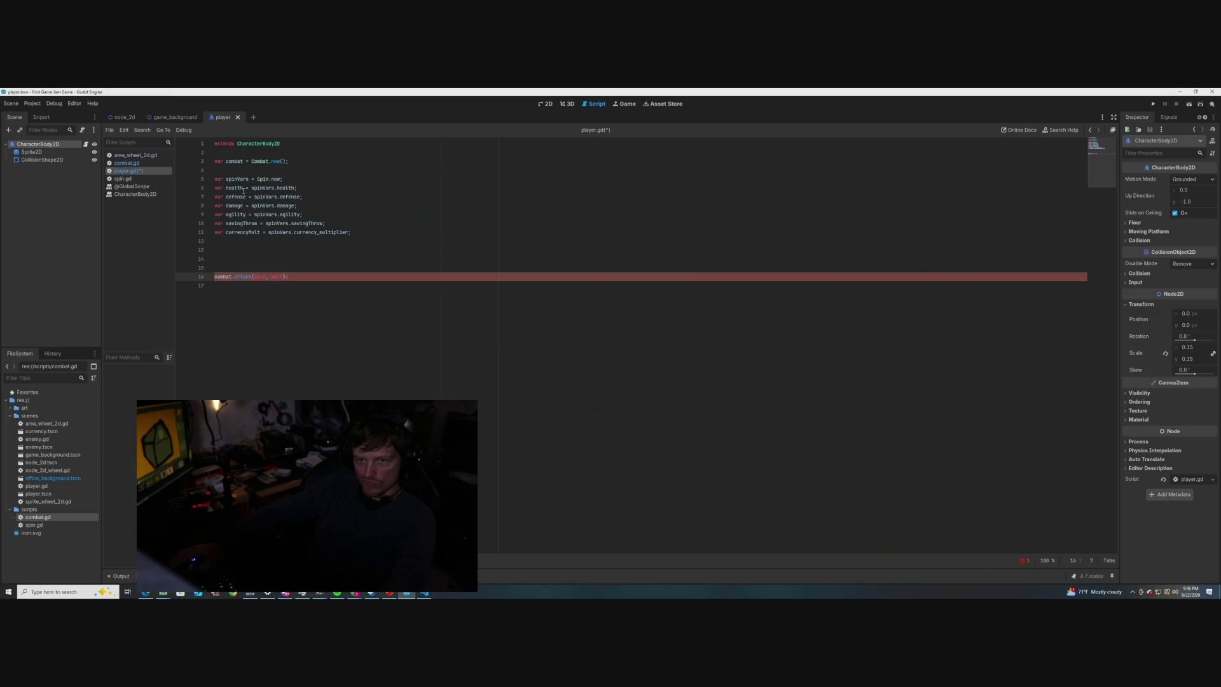
pyautogui.click(243, 160)
pyautogui.press('Delete')
pyautogui.press('BackSpace')
pyautogui.press('Down')
pyautogui.press('Down')
pyautogui.press('Down')
pyautogui.press('Down')
pyautogui.press('Down')
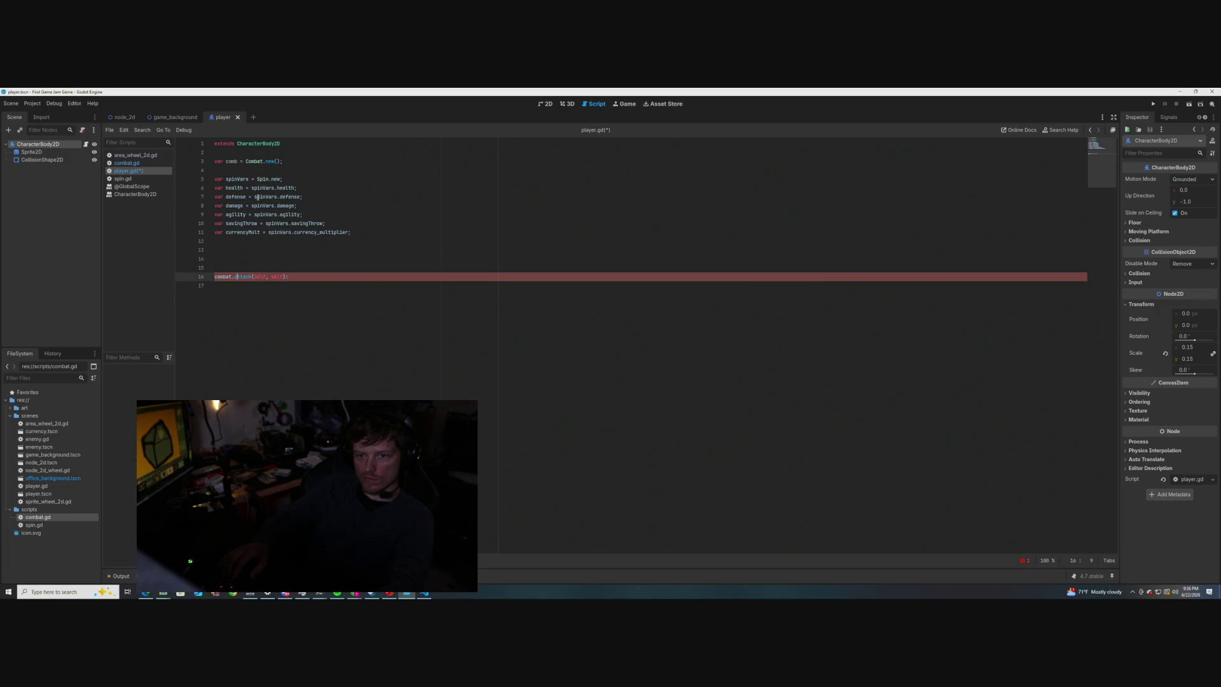
pyautogui.press('BackSpace')
pyautogui.press('BackSpace')
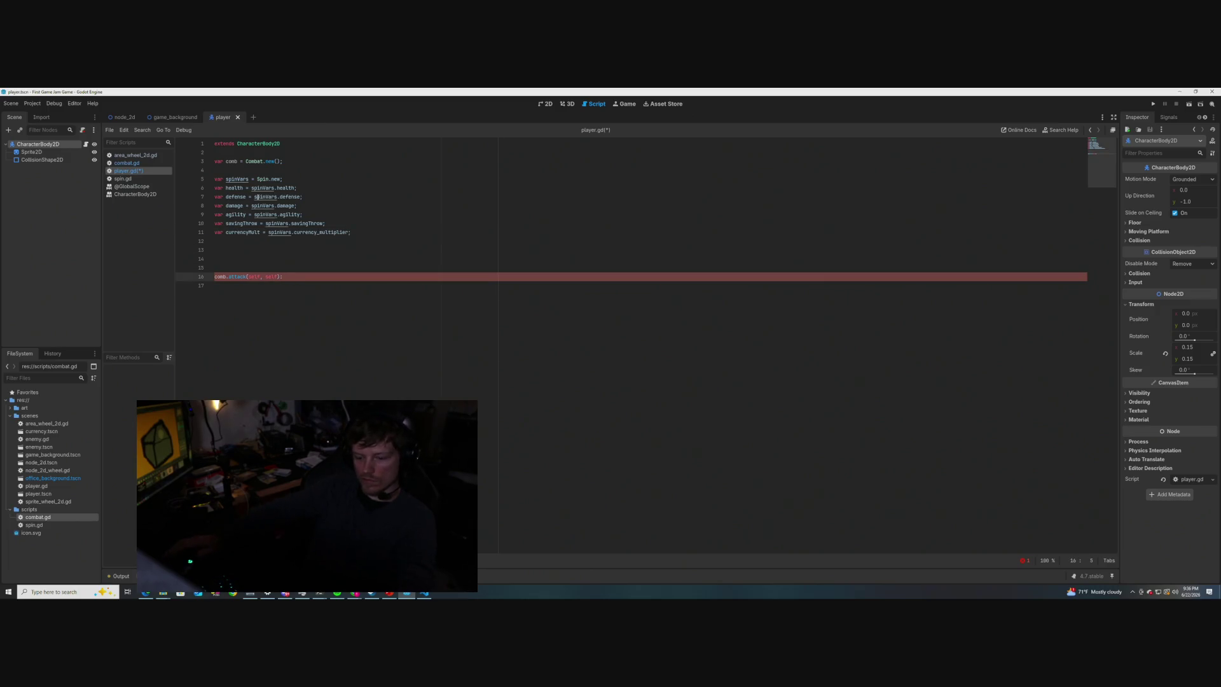
pyautogui.press('End')
pyautogui.hotkey('ctrl', 's')
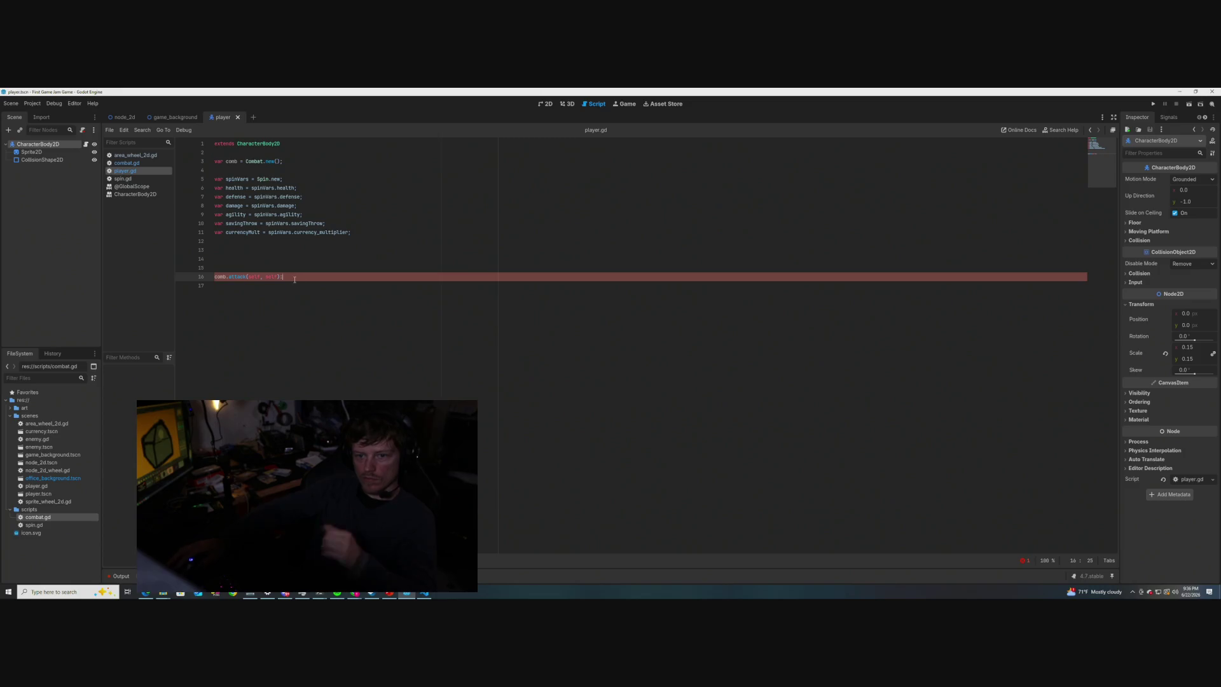
pyautogui.click(286, 316)
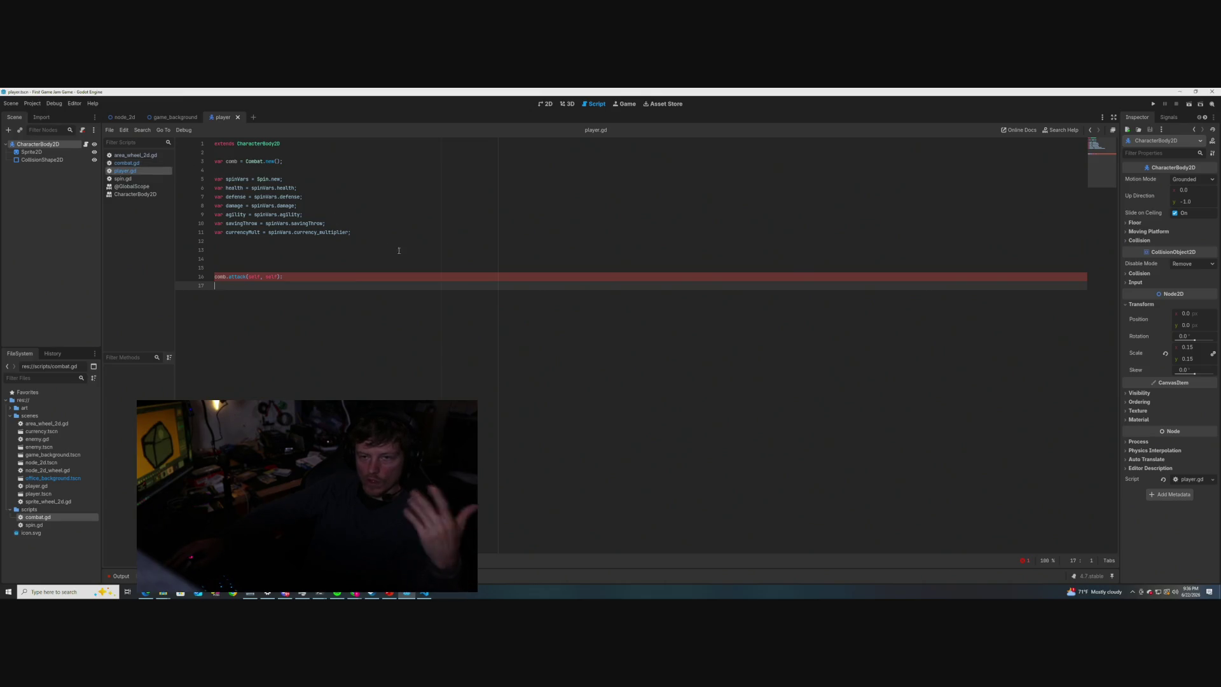
pyautogui.click(127, 163)
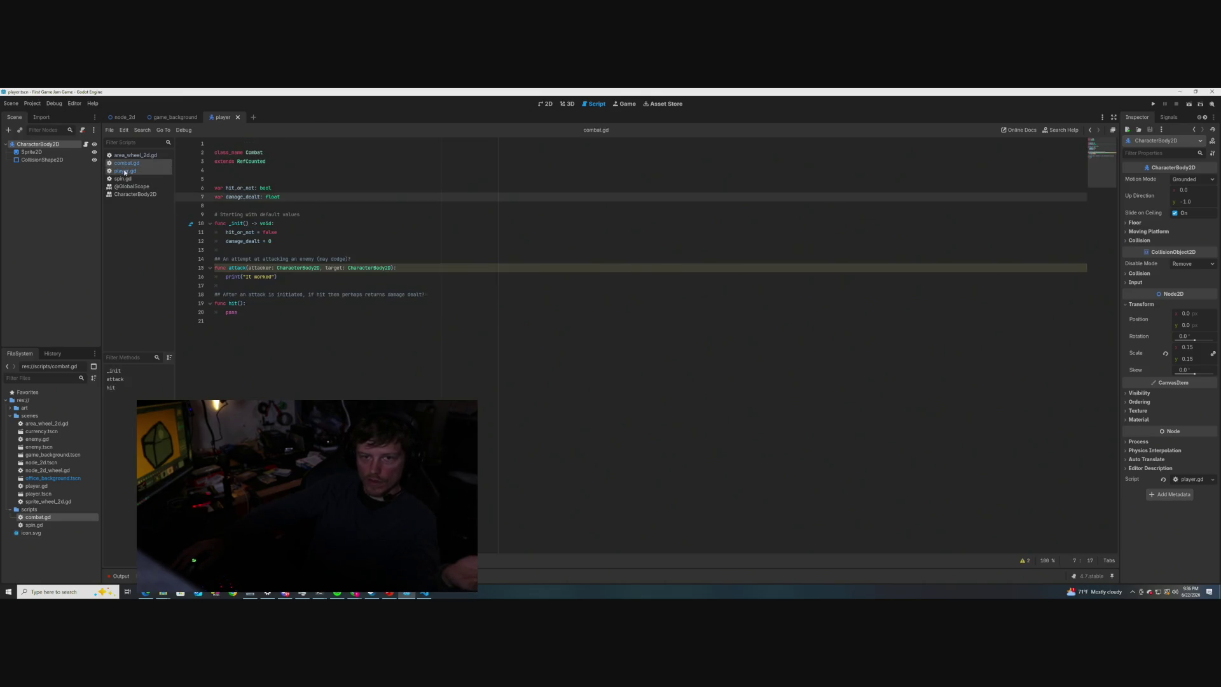
# - In player.gd, add 'class_name Player' as a new first line above extends CharacterBody2D
pyautogui.click(124, 171)
pyautogui.click(375, 234)
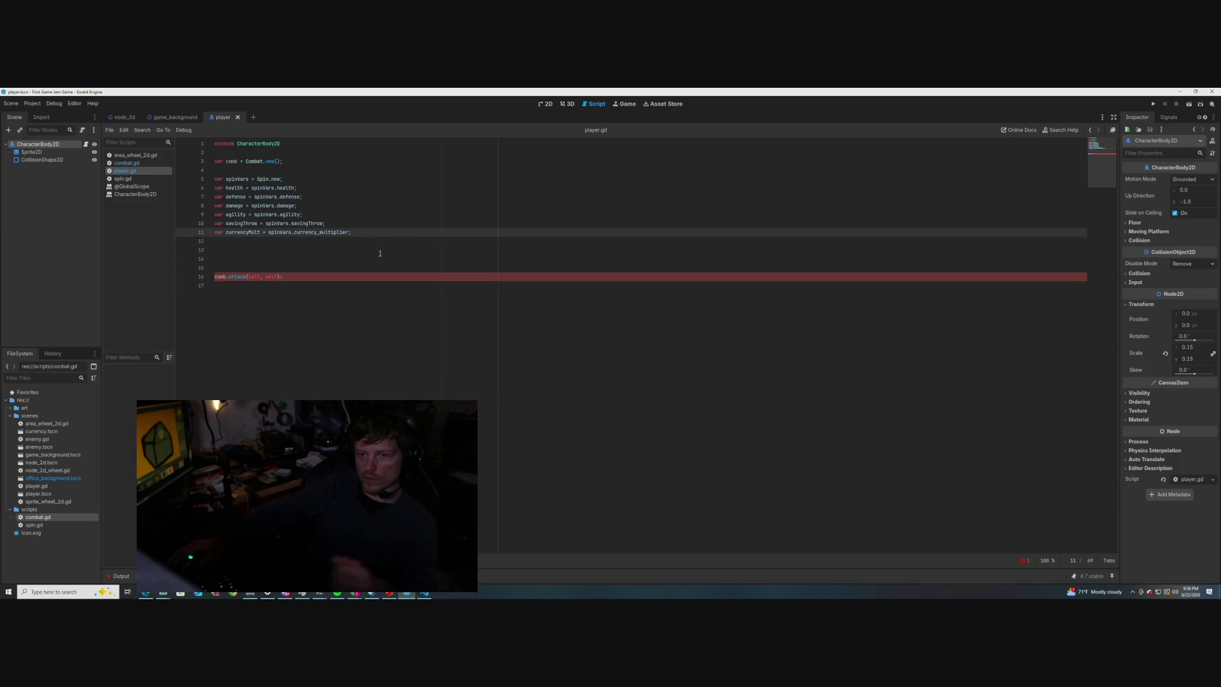
pyautogui.press('Return')
pyautogui.press('Return')
pyautogui.press('Return')
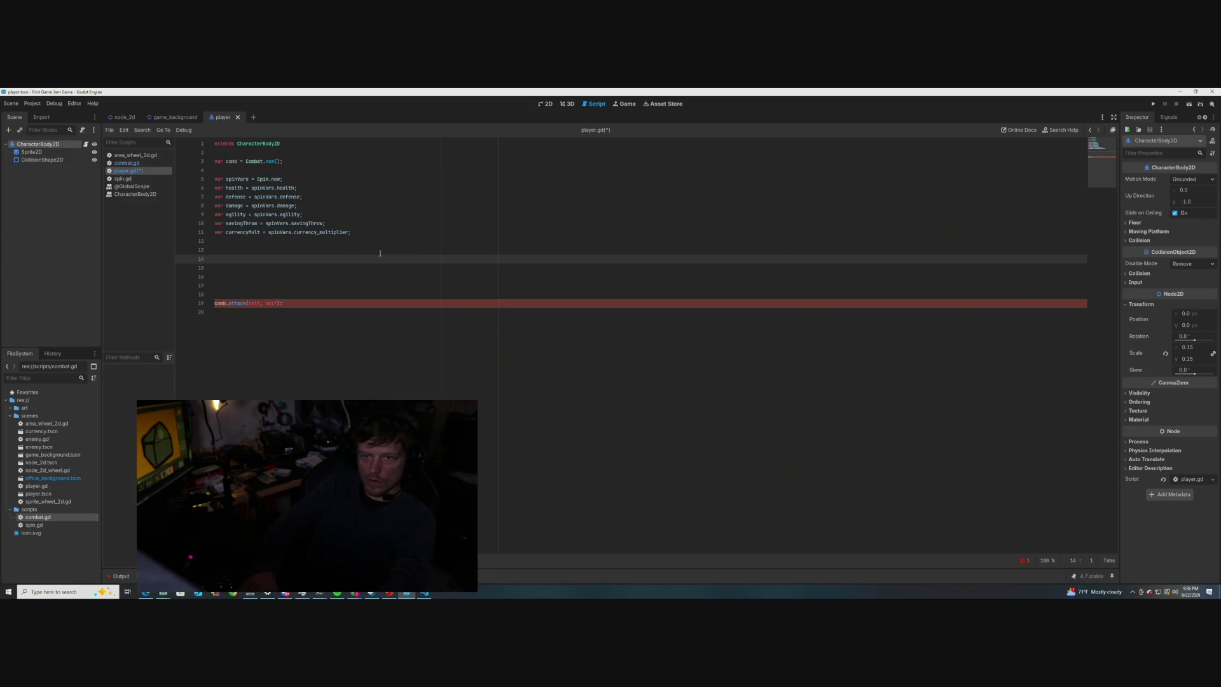
pyautogui.hotkey('ctrl', 'Home')
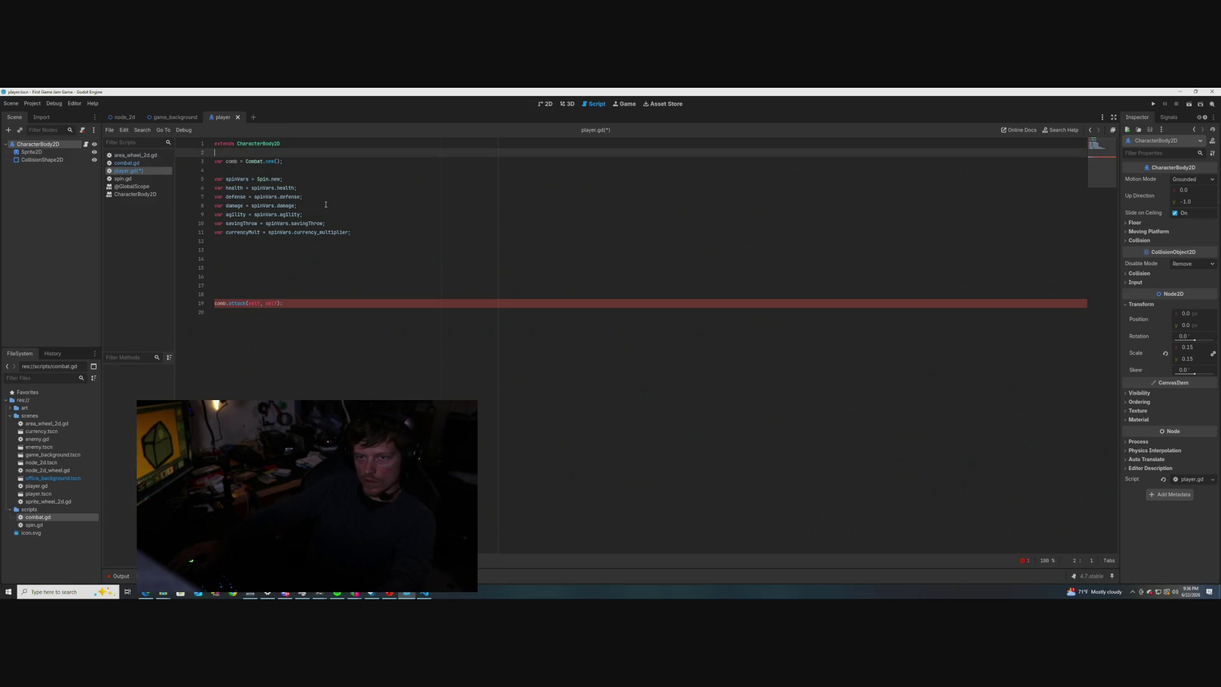
pyautogui.press('Return')
pyautogui.press('Up')
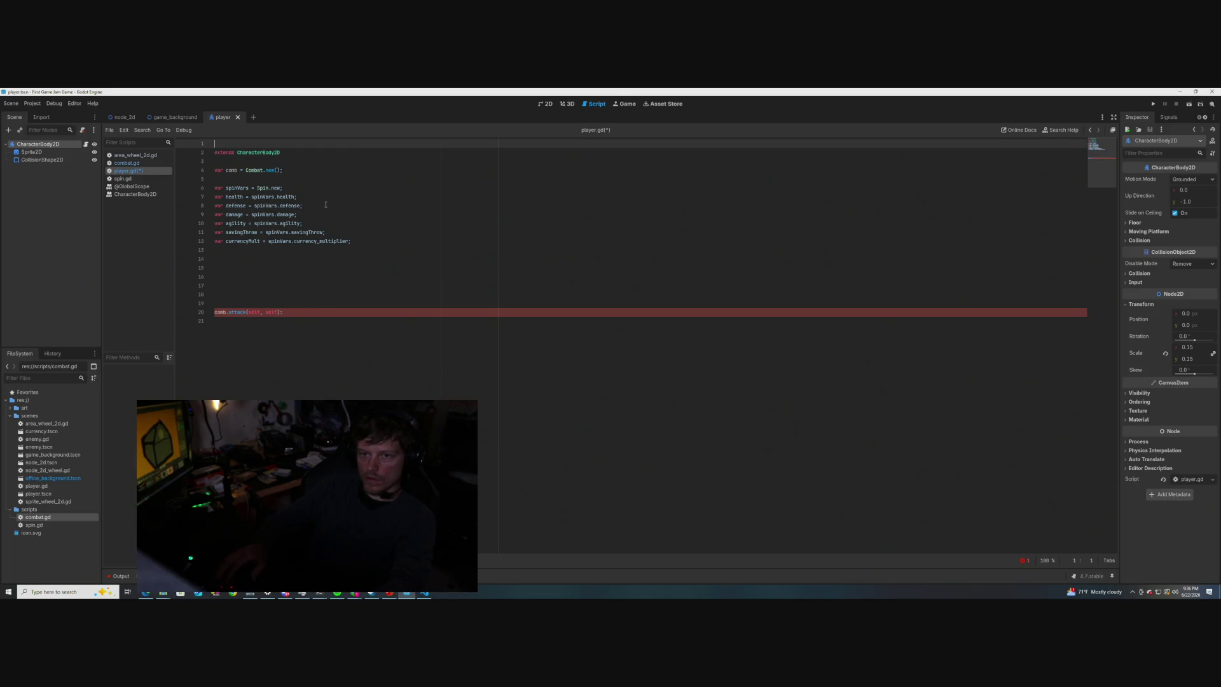
pyautogui.write('class')
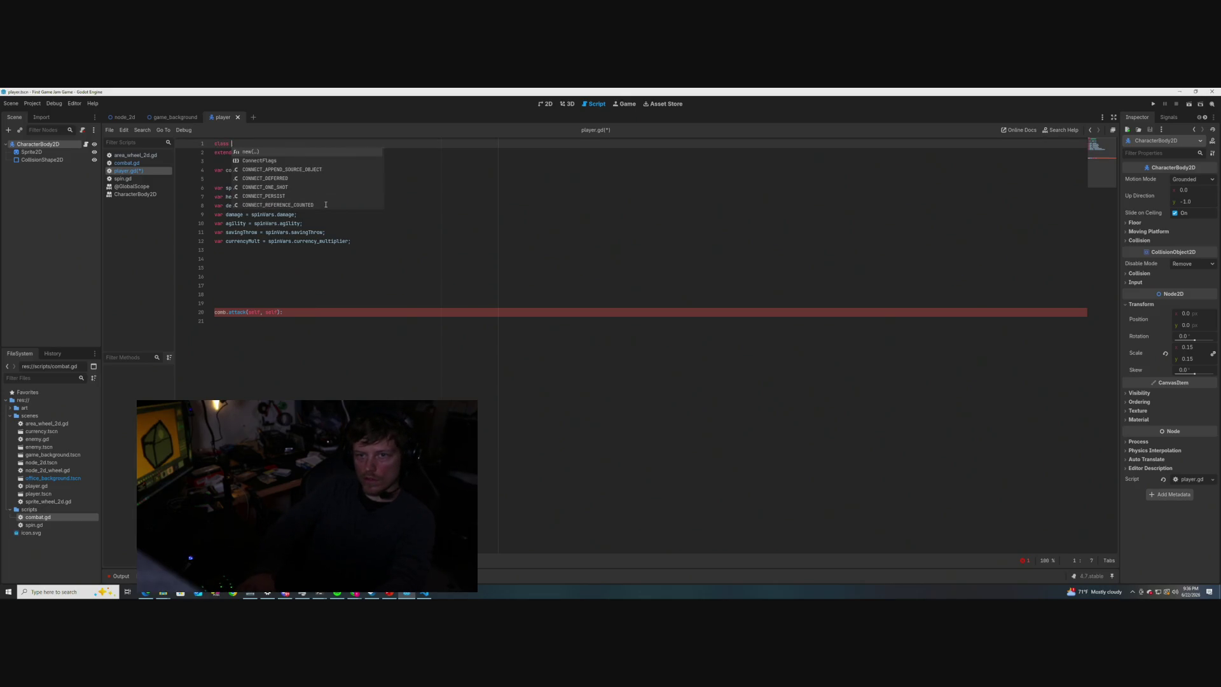
pyautogui.write('_name player')
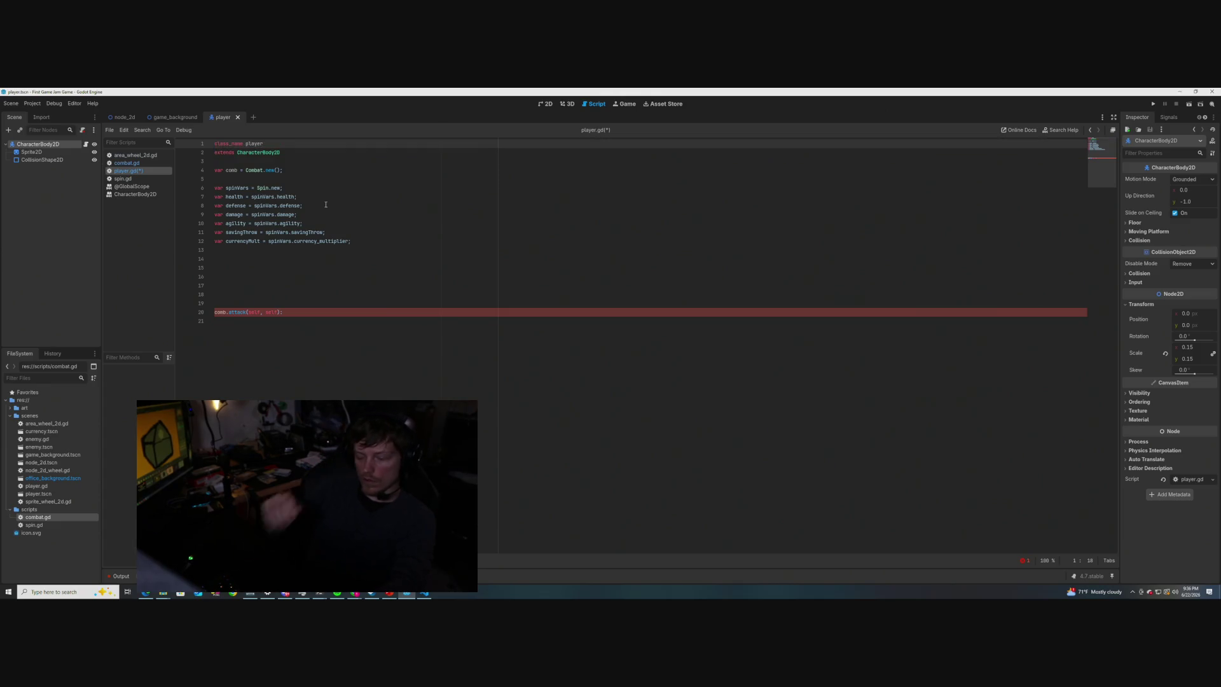
pyautogui.press('BackSpace')
pyautogui.press('BackSpace')
pyautogui.press('BackSpace')
pyautogui.write('Player')
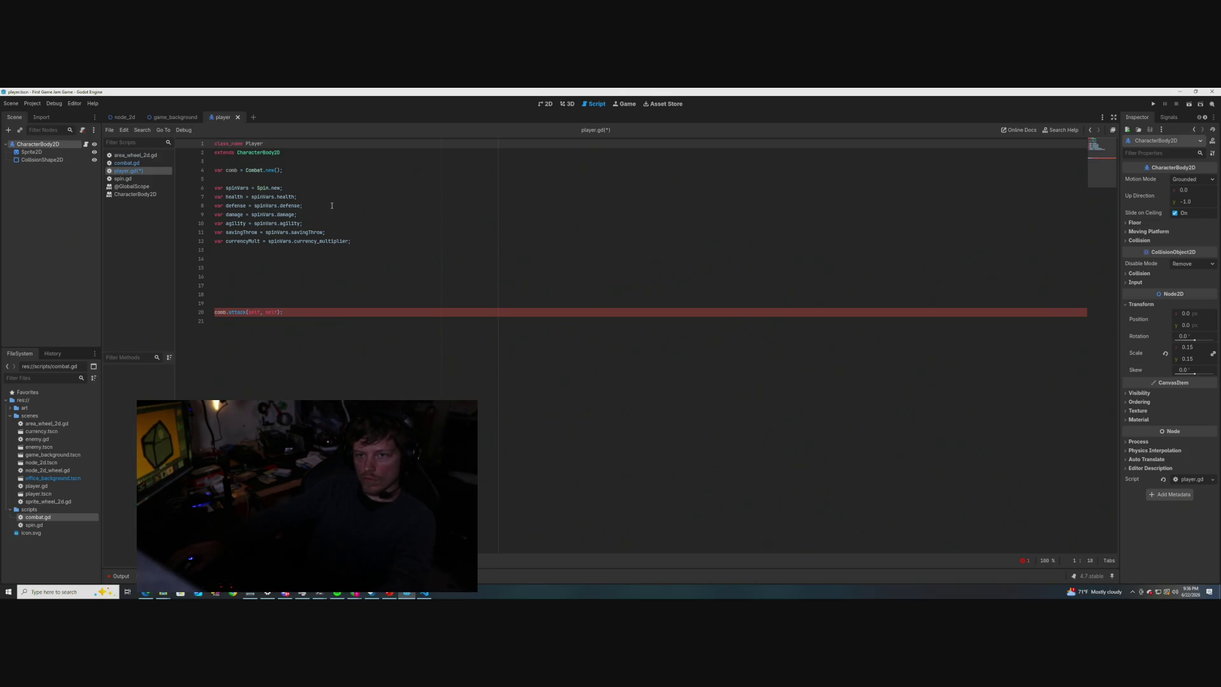
pyautogui.click(309, 164)
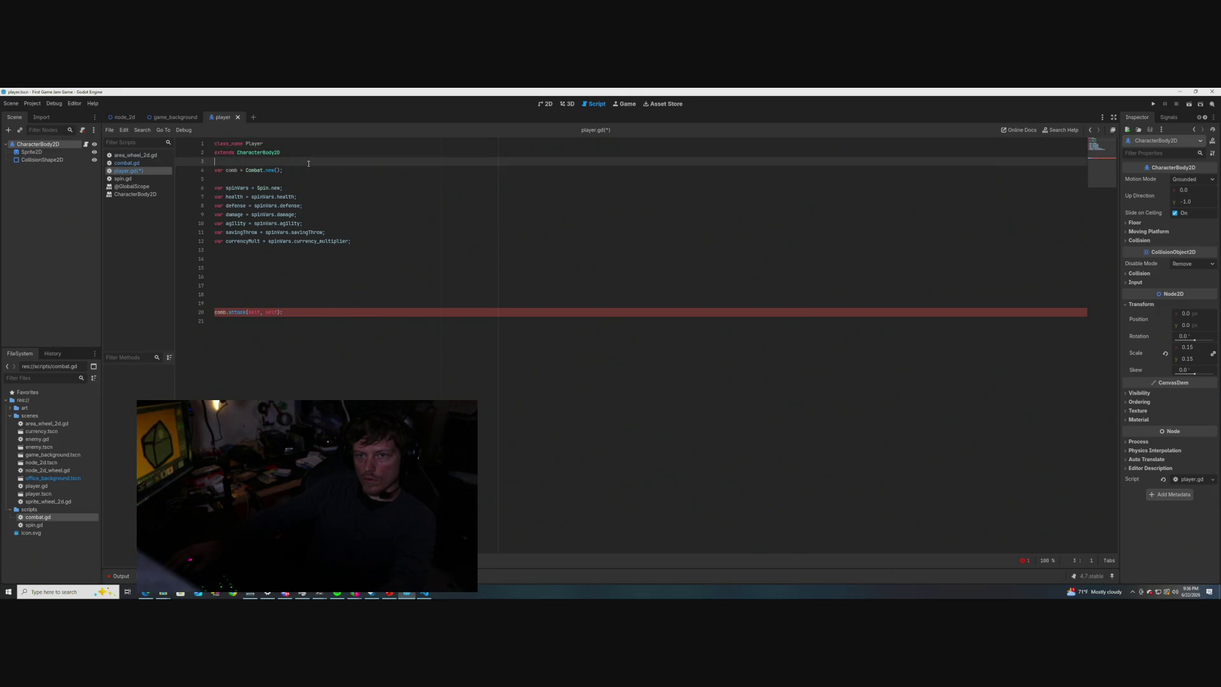
# - Add a 'func _init():' function below the stat variables
pyautogui.click(325, 258)
pyautogui.press('Return')
pyautogui.press('Return')
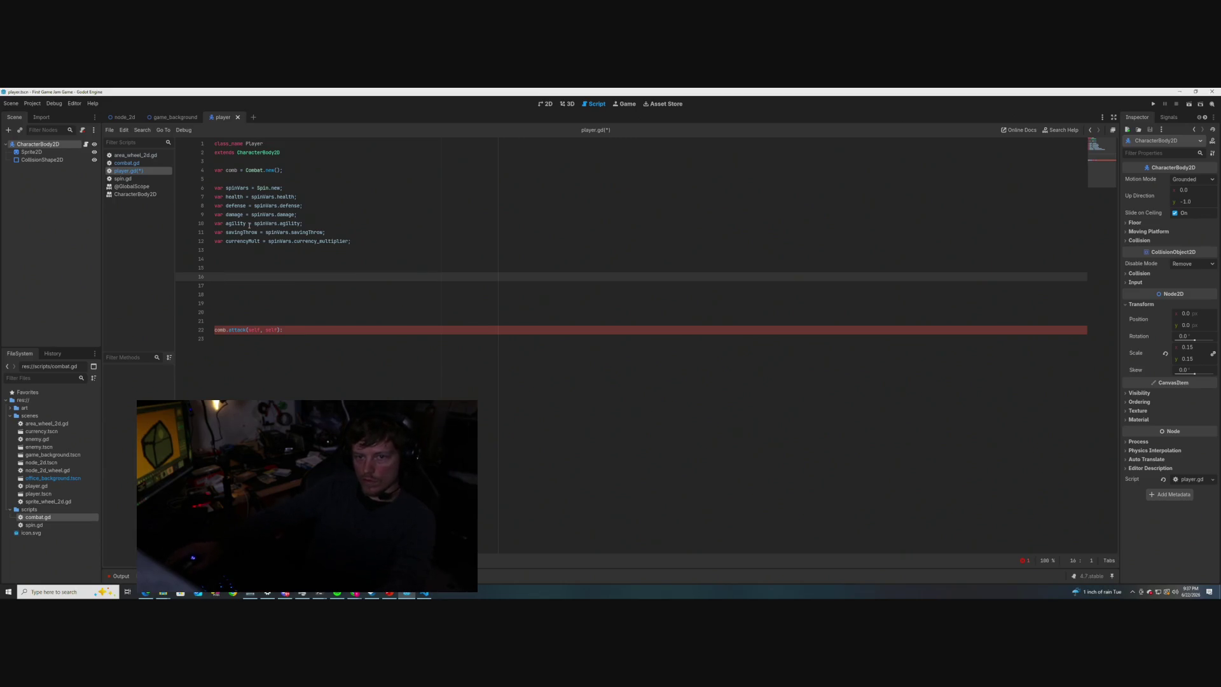
pyautogui.write('func ')
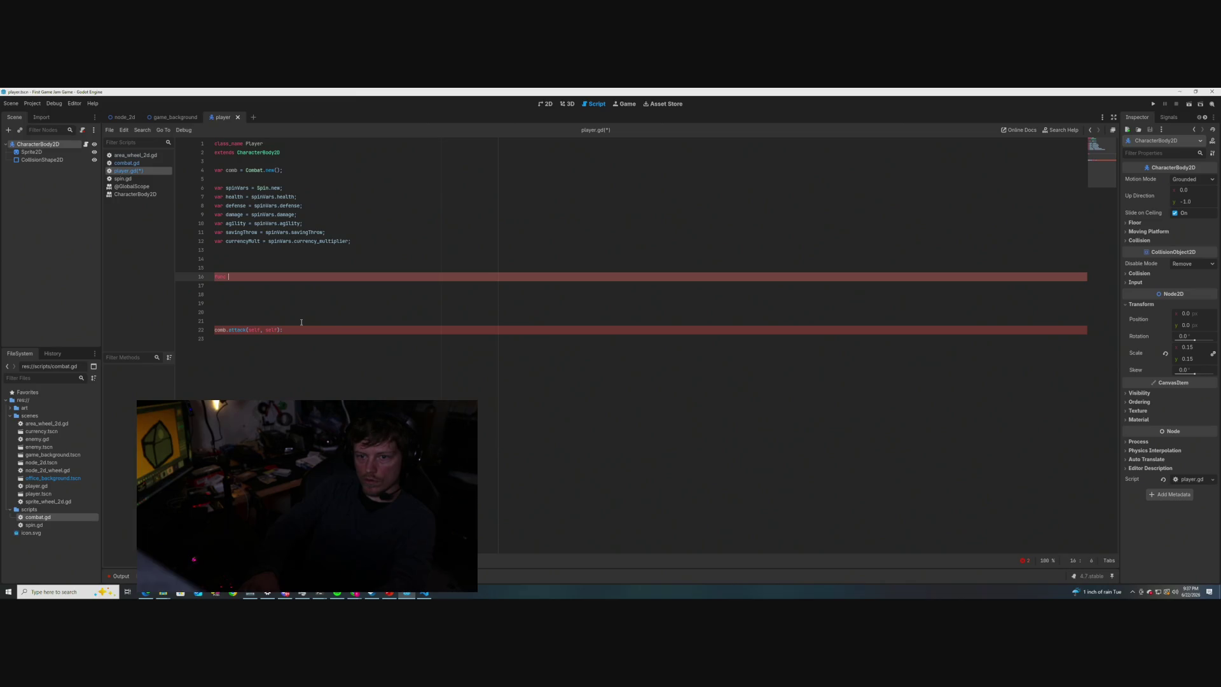
pyautogui.write('_init()')
pyautogui.write(':')
pyautogui.press('Return')
# - Copy the six stat lines, health through currencyMult, into _init() and indent them
pyautogui.click(351, 242)
pyautogui.moveTo(339, 242); pyautogui.dragTo(209, 201)
pyautogui.hotkey('ctrl', 'c')
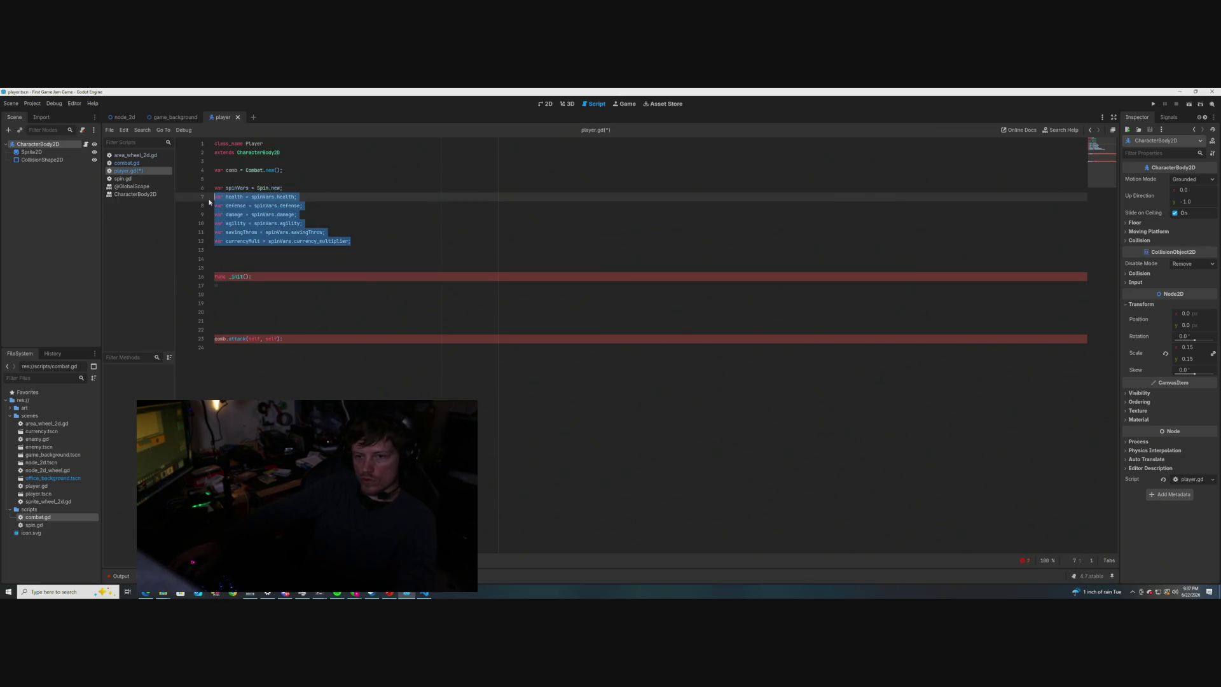
pyautogui.click(255, 298)
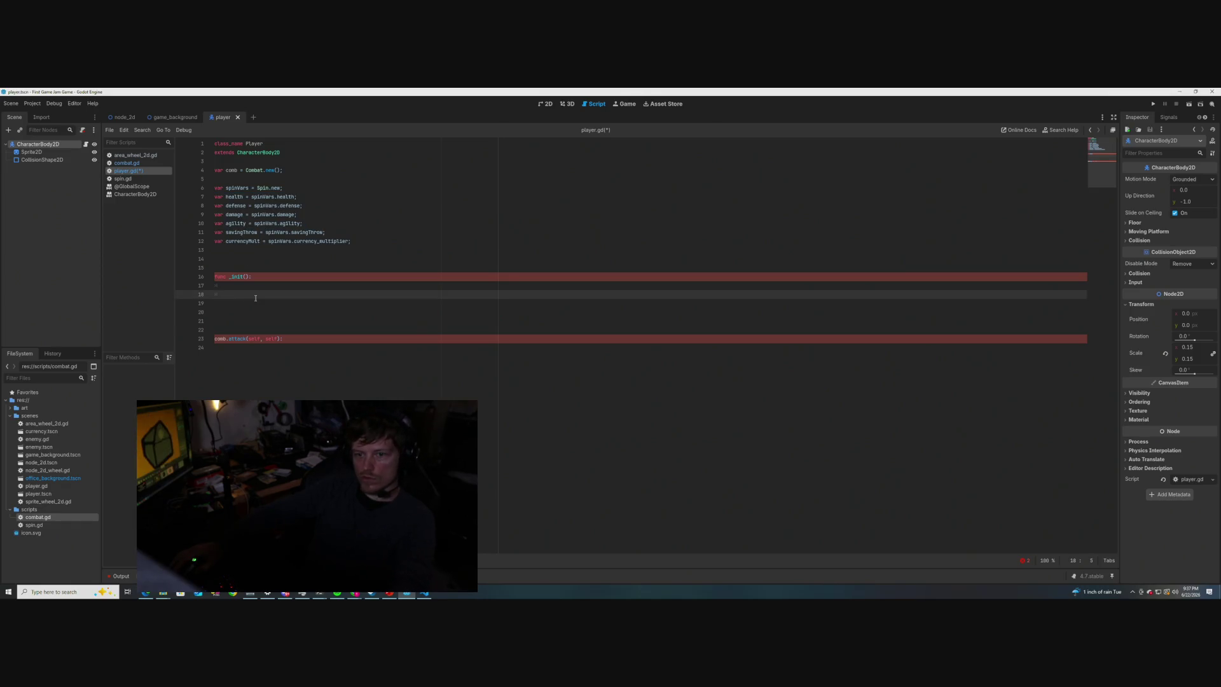
pyautogui.hotkey('ctrl', 'v')
pyautogui.click(215, 303)
pyautogui.moveTo(351, 339); pyautogui.dragTo(213, 306)
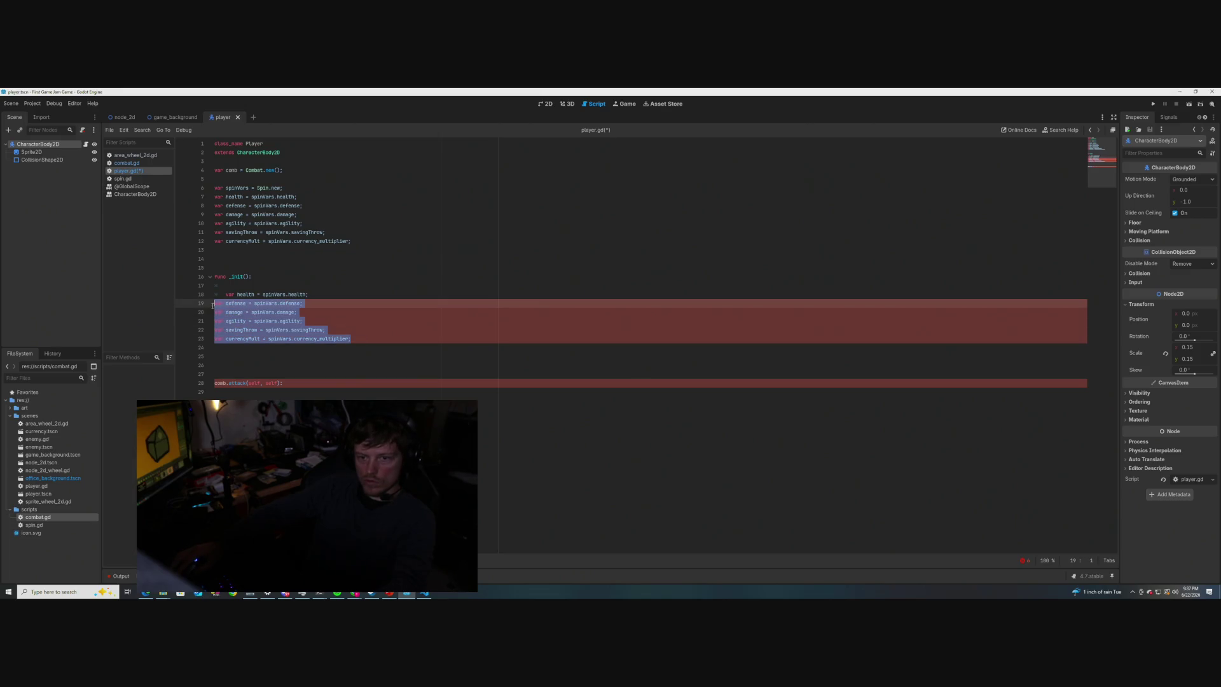
pyautogui.press('Tab')
pyautogui.click(309, 312)
# - Search player.gd for 'var'
pyautogui.click(230, 294)
pyautogui.hotkey('ctrl', 'f')
pyautogui.write('var')
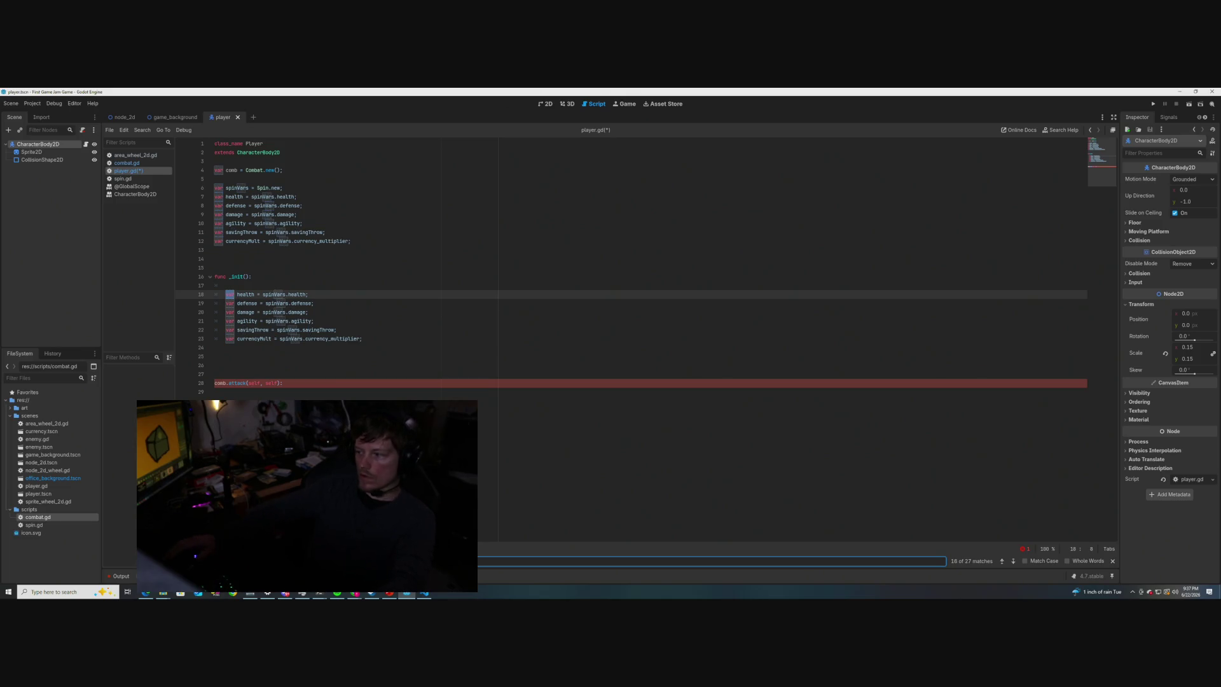
# - Use find and replace to strip 'var' from the _init() stat lines, then check spin.gd
pyautogui.hotkey('ctrl', 'r')
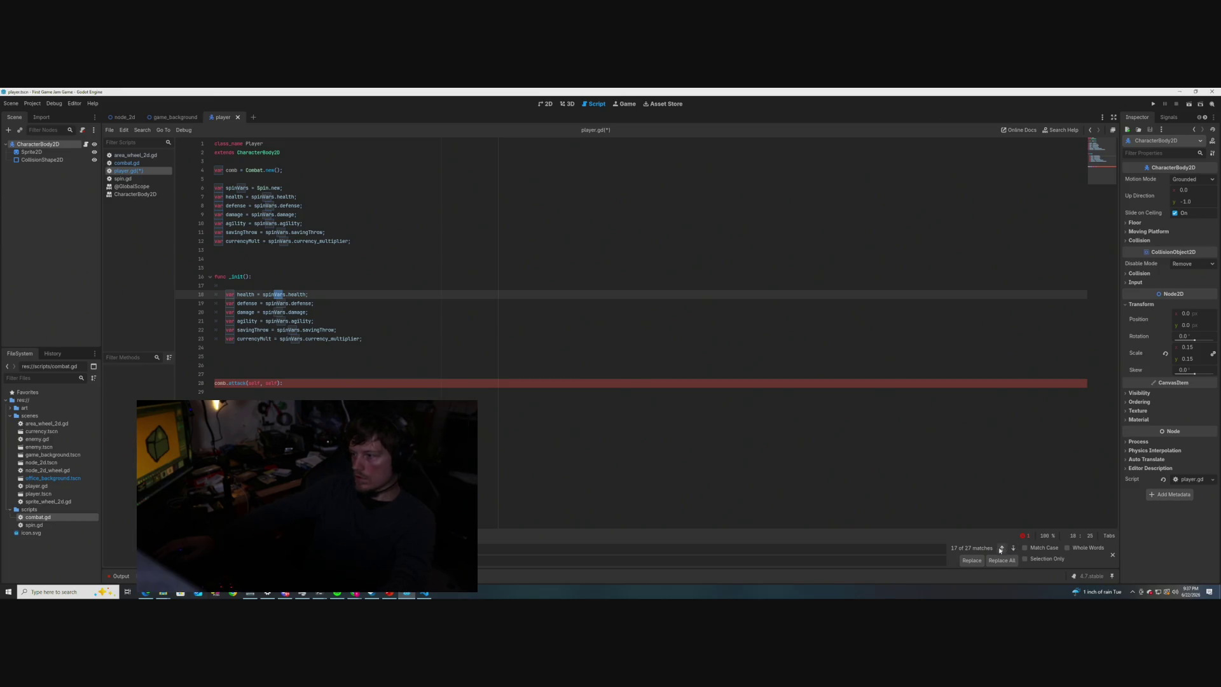
pyautogui.click(1001, 549)
pyautogui.click(1013, 548)
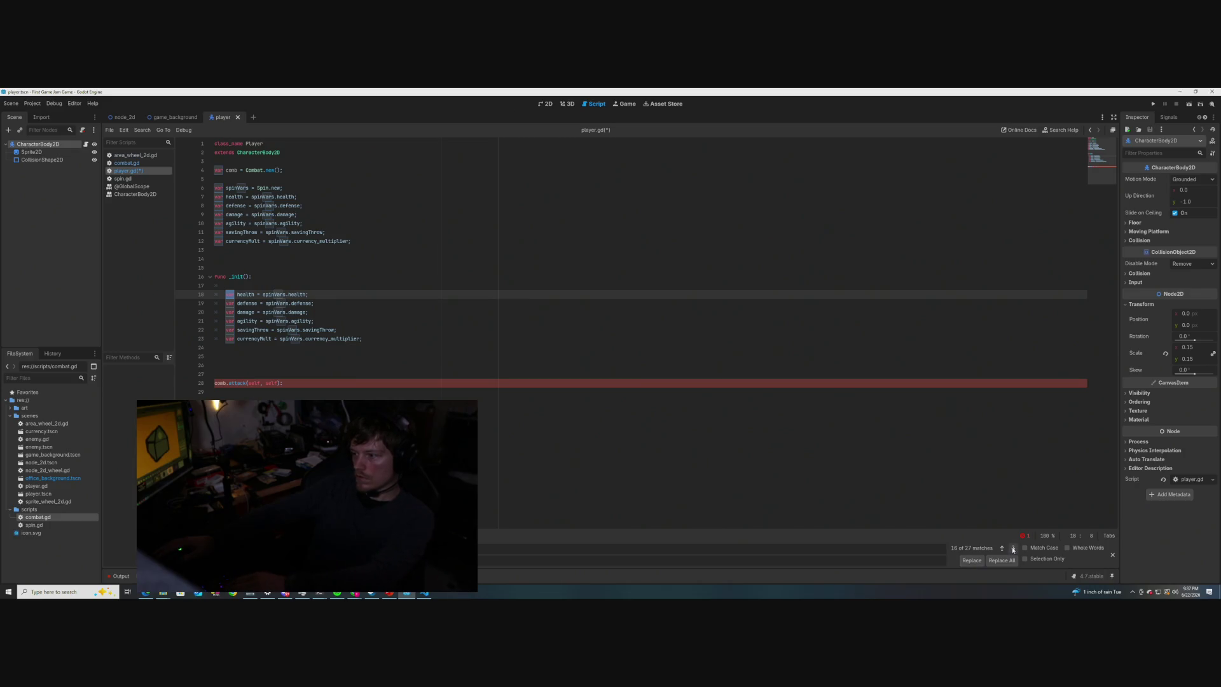
pyautogui.press('Return')
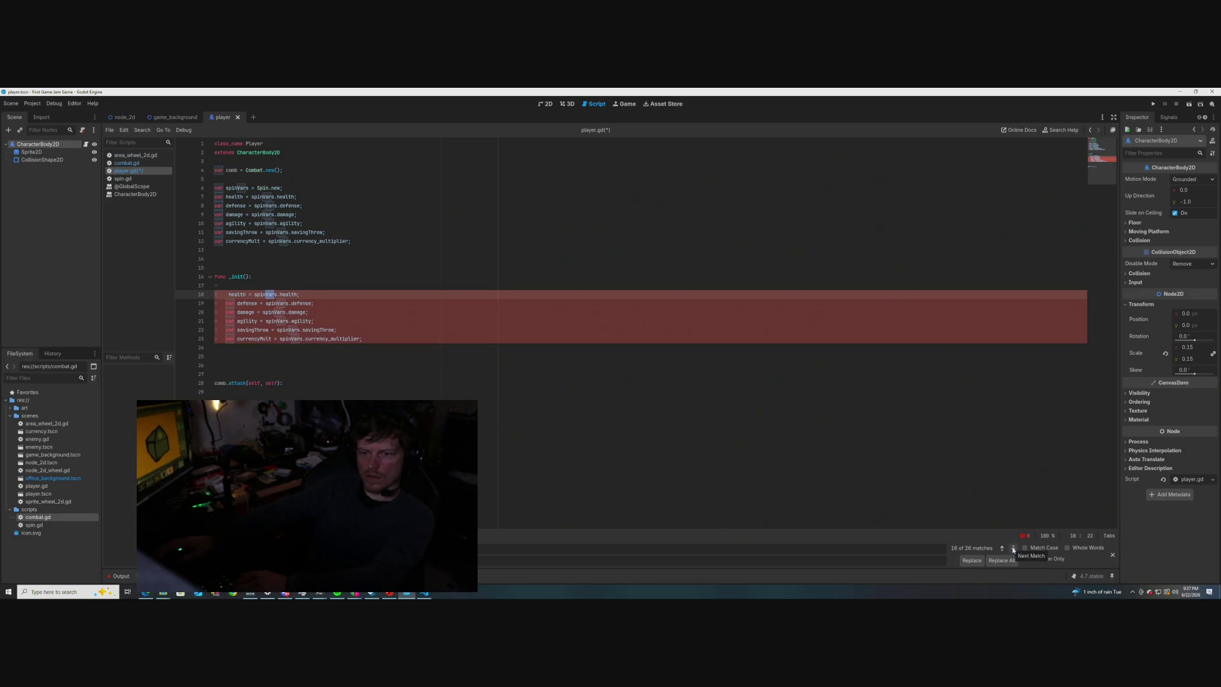
pyautogui.press('Return')
pyautogui.press('Return')
pyautogui.press('Return')
pyautogui.press('Return')
pyautogui.press('Return')
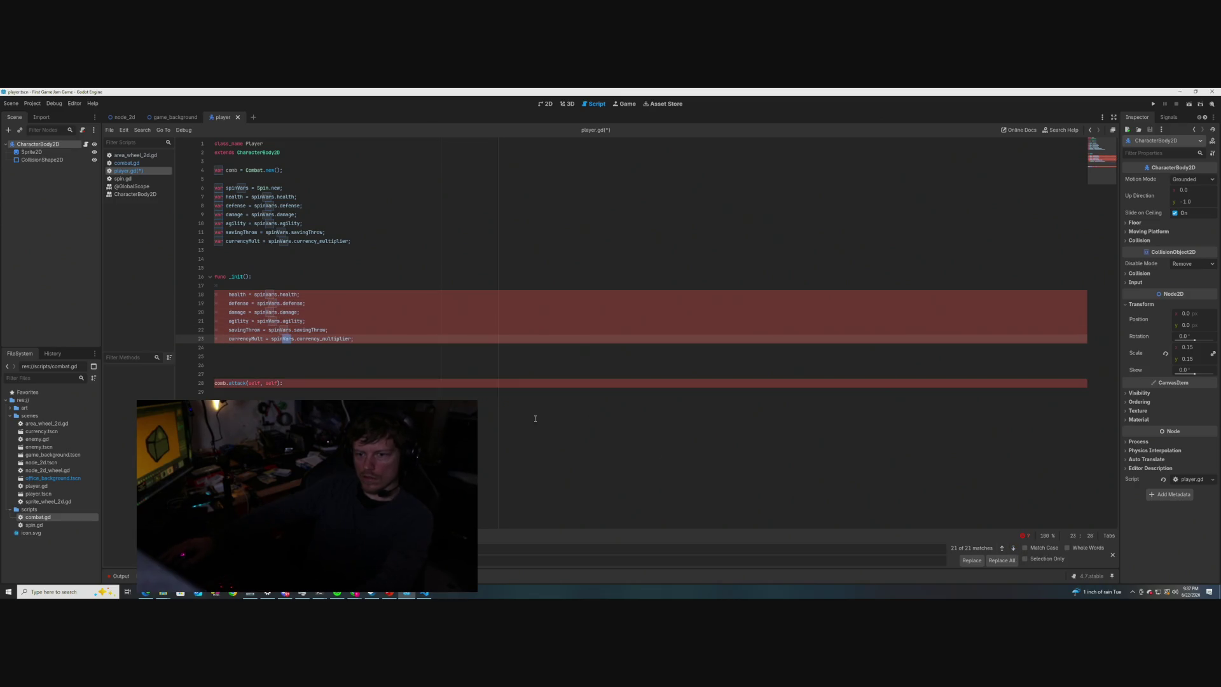
pyautogui.click(297, 385)
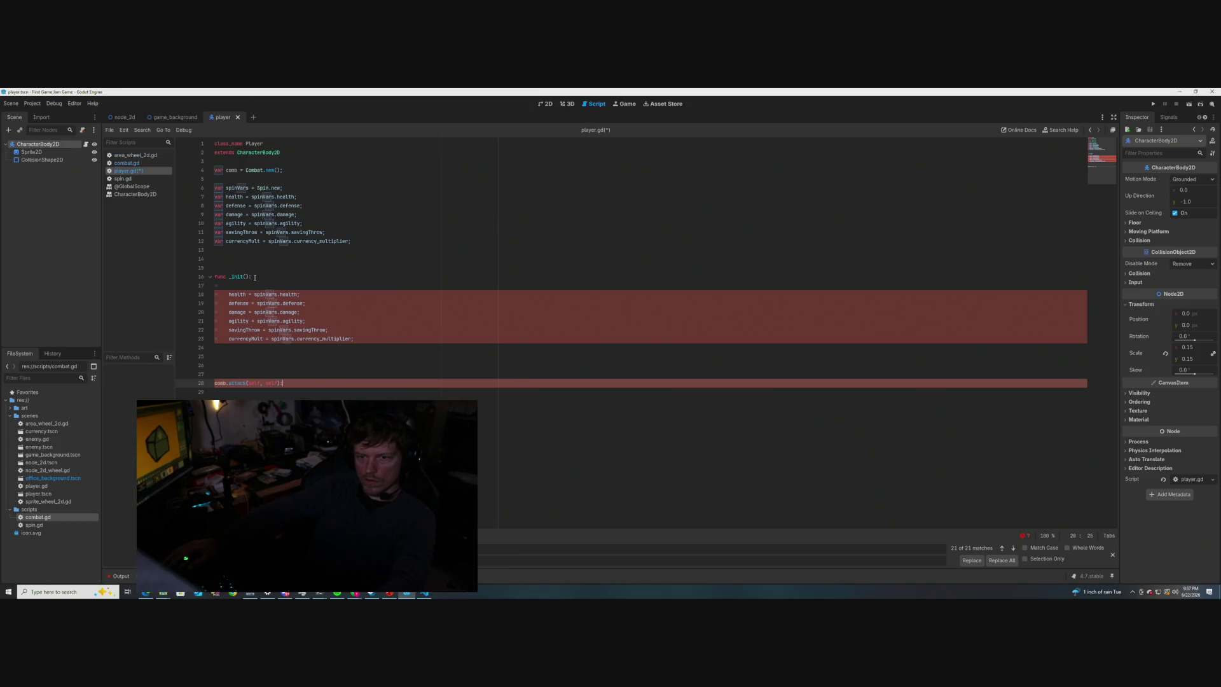
pyautogui.click(121, 179)
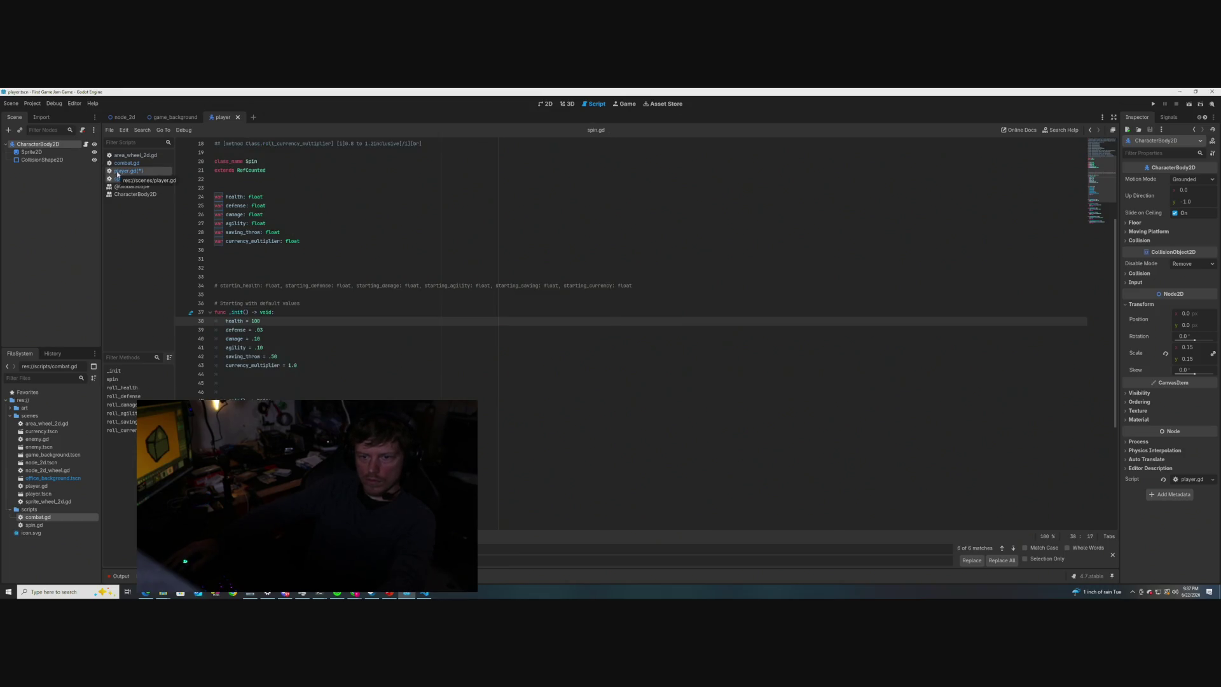
# - Add a '-> void' return type to _init() in player.gd, briefly checking combat.gd
pyautogui.click(117, 172)
pyautogui.click(261, 276)
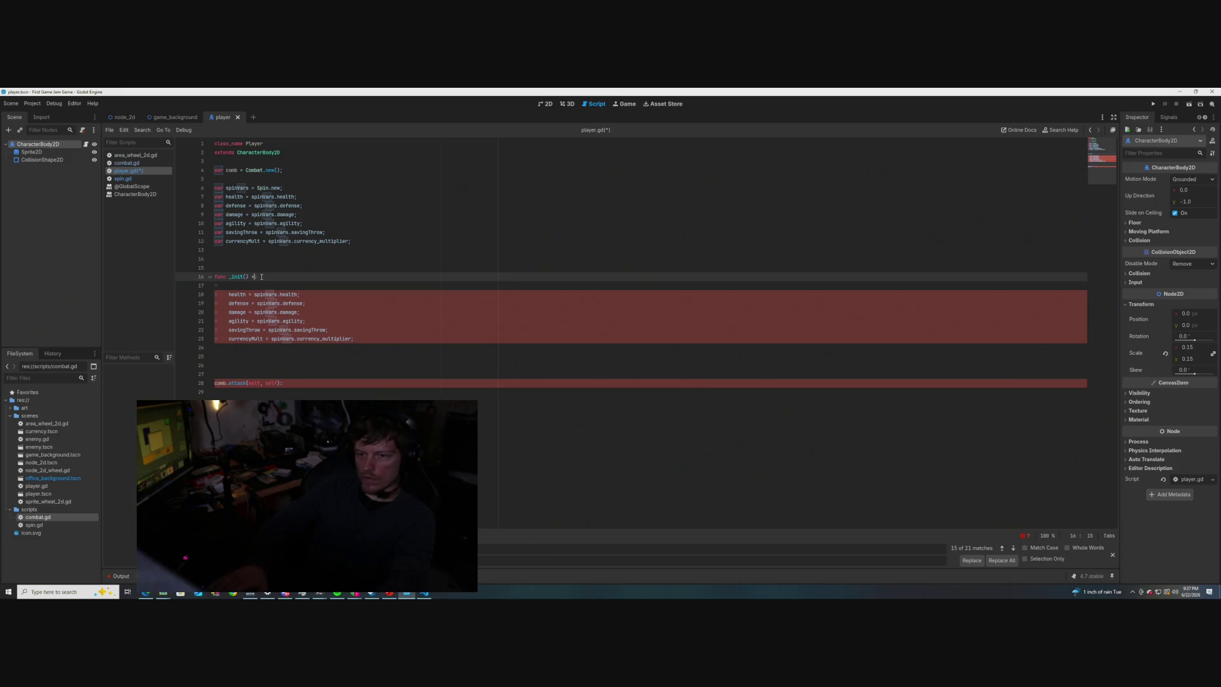
pyautogui.write('-')
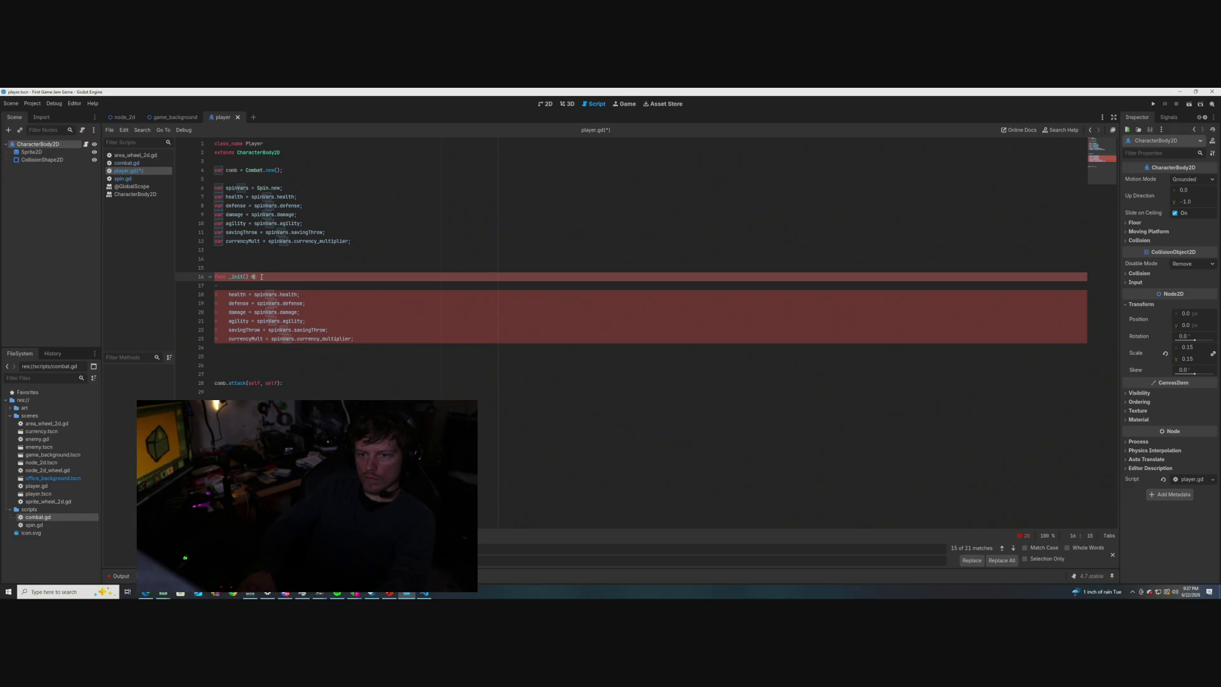
pyautogui.write('> void')
pyautogui.press('Left')
pyautogui.press('Left')
pyautogui.press('Left')
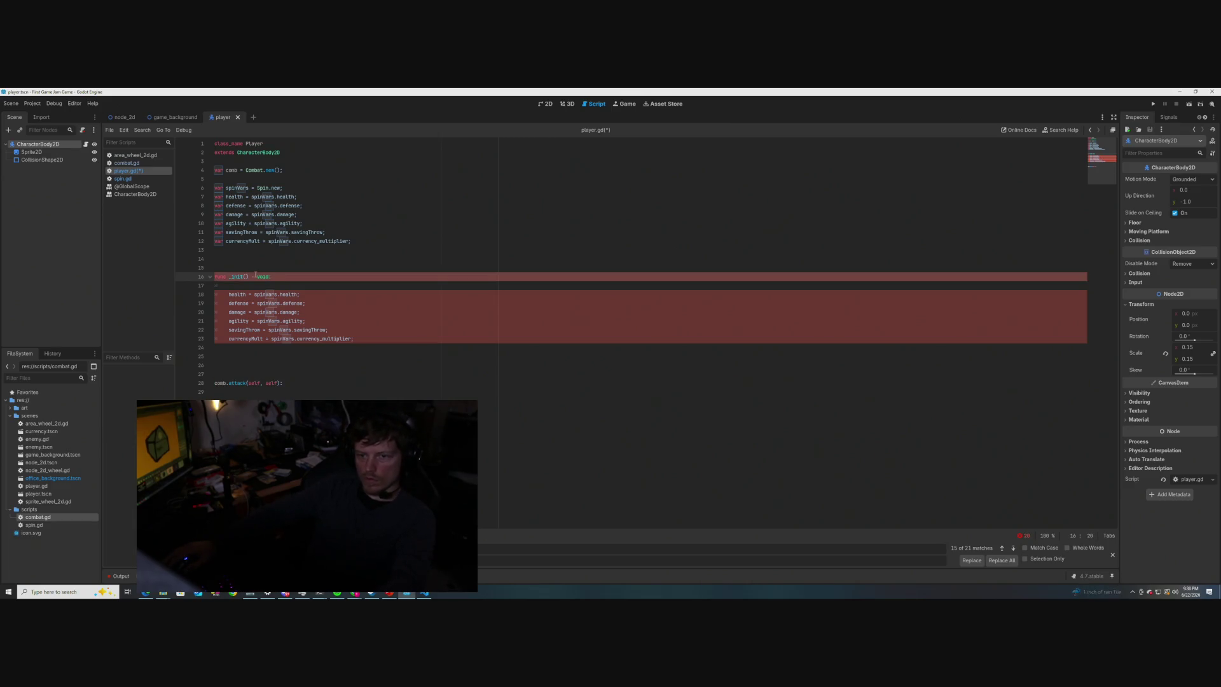
pyautogui.write('>')
pyautogui.click(303, 294)
pyautogui.click(251, 287)
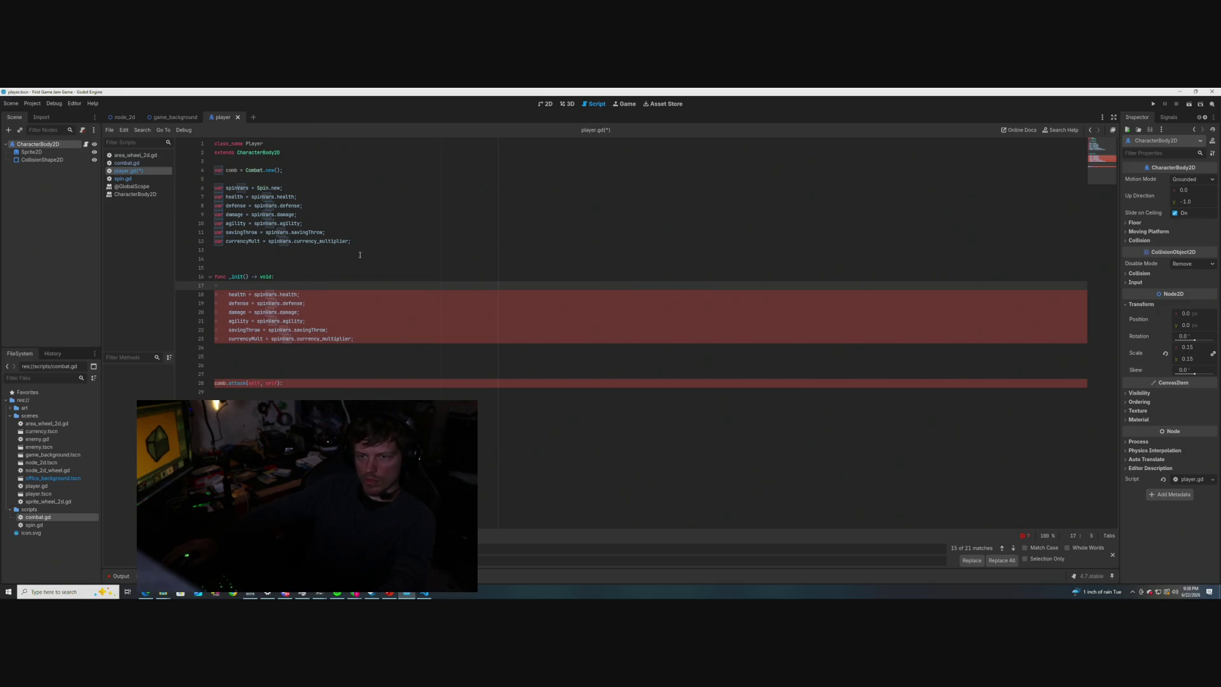
pyautogui.click(127, 162)
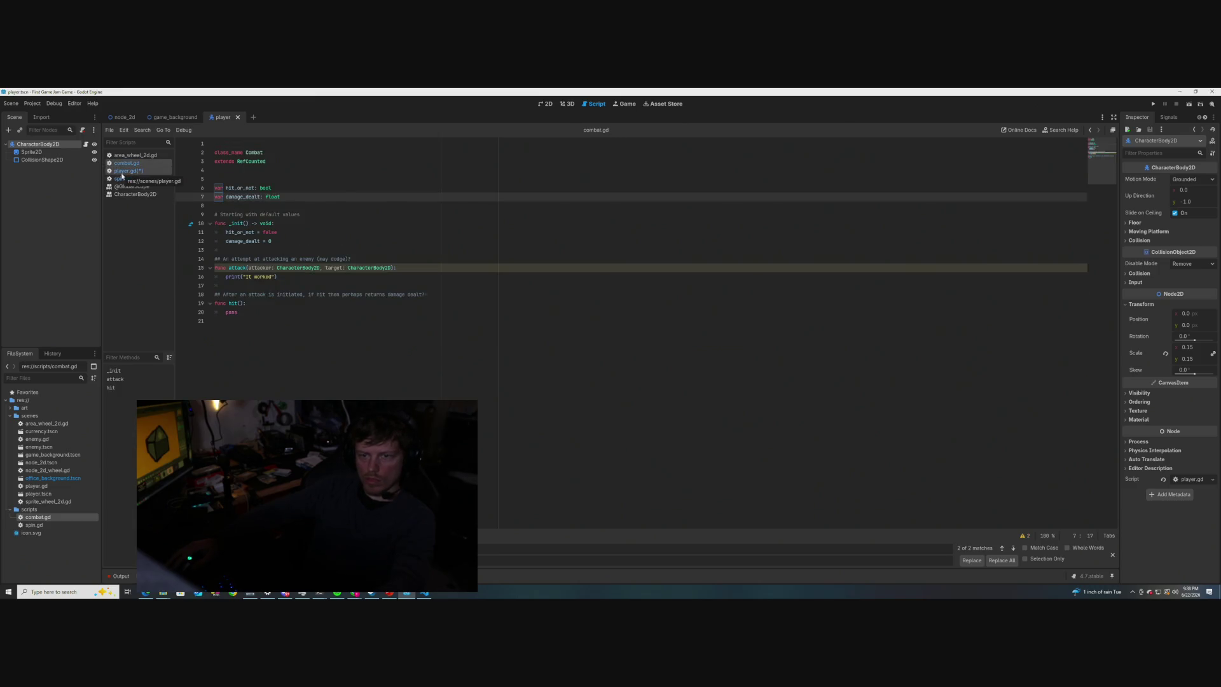
pyautogui.click(122, 173)
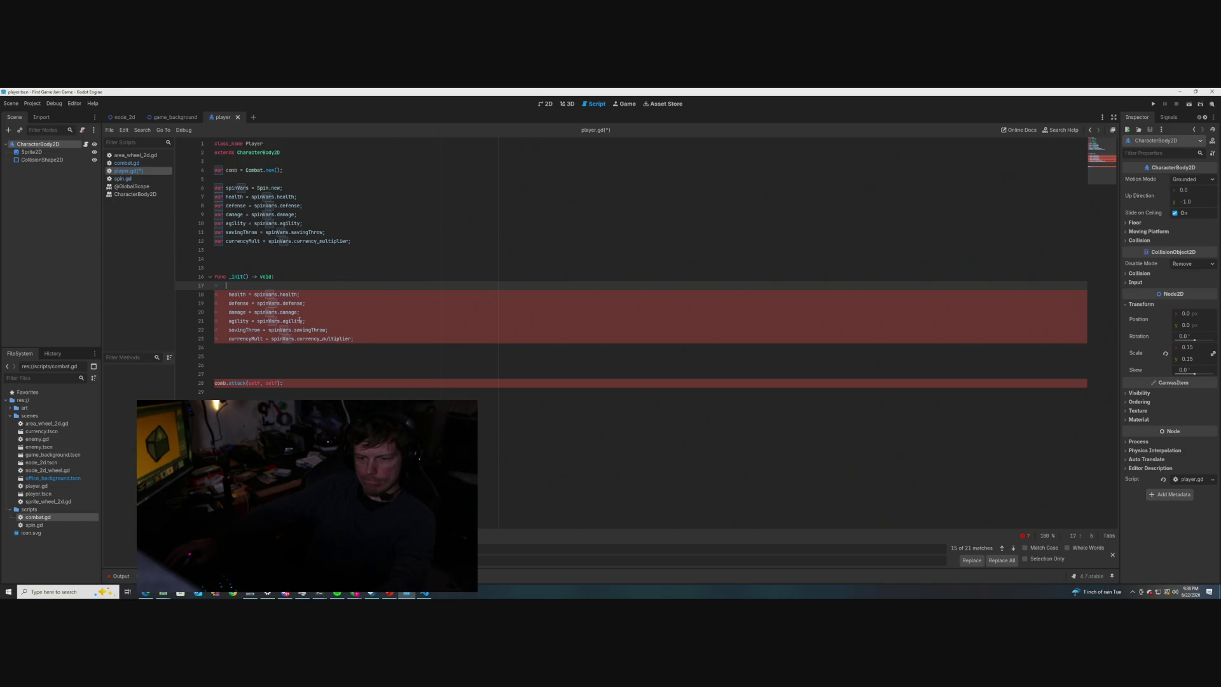
# - Move the comb.attack(self, self) line down to line 28
pyautogui.click(227, 294)
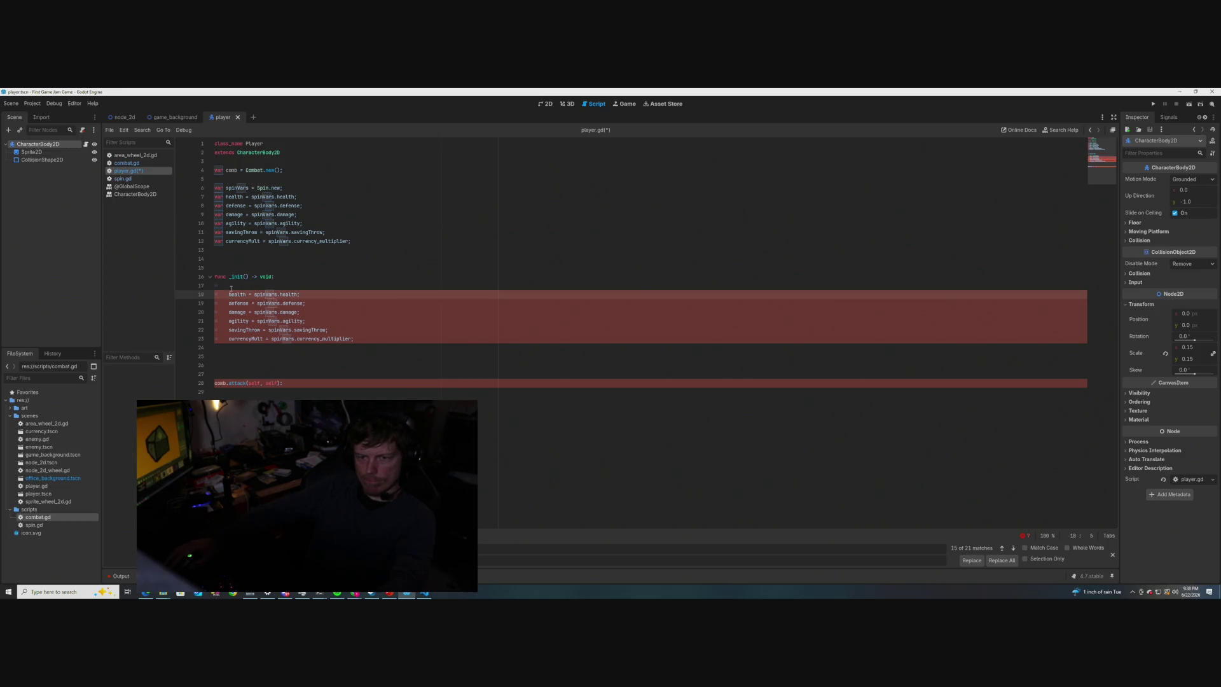
pyautogui.click(230, 295)
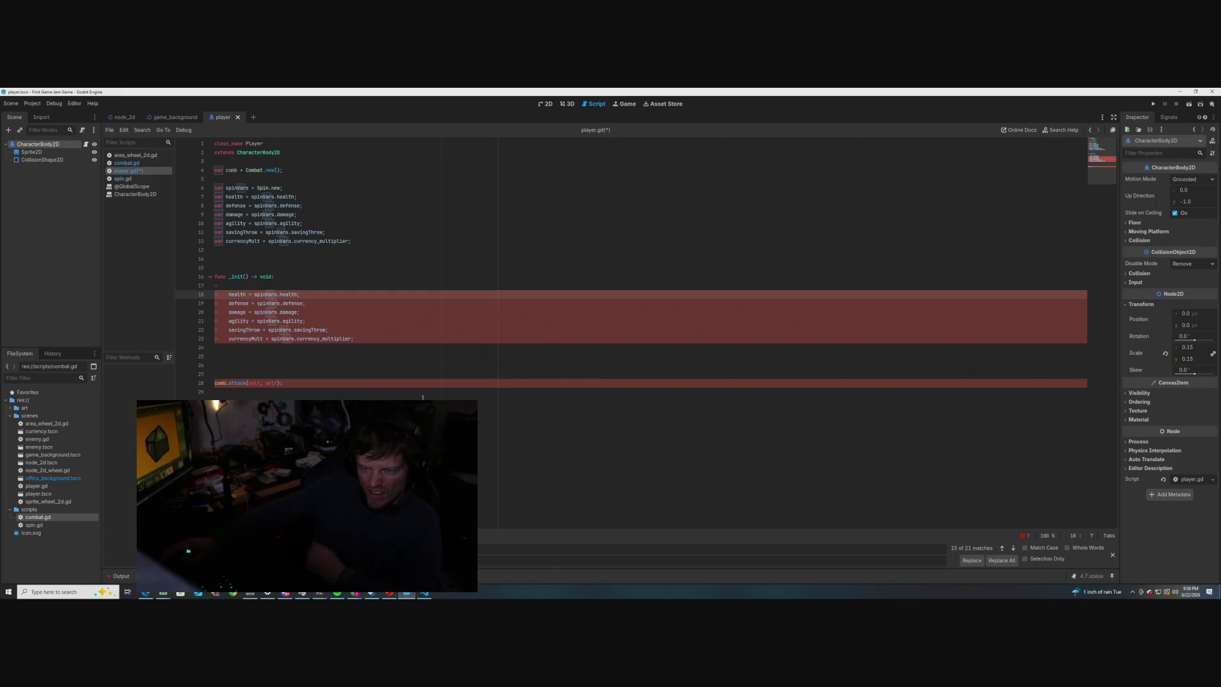
pyautogui.press('Right')
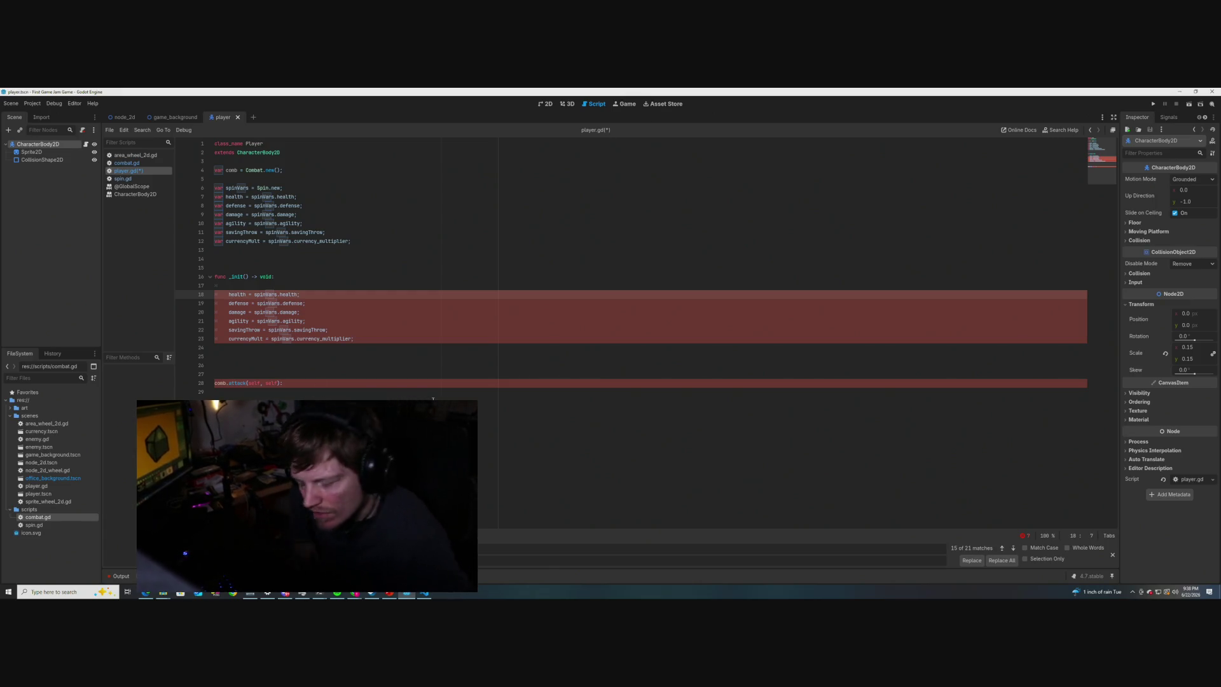
pyautogui.press('Down')
pyautogui.press('Down')
pyautogui.press('Down')
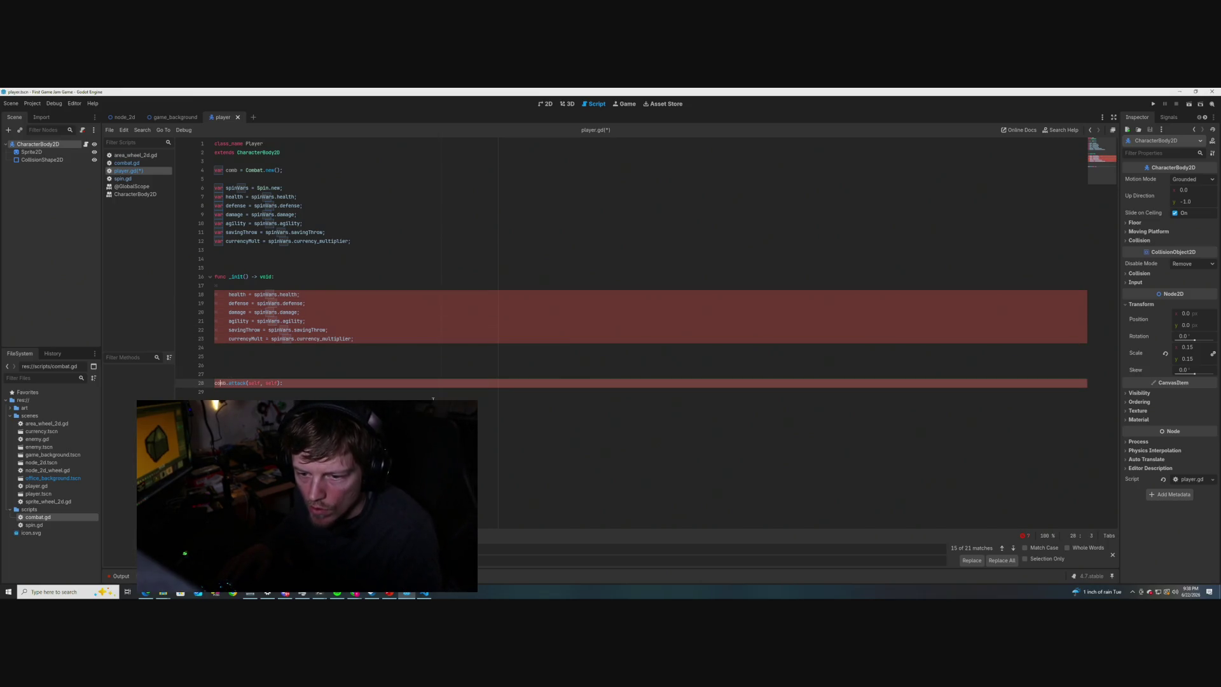
pyautogui.moveTo(287, 378); pyautogui.dragTo(212, 381)
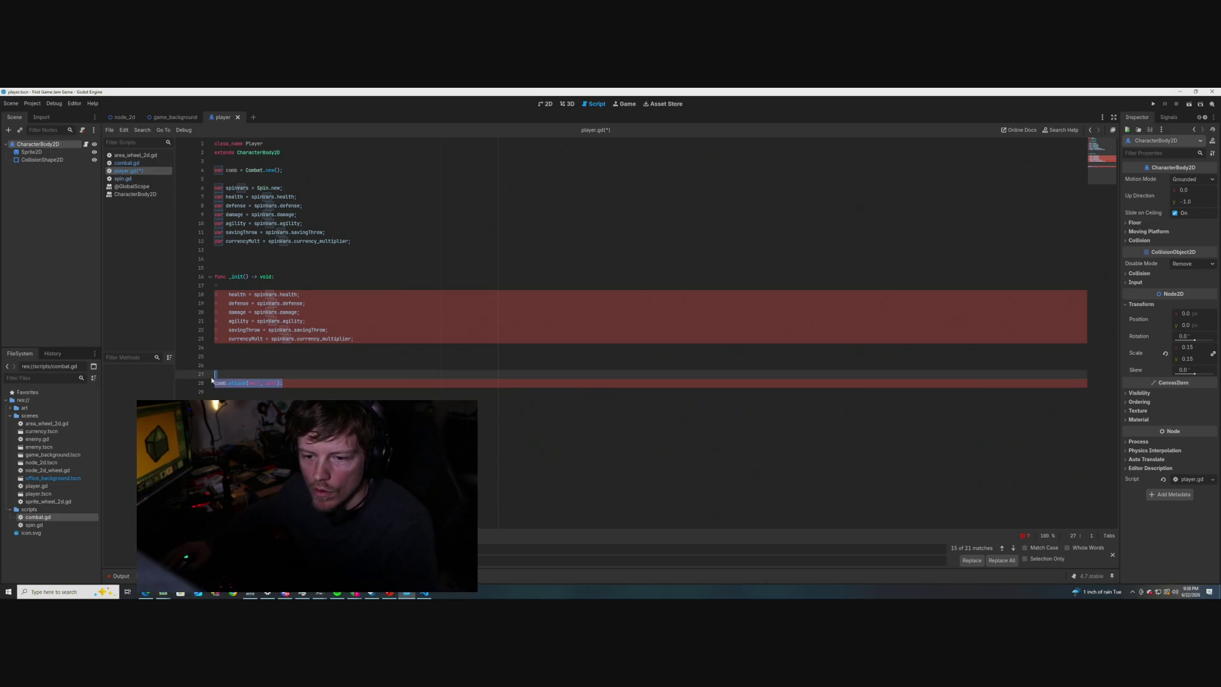
pyautogui.press('BackSpace')
pyautogui.click(302, 339)
pyautogui.click(259, 312)
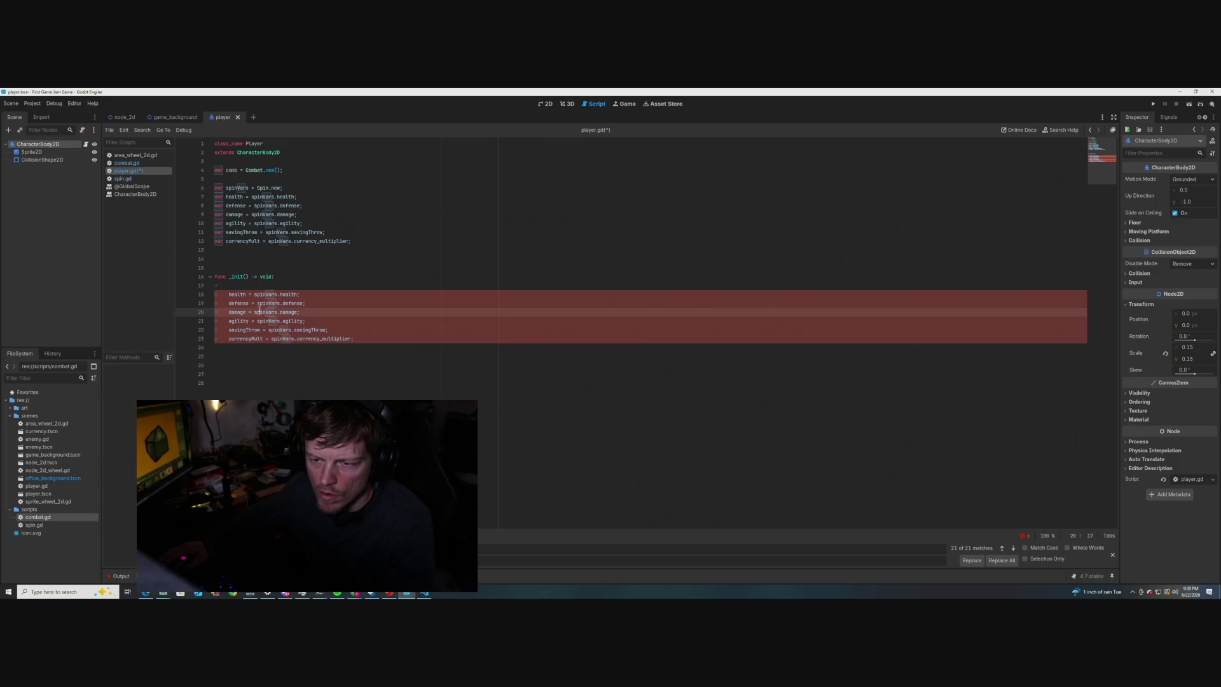
pyautogui.click(237, 376)
pyautogui.press('Down')
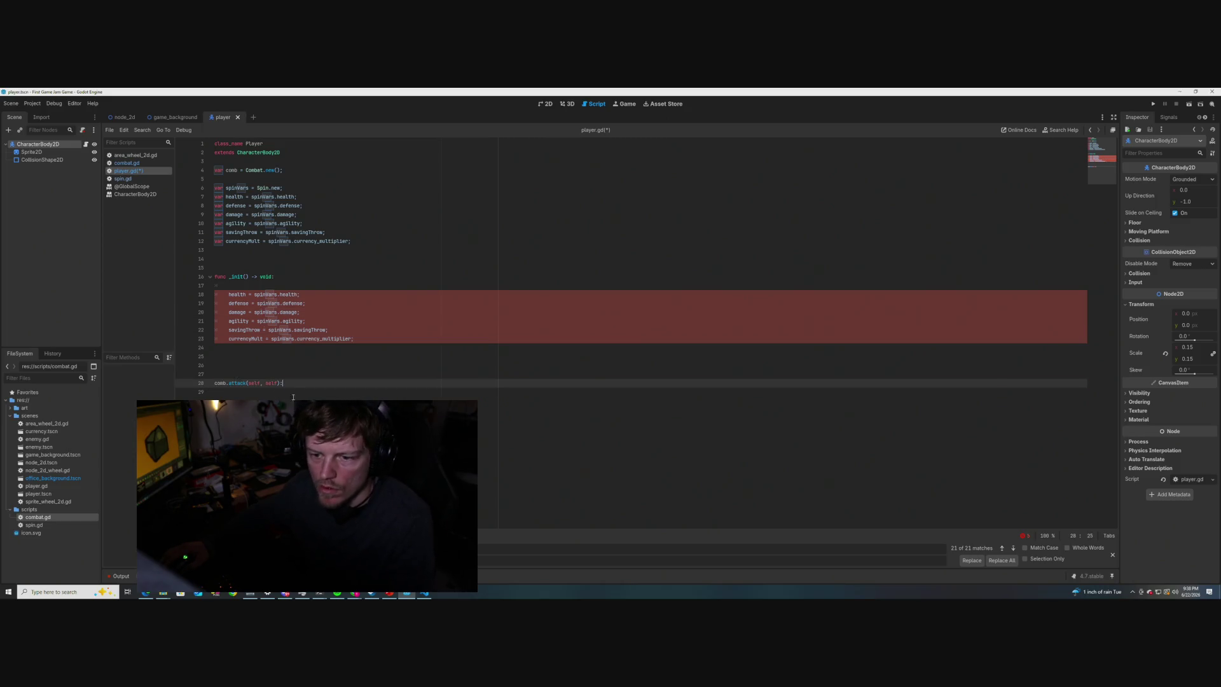
pyautogui.hotkey('ctrl', 'v')
# - Clear the 'var' search, close the find and replace bar, and save player.gd
pyautogui.press('BackSpace')
pyautogui.press('BackSpace')
pyautogui.press('BackSpace')
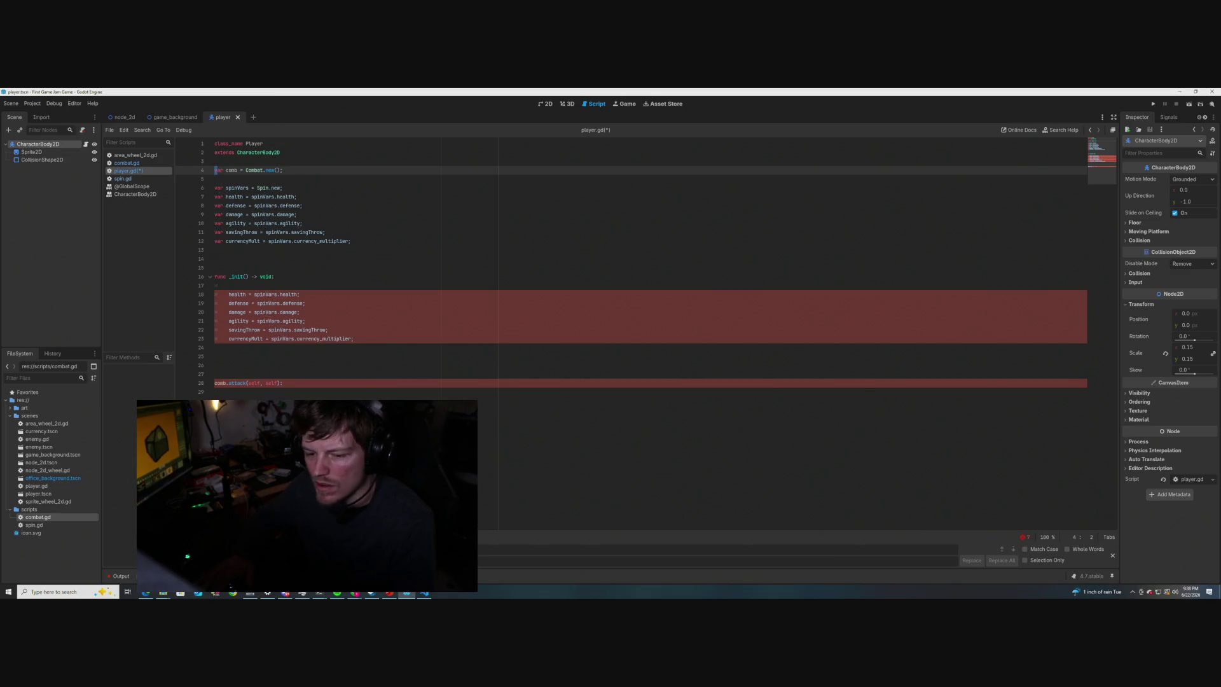
pyautogui.click(1113, 556)
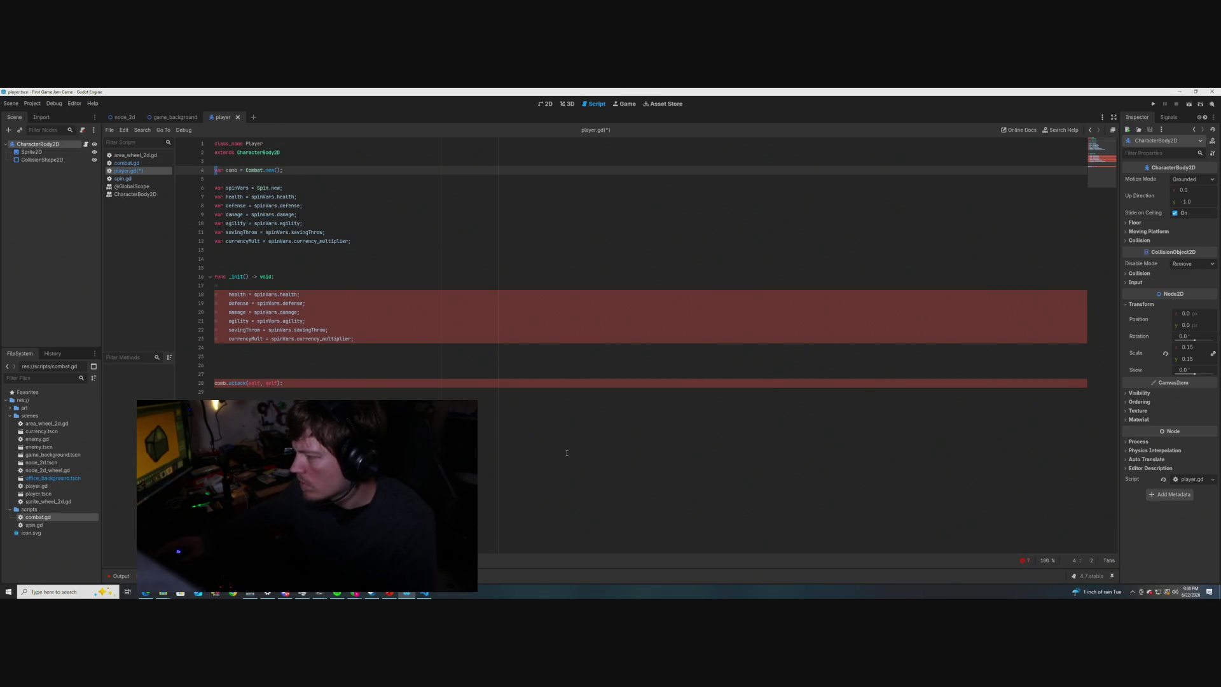
pyautogui.click(567, 450)
pyautogui.hotkey('ctrl', 's')
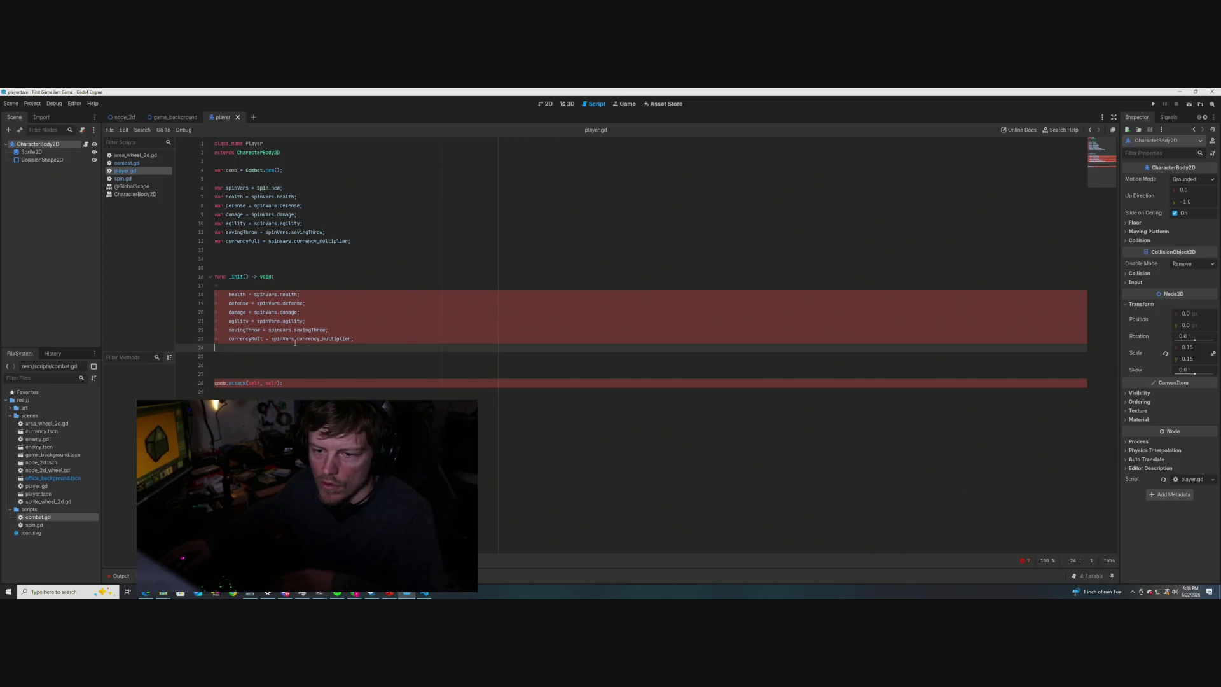
# - Remove stray spaces before the six _init() stat lines, health through currencyMult, and save
pyautogui.click(227, 295)
pyautogui.press('Delete')
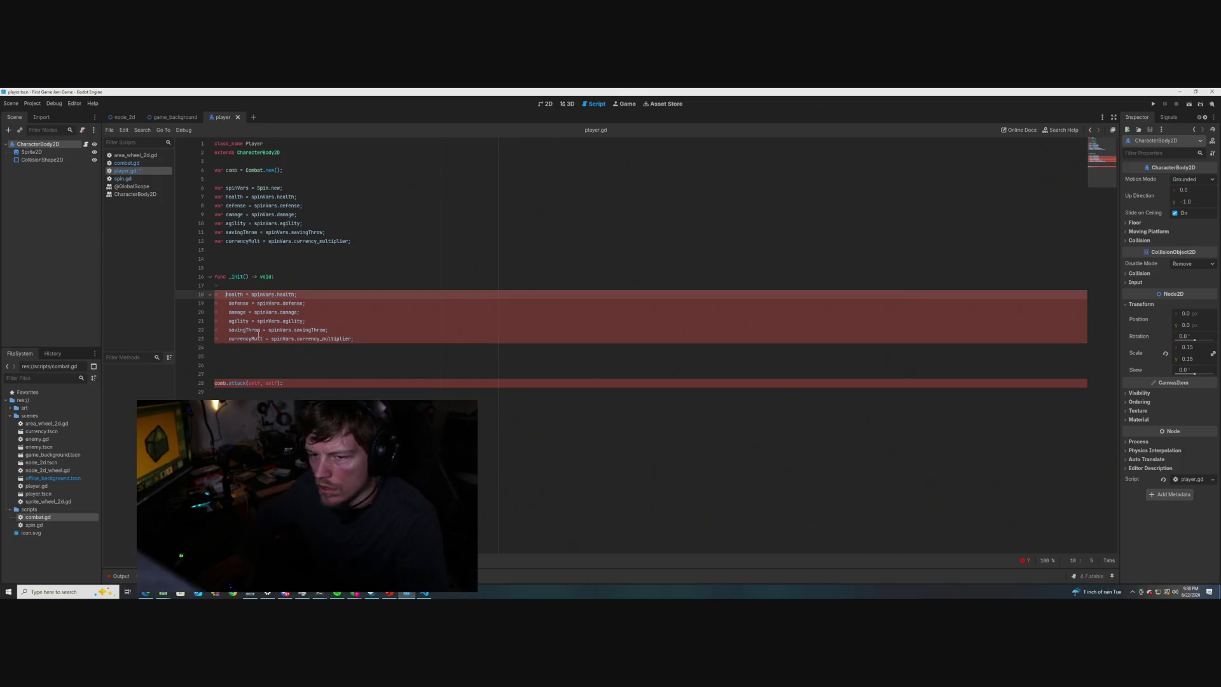
pyautogui.click(228, 303)
pyautogui.press('BackSpace')
pyautogui.press('Down')
pyautogui.press('BackSpace')
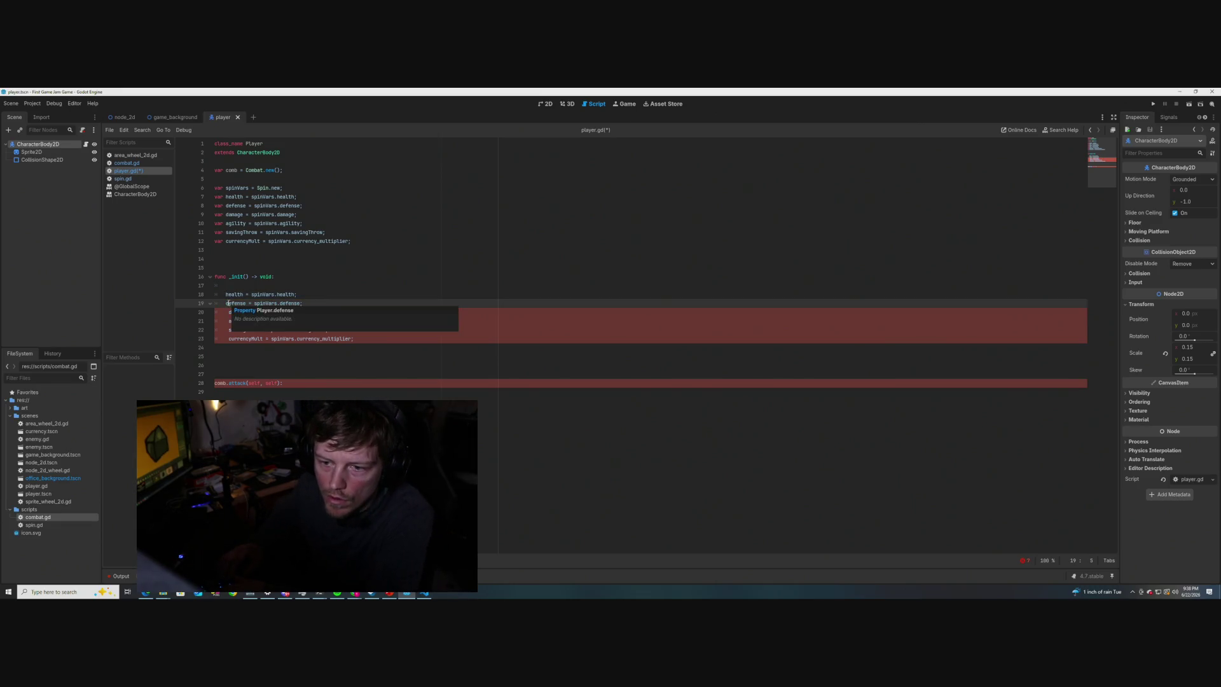
pyautogui.press('Down')
pyautogui.press('Delete')
pyautogui.press('Down')
pyautogui.press('Delete')
pyautogui.press('Down')
pyautogui.press('Delete')
pyautogui.click(296, 284)
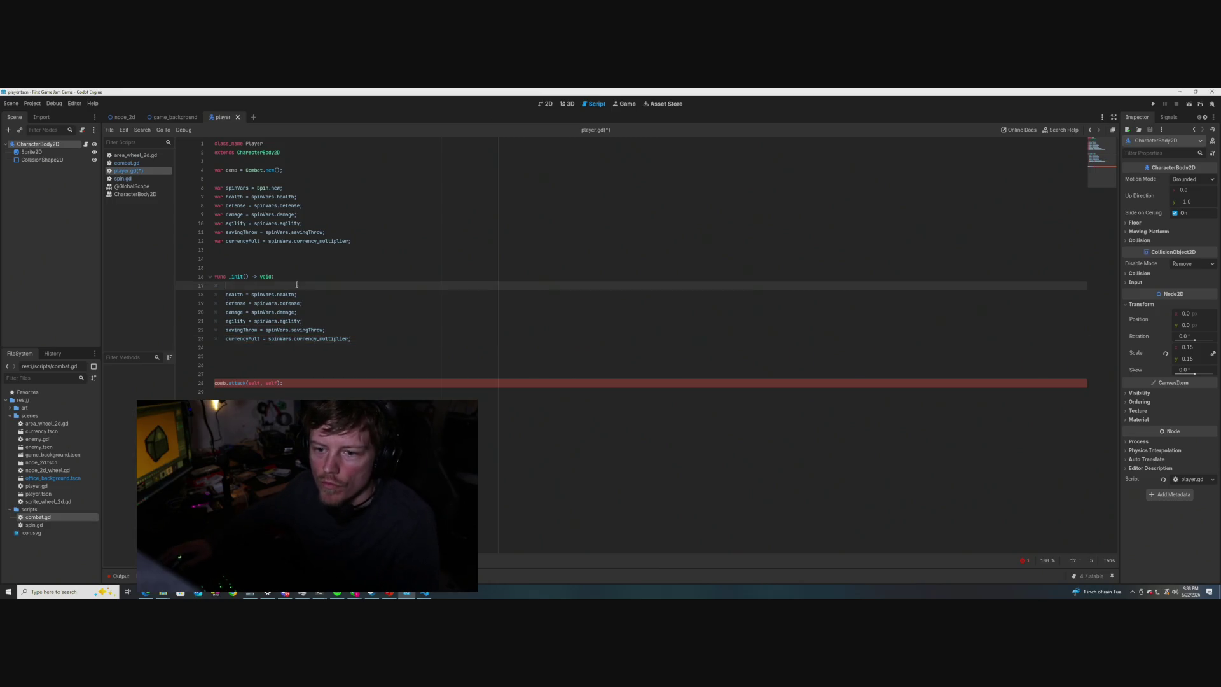
pyautogui.hotkey('ctrl', 's')
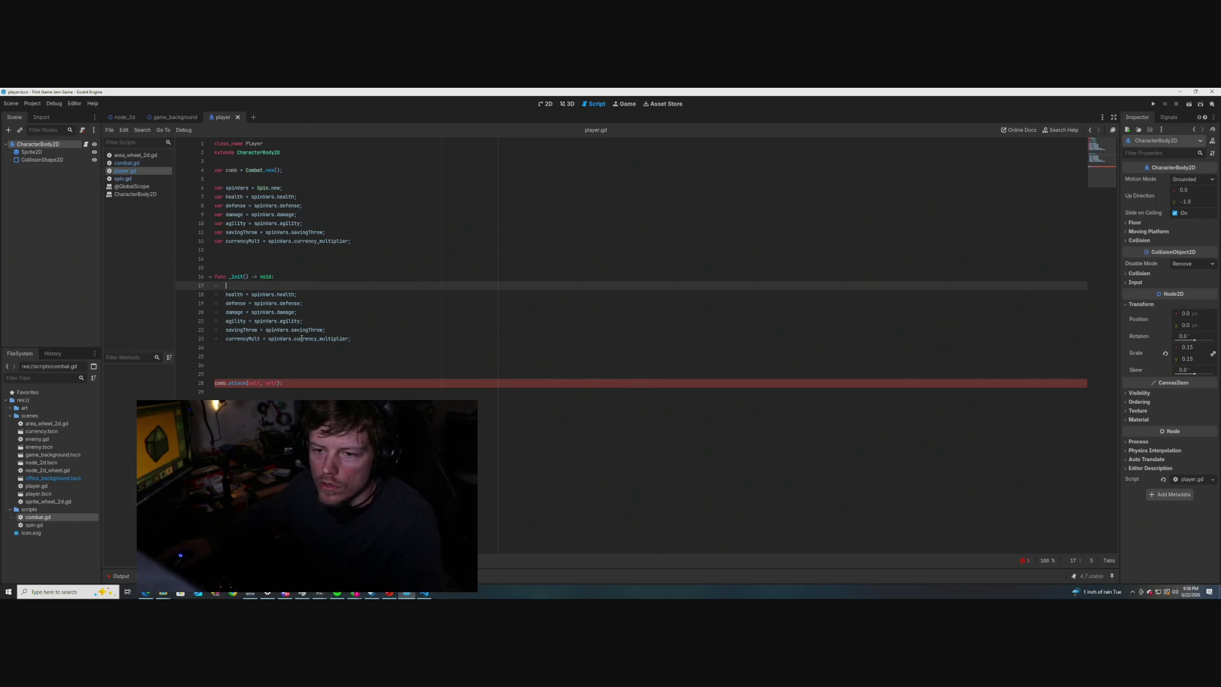
pyautogui.moveTo(297, 388); pyautogui.dragTo(208, 384)
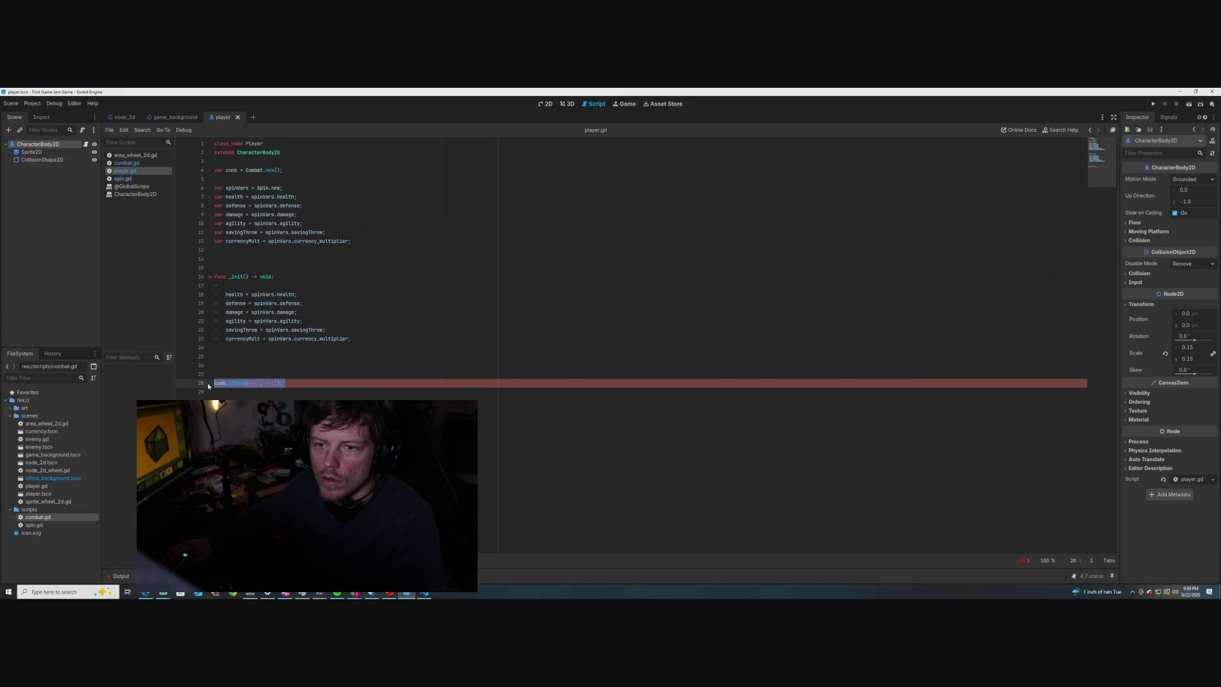
# - Delete the parentheses so line 4 reads Combat.new, and save player.gd
pyautogui.click(240, 170)
pyautogui.moveTo(283, 171); pyautogui.dragTo(215, 171)
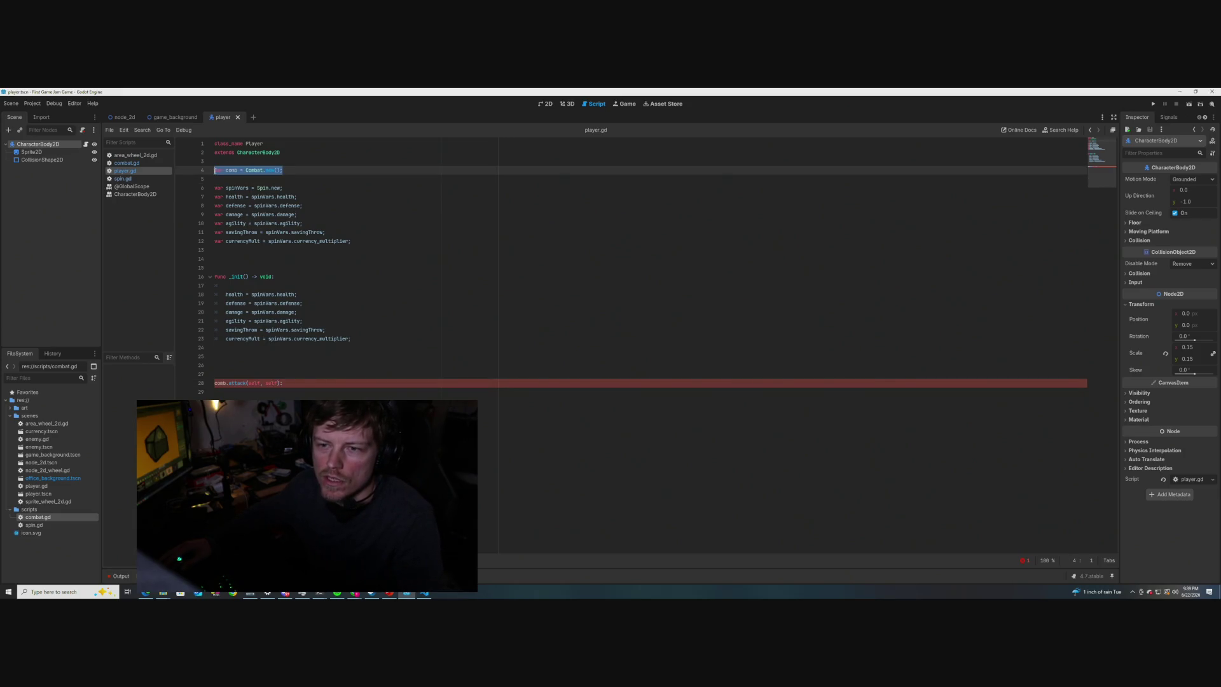
pyautogui.click(297, 179)
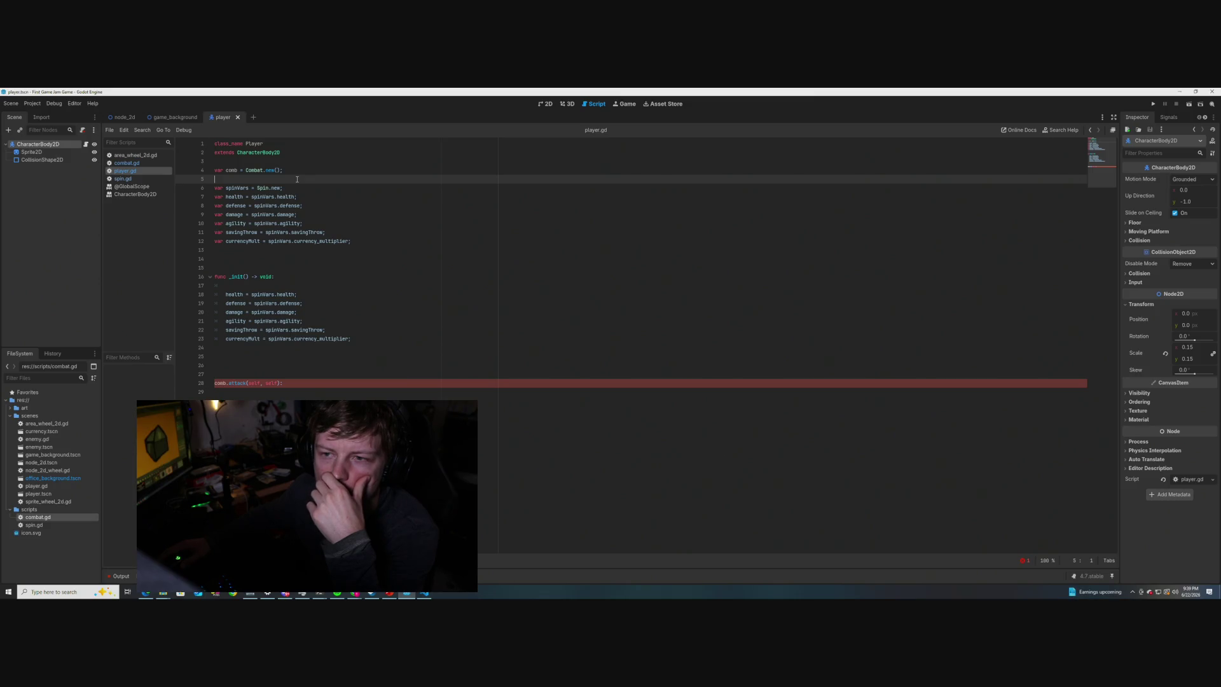
pyautogui.click(281, 169)
pyautogui.press('BackSpace')
pyautogui.press('BackSpace')
pyautogui.write(';')
pyautogui.press('Up')
pyautogui.hotkey('ctrl', 's')
pyautogui.click(318, 206)
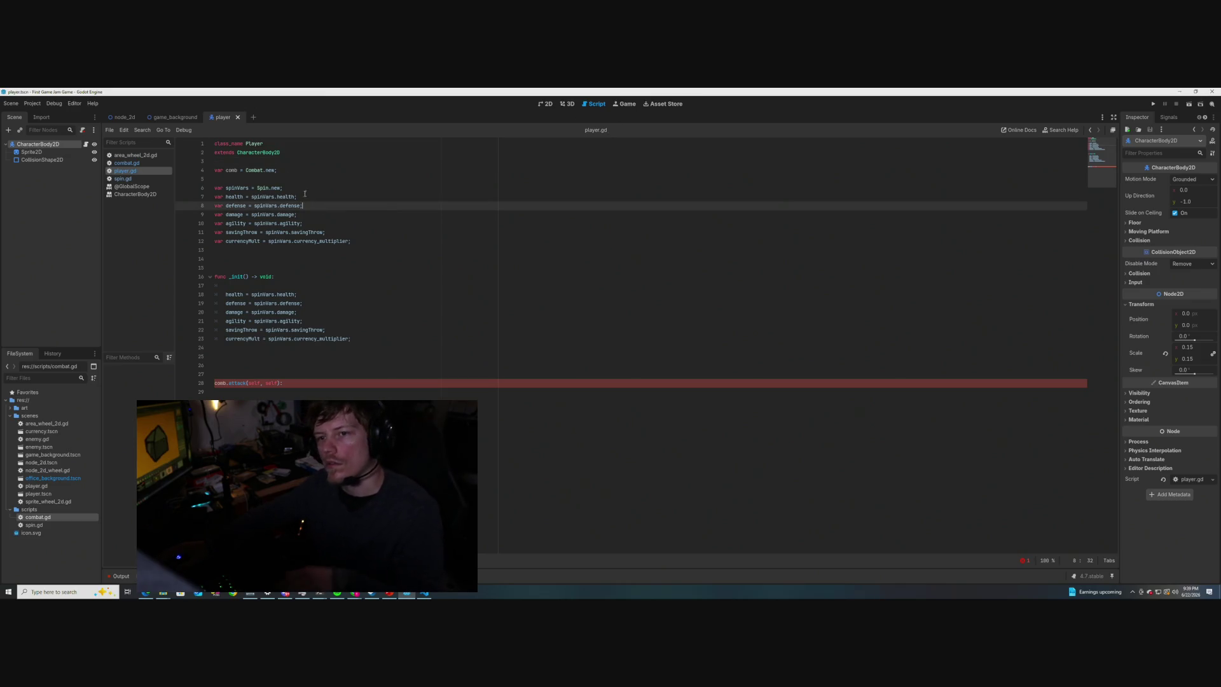
# - Review the comb declaration, then select the comb.attack line on line 28
pyautogui.moveTo(269, 170)
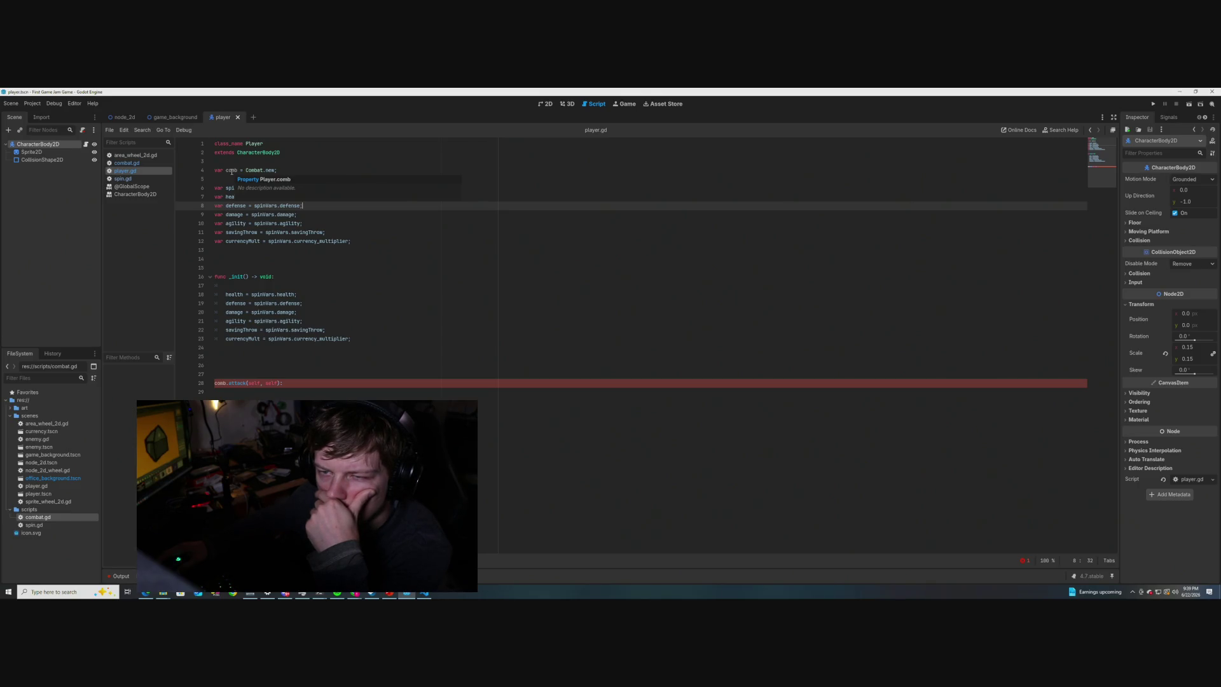
pyautogui.moveTo(278, 171); pyautogui.dragTo(215, 171)
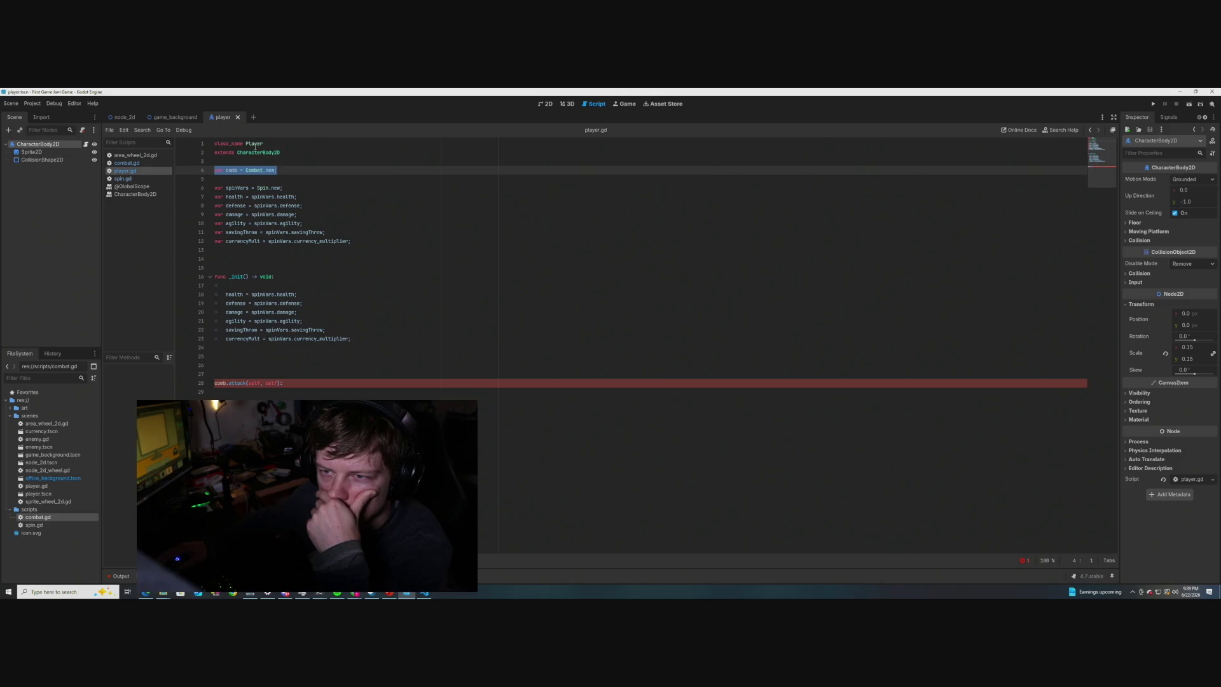
pyautogui.moveTo(254, 145)
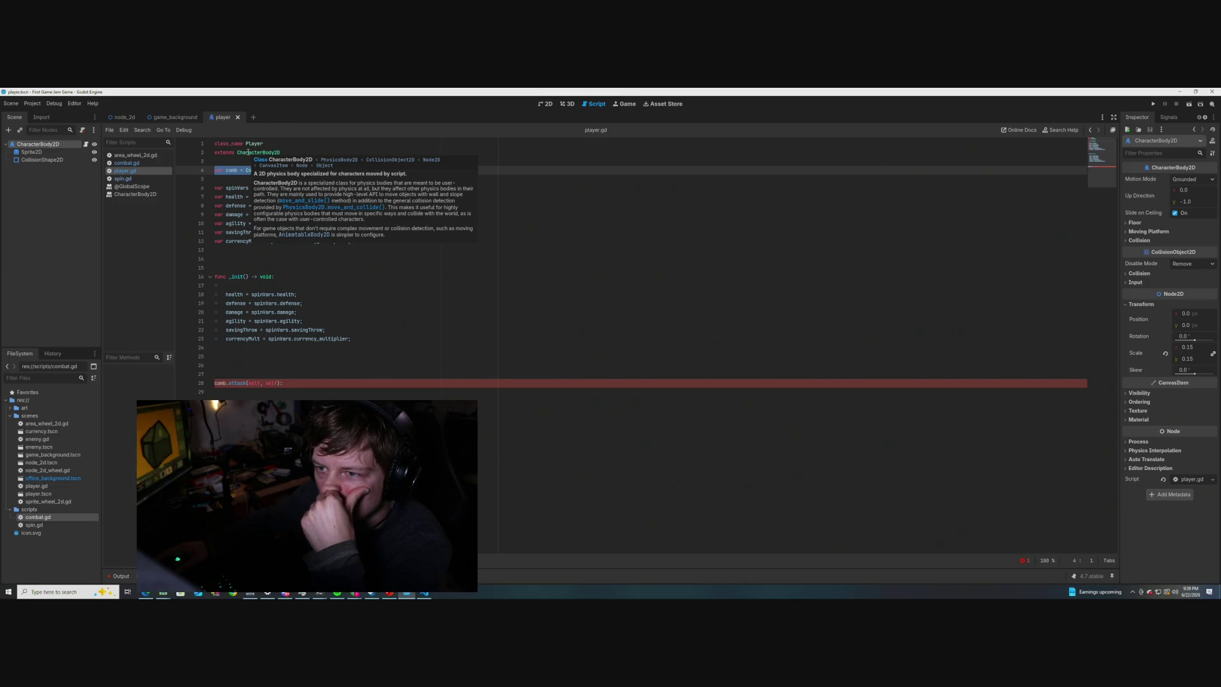
pyautogui.click(246, 161)
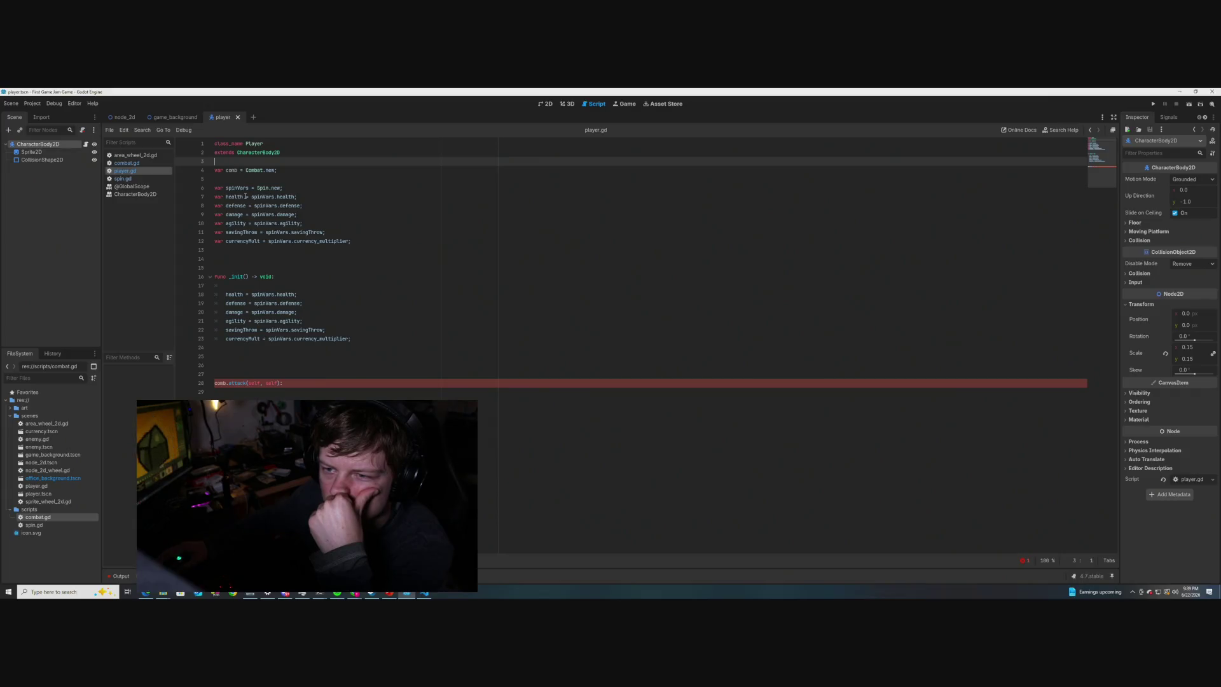
pyautogui.click(224, 382)
pyautogui.moveTo(283, 382); pyautogui.dragTo(215, 382)
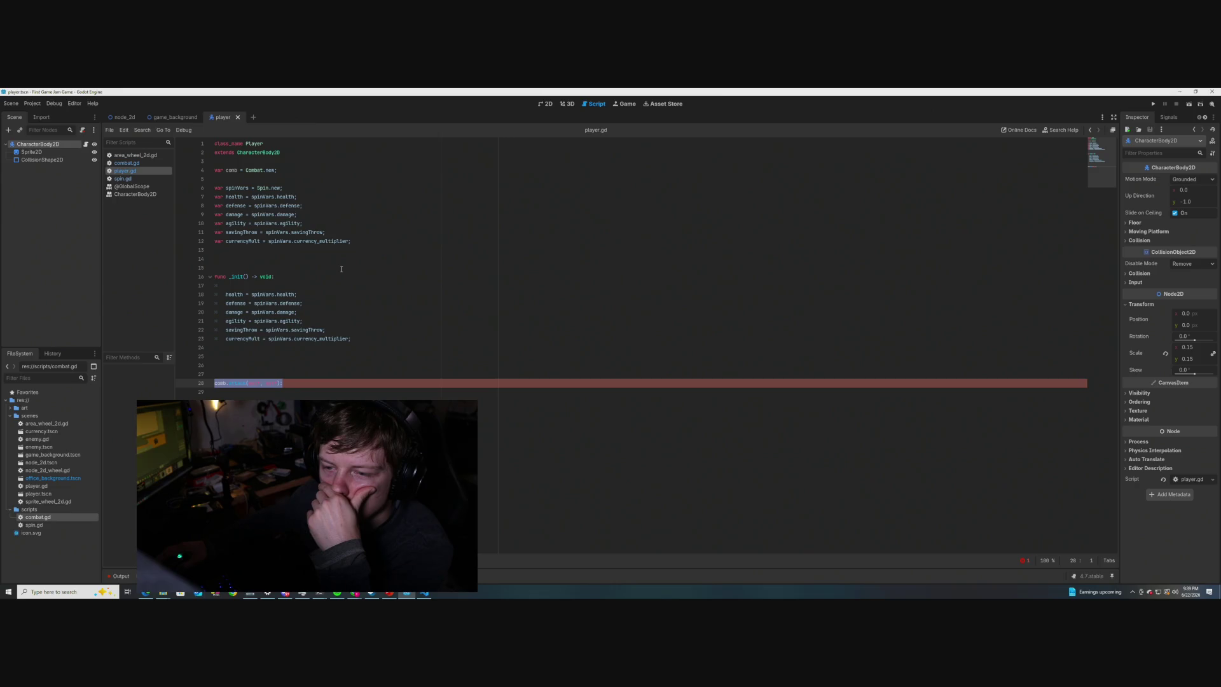
# - Correct line 28 to 'comb.attack(self, self);' and save player.gd
pyautogui.click(215, 382)
pyautogui.press('Tab')
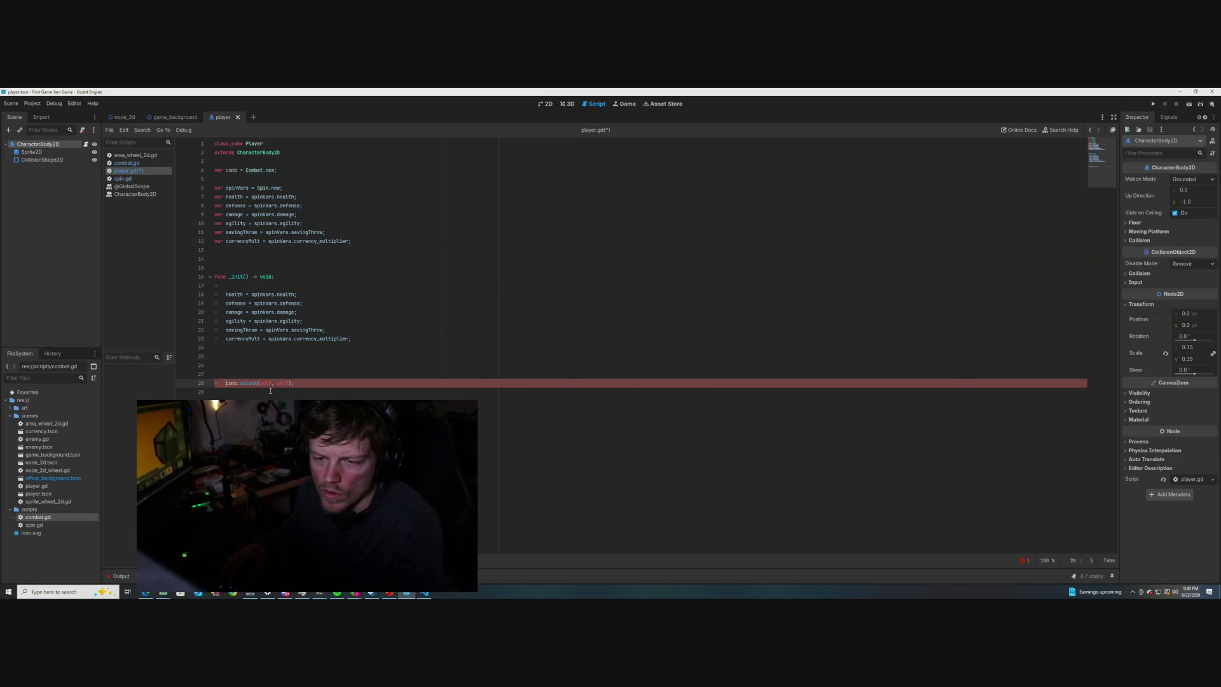
pyautogui.press('Right')
pyautogui.press('Right')
pyautogui.press('Right')
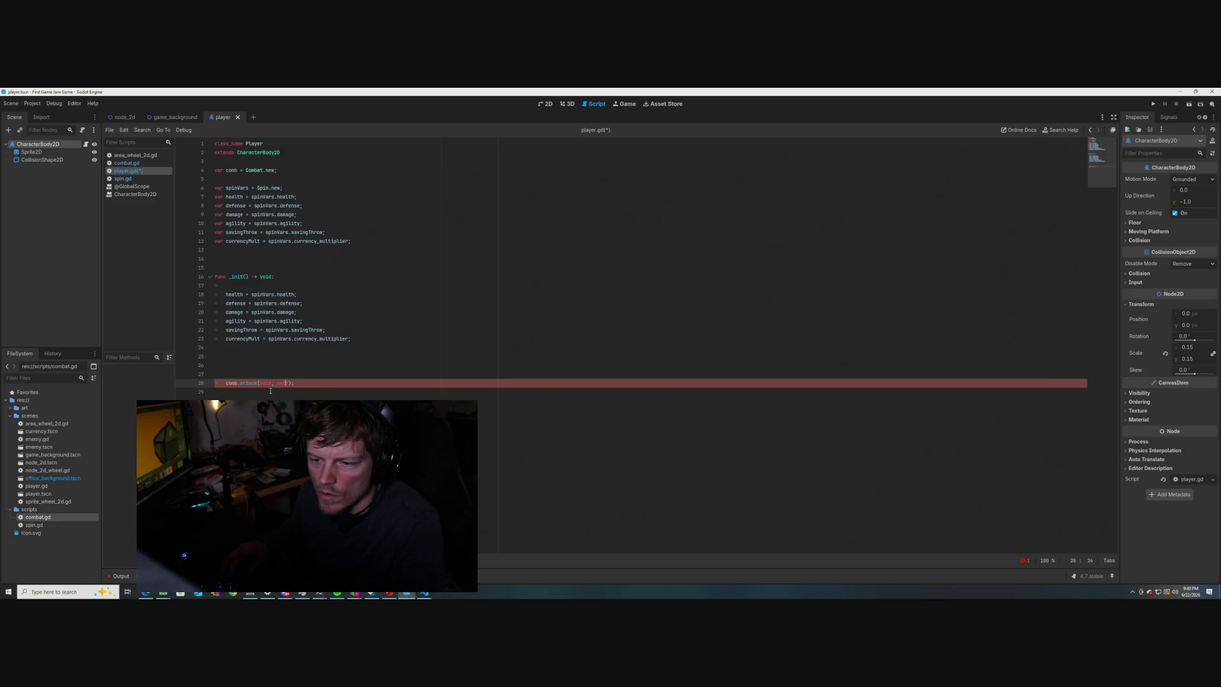
pyautogui.write('f')
pyautogui.press('Right')
pyautogui.press('Delete')
pyautogui.write(';')
pyautogui.press('BackSpace')
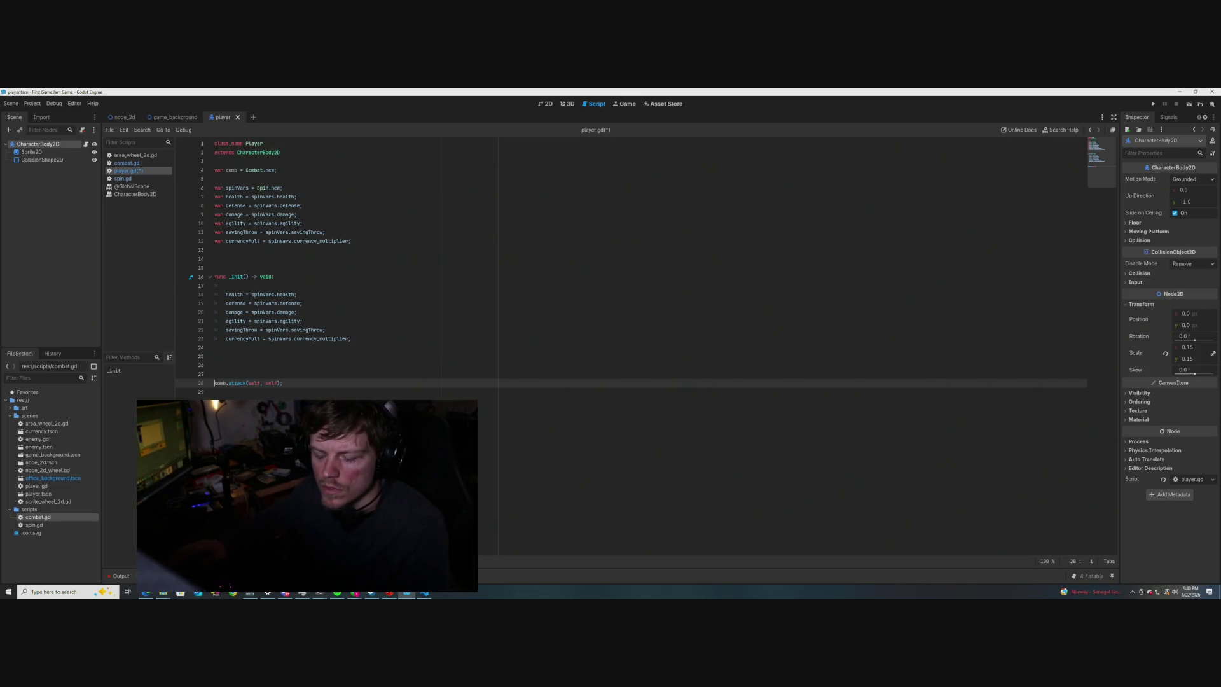
pyautogui.hotkey('ctrl', 's')
# - Indent comb.attack into _init, then view the game_background and node_2d scenes
pyautogui.click(277, 390)
pyautogui.click(217, 383)
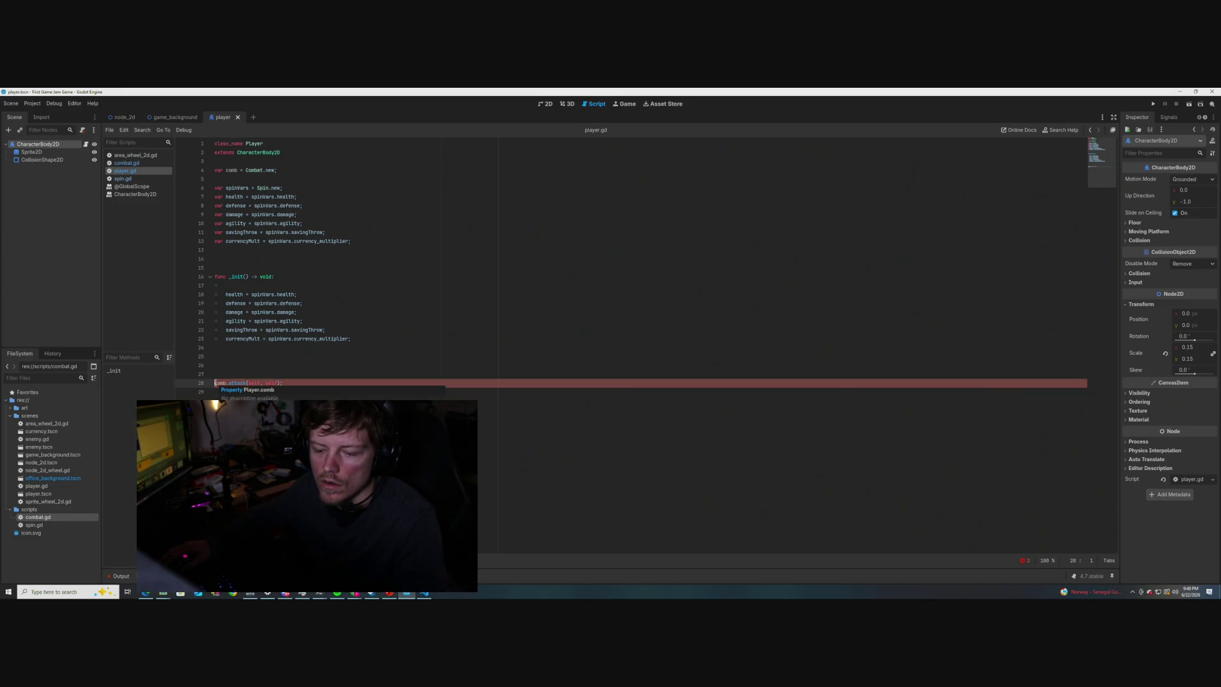
pyautogui.press('Tab')
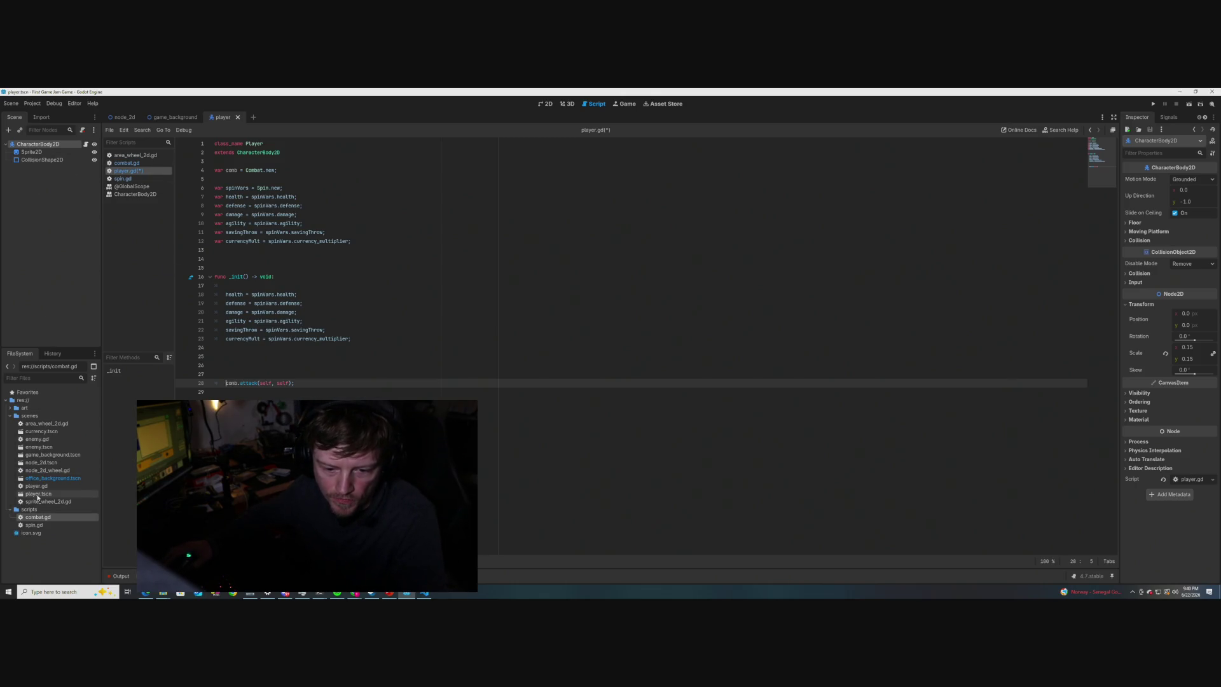
pyautogui.click(178, 117)
pyautogui.click(123, 117)
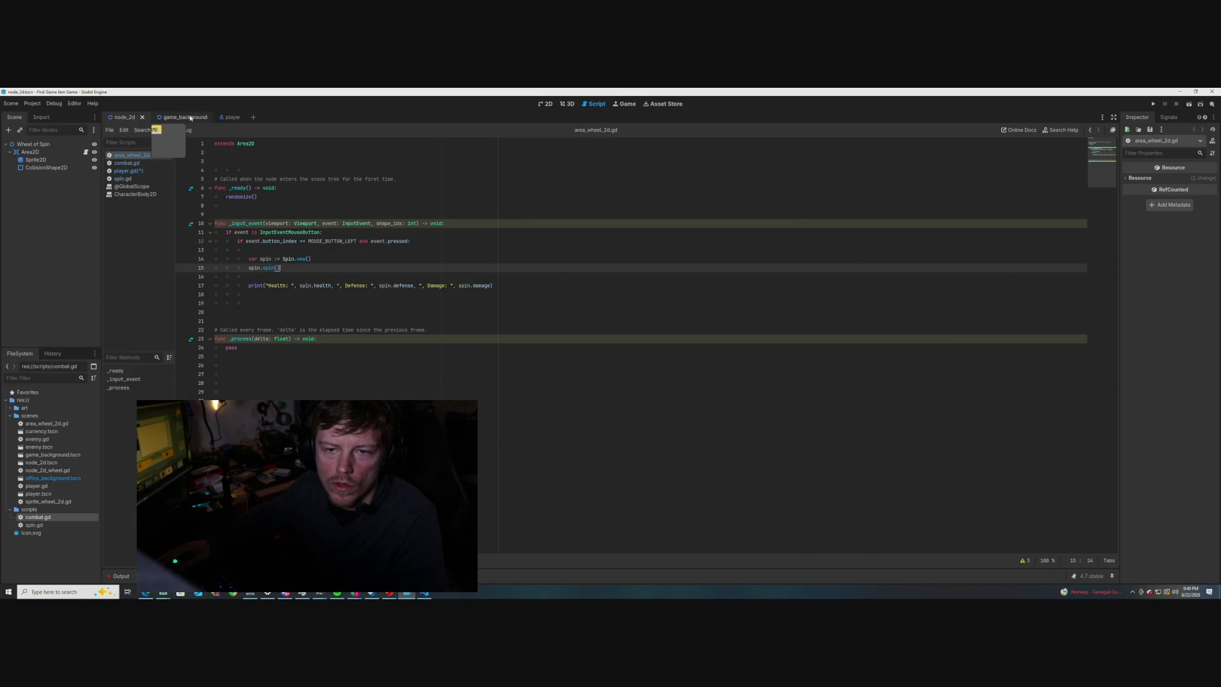
# - Open office_background.tscn and bring up player.gd from its player node
pyautogui.click(232, 119)
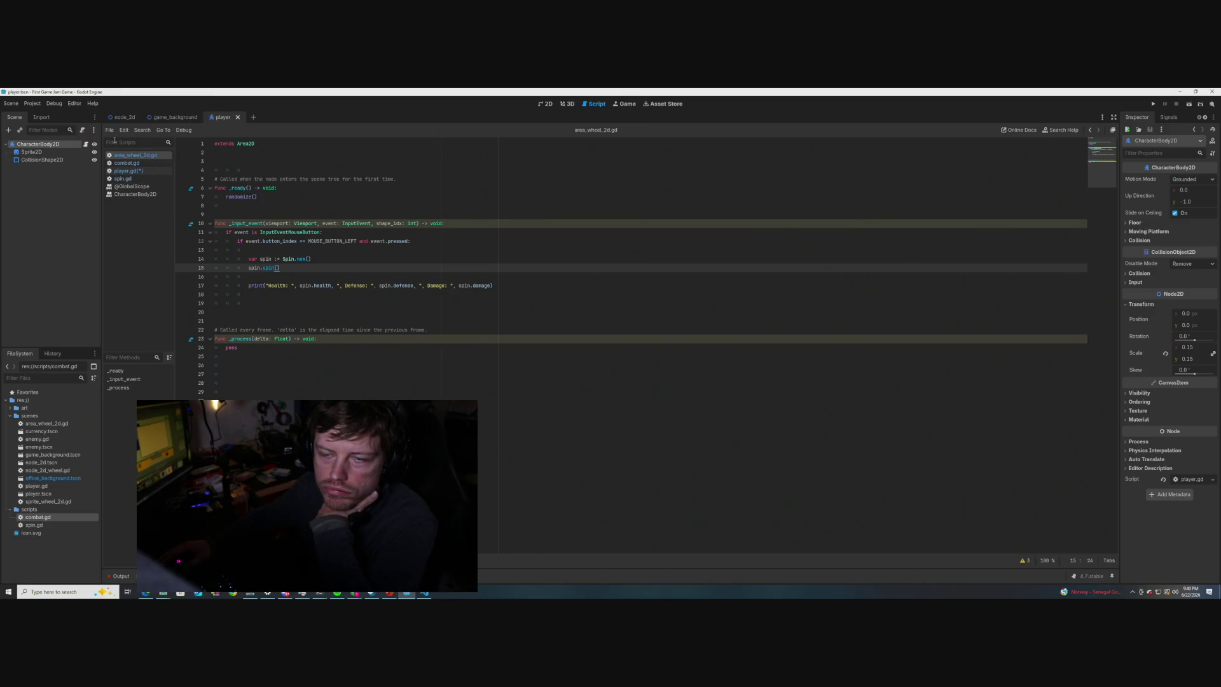
pyautogui.click(135, 172)
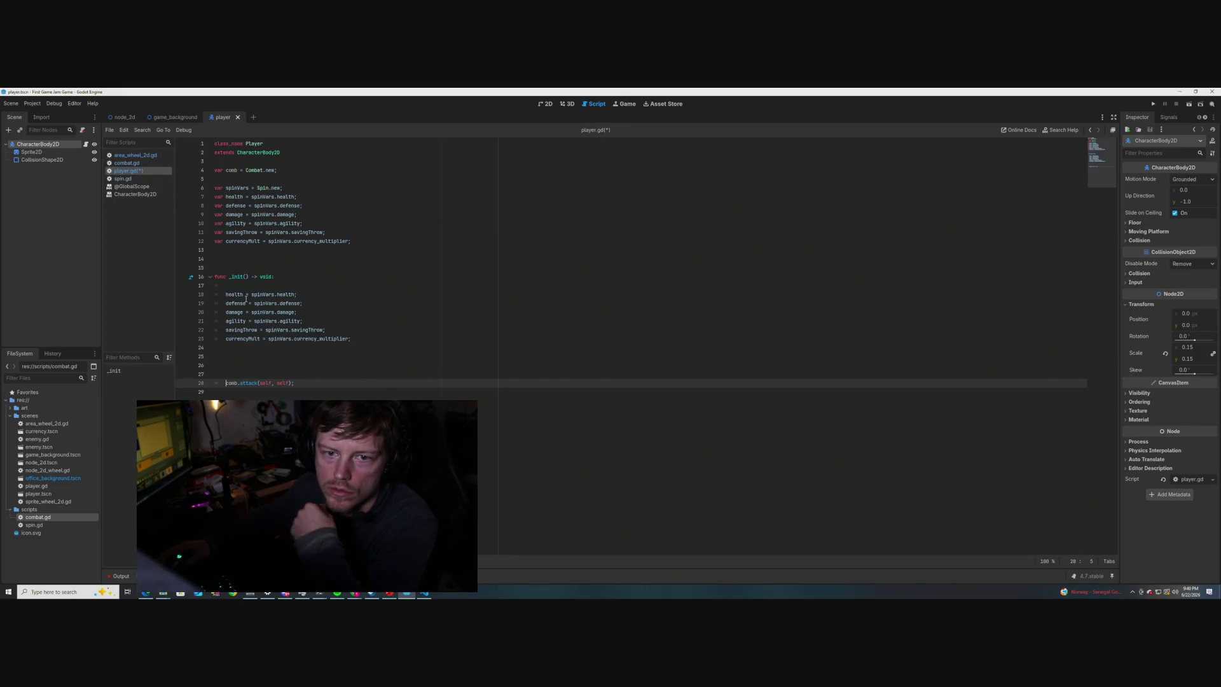
pyautogui.doubleClick(47, 481)
pyautogui.click(29, 168)
pyautogui.click(86, 168)
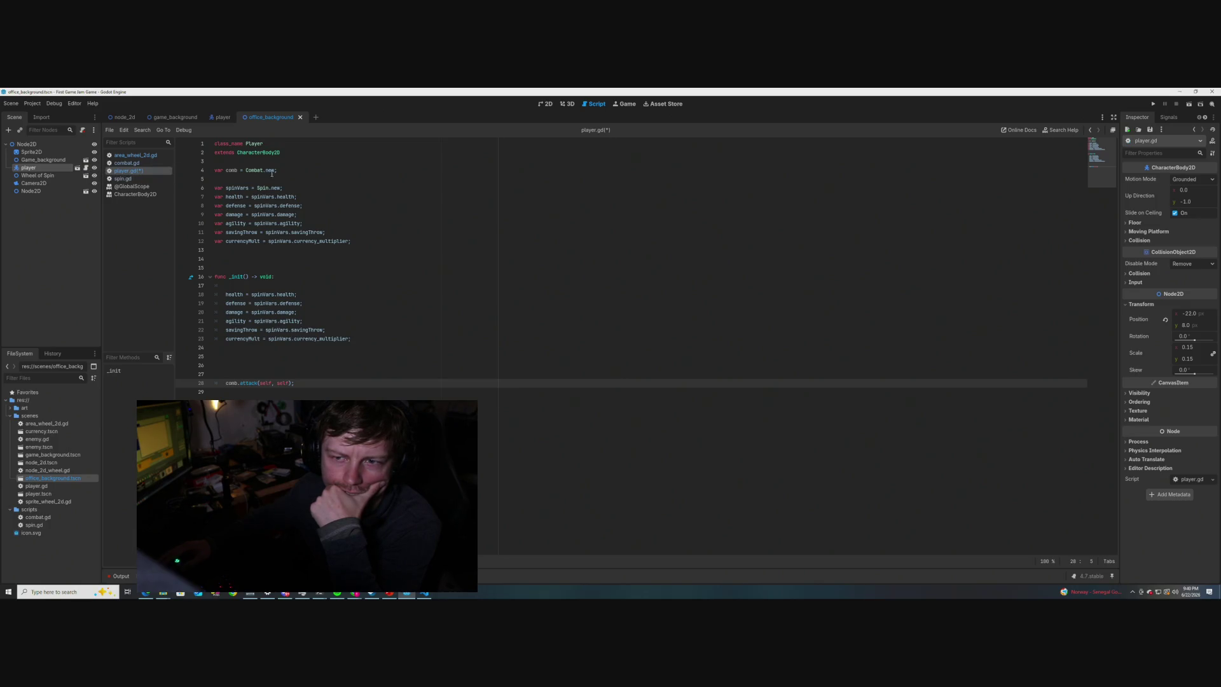
pyautogui.moveTo(275, 174)
# - Add func _main() -> void: calling comb.attack(self) below _init, save player.gd, and run the game
pyautogui.press('Down')
pyautogui.press('Down')
pyautogui.press('Down')
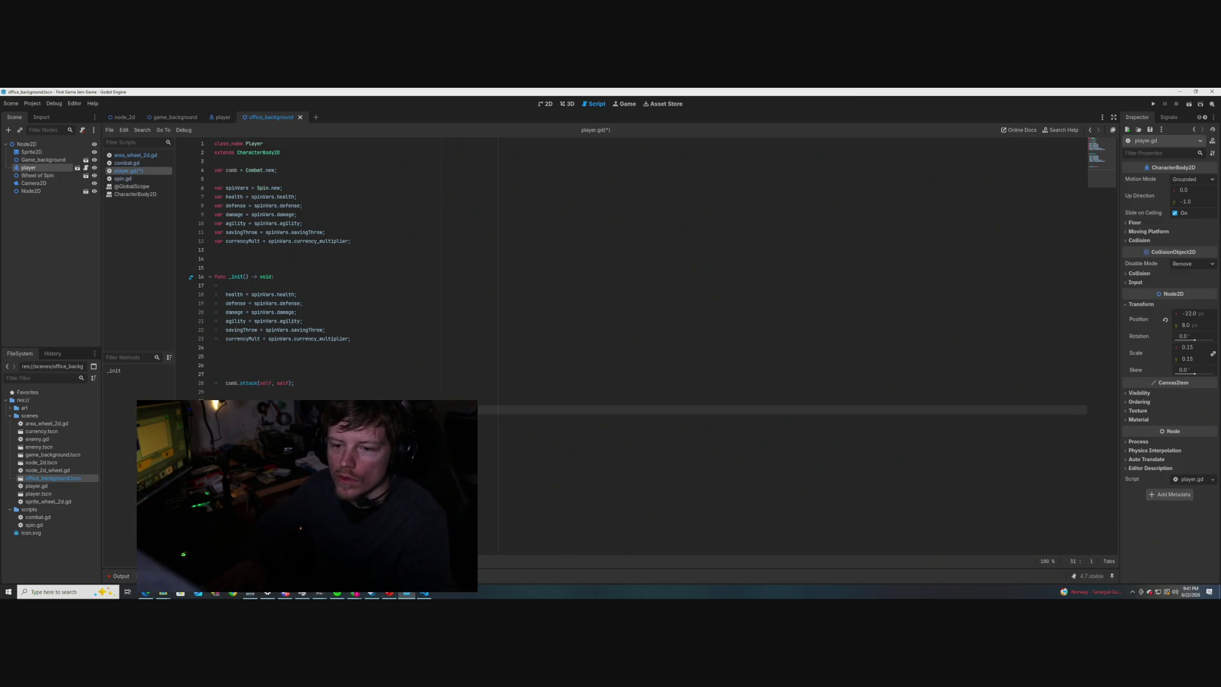
pyautogui.press('Down')
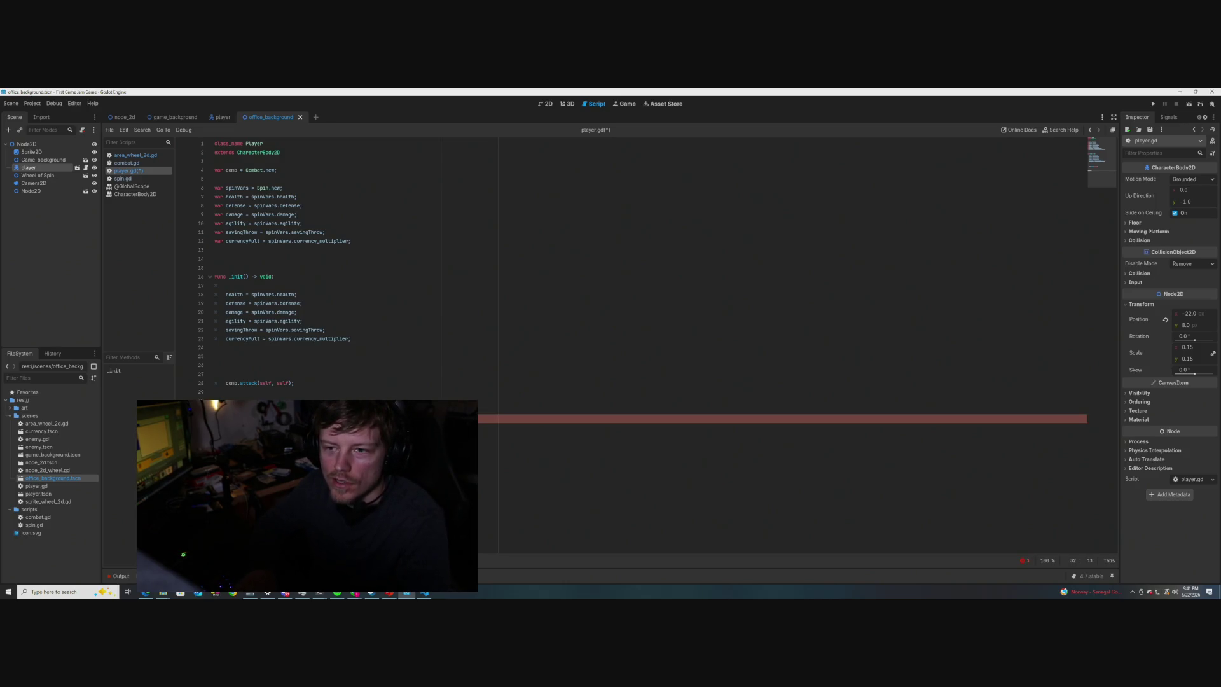
pyautogui.write('(')
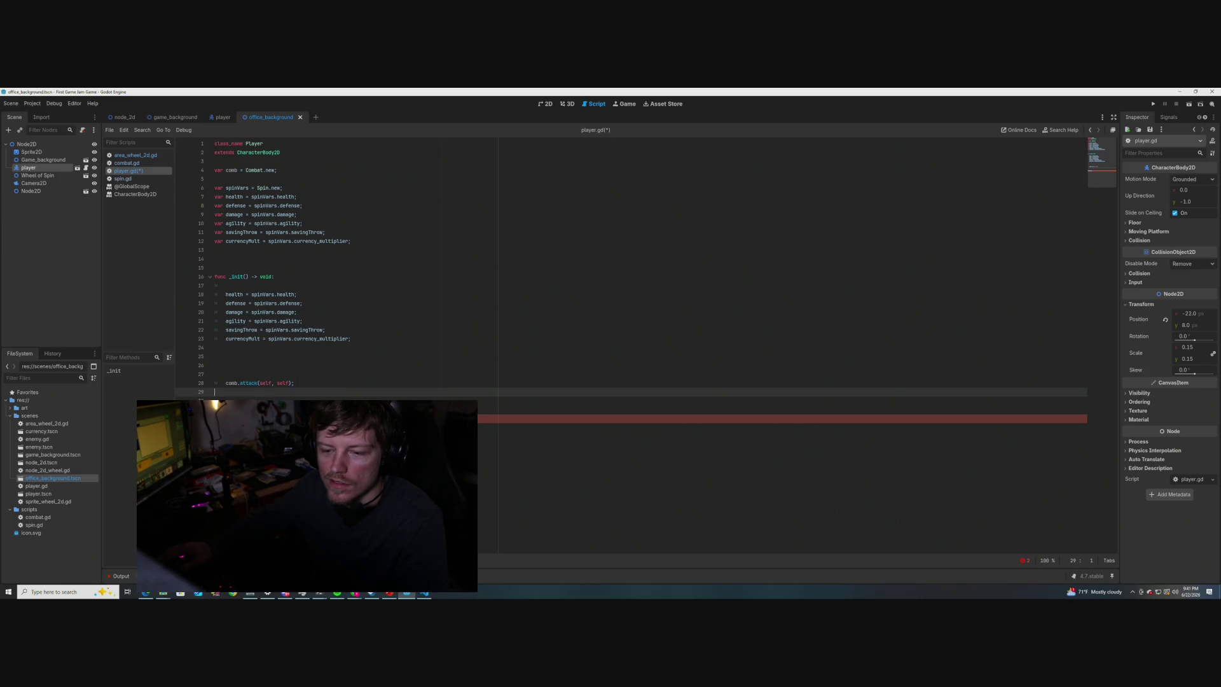
pyautogui.write(')')
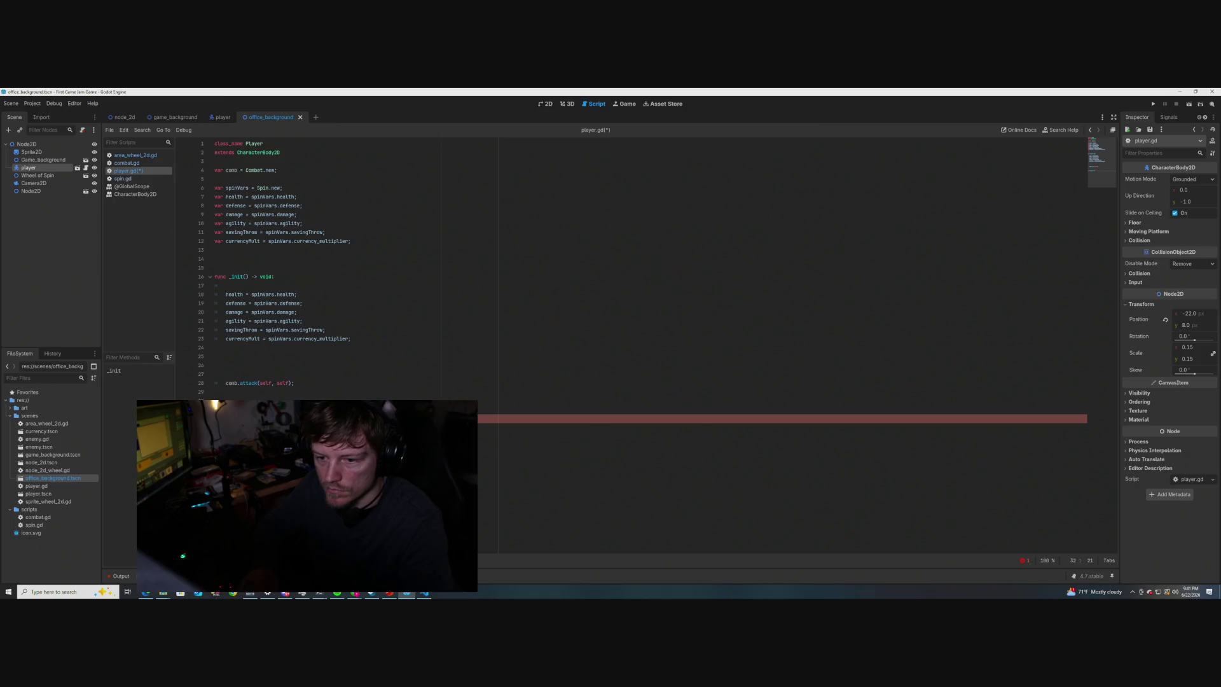
pyautogui.press('Return')
pyautogui.press('Return')
pyautogui.write('comb.attack(self)')
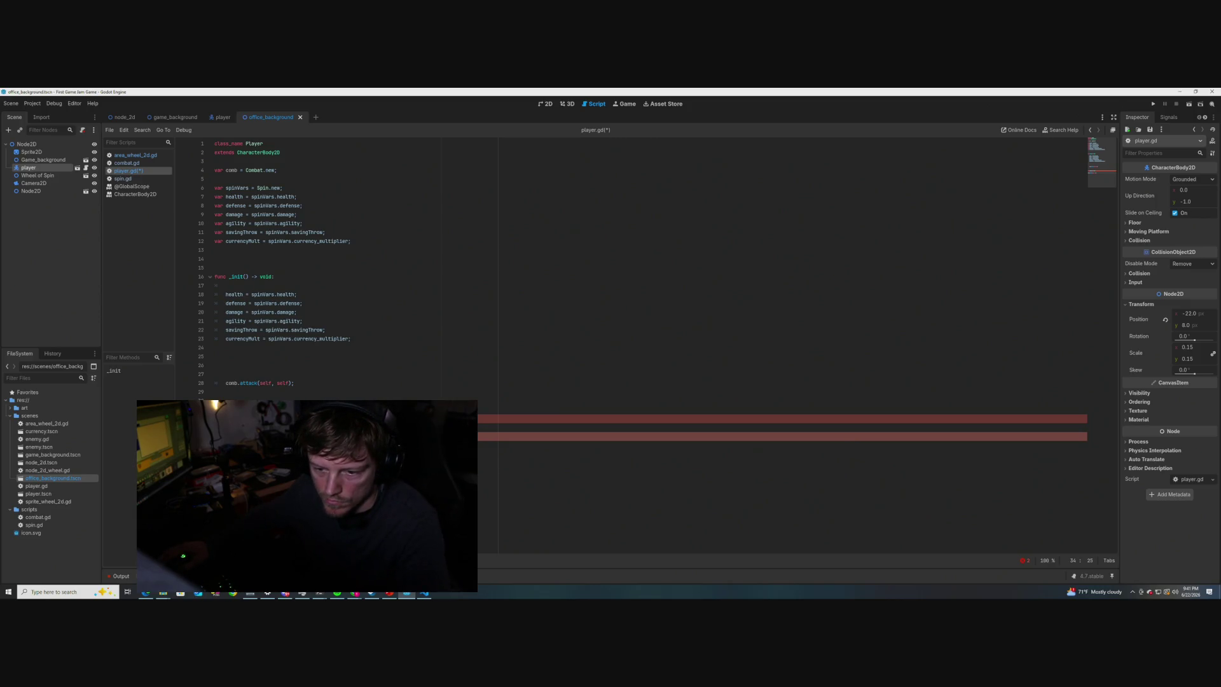
pyautogui.hotkey('ctrl', 'v')
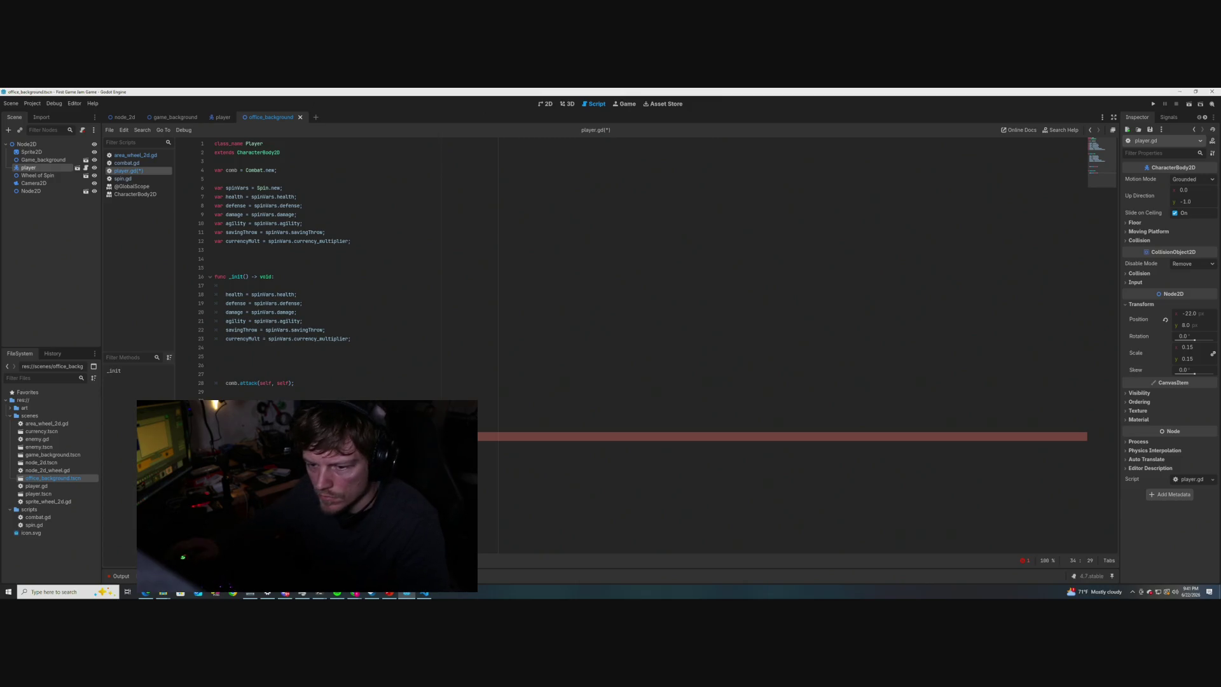
pyautogui.write(':')
pyautogui.hotkey('ctrl', 's')
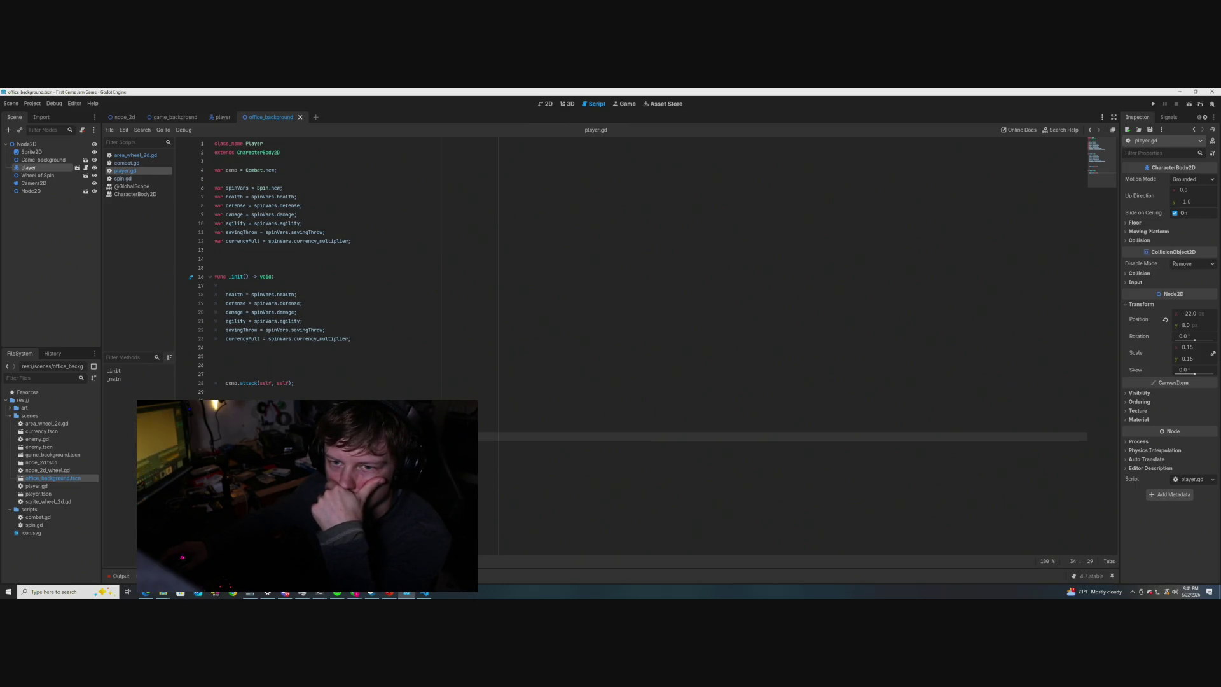
pyautogui.click(1153, 104)
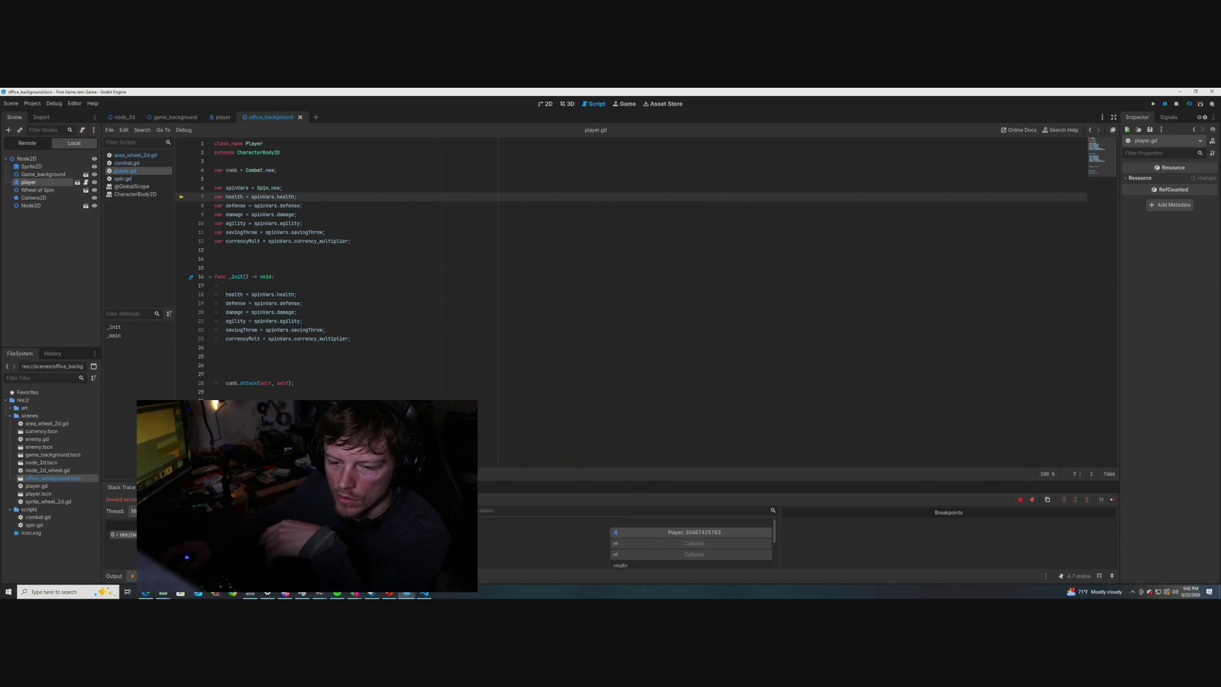
# - Check the Debugger's Errors tab, then return to the Stack Trace
pyautogui.click(153, 487)
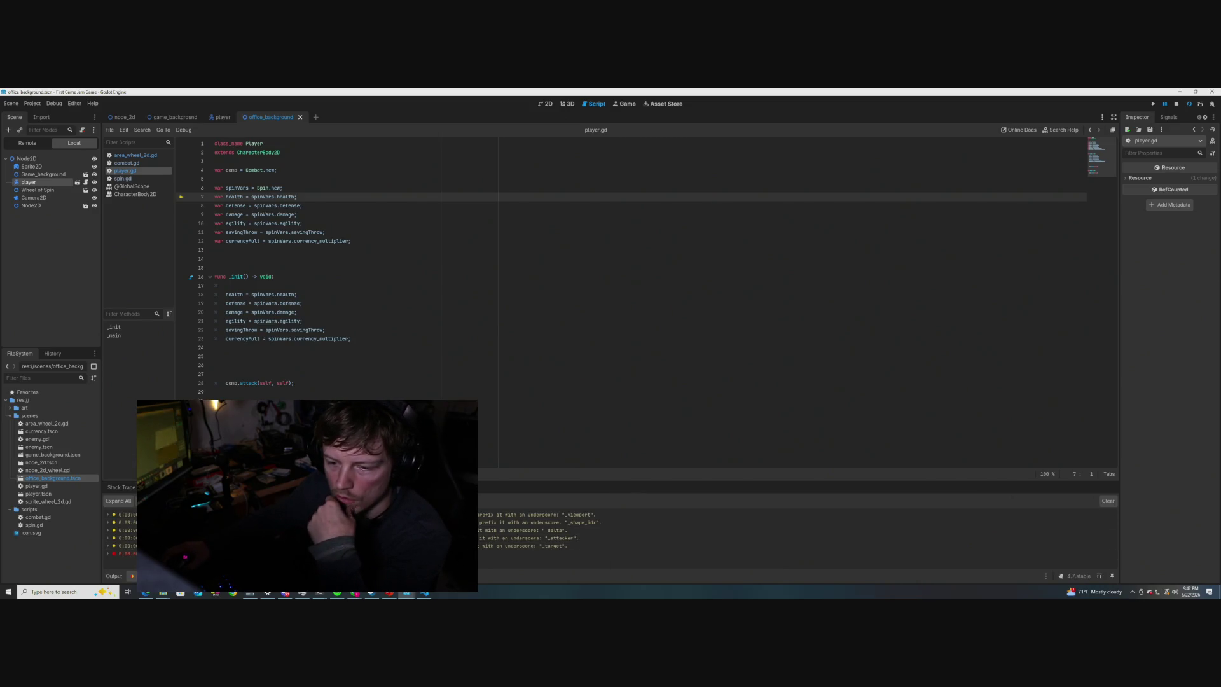
pyautogui.click(124, 487)
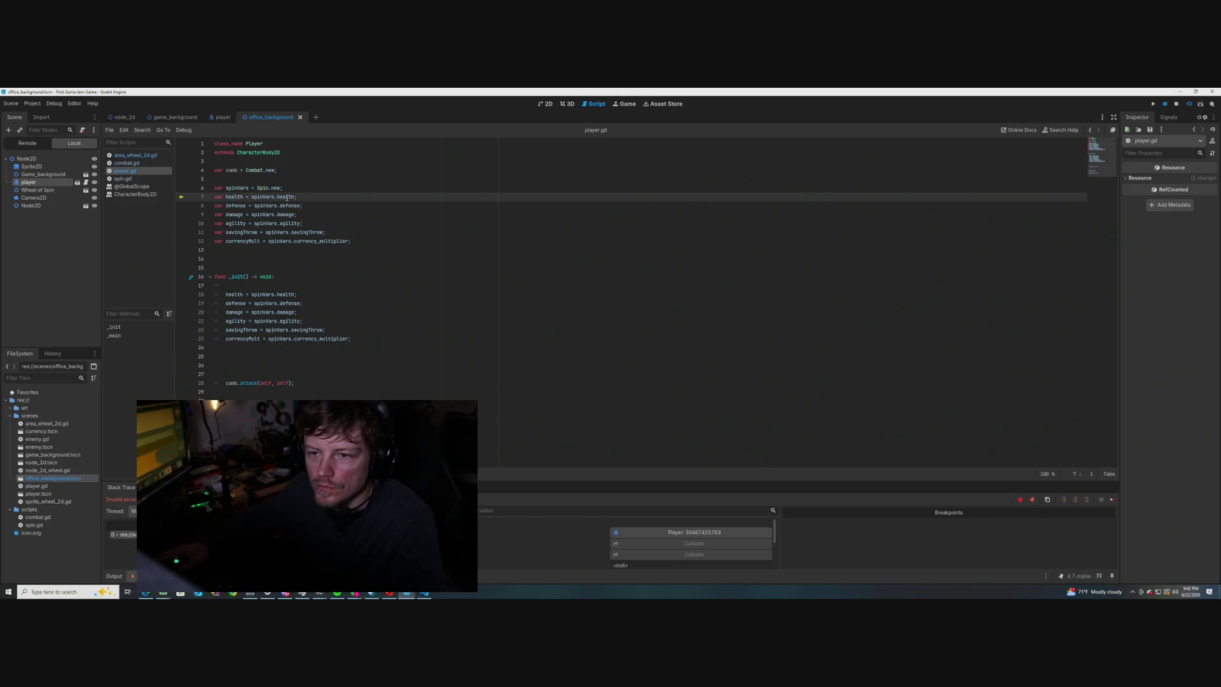
# - Retype the health line in player.gd as a ': float;' declaration
pyautogui.moveTo(297, 196); pyautogui.dragTo(247, 197)
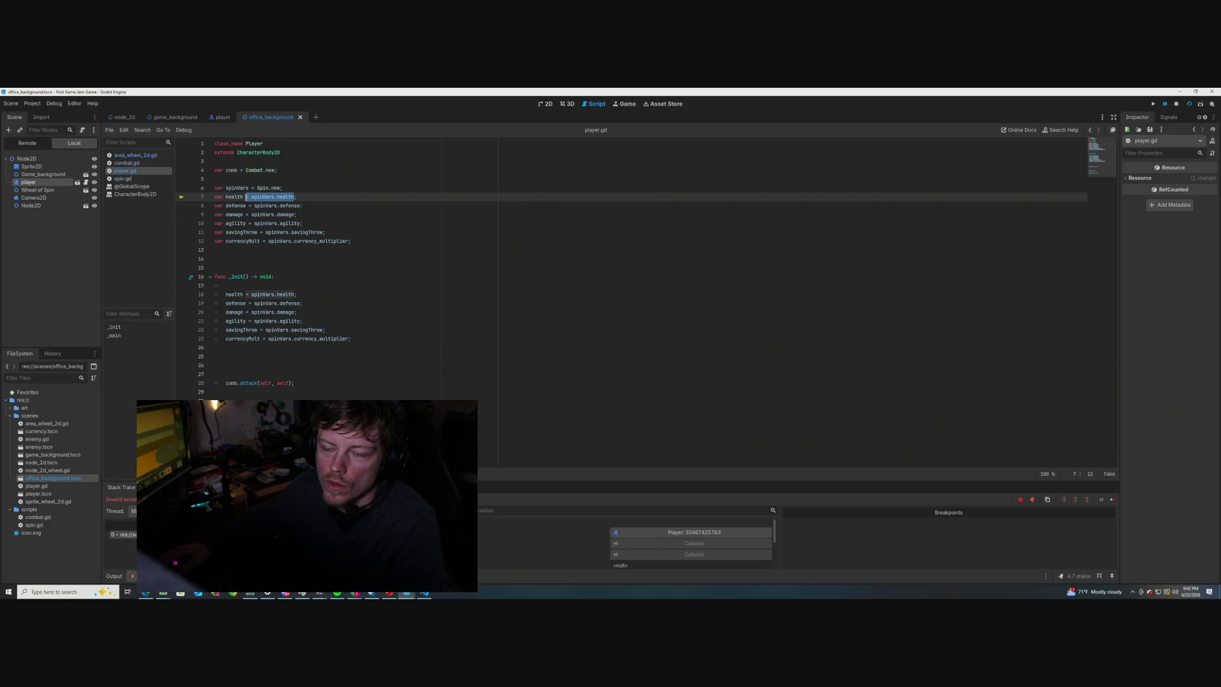
pyautogui.write(': ')
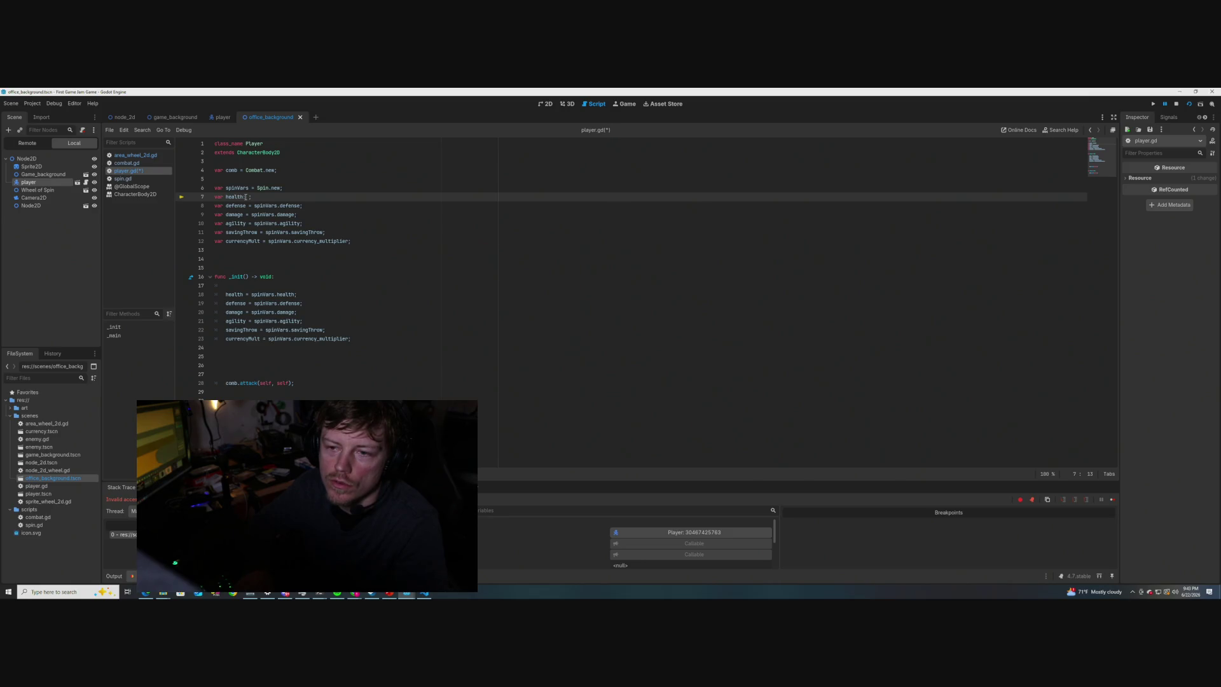
pyautogui.write('float')
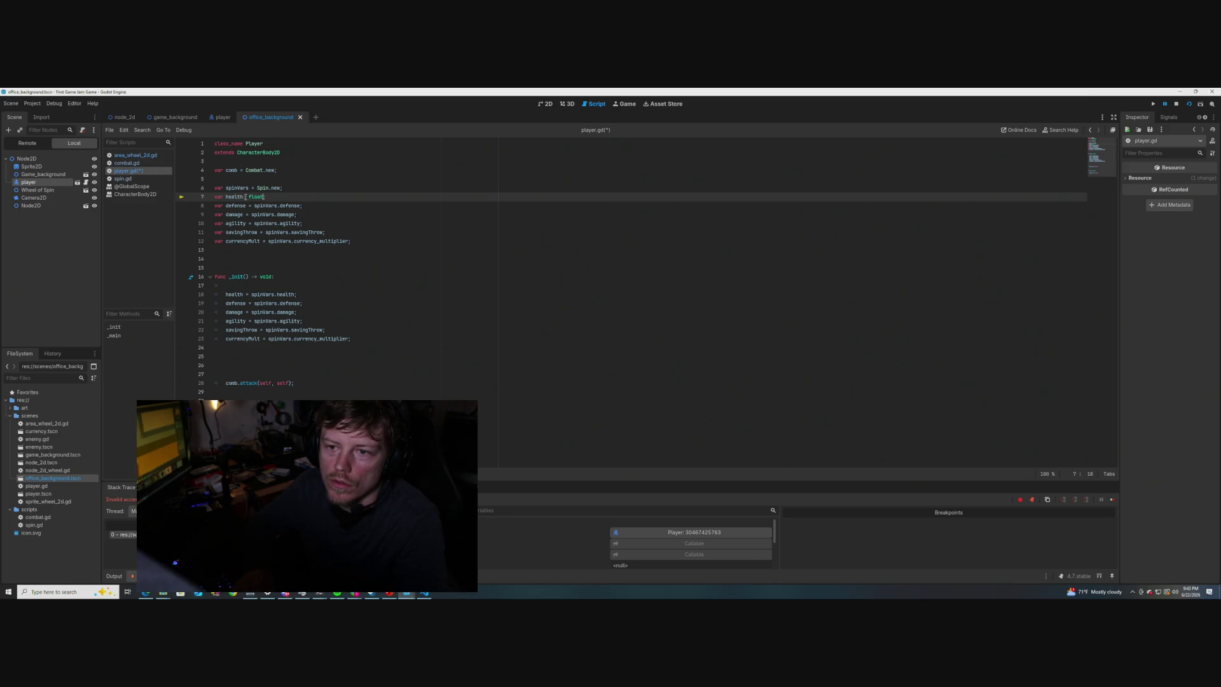
pyautogui.write(';')
pyautogui.click(353, 189)
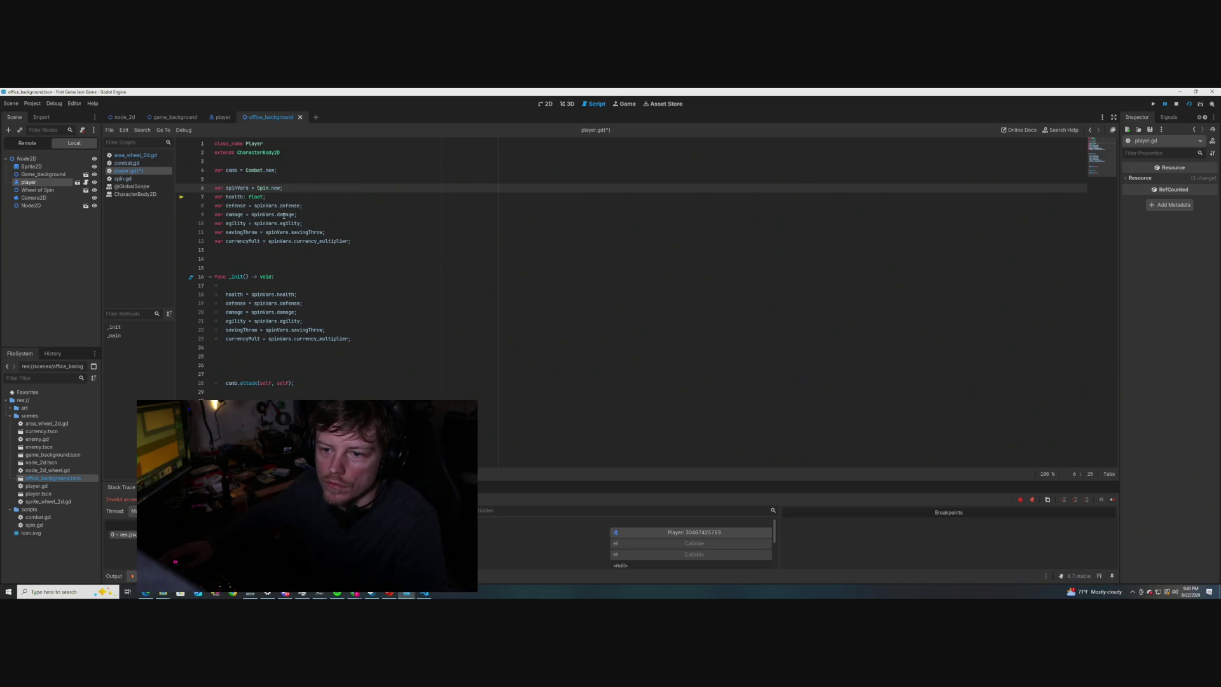
pyautogui.moveTo(302, 206); pyautogui.dragTo(248, 206)
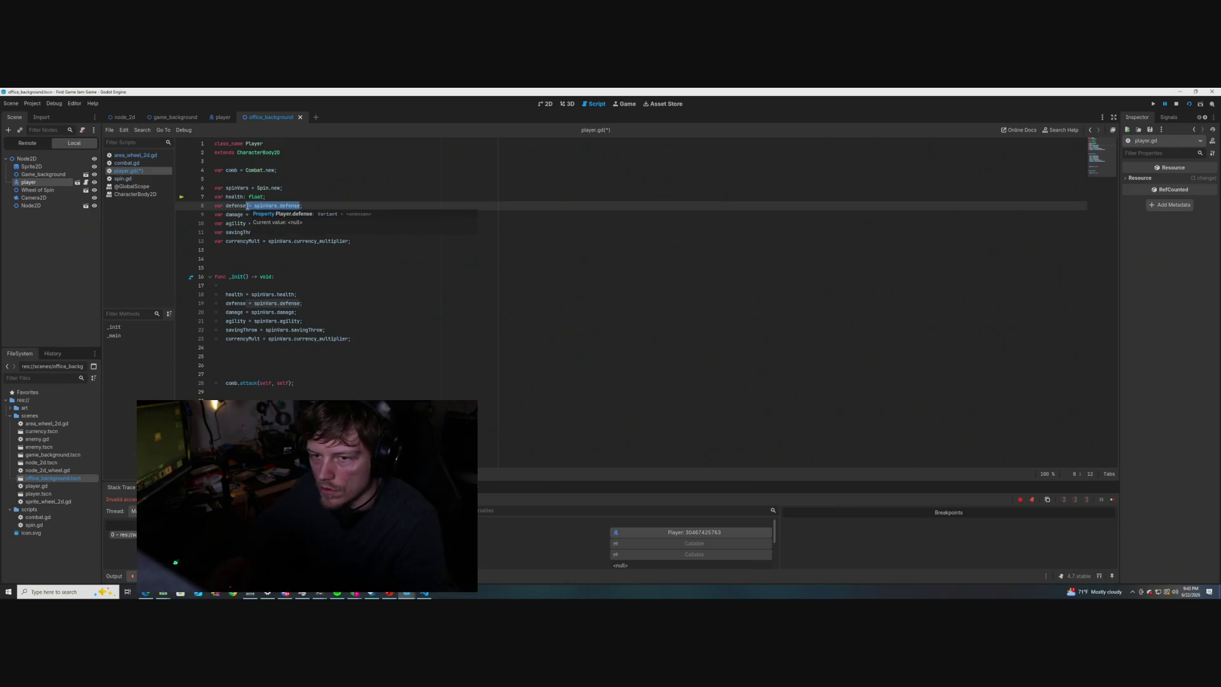
pyautogui.click(339, 183)
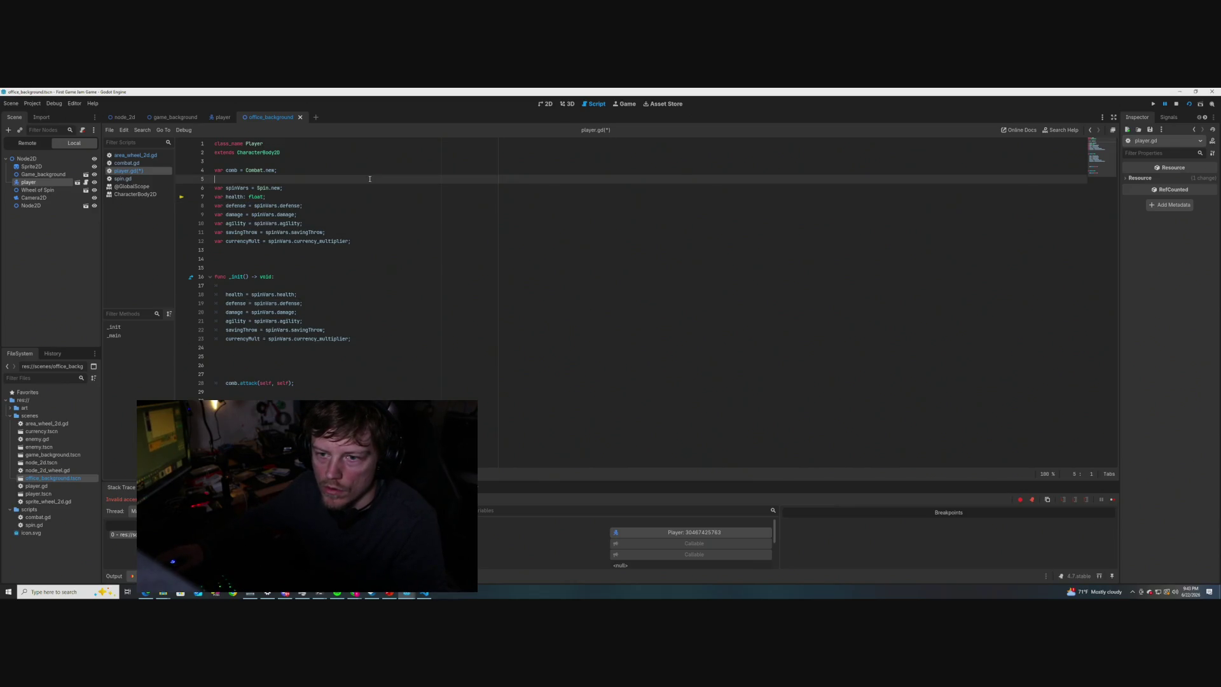
# - Copy the typed float stat declarations from spin.gd and paste them over player.gd's lines 7–12
pyautogui.click(123, 178)
pyautogui.moveTo(304, 241)
pyautogui.mouseDown()
pyautogui.moveTo(229, 220)
pyautogui.moveTo(212, 195)
pyautogui.mouseUp()
pyautogui.hotkey('ctrl', 'c')
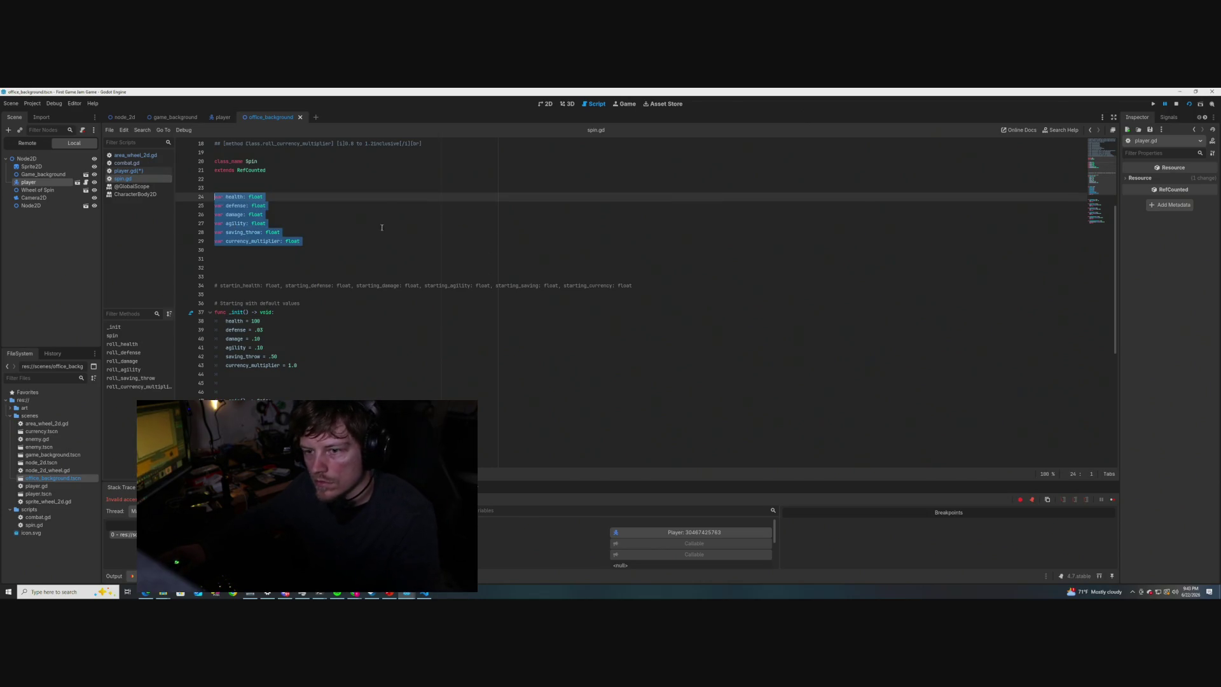
pyautogui.click(254, 250)
pyautogui.click(127, 163)
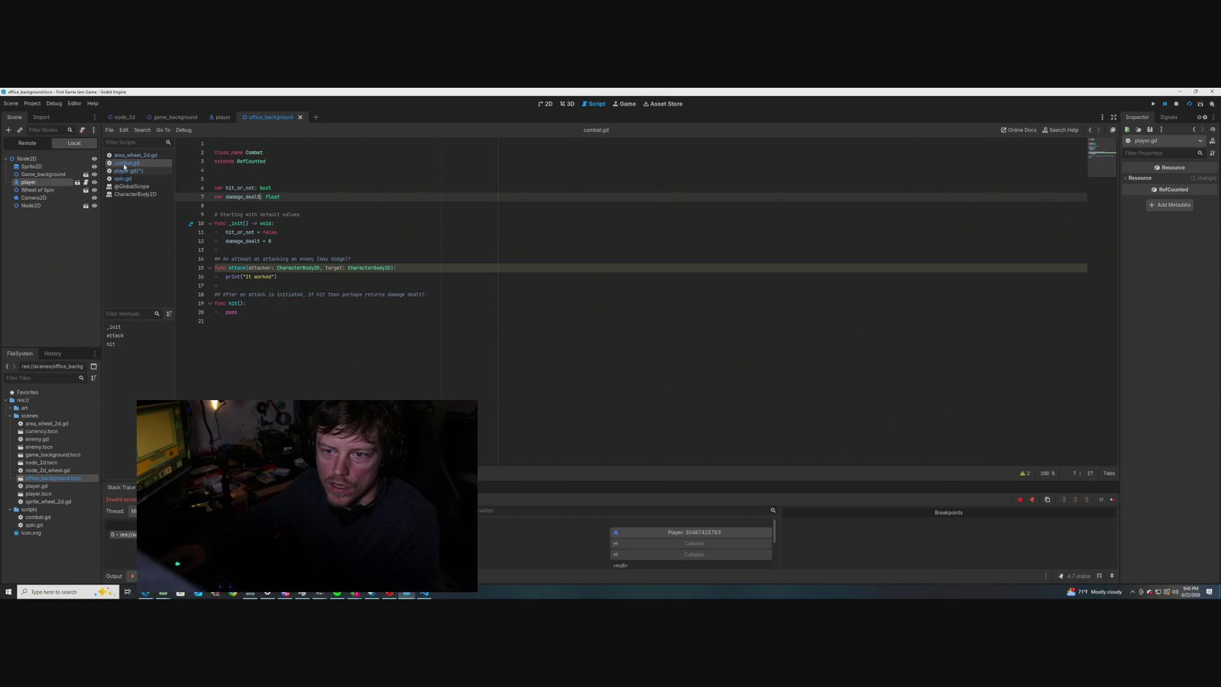
pyautogui.click(127, 171)
pyautogui.moveTo(353, 241); pyautogui.dragTo(208, 198)
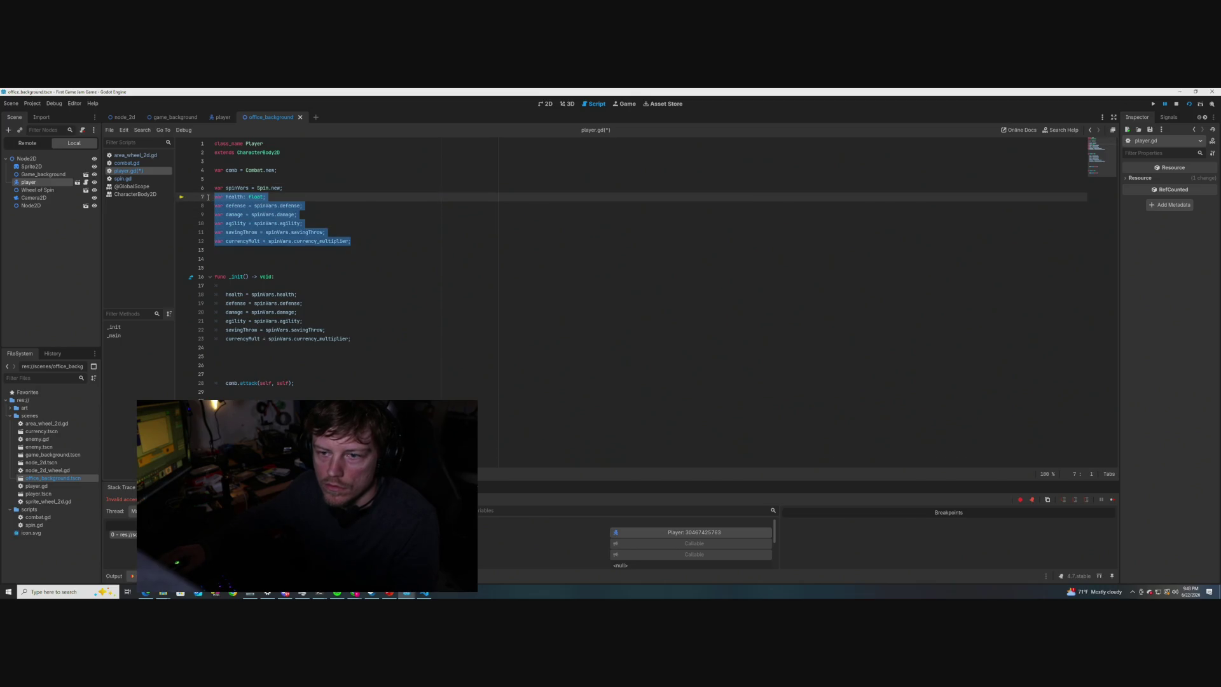
pyautogui.hotkey('ctrl', 'v')
pyautogui.click(326, 234)
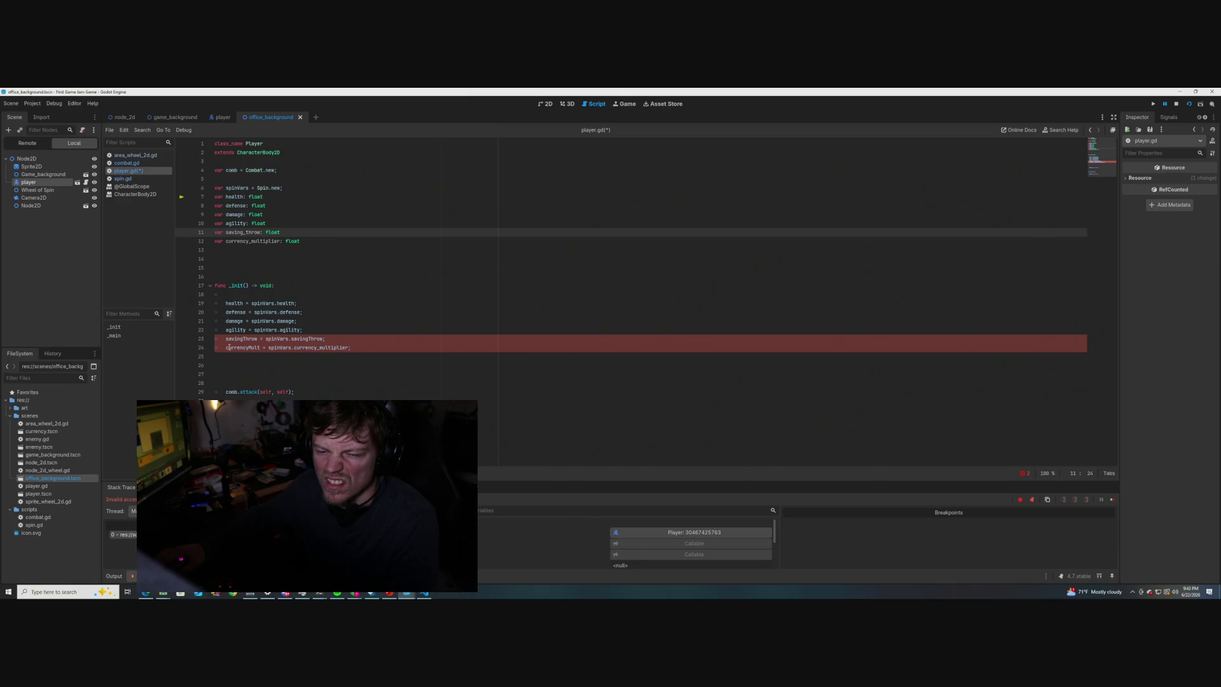
# - Rename savingThrow and currencyMult on lines 23–24 to saving_throw and currency_mult
pyautogui.moveTo(245, 341)
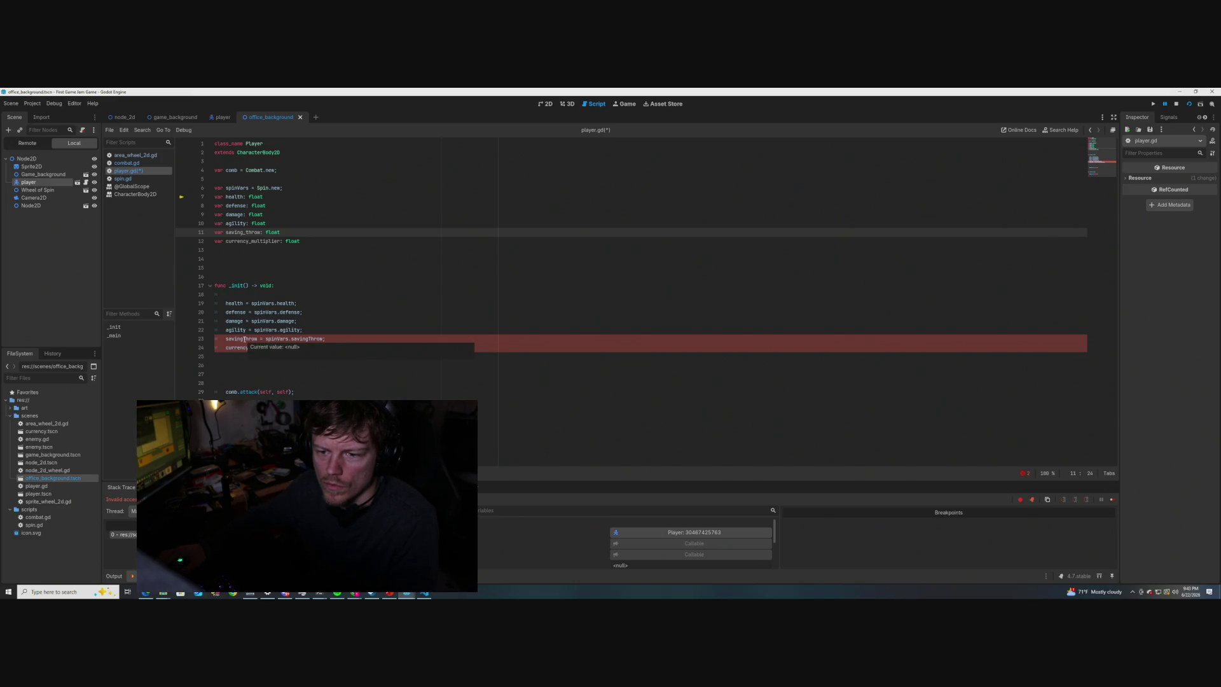
pyautogui.click(245, 340)
pyautogui.write('_t')
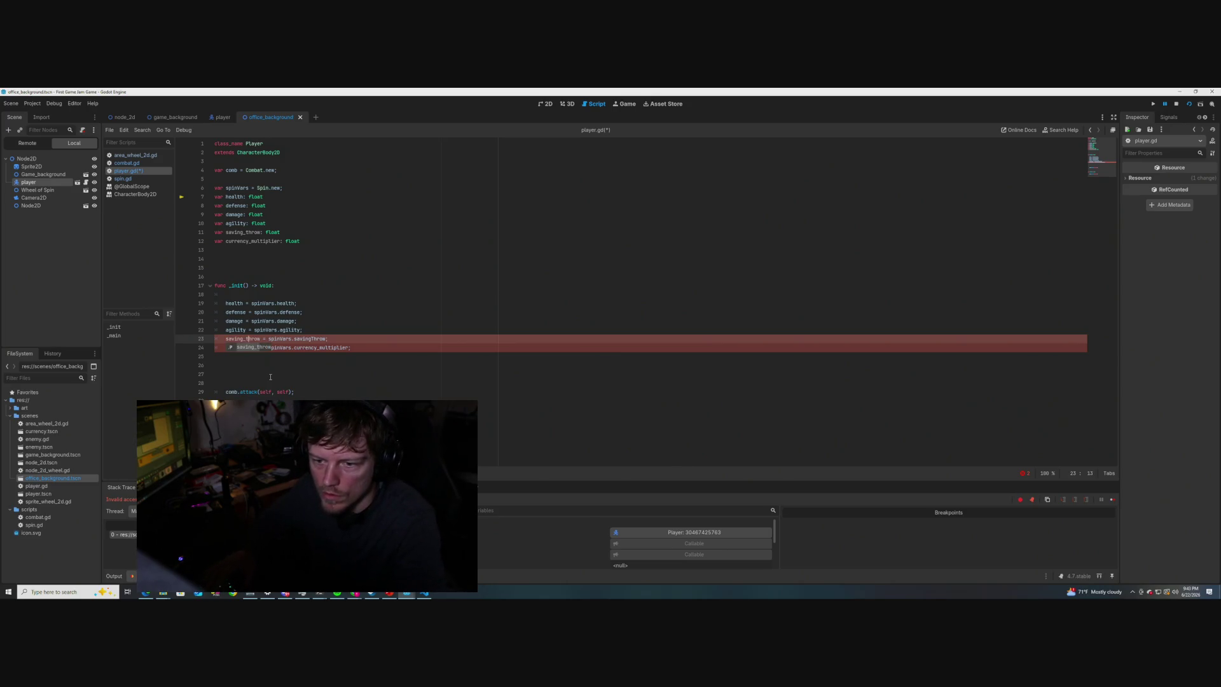
pyautogui.press('Return')
pyautogui.click(275, 285)
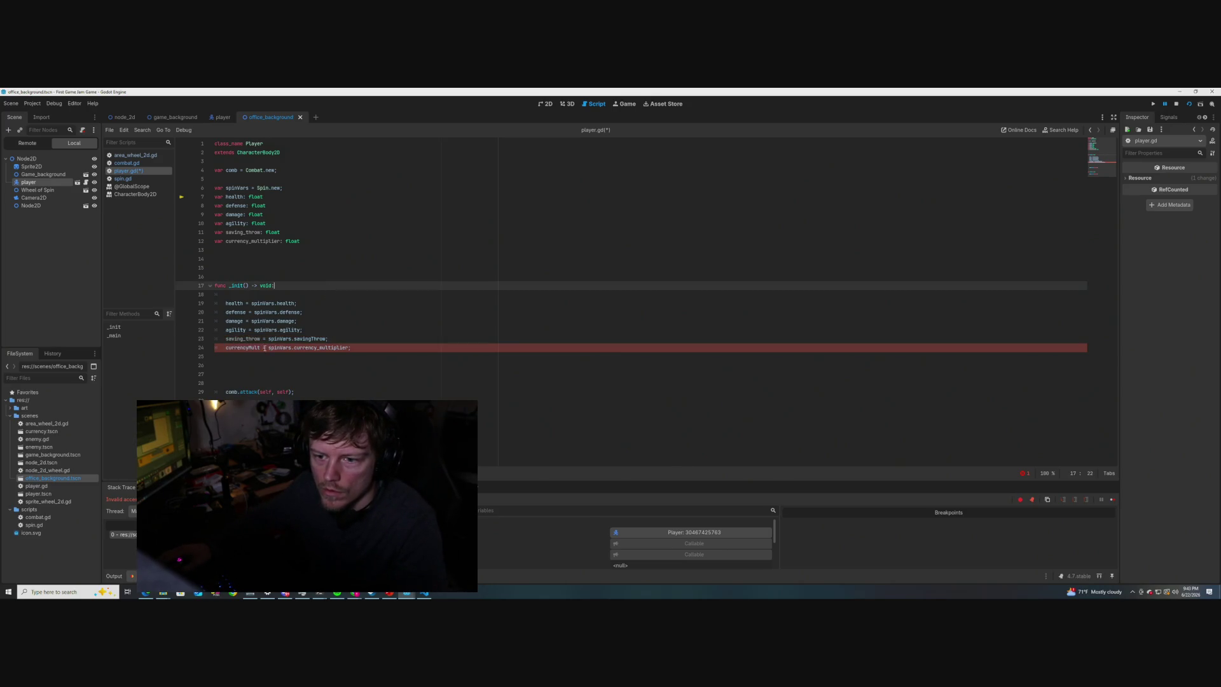
pyautogui.click(249, 348)
pyautogui.write('_')
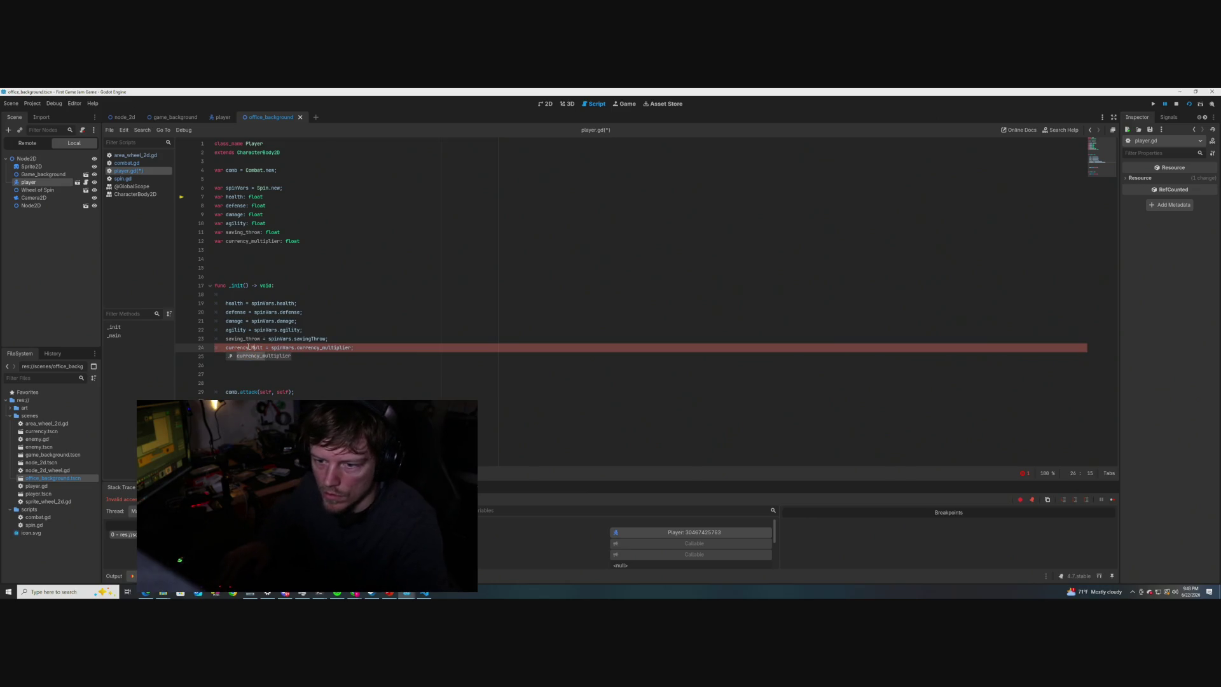
pyautogui.press('Delete')
pyautogui.write('m')
pyautogui.click(320, 331)
# - Correct the spinVars saving throw property name on line 23 to saving_throw
pyautogui.click(312, 339)
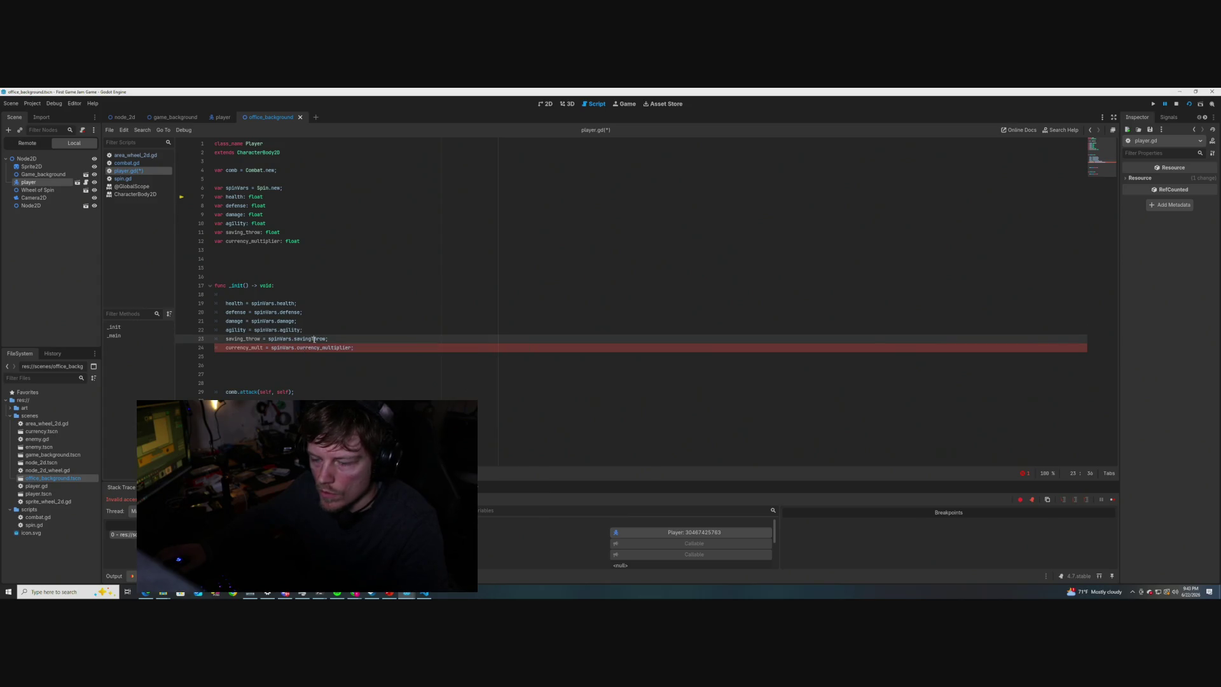
pyautogui.press('Delete')
pyautogui.write('t')
pyautogui.press('Left')
pyautogui.write('_')
pyautogui.press('Right')
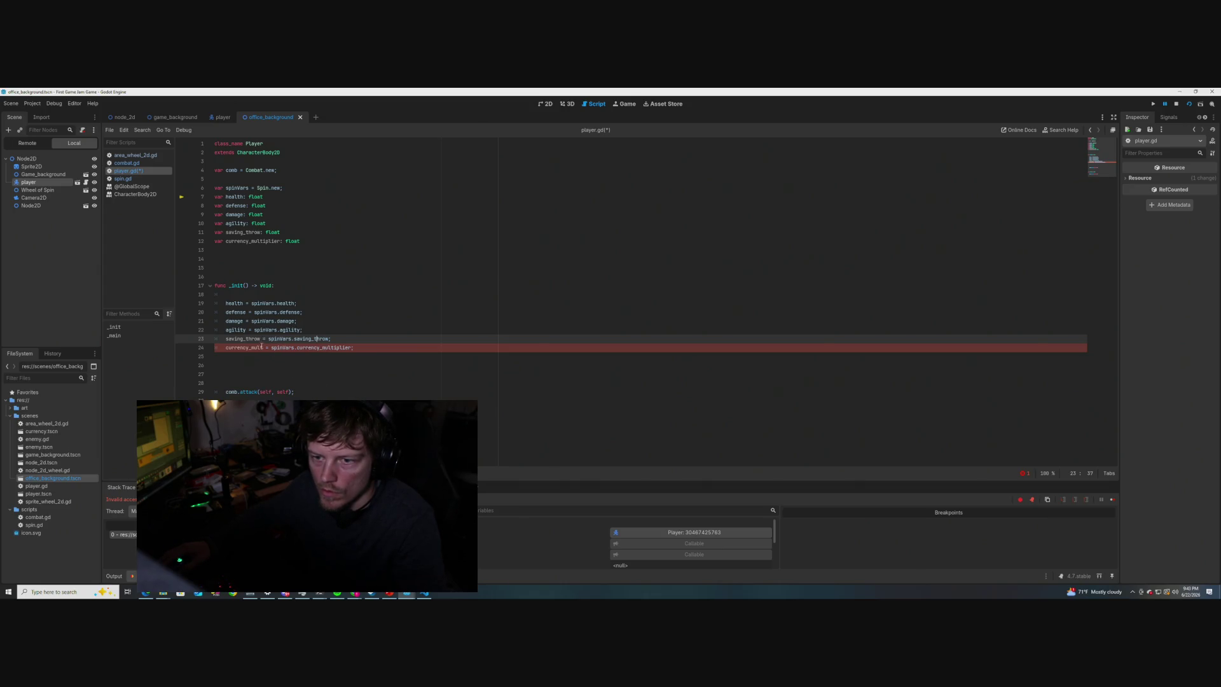
# - Shorten currency_multiplier to currency_mult in the declaration and line 24, typing it as float
pyautogui.click(279, 242)
pyautogui.press('BackSpace')
pyautogui.press('BackSpace')
pyautogui.press('BackSpace')
pyautogui.click(319, 250)
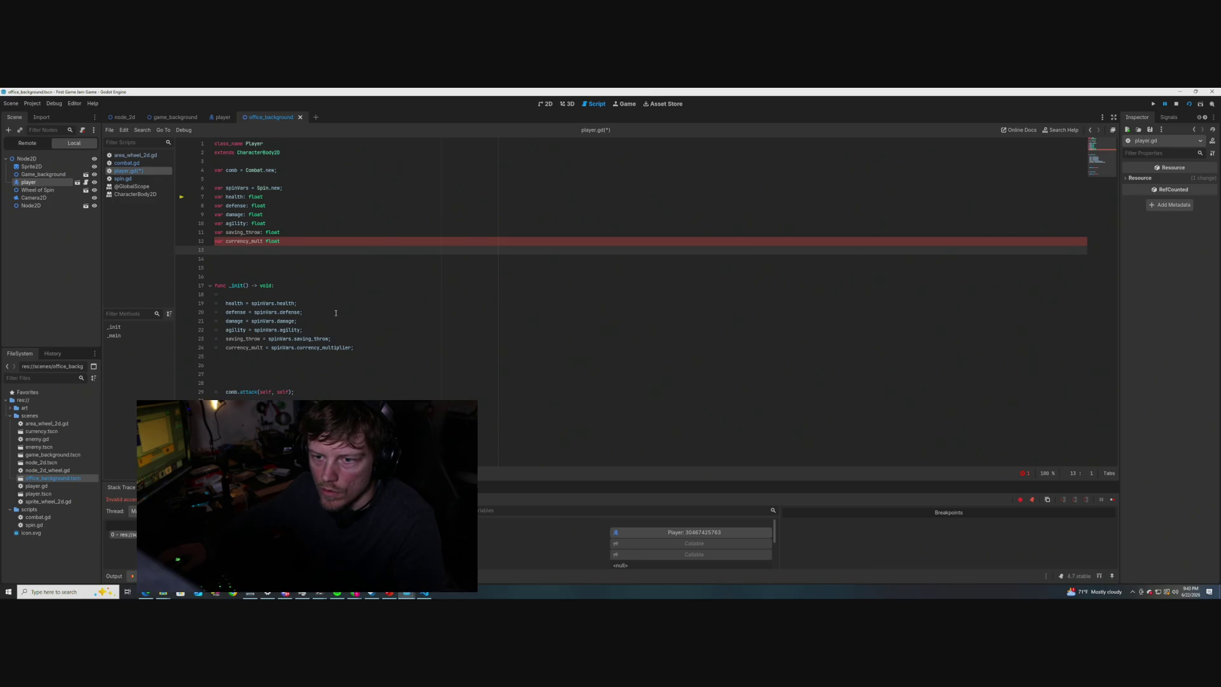
pyautogui.click(350, 348)
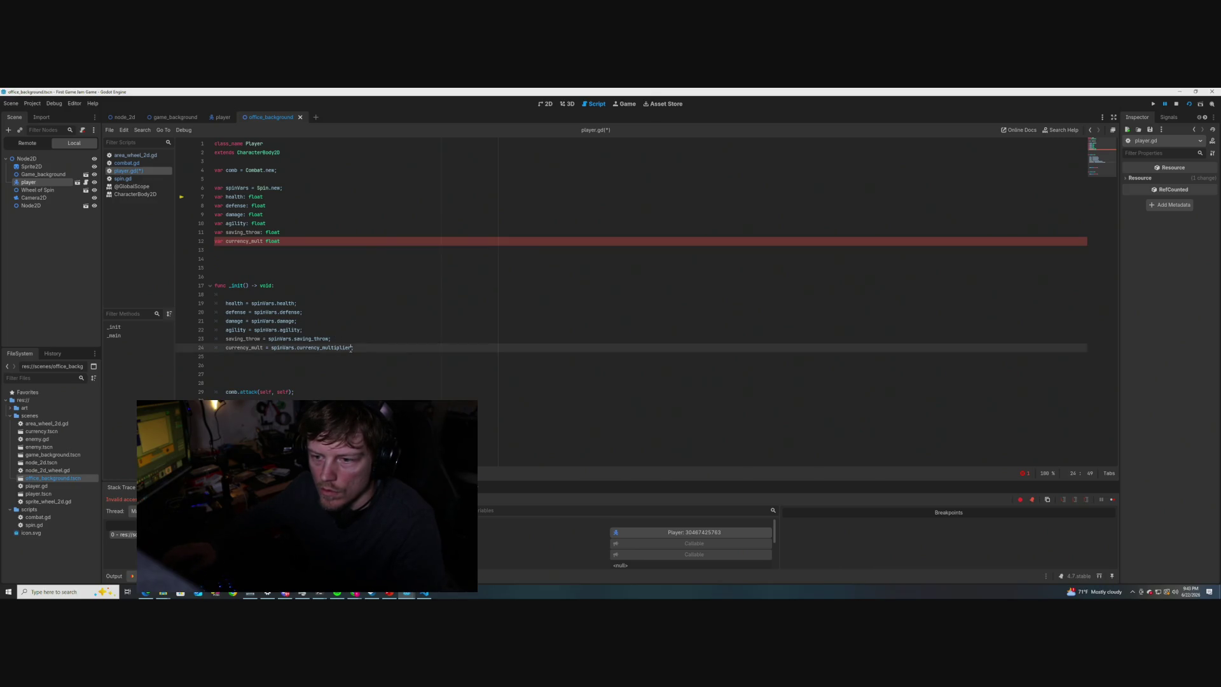
pyautogui.press('BackSpace')
pyautogui.press('BackSpace')
pyautogui.press('BackSpace')
pyautogui.press('Up')
pyautogui.press('Up')
pyautogui.press('Up')
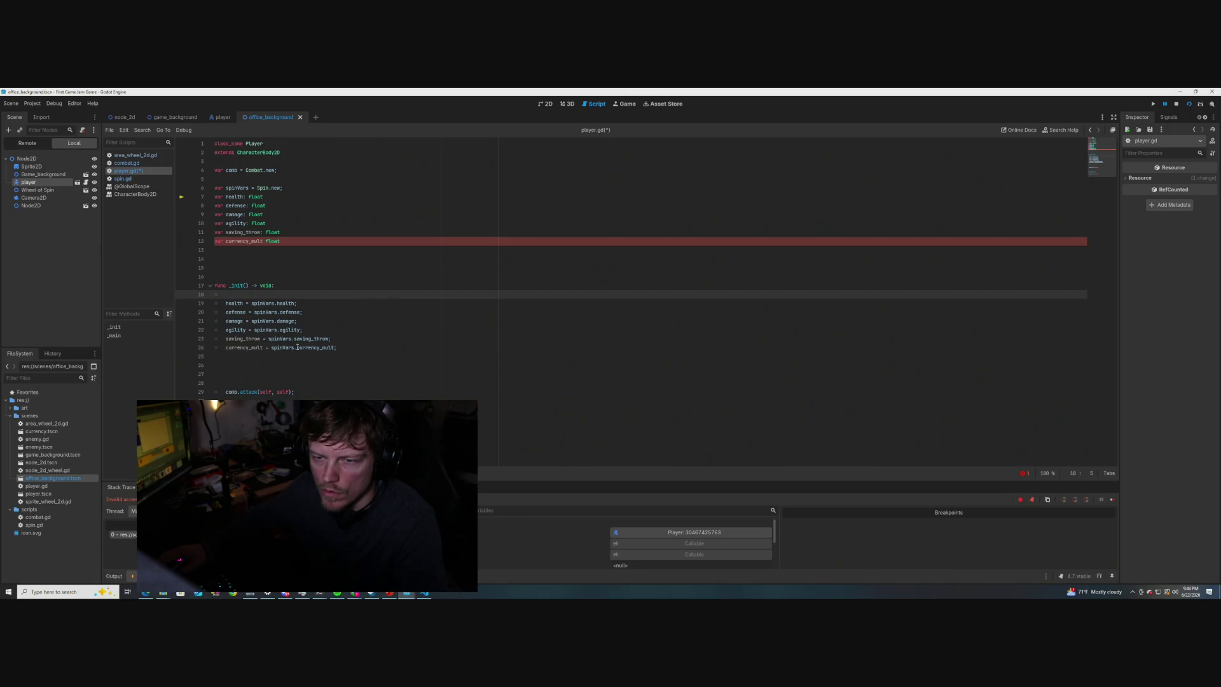
pyautogui.hotkey('ctrl', 's')
pyautogui.click(305, 312)
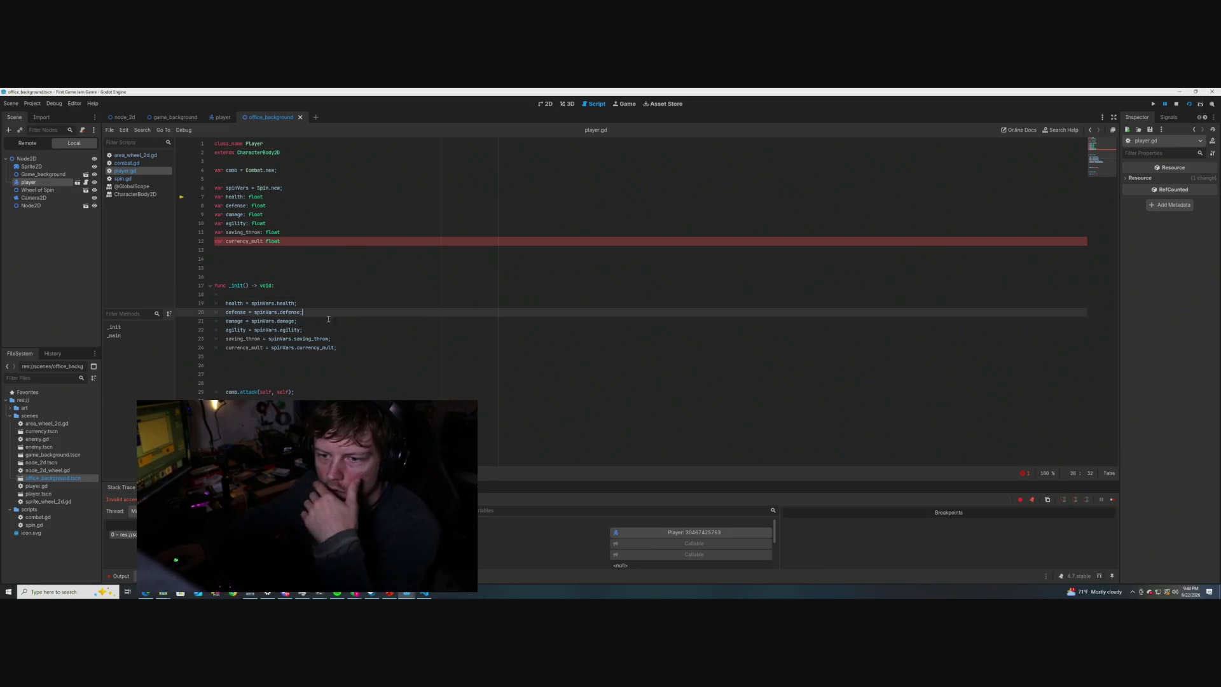
pyautogui.click(264, 241)
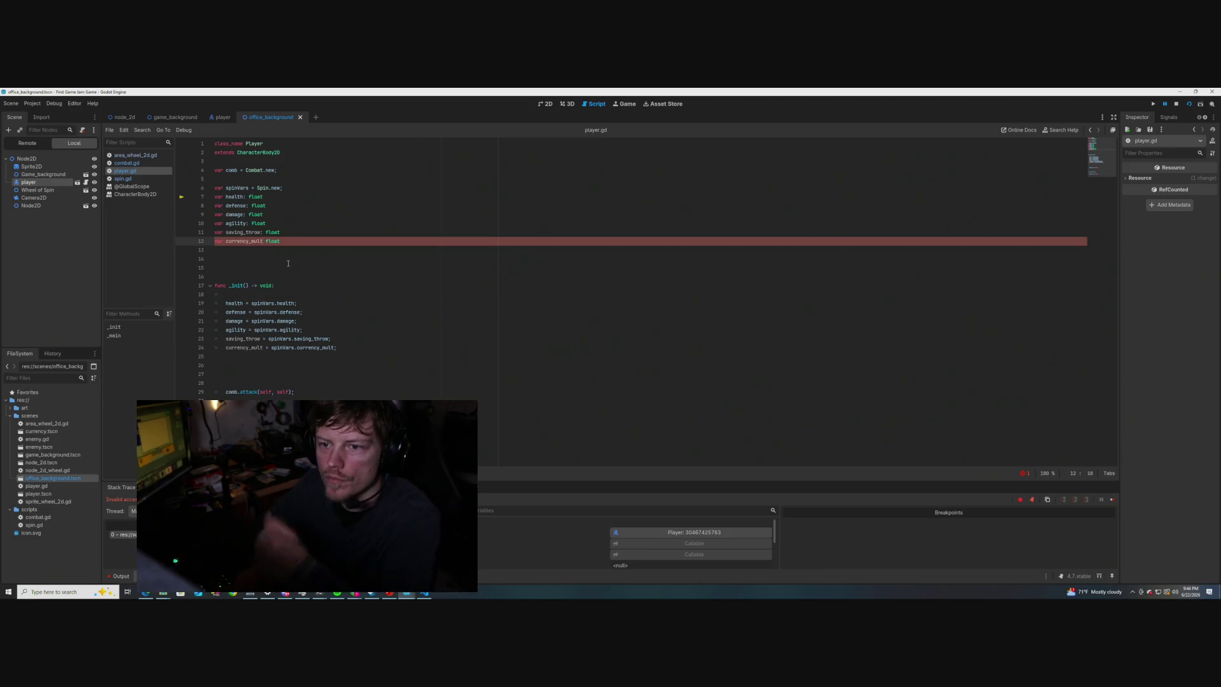
pyautogui.write(':')
pyautogui.click(288, 261)
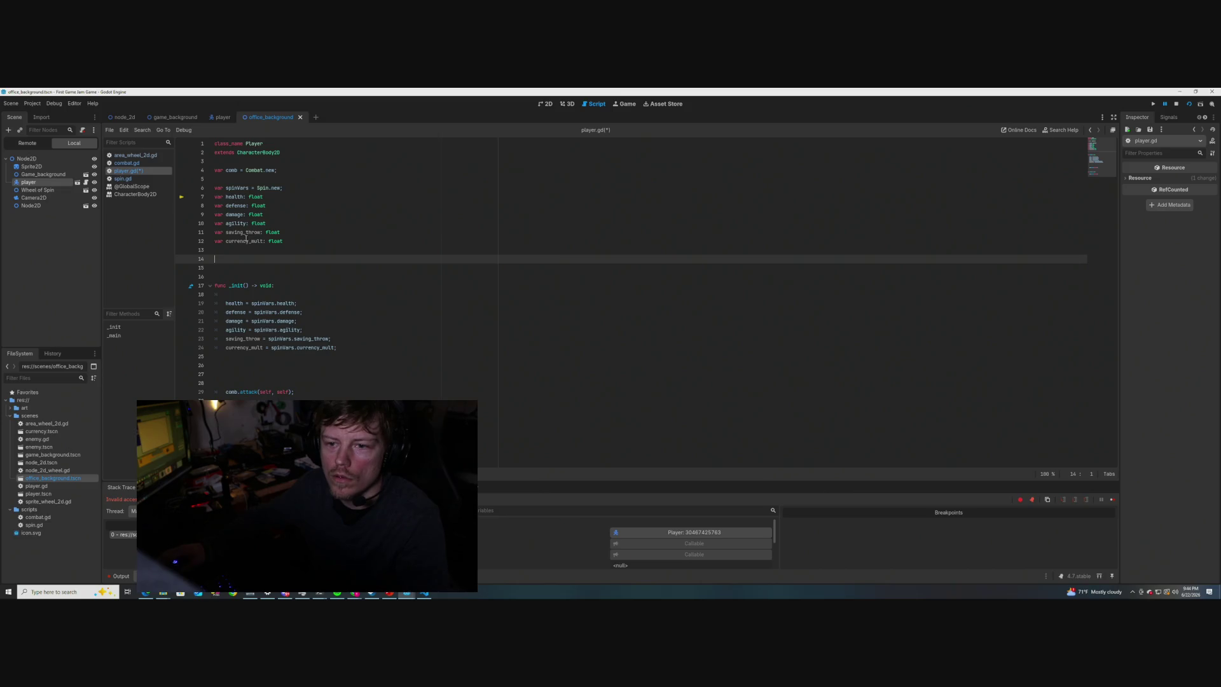
# - Save player.gd, review the Errors list, and stop the running game
pyautogui.click(124, 165)
pyautogui.click(124, 170)
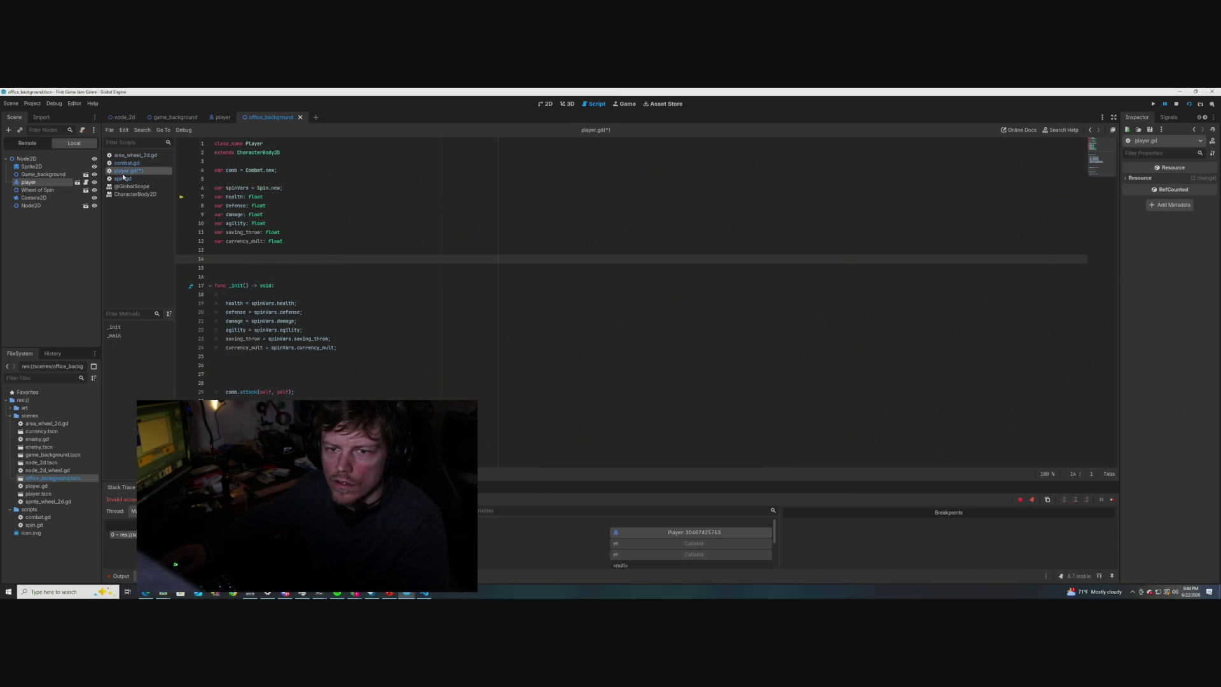
pyautogui.hotkey('ctrl', 's')
pyautogui.click(337, 284)
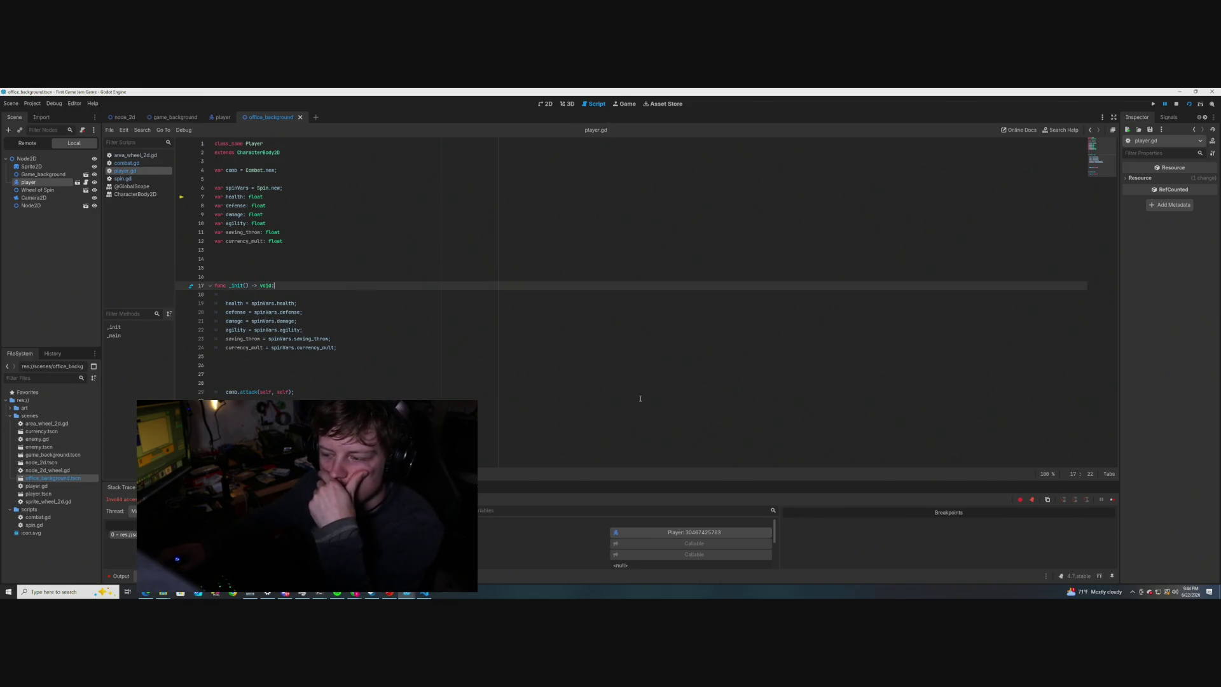
pyautogui.click(153, 487)
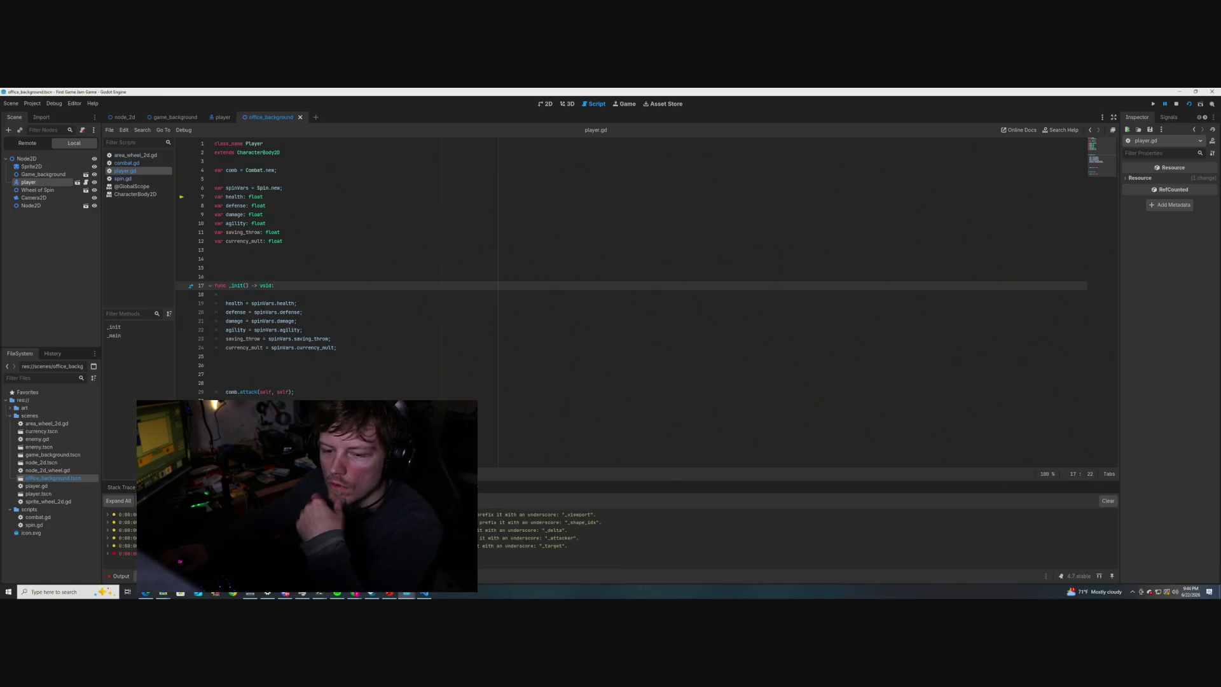
pyautogui.click(671, 337)
pyautogui.click(1177, 105)
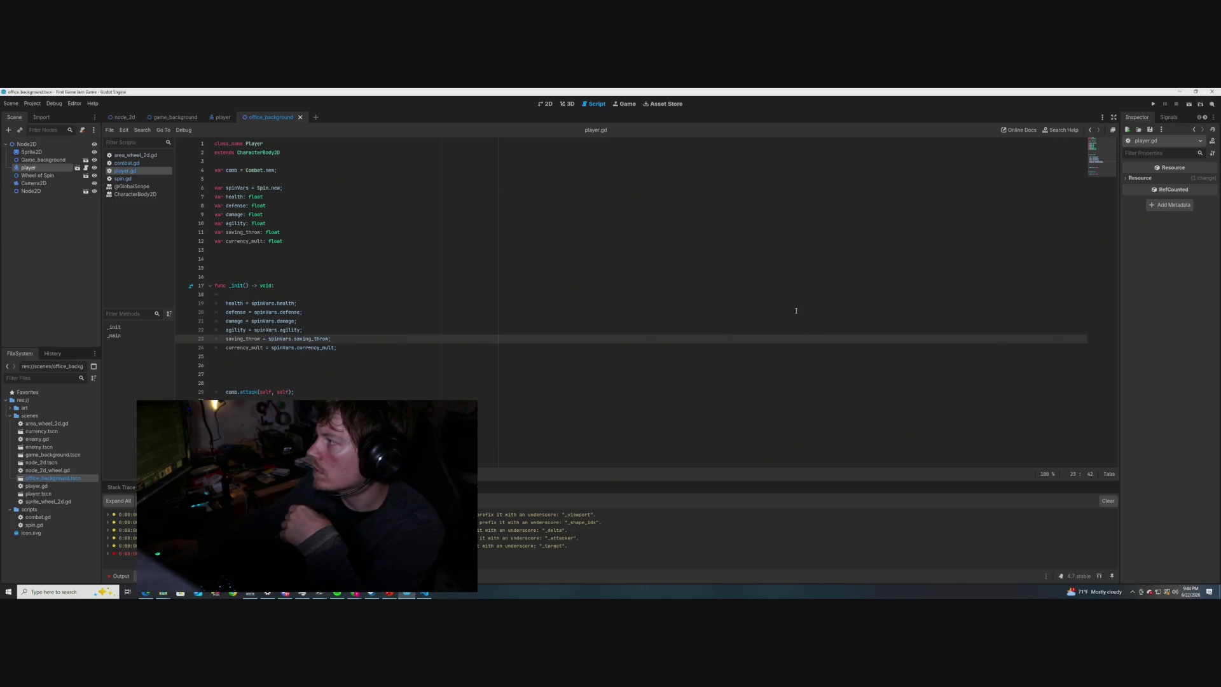
pyautogui.click(466, 357)
# - Rerun the project with F5, check errors at the line-19 pause, and stop debugging with F8
pyautogui.press('F5')
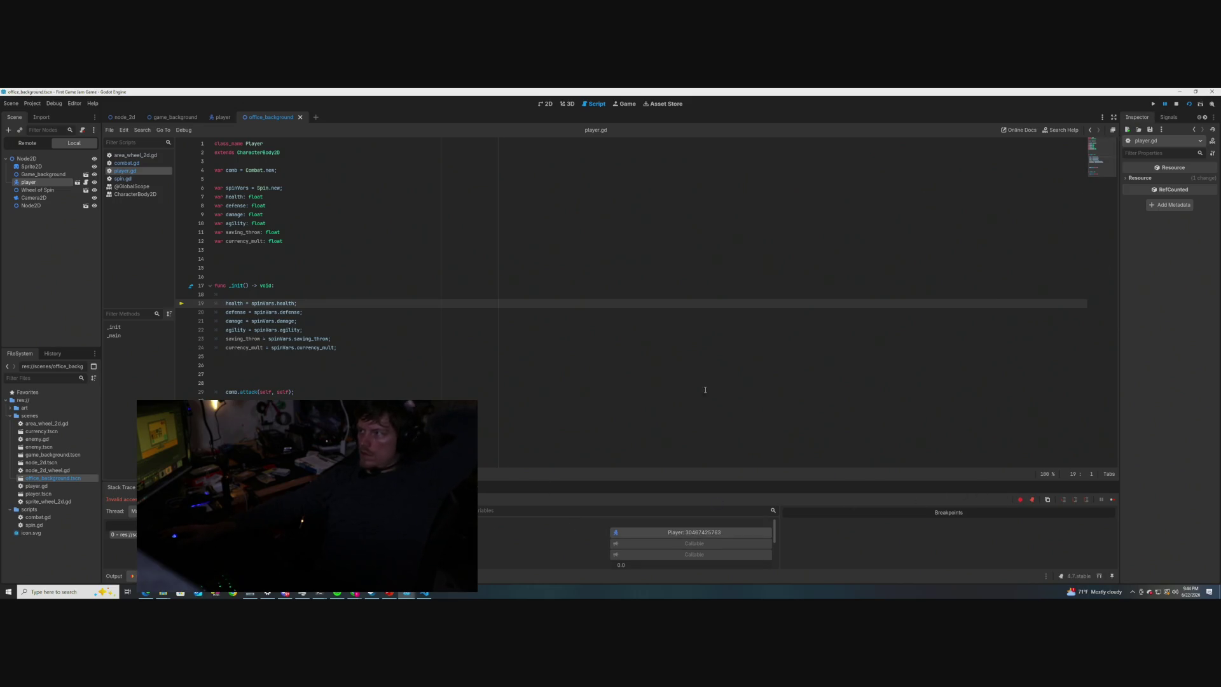
pyautogui.click(156, 487)
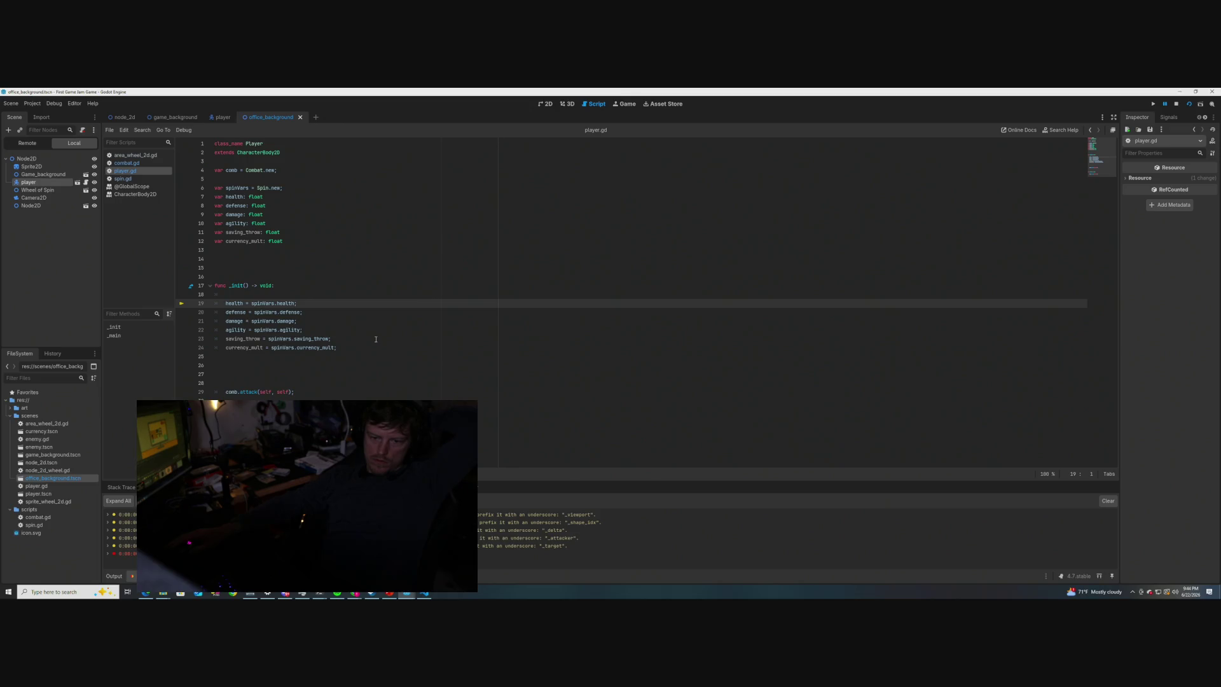
pyautogui.press('F8')
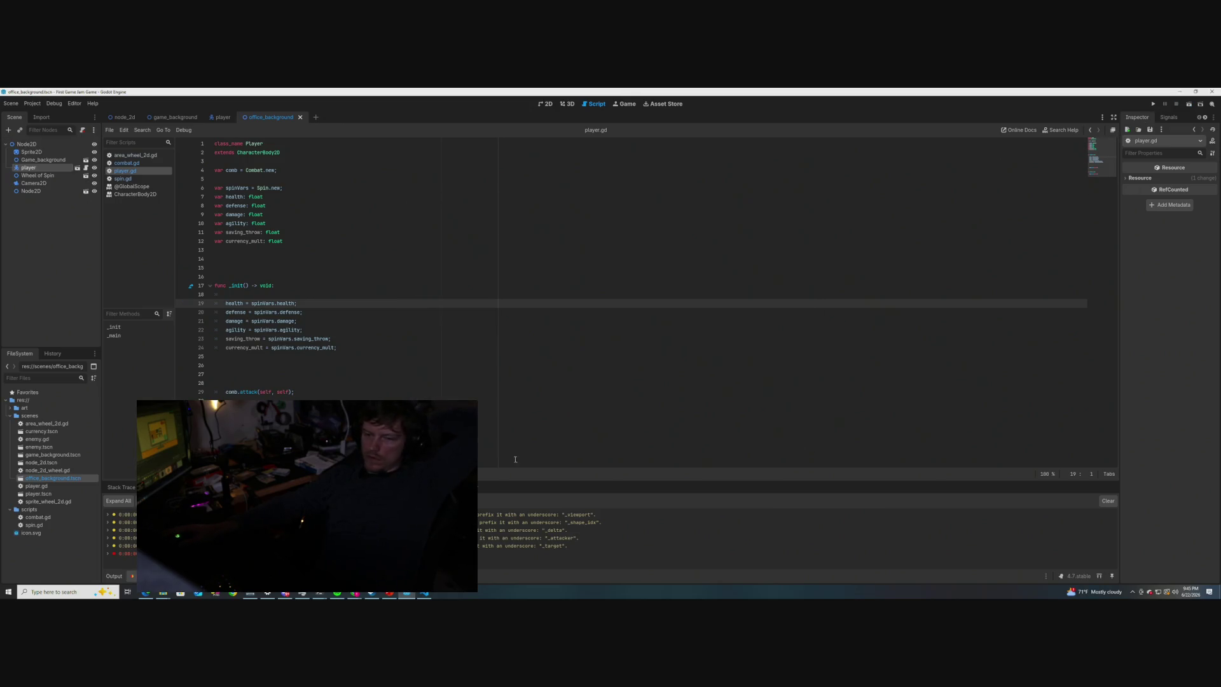
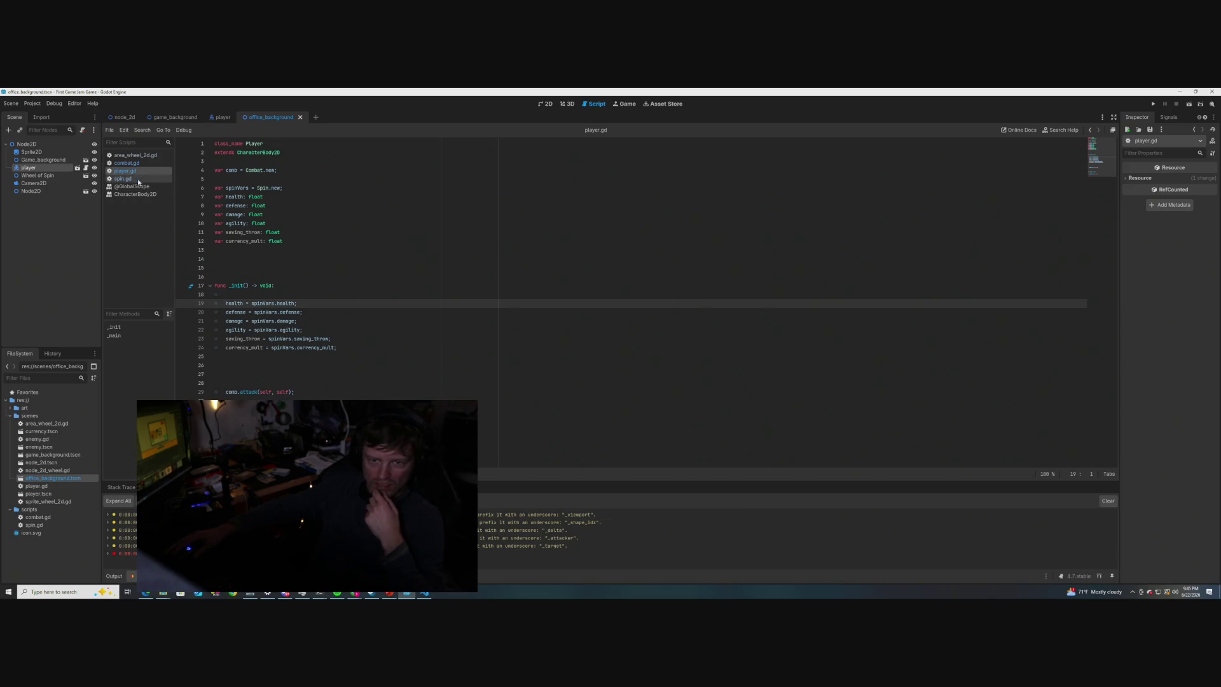
# - Switch to spin.gd, glance at combat.gd, and scroll through the Spin class's stat variables
pyautogui.hotkey('alt', 'Left')
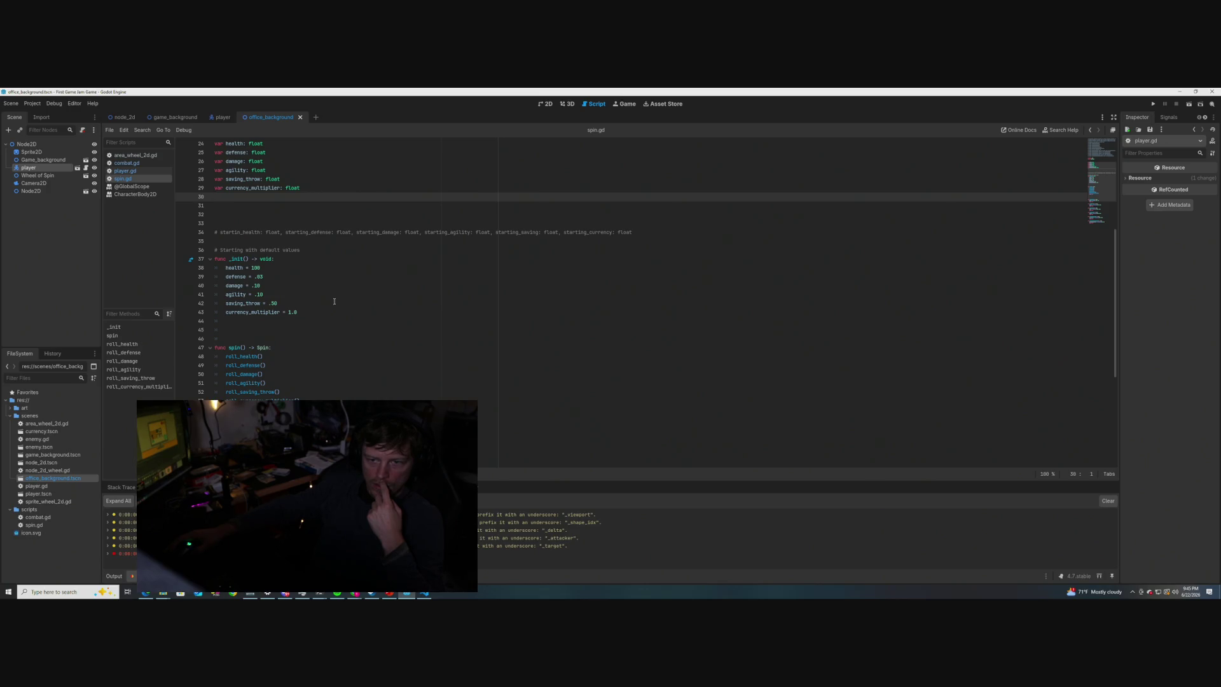
pyautogui.click(129, 164)
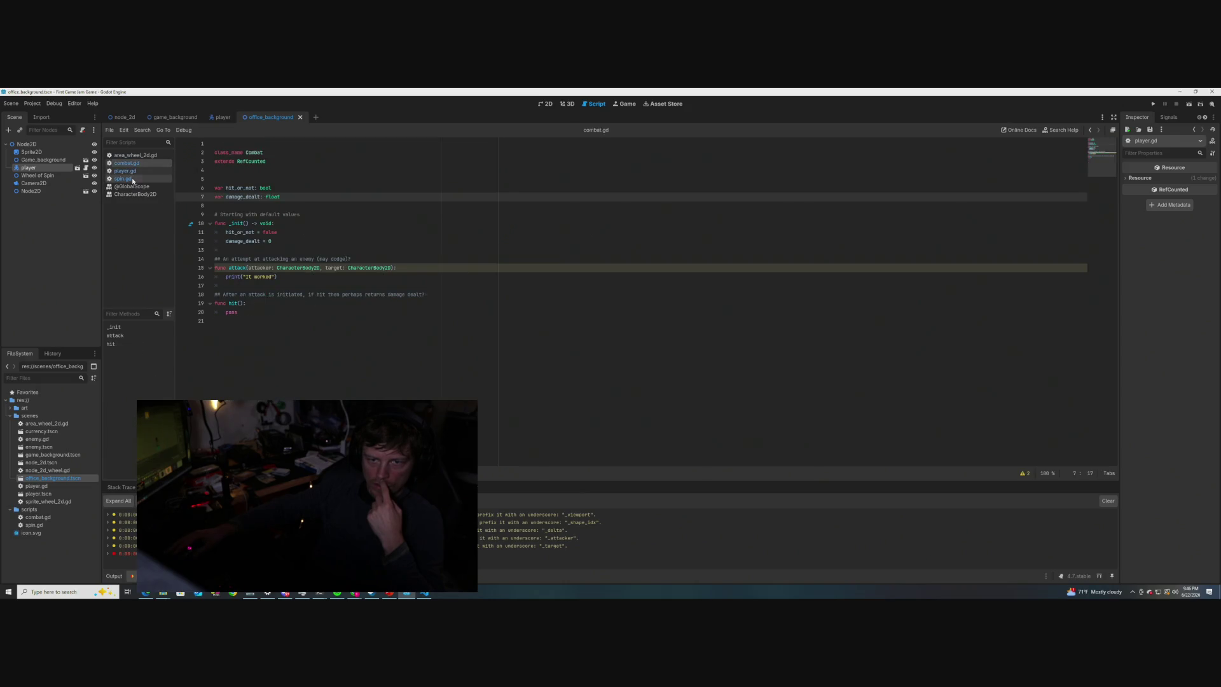
pyautogui.click(124, 179)
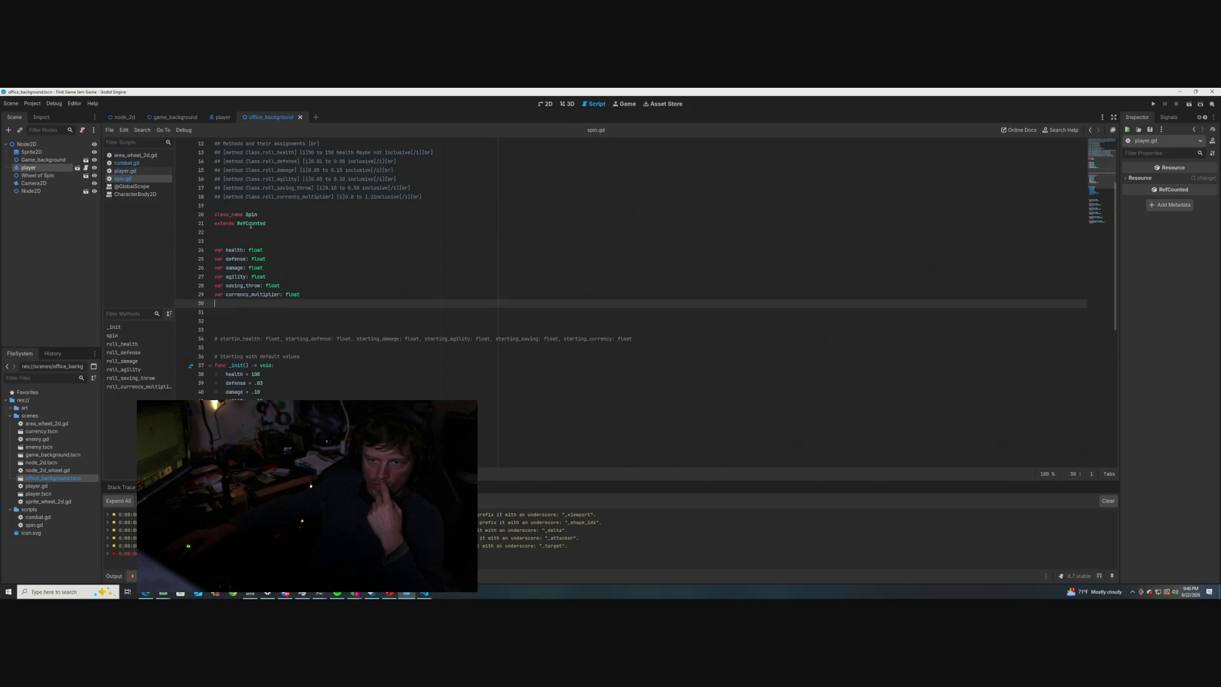
pyautogui.moveTo(250, 212)
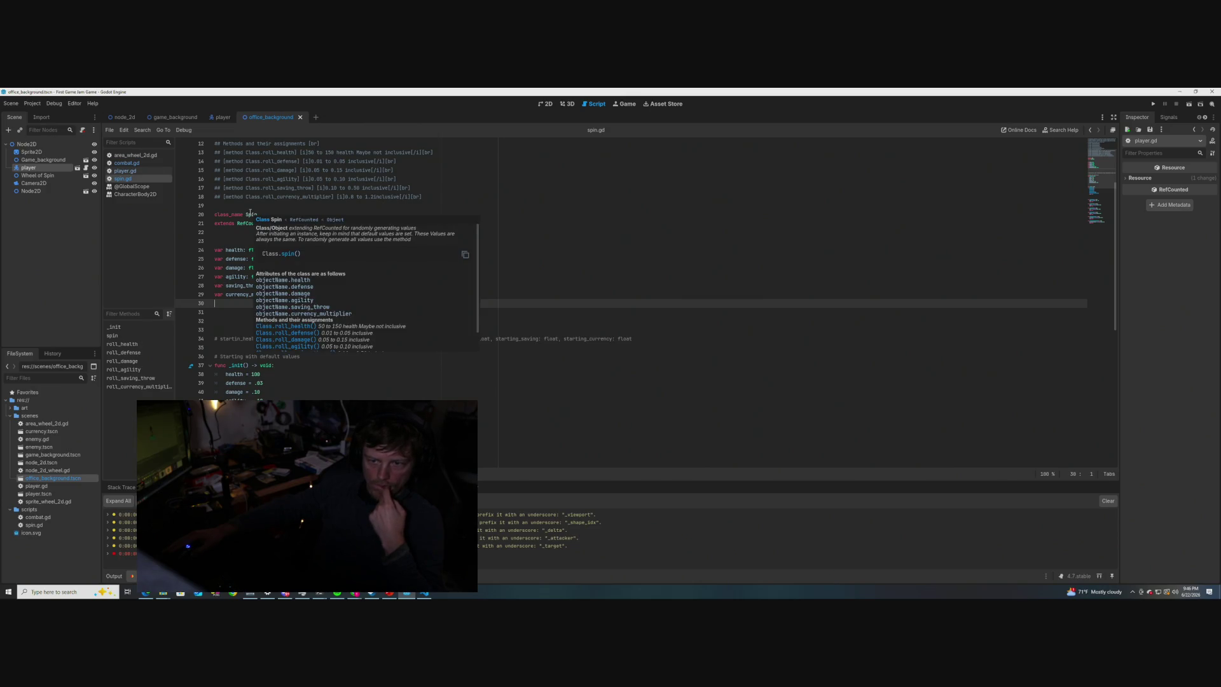
pyautogui.scroll(-3, 384, 308)
pyautogui.scroll(6, 377, 355)
pyautogui.scroll(-8, 377, 354)
# - Compare player.gd and combat.gd, then settle on spin.gd with its _init defaults and spin() function showing
pyautogui.click(133, 170)
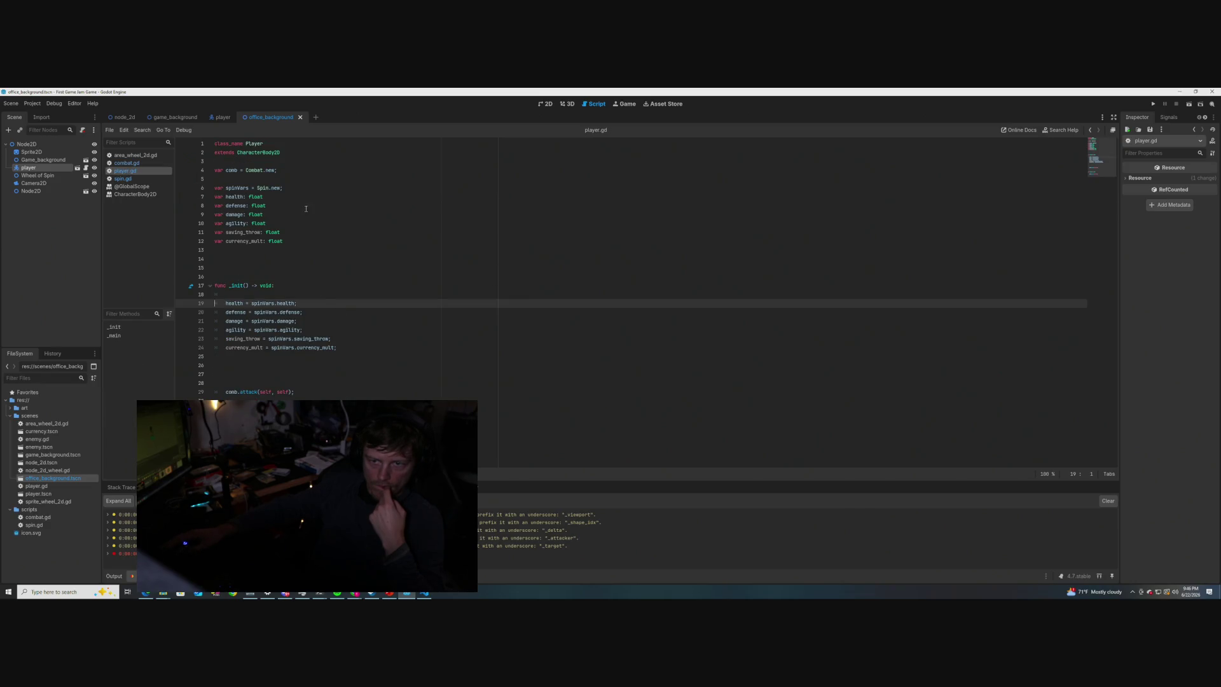
pyautogui.moveTo(267, 188)
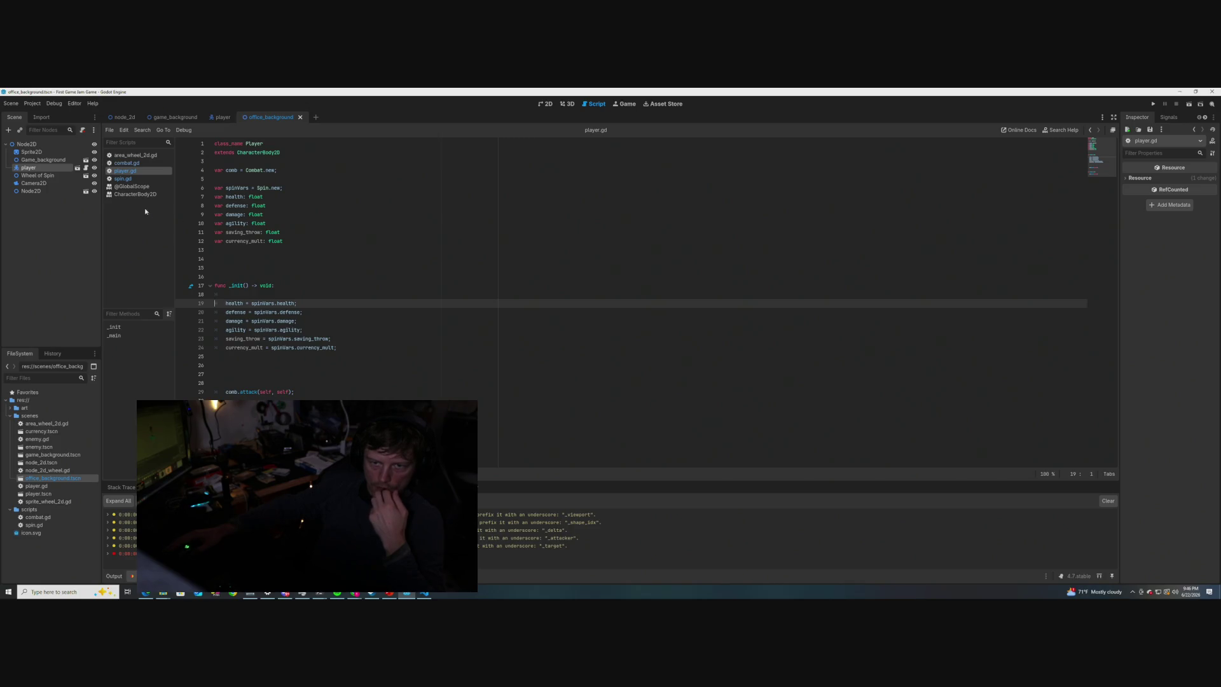
pyautogui.click(126, 163)
pyautogui.click(124, 178)
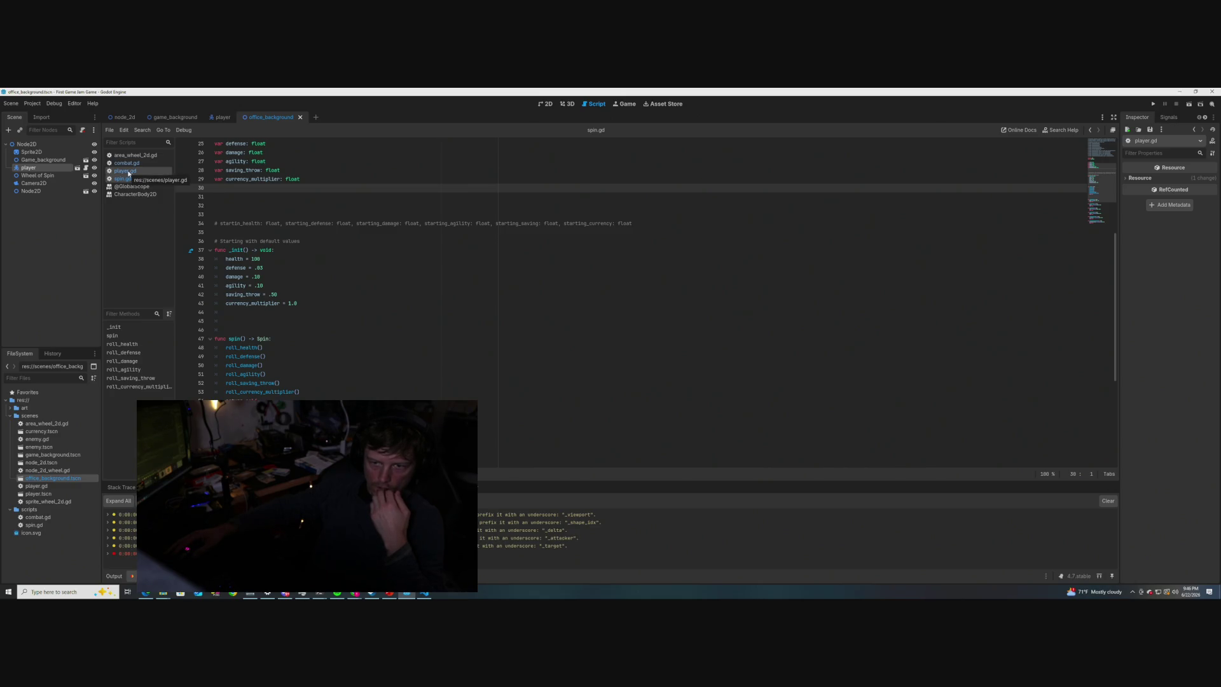
pyautogui.click(128, 172)
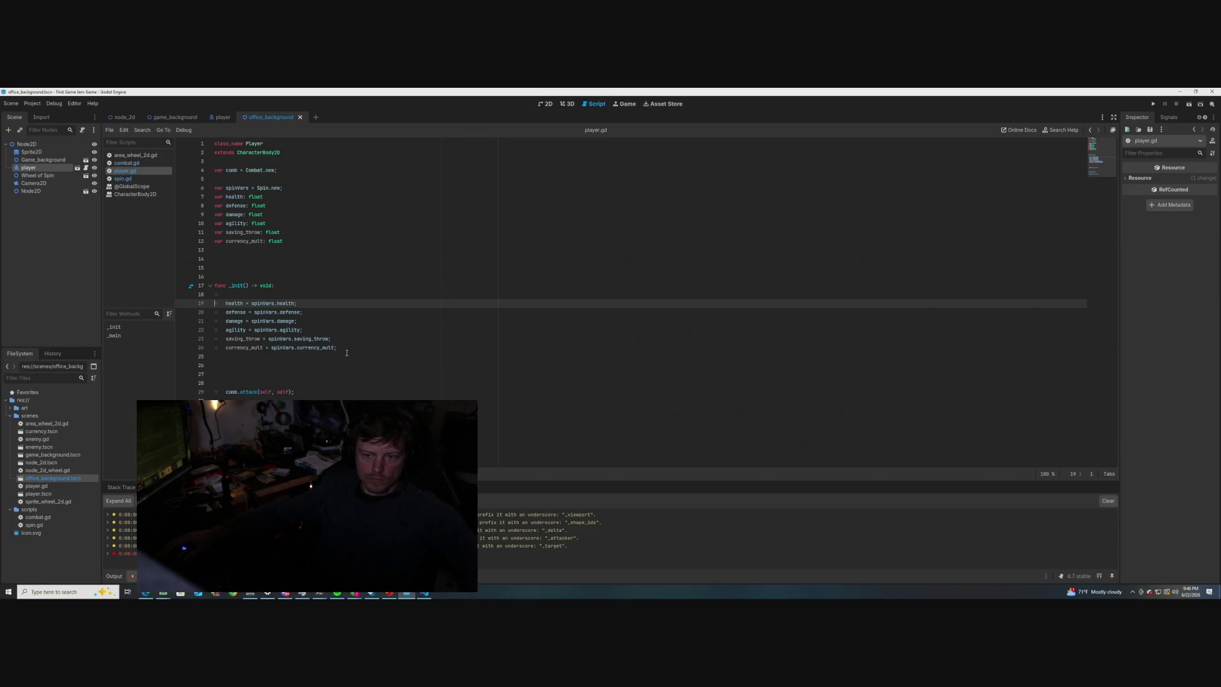
pyautogui.click(140, 164)
pyautogui.click(124, 179)
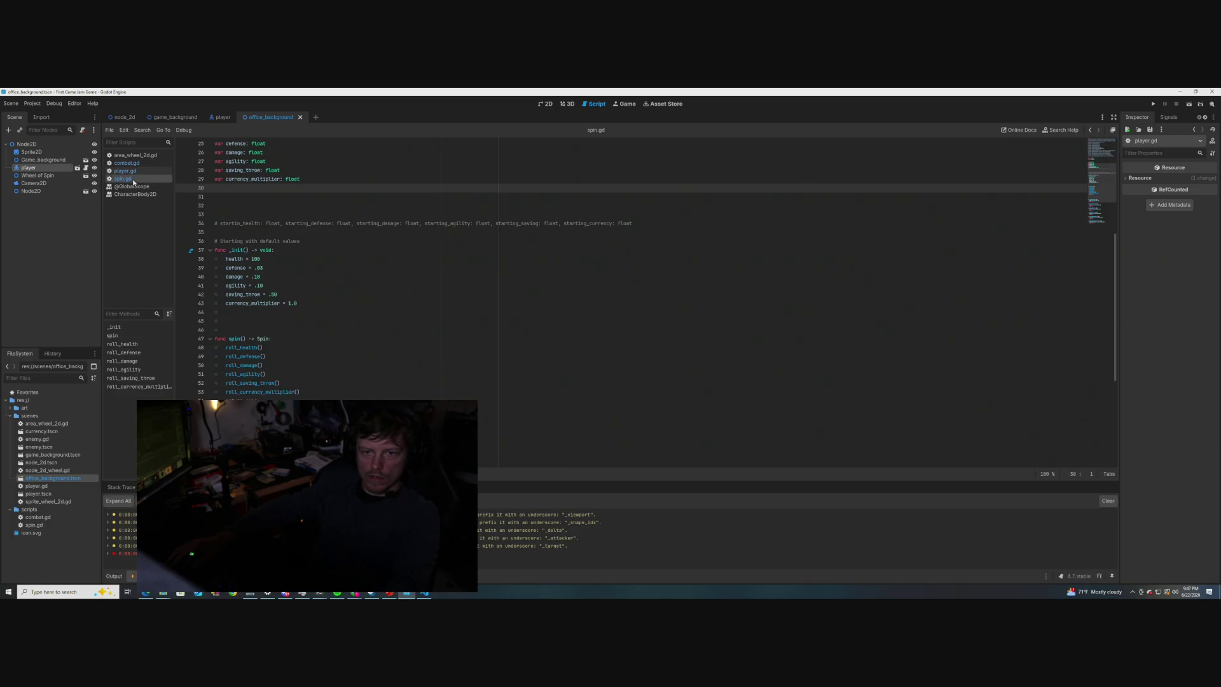
pyautogui.scroll(-4, 316, 333)
pyautogui.scroll(-3, 317, 333)
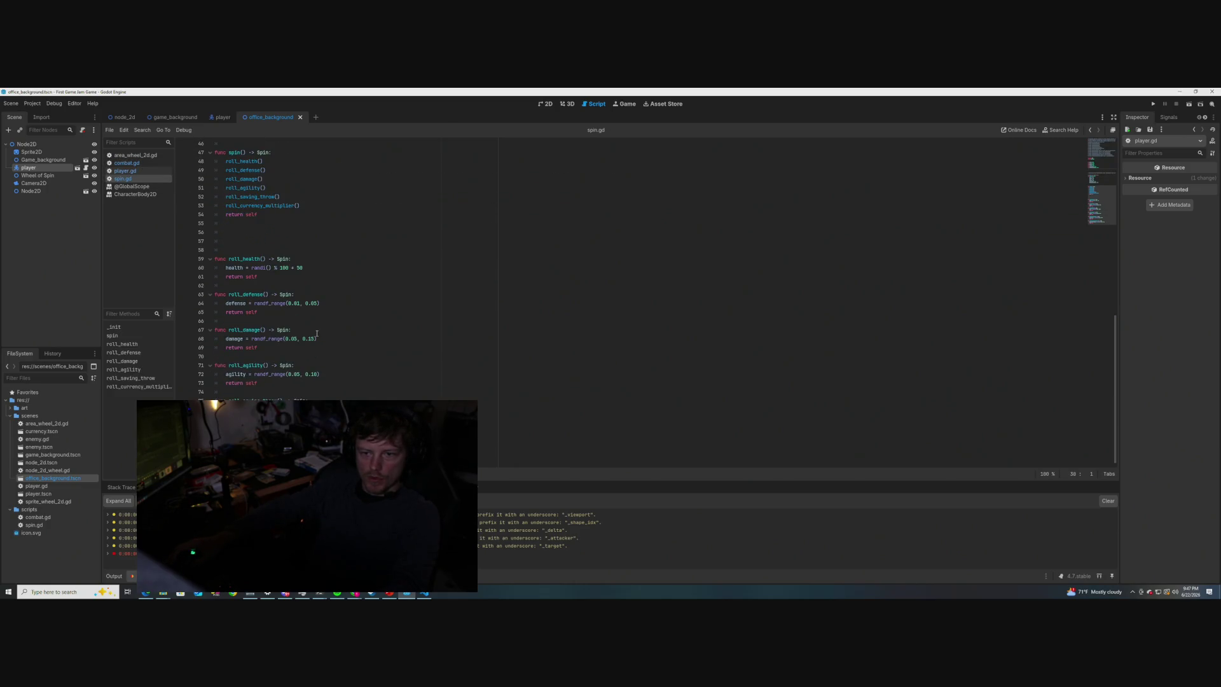
pyautogui.click(227, 260)
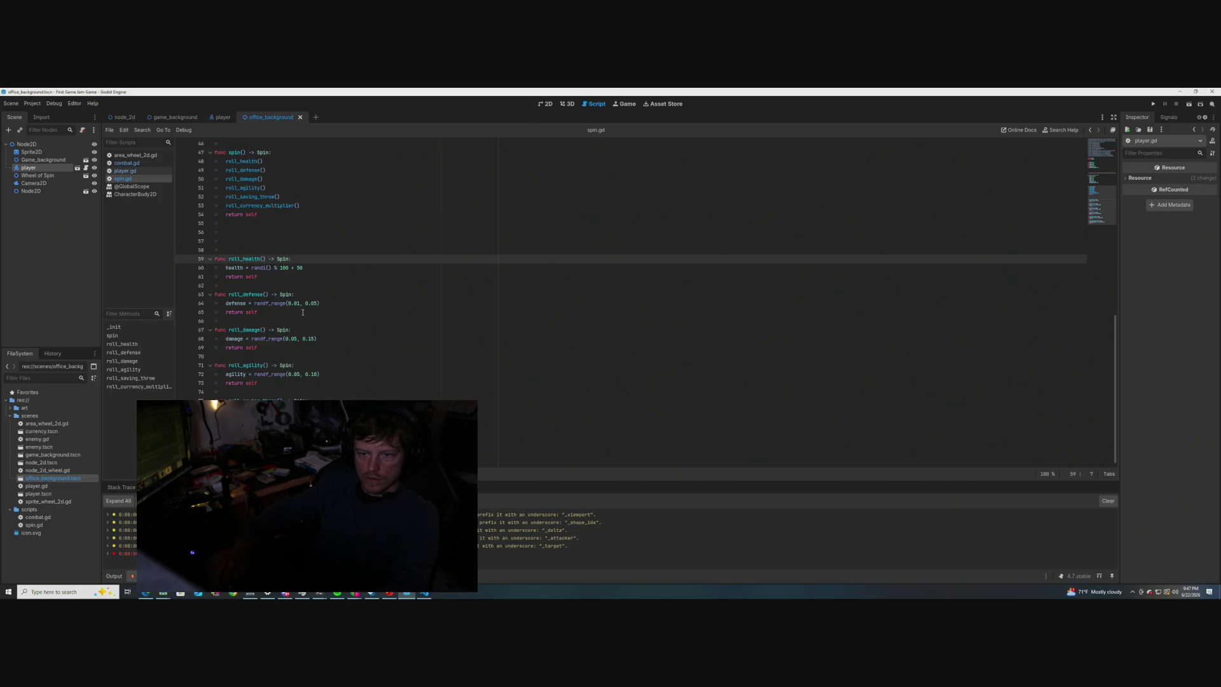
pyautogui.press('Left')
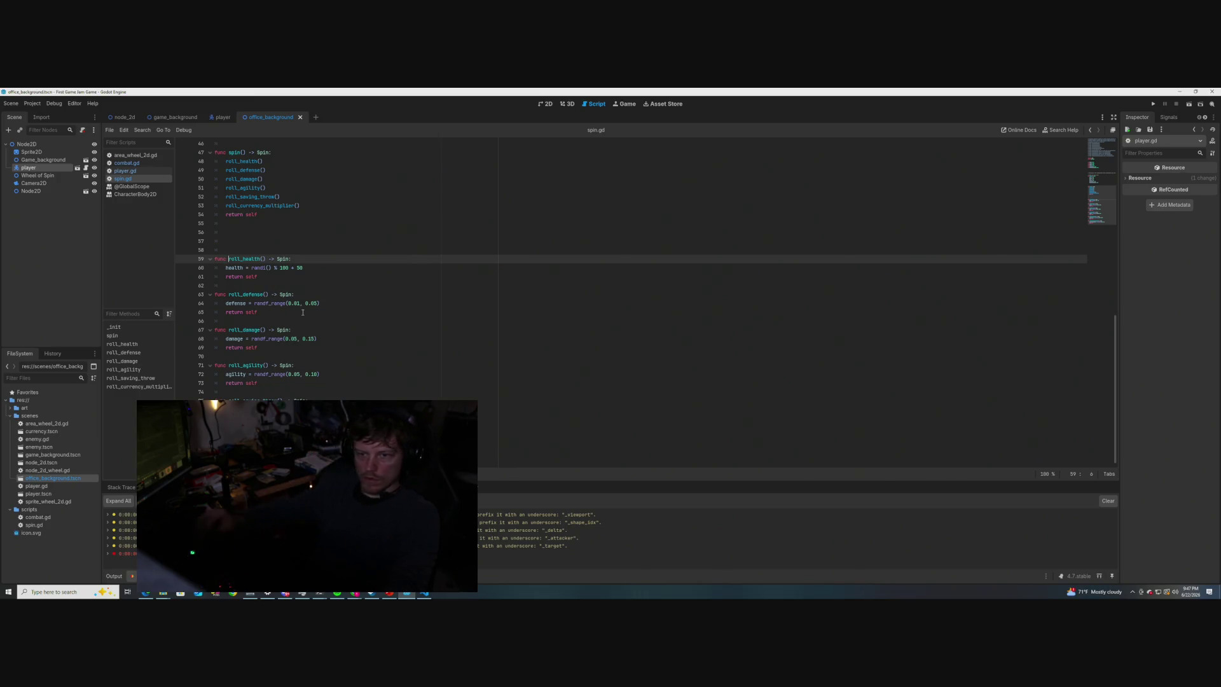
pyautogui.scroll(6, 275, 248)
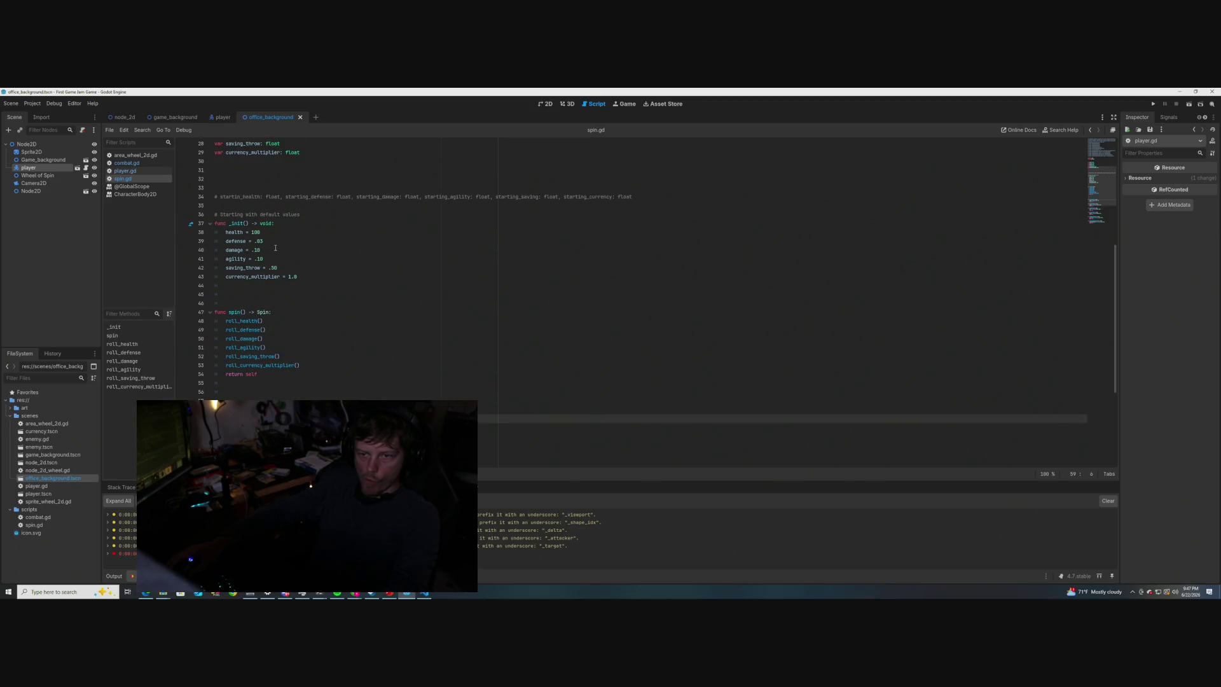
pyautogui.click(260, 223)
pyautogui.write('public')
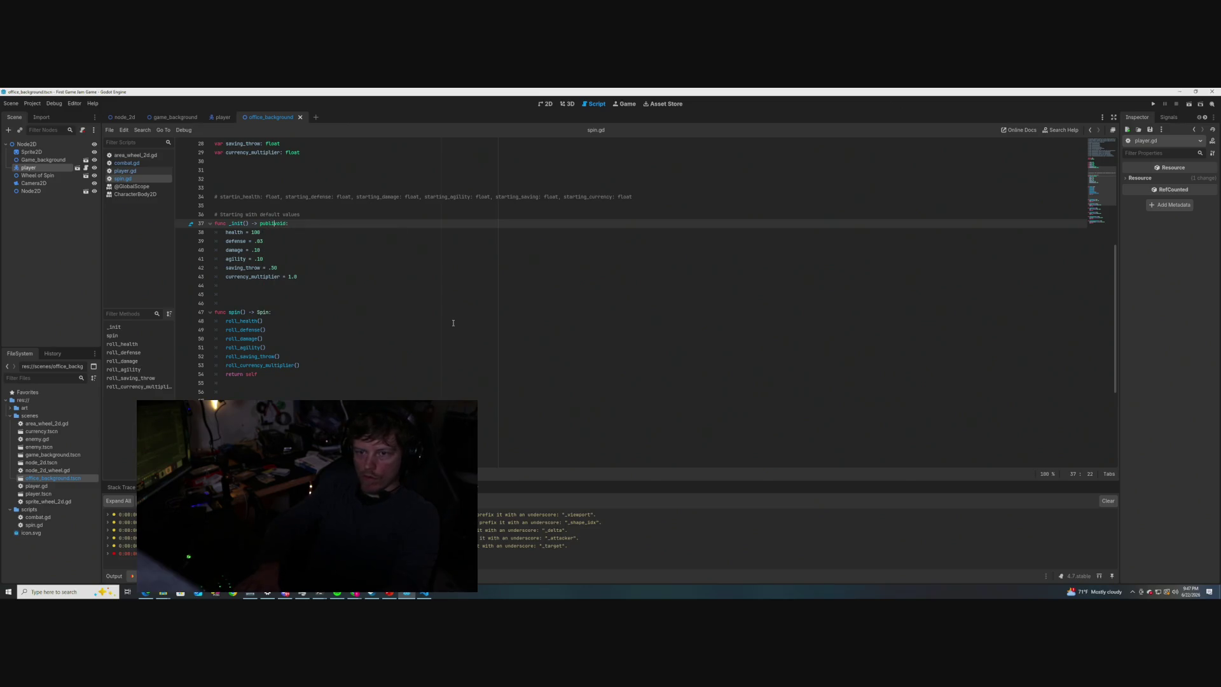
pyautogui.click(342, 264)
pyautogui.click(277, 223)
pyautogui.press('BackSpace')
pyautogui.press('BackSpace')
pyautogui.press('BackSpace')
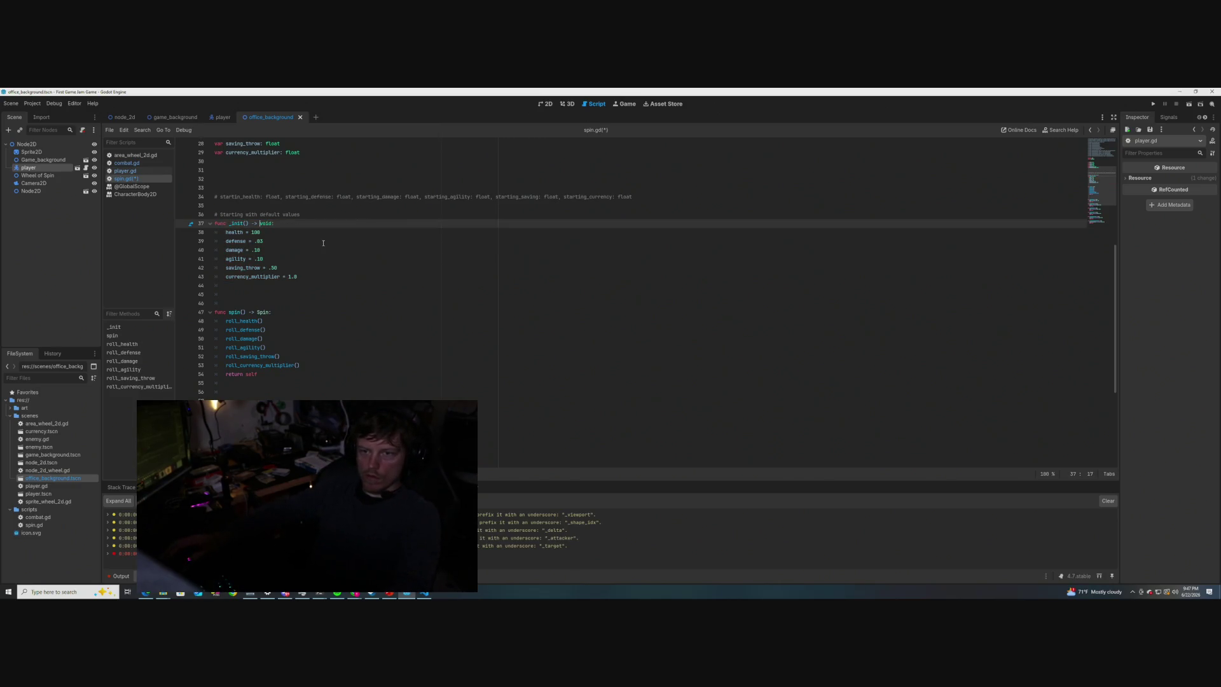
pyautogui.click(324, 259)
pyautogui.scroll(2, 305, 286)
pyautogui.scroll(-4, 293, 312)
pyautogui.scroll(-3, 284, 324)
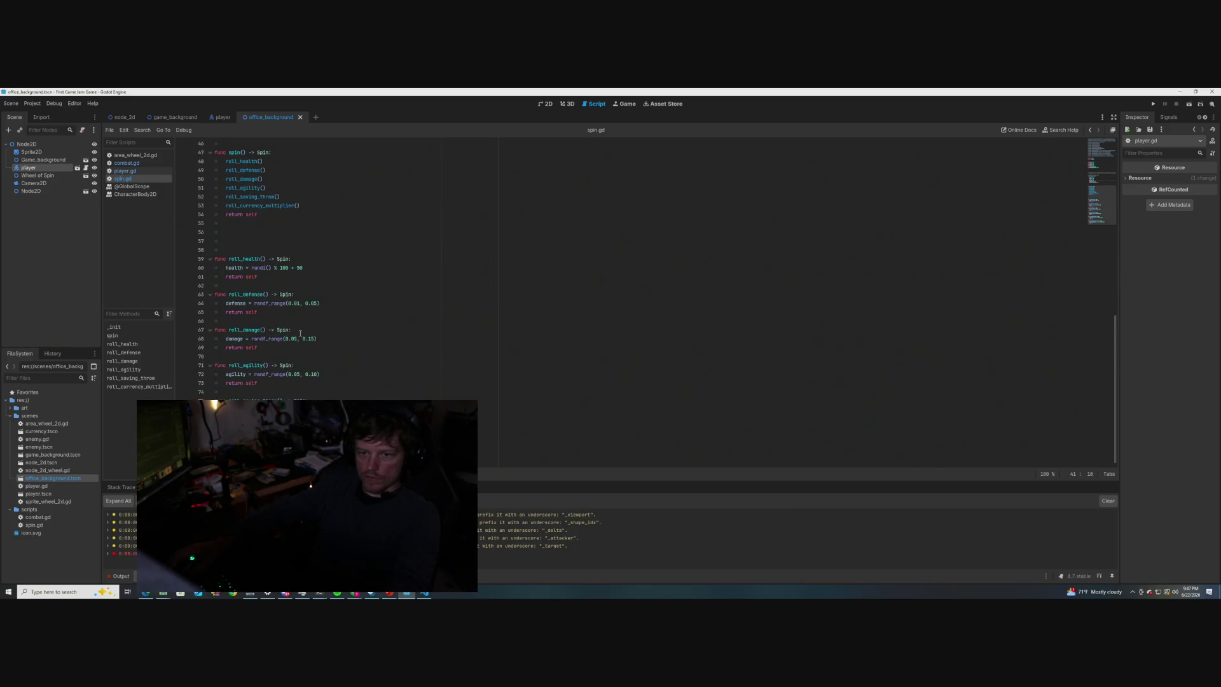
pyautogui.click(223, 295)
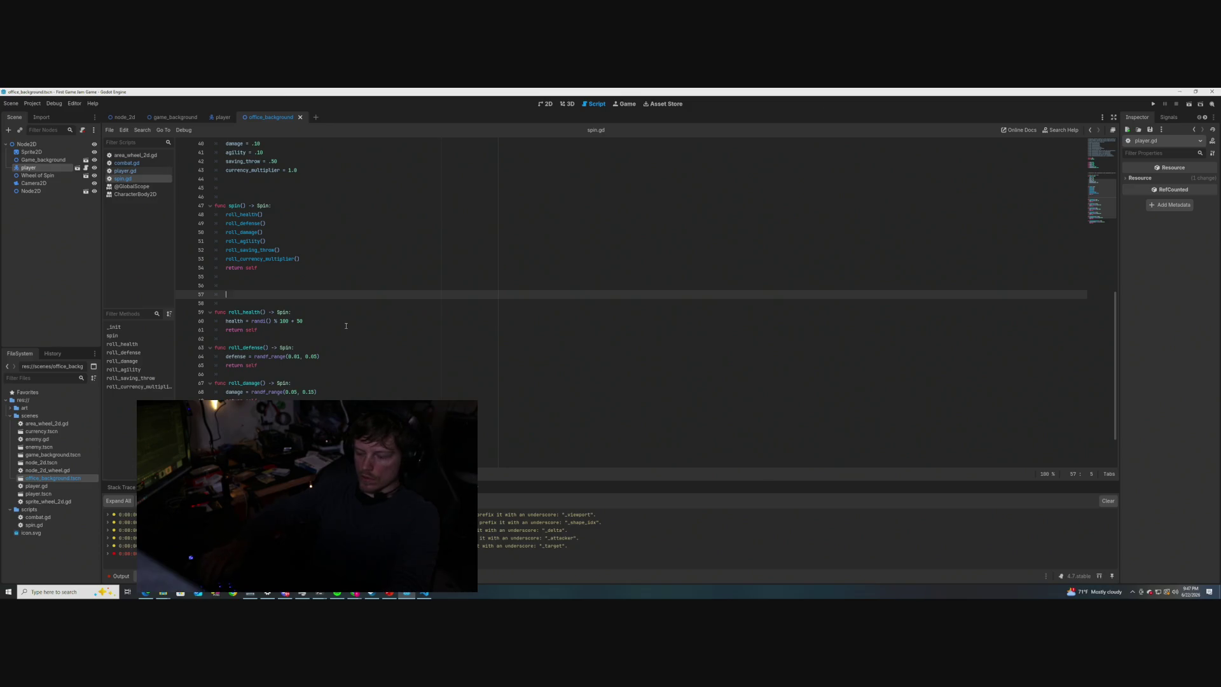
# - Write the 'func get_health() -> float:' header on line 57 of spin.gd
pyautogui.press('BackSpace')
pyautogui.write('func getH')
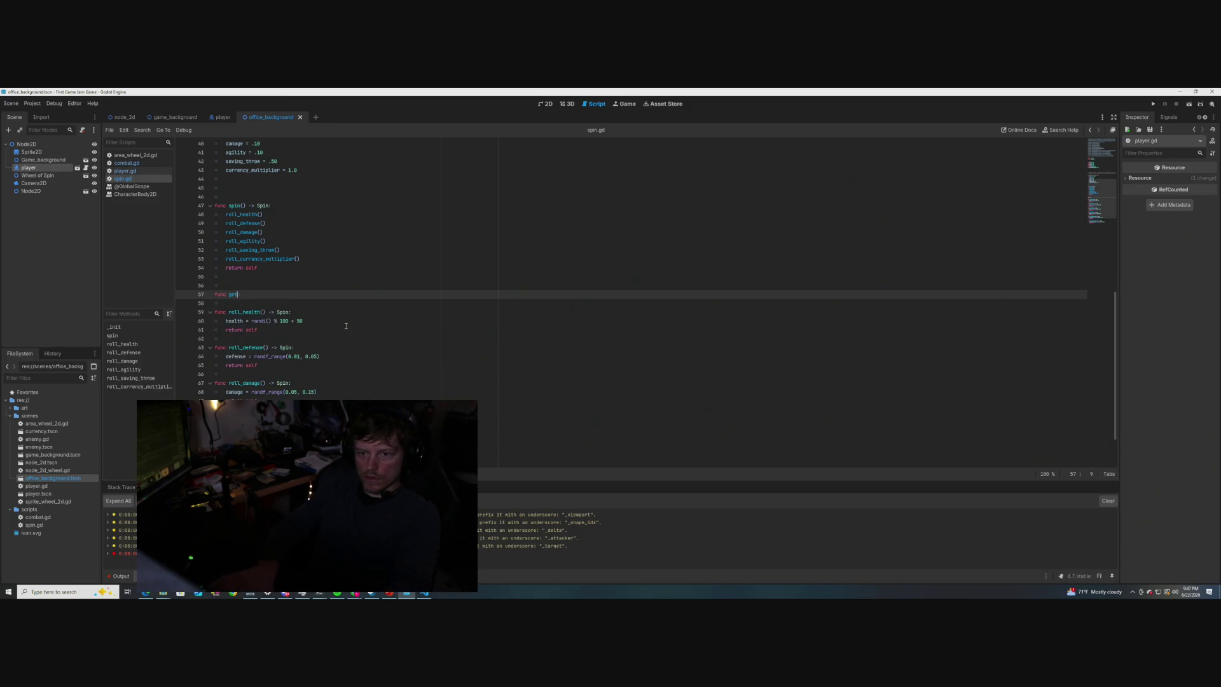
pyautogui.press('BackSpace')
pyautogui.write('_health() -')
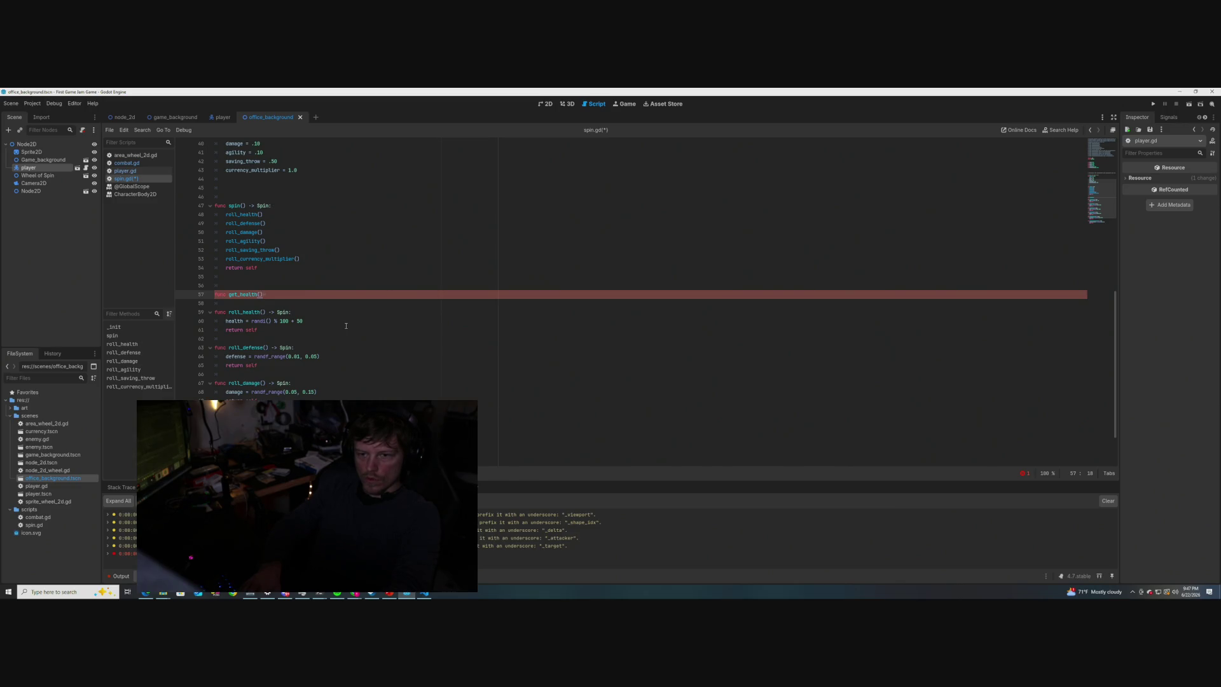
pyautogui.write('>')
pyautogui.write(' float')
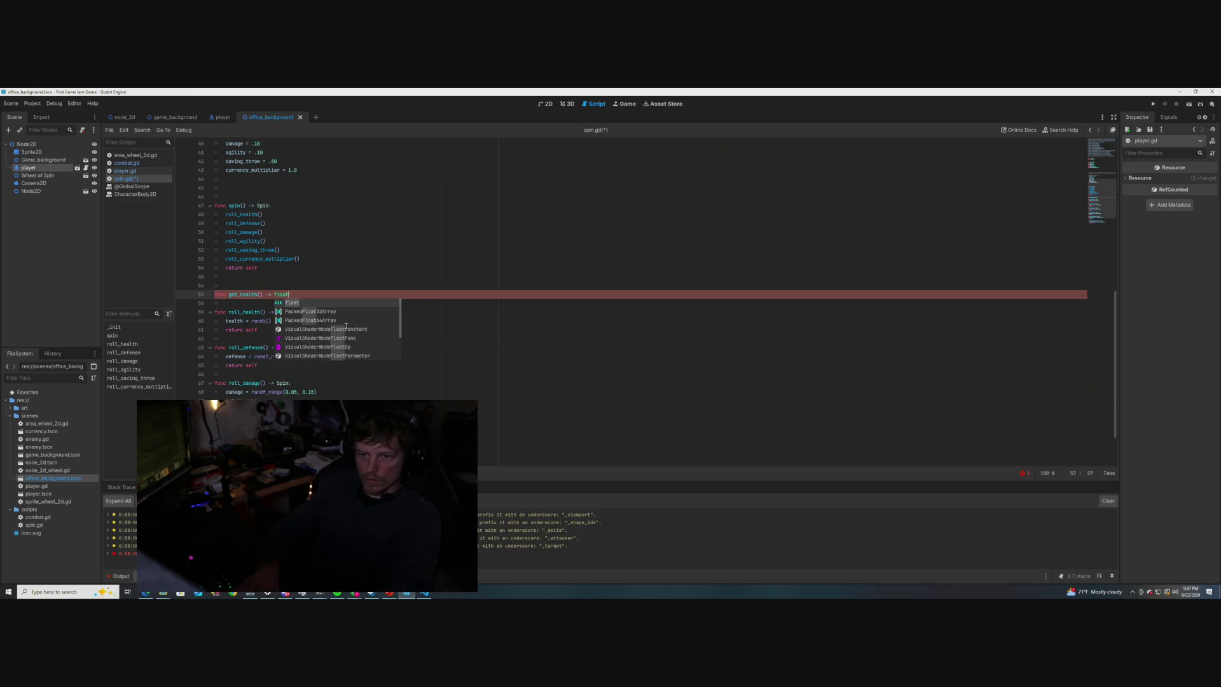
pyautogui.write(':')
pyautogui.press('Return')
# - Replace the placeholder pass with 'return self.health', keeping get_health's parameter list empty
pyautogui.write('pass')
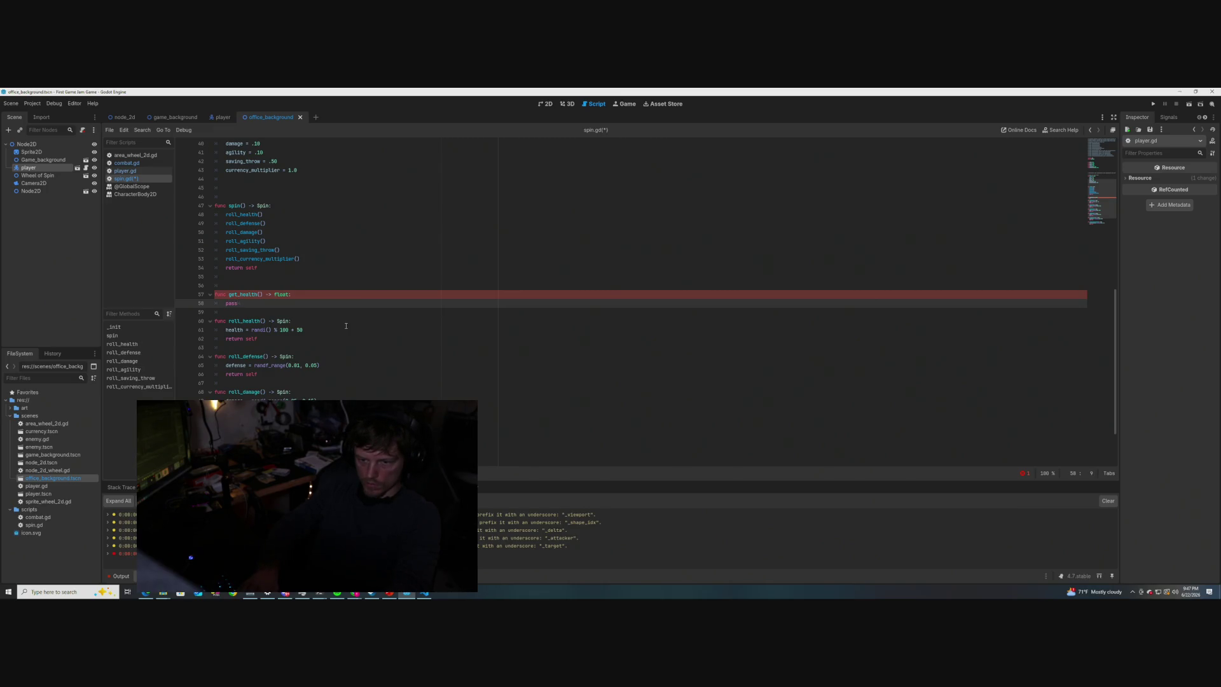
pyautogui.press('BackSpace')
pyautogui.press('BackSpace')
pyautogui.write('turn ')
pyautogui.write('self.health')
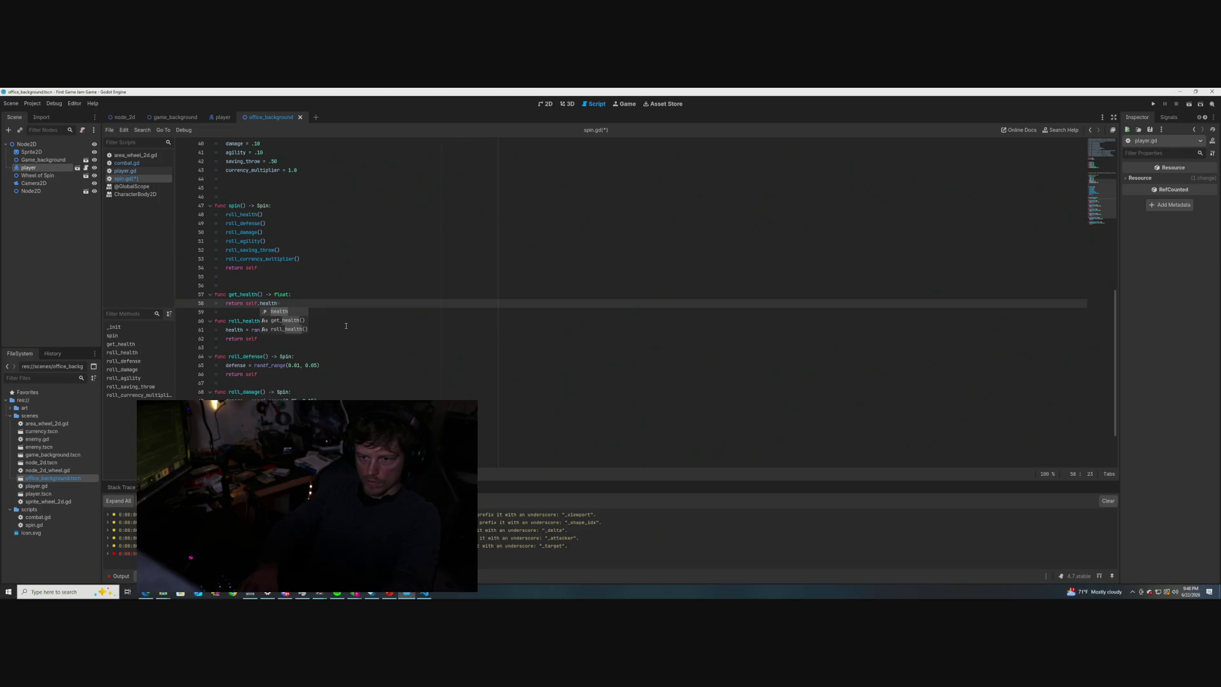
pyautogui.click(345, 328)
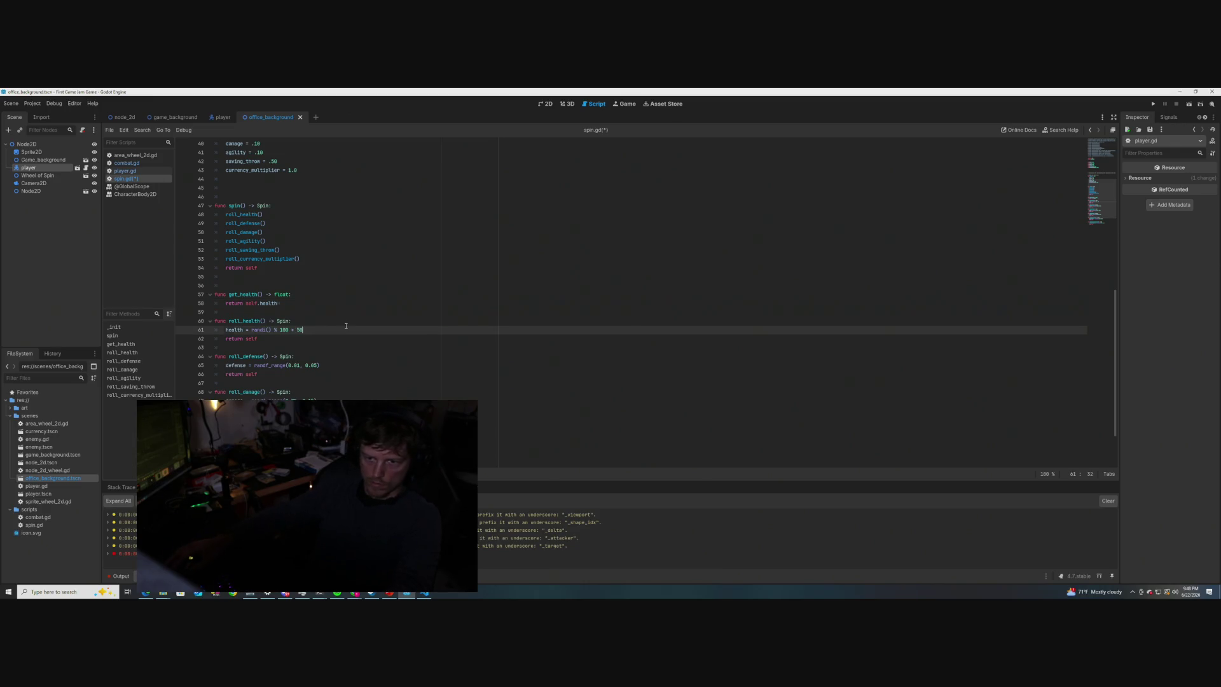
pyautogui.click(260, 294)
pyautogui.write('self')
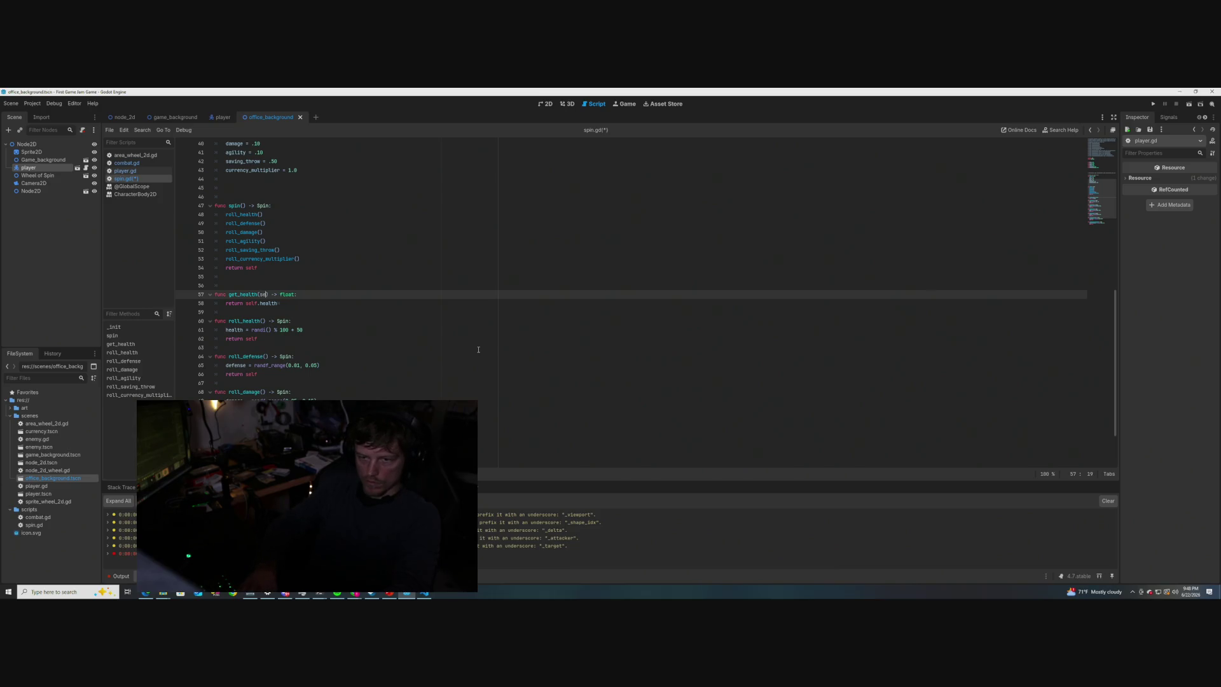
pyautogui.click(328, 321)
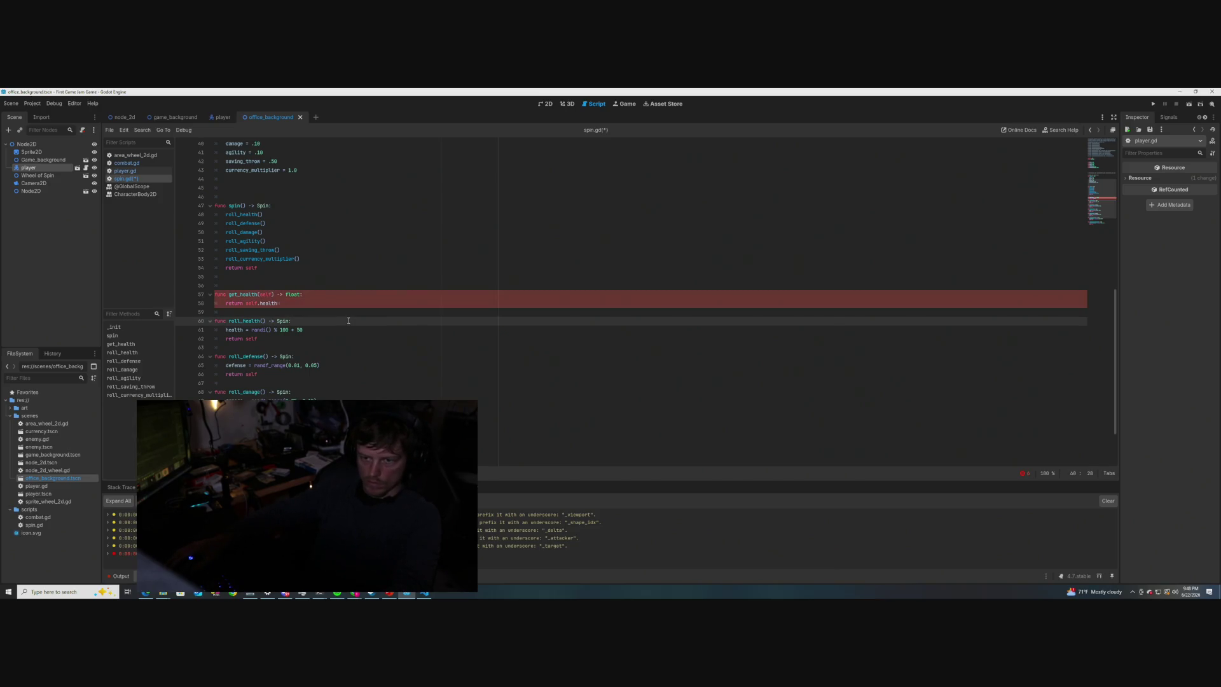
pyautogui.click(275, 294)
pyautogui.press('BackSpace')
pyautogui.press('BackSpace')
pyautogui.press('BackSpace')
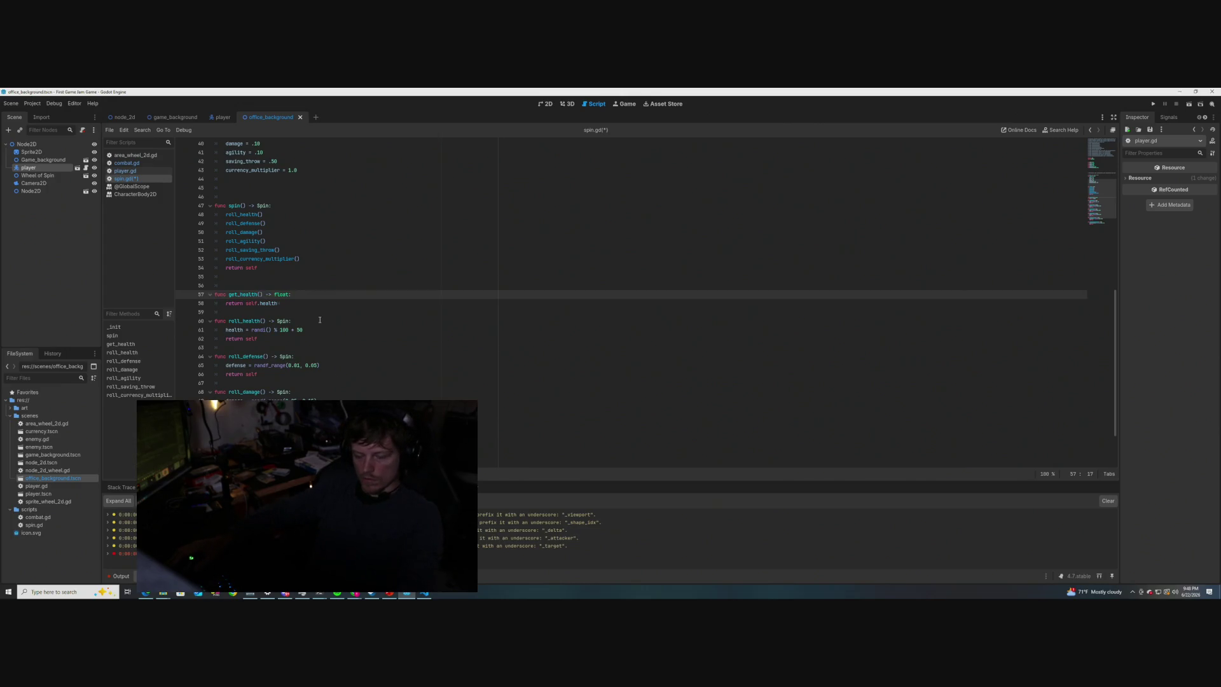
# - Save spin.gd and switch back to player.gd
pyautogui.hotkey('ctrl', 's')
pyautogui.click(327, 306)
pyautogui.click(118, 172)
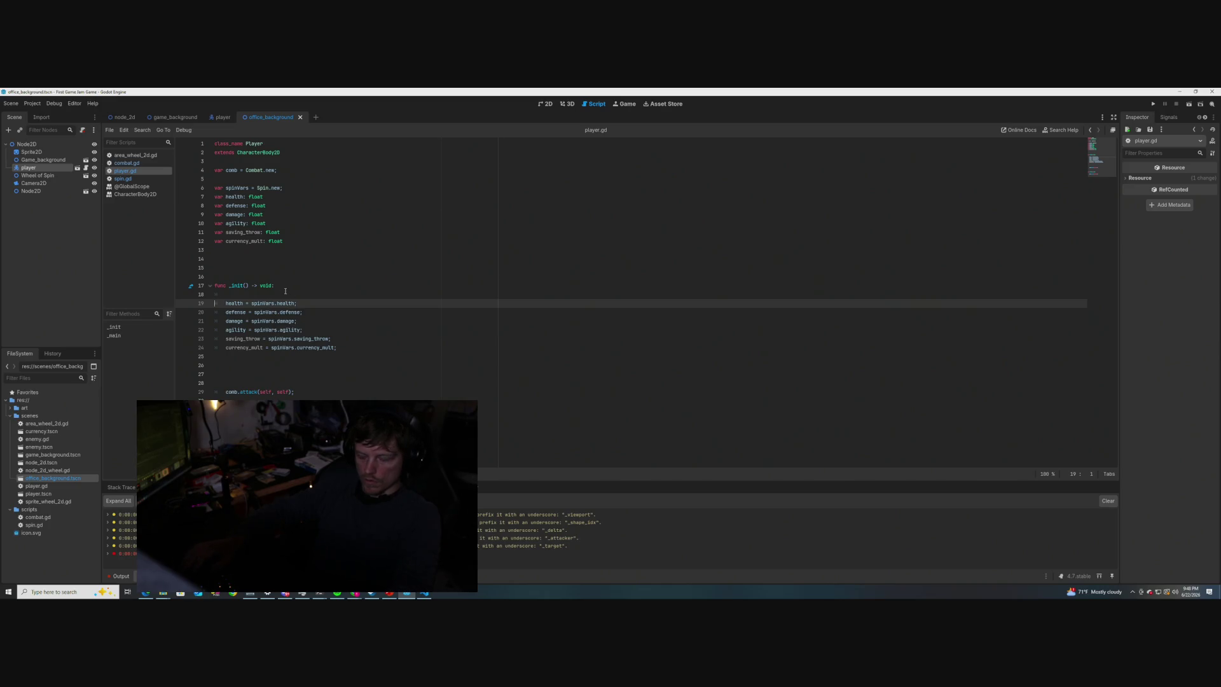
# - Comment out the old health assignment, add 'health = spinVars.get_health();', and save player.gd
pyautogui.hotkey('ctrl', 'k')
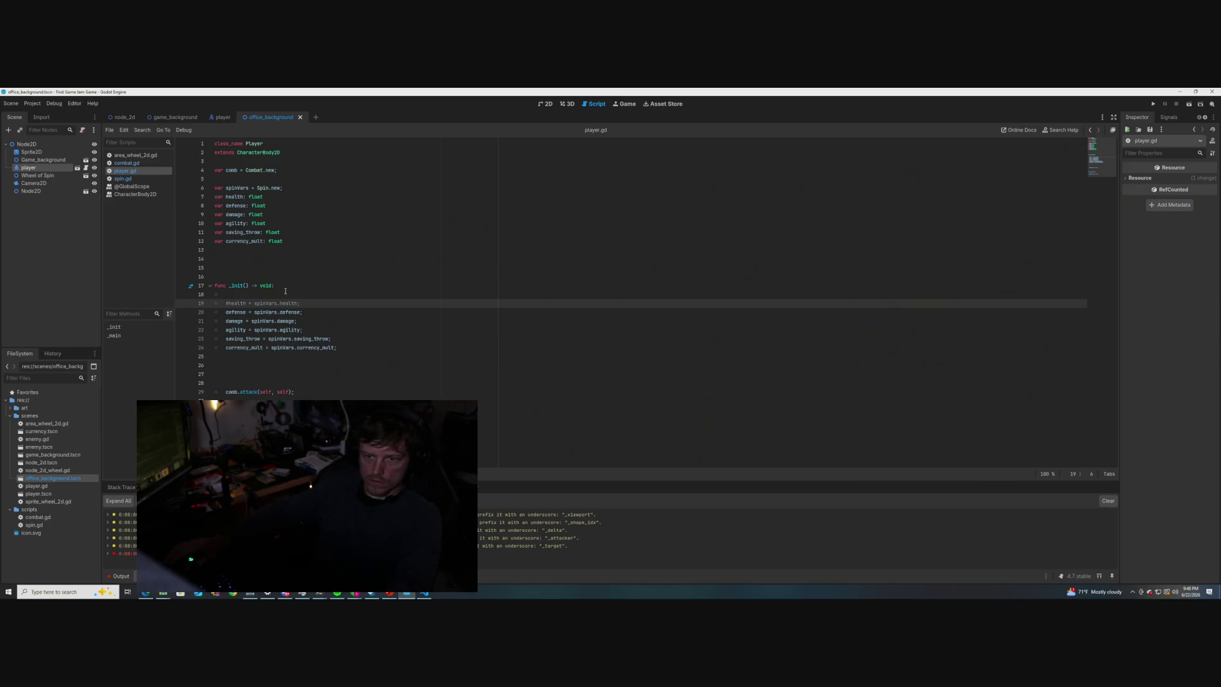
pyautogui.press('Return')
pyautogui.write('health')
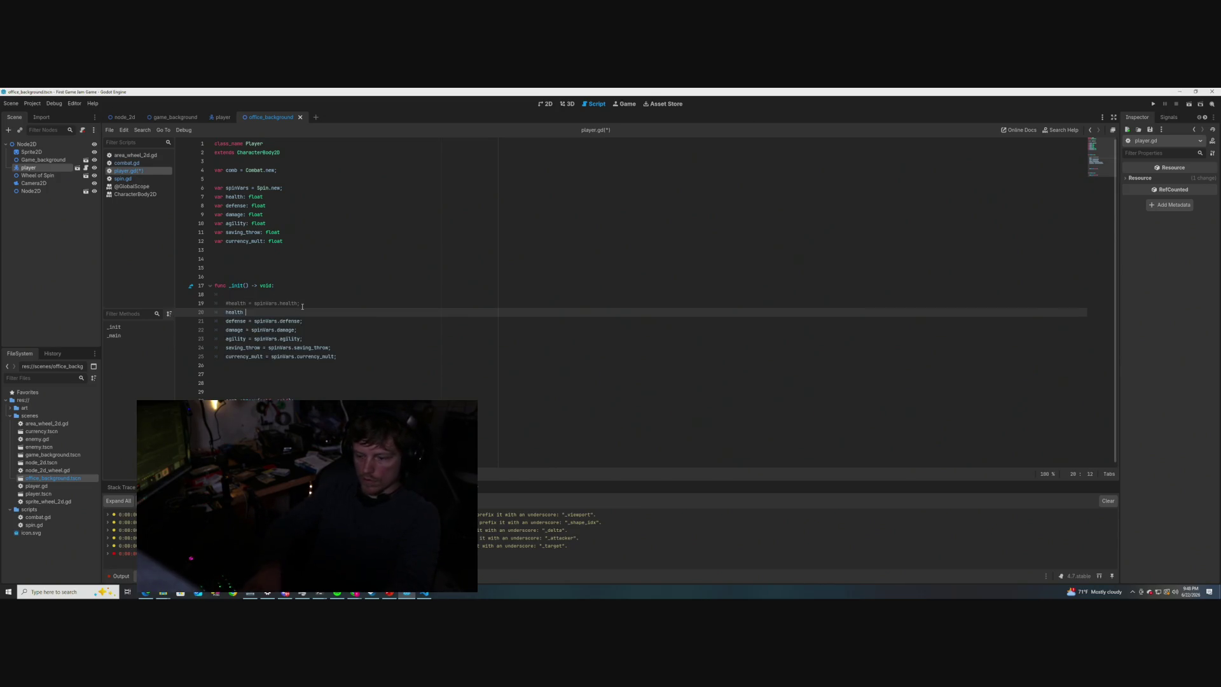
pyautogui.write(' = spinVar')
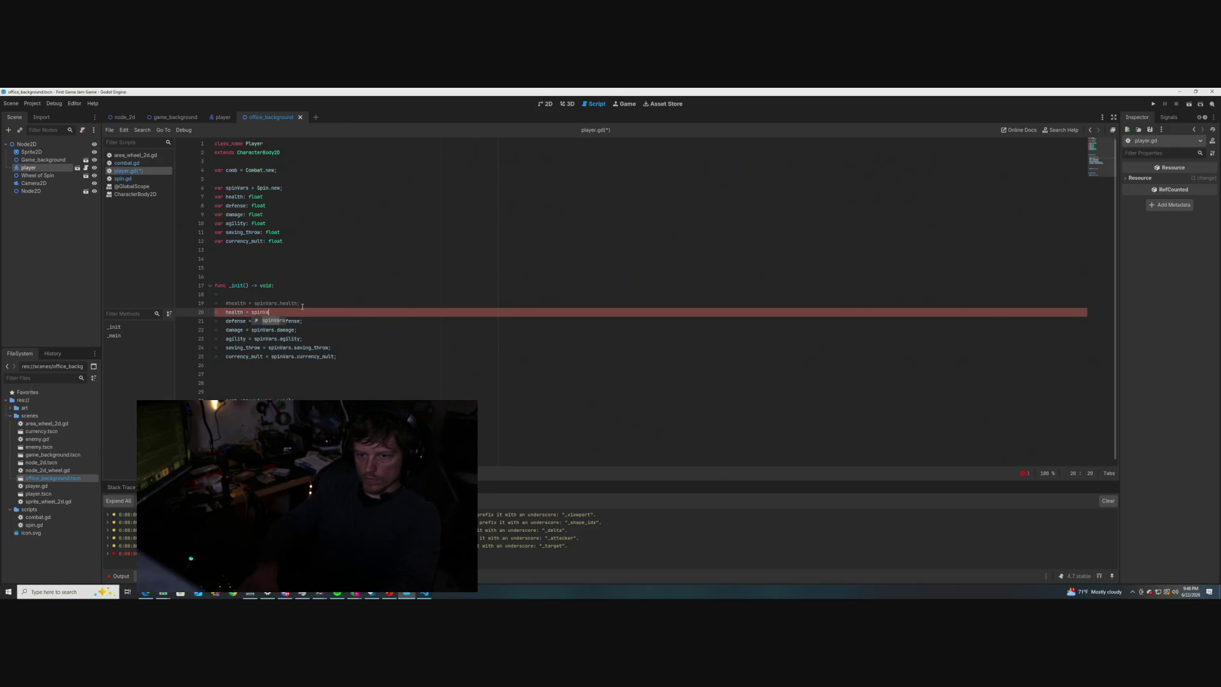
pyautogui.write('s.get_hea')
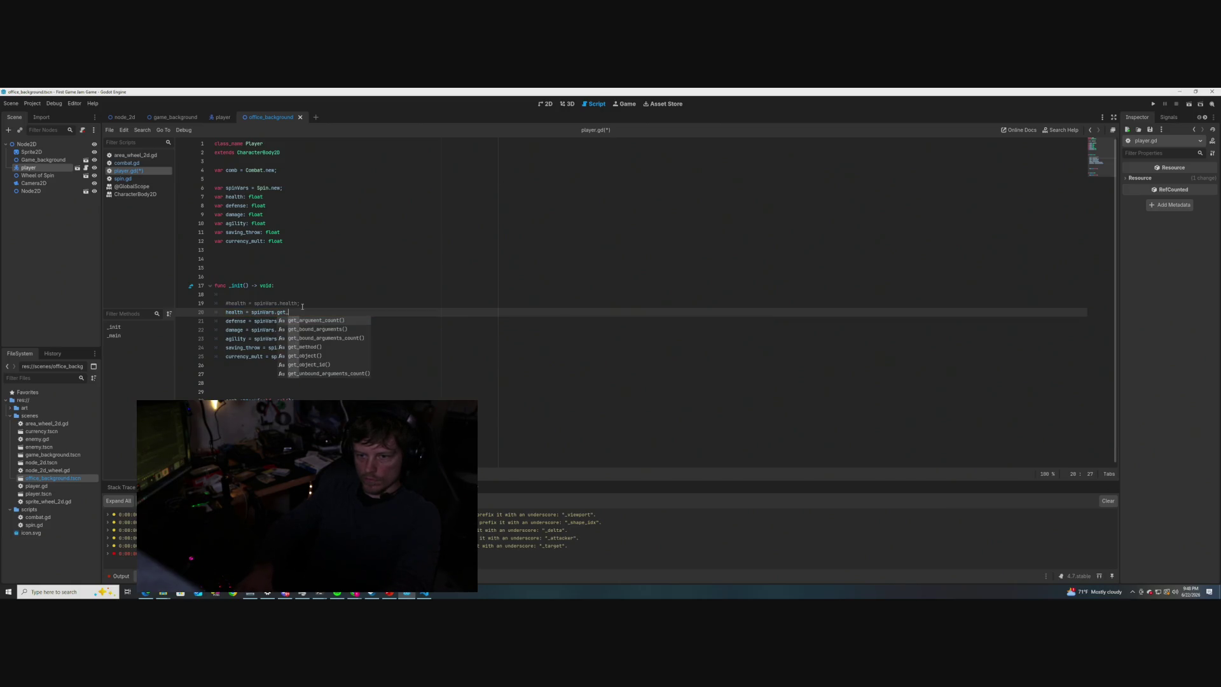
pyautogui.write('lth')
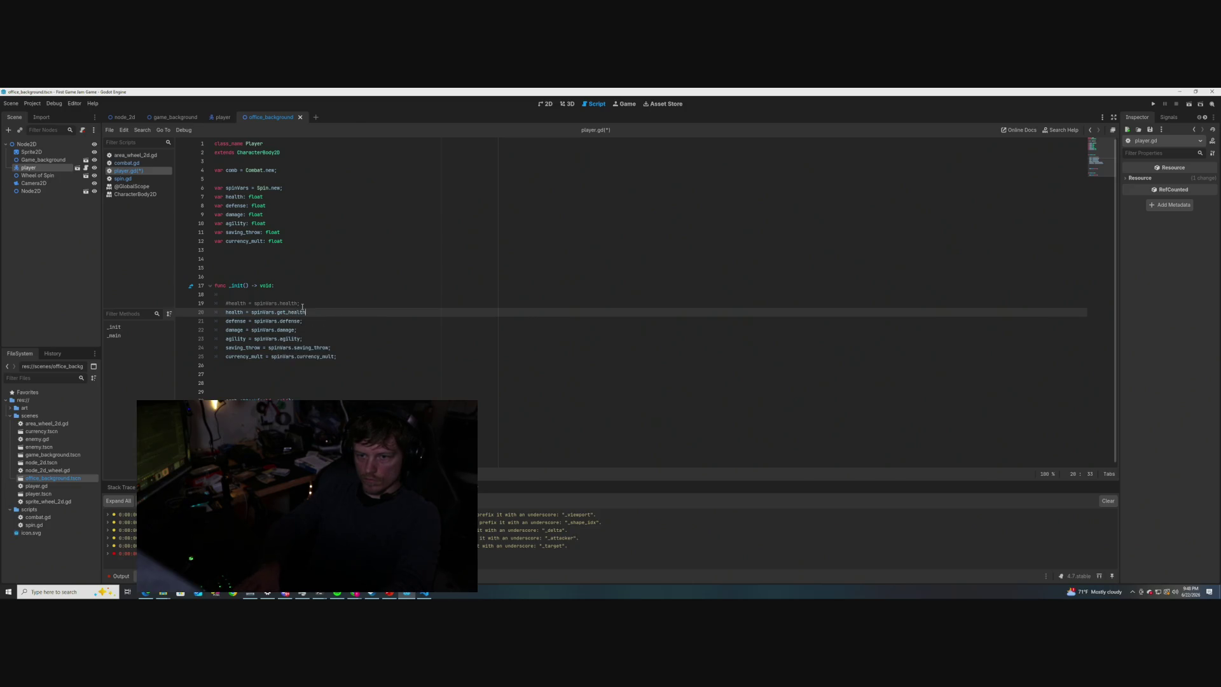
pyautogui.write('();')
pyautogui.hotkey('ctrl', 's')
pyautogui.click(365, 302)
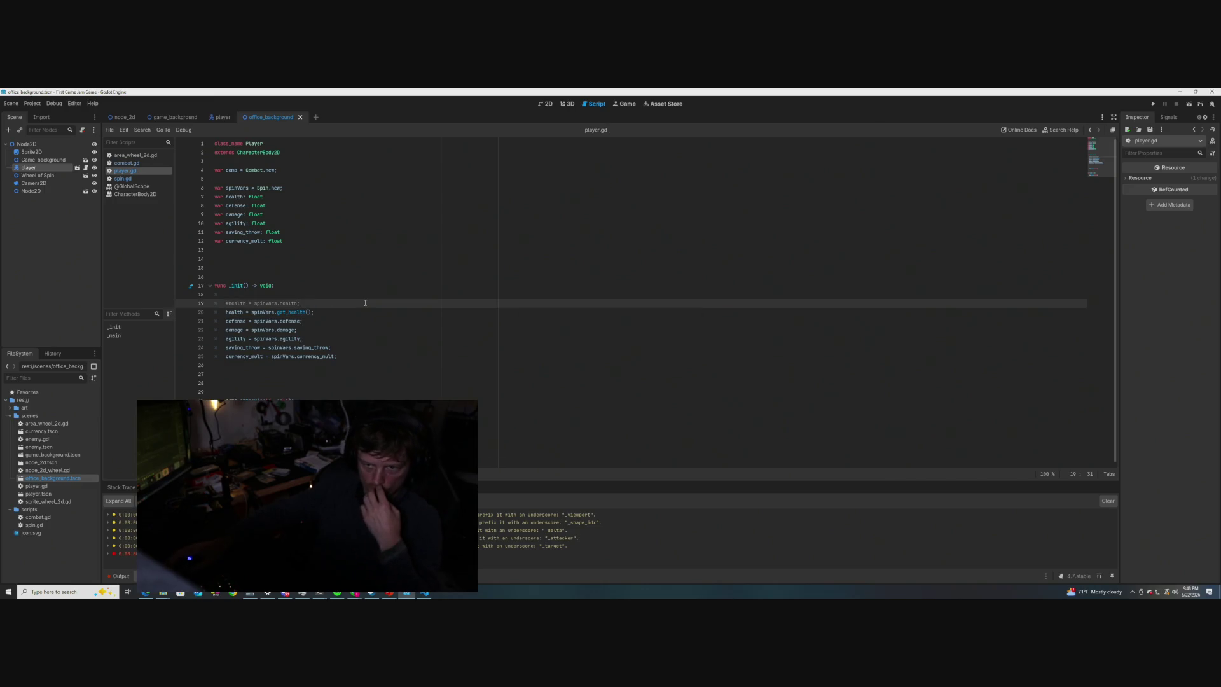
# - Delete the stray characters after self.health in spin.gd's get_health, then return to player.gd
pyautogui.click(131, 178)
pyautogui.click(358, 300)
pyautogui.scroll(1, 325, 284)
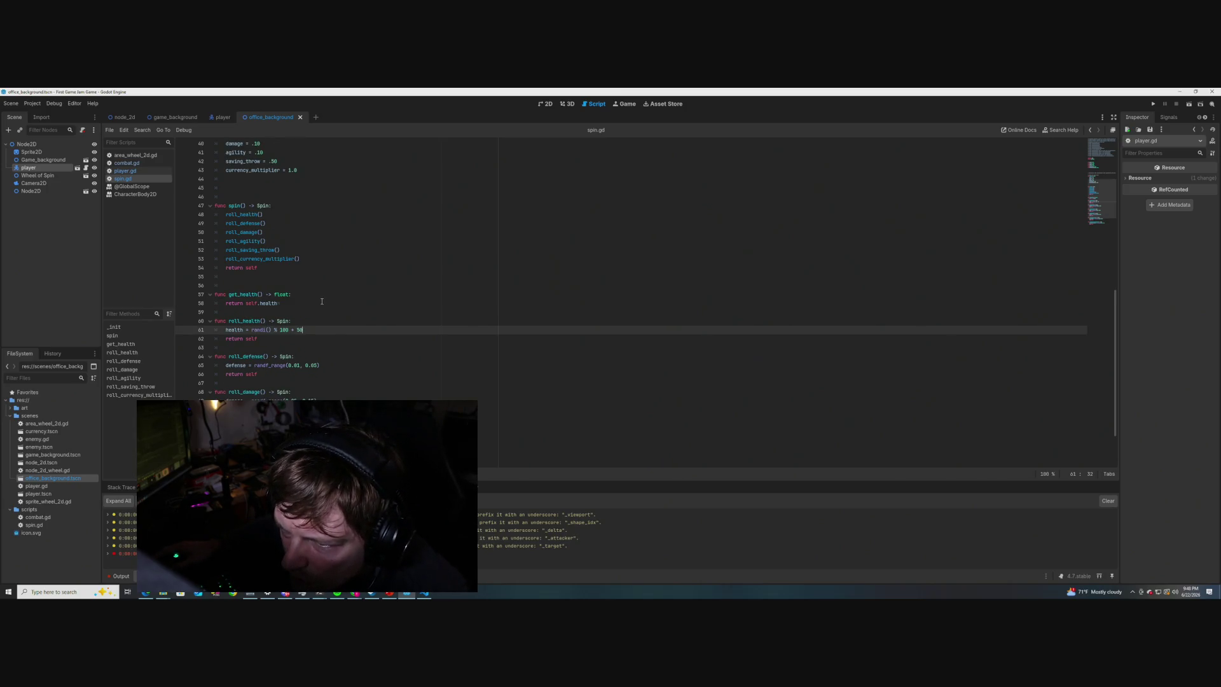
pyautogui.click(285, 303)
pyautogui.press('BackSpace')
pyautogui.press('BackSpace')
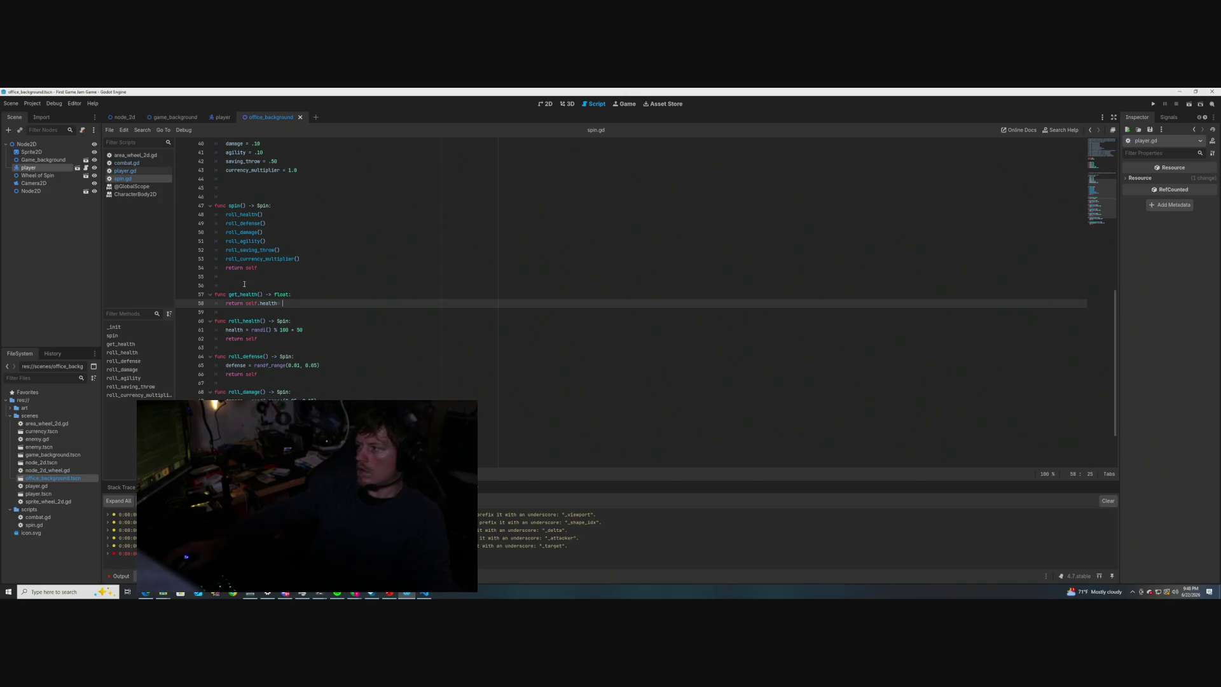
pyautogui.click(392, 260)
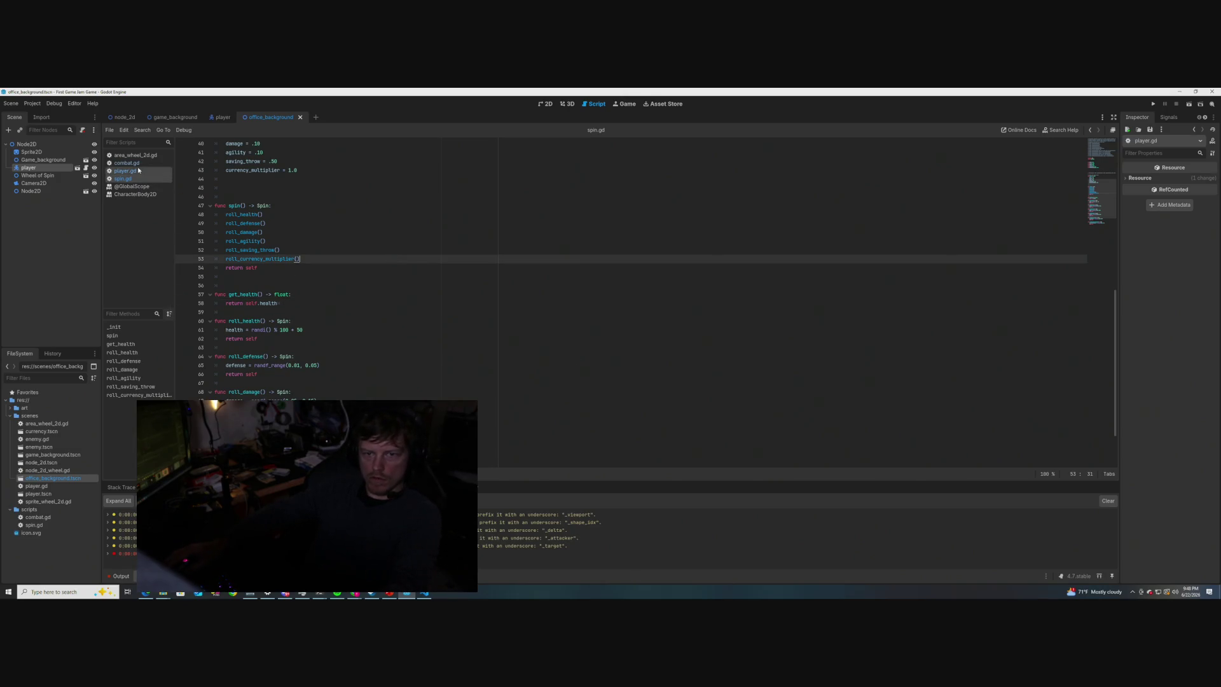
pyautogui.click(125, 171)
pyautogui.click(375, 267)
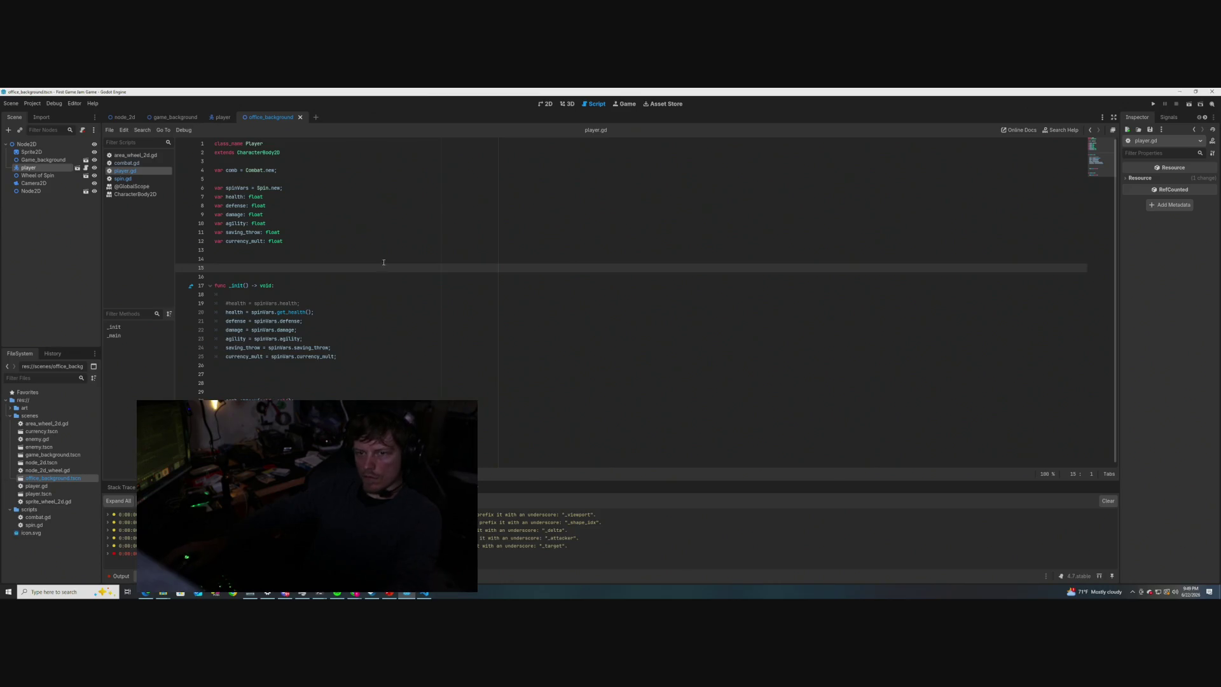
# - Run the game with F6, look through combat.gd and spin.gd, and save the scripts
pyautogui.press('F6')
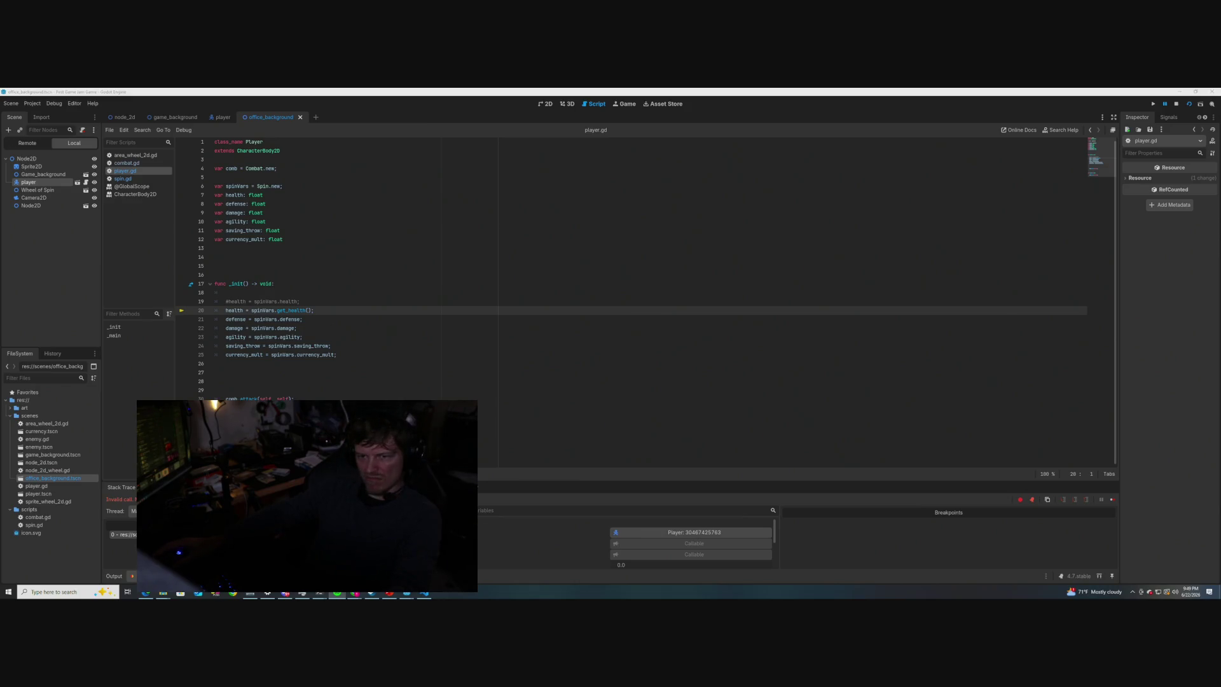
pyautogui.click(356, 330)
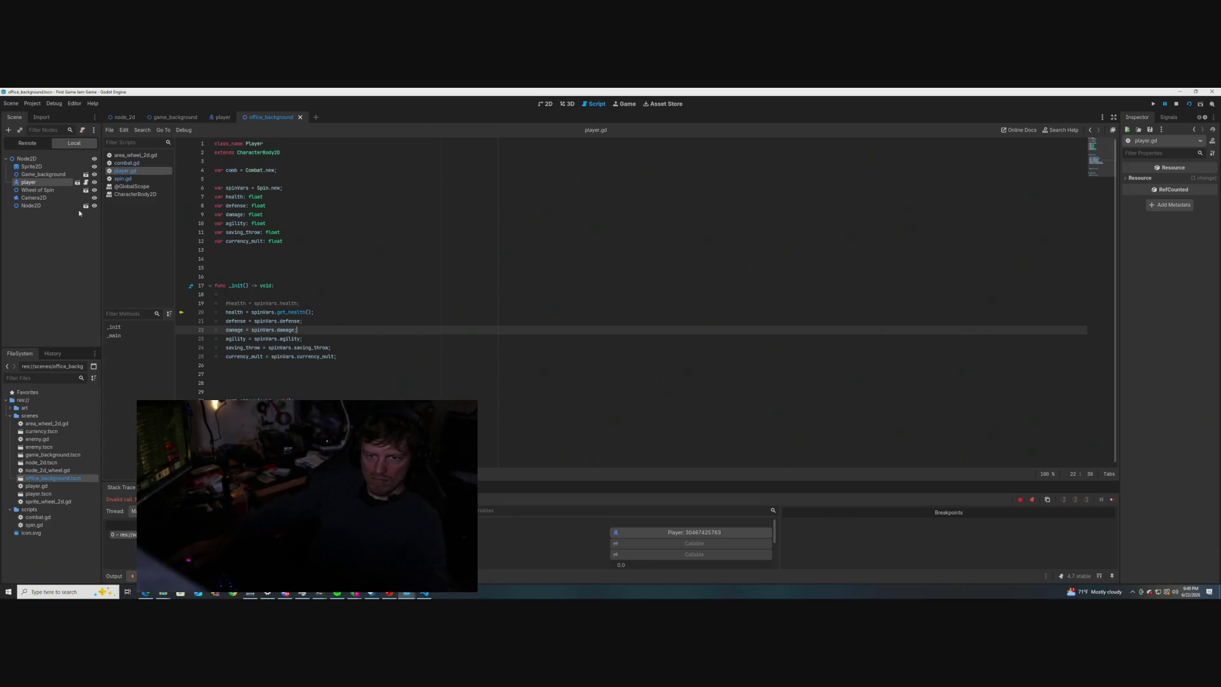
pyautogui.click(122, 164)
pyautogui.click(123, 178)
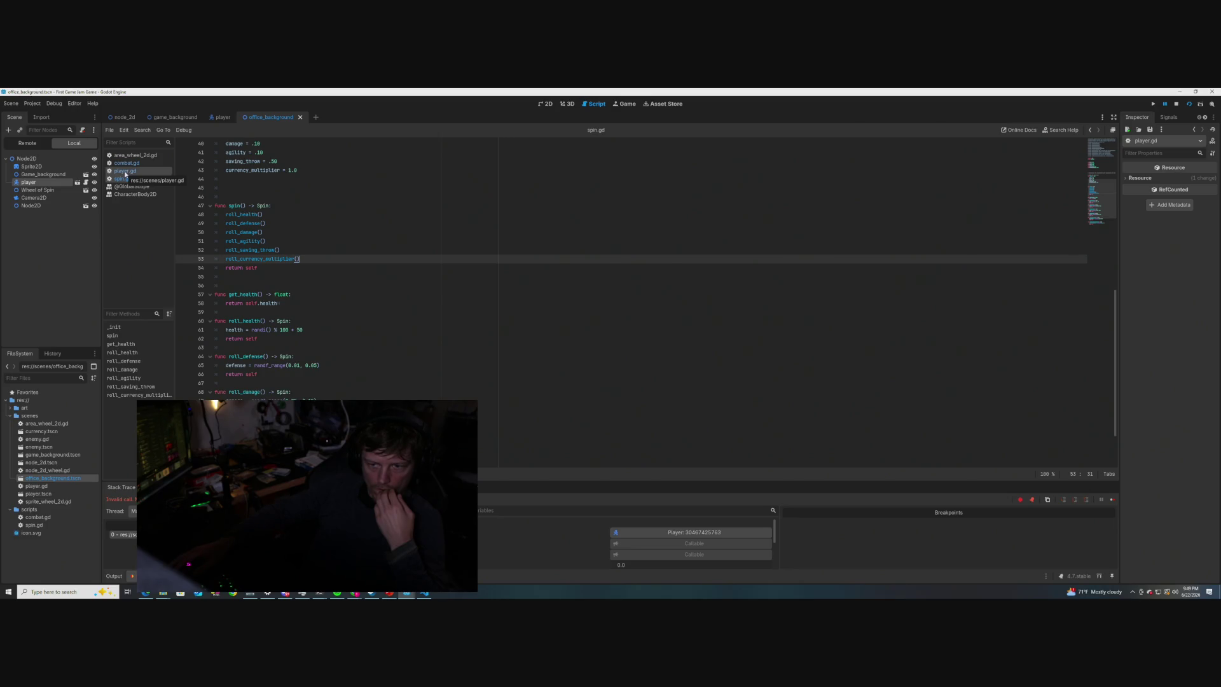
pyautogui.press('Up')
pyautogui.press('Up')
pyautogui.press('Up')
pyautogui.scroll(4, 374, 350)
pyautogui.hotkey('ctrl', 's')
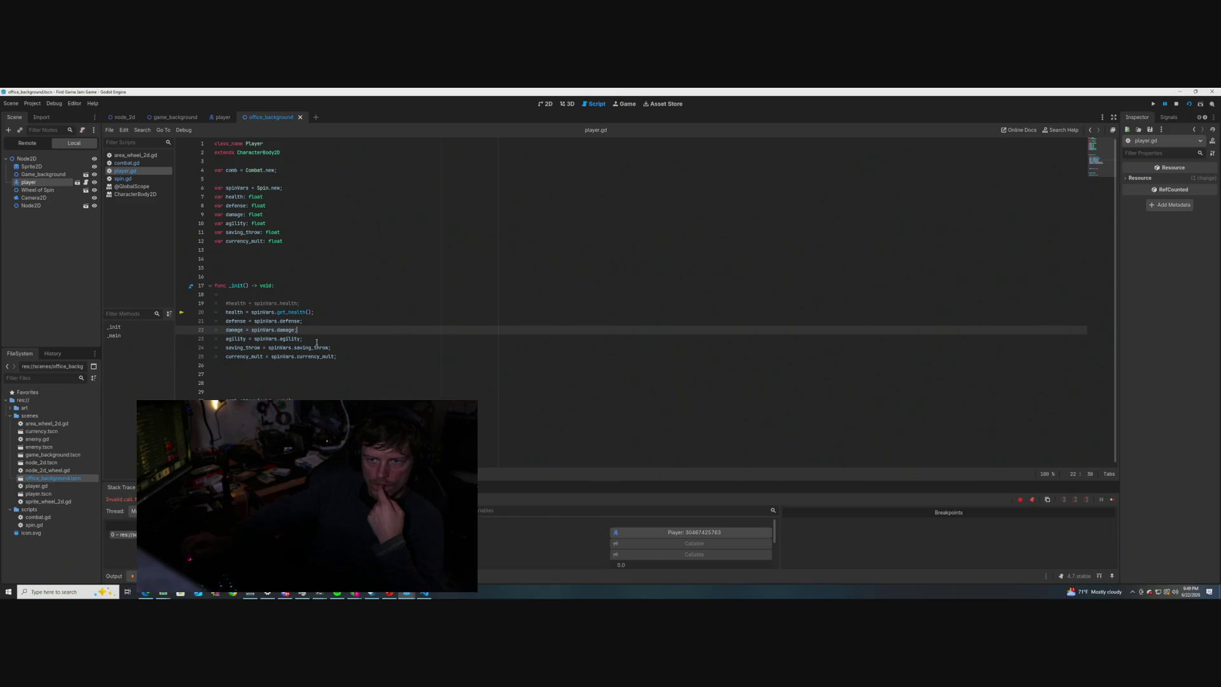
# - Review spin.gd and return to player.gd, then stop the game with F8 and relaunch it with F5
pyautogui.click(122, 179)
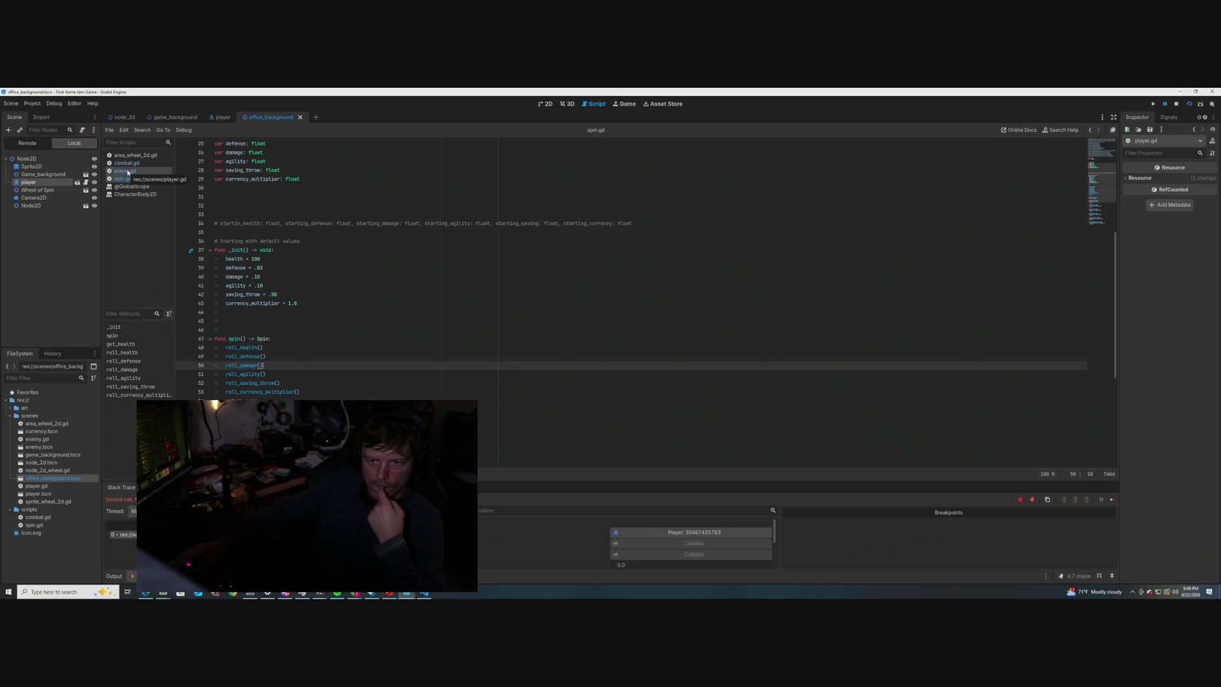
pyautogui.scroll(3, 317, 354)
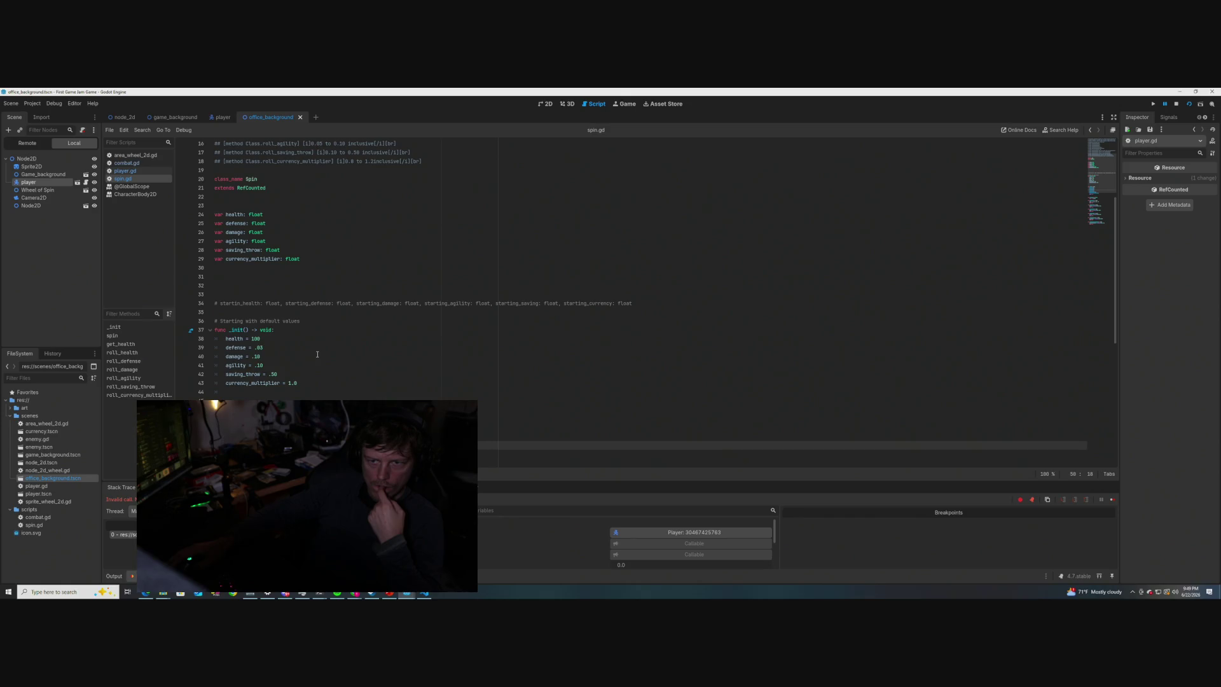
pyautogui.scroll(-3, 318, 354)
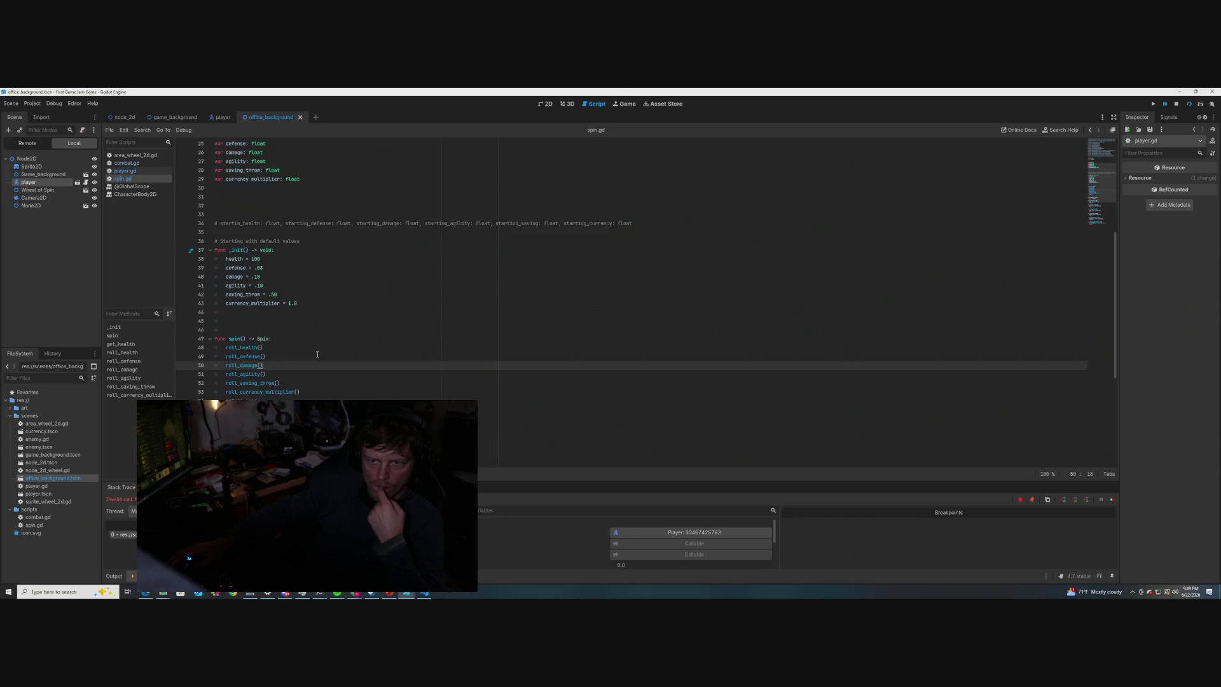
pyautogui.click(130, 172)
pyautogui.moveTo(325, 346)
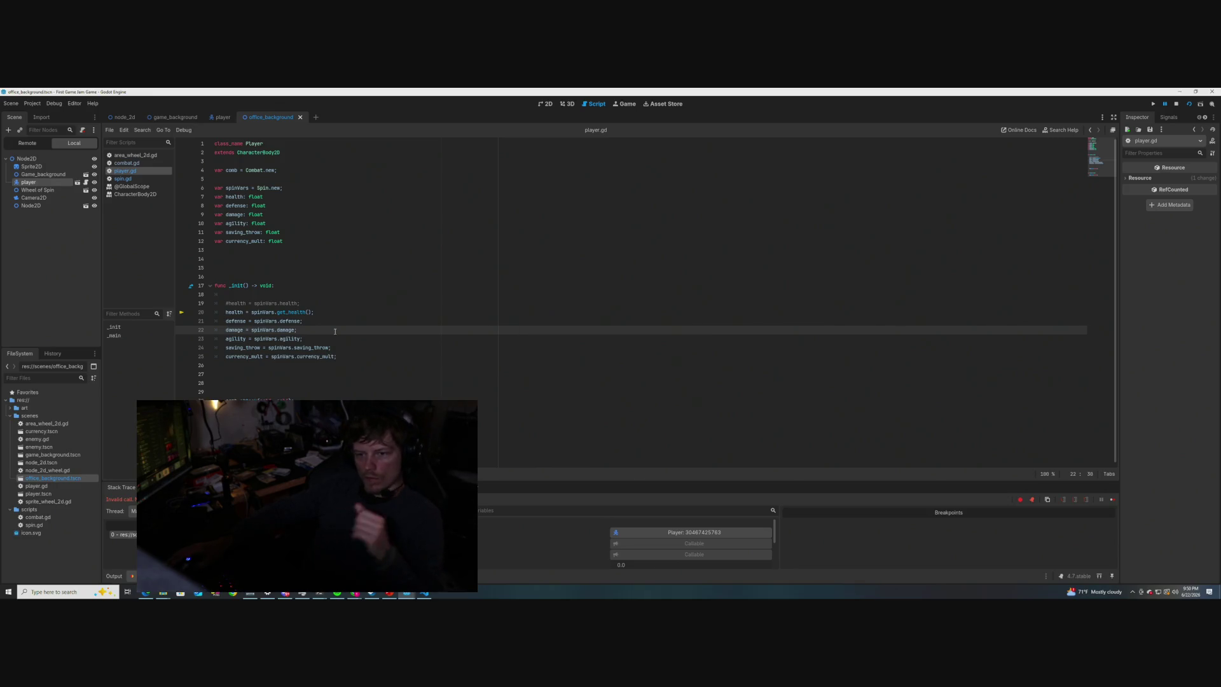
pyautogui.press('F8')
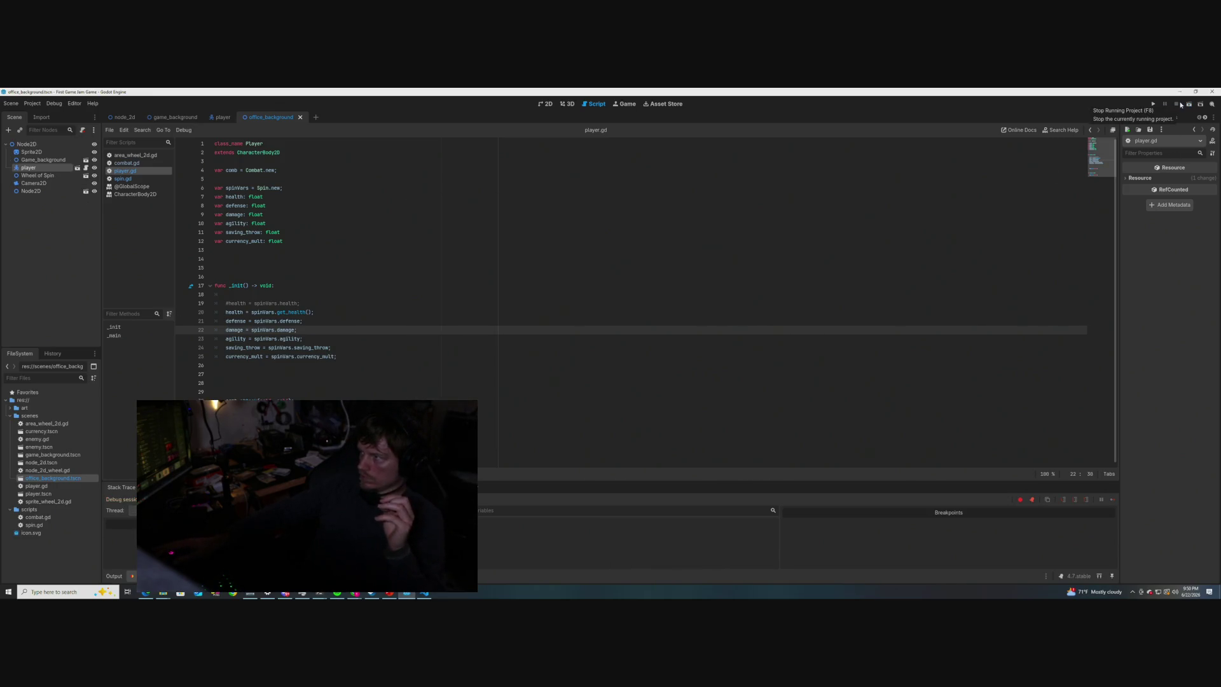
pyautogui.press('F5')
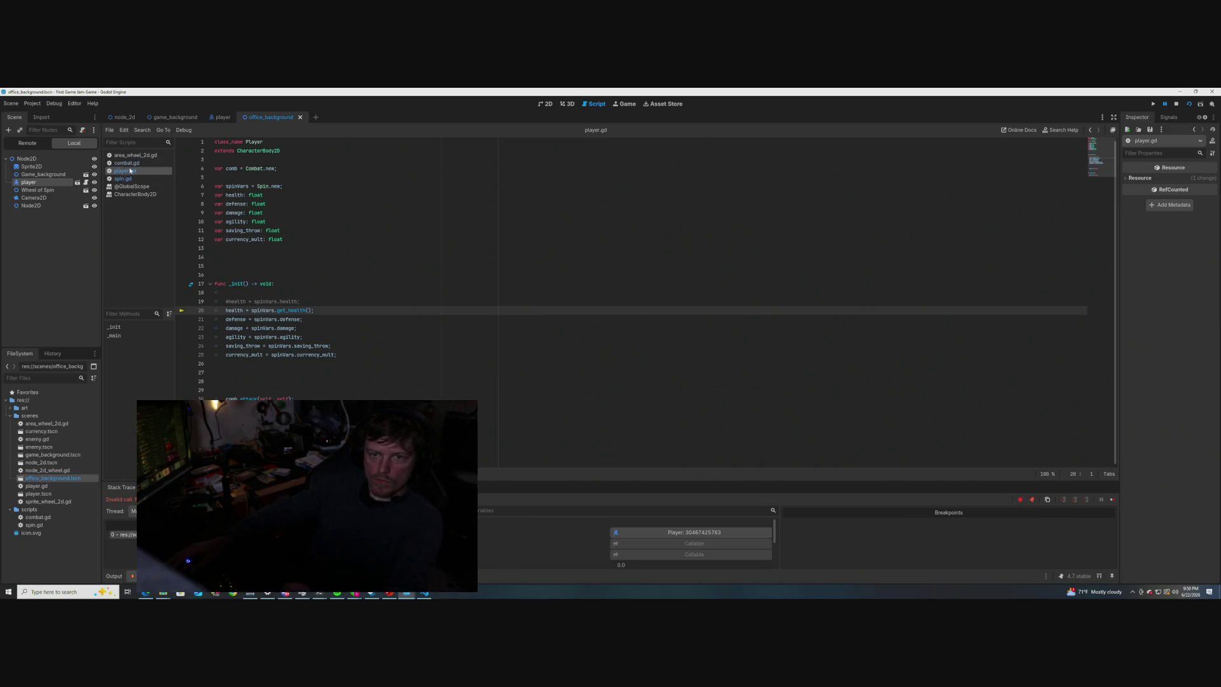
# - In spin.gd, add a 'func get_health() -> float:' declaration on a new line 31 below the variables
pyautogui.click(123, 179)
pyautogui.scroll(3, 284, 274)
pyautogui.scroll(-5, 284, 274)
pyautogui.scroll(5, 284, 273)
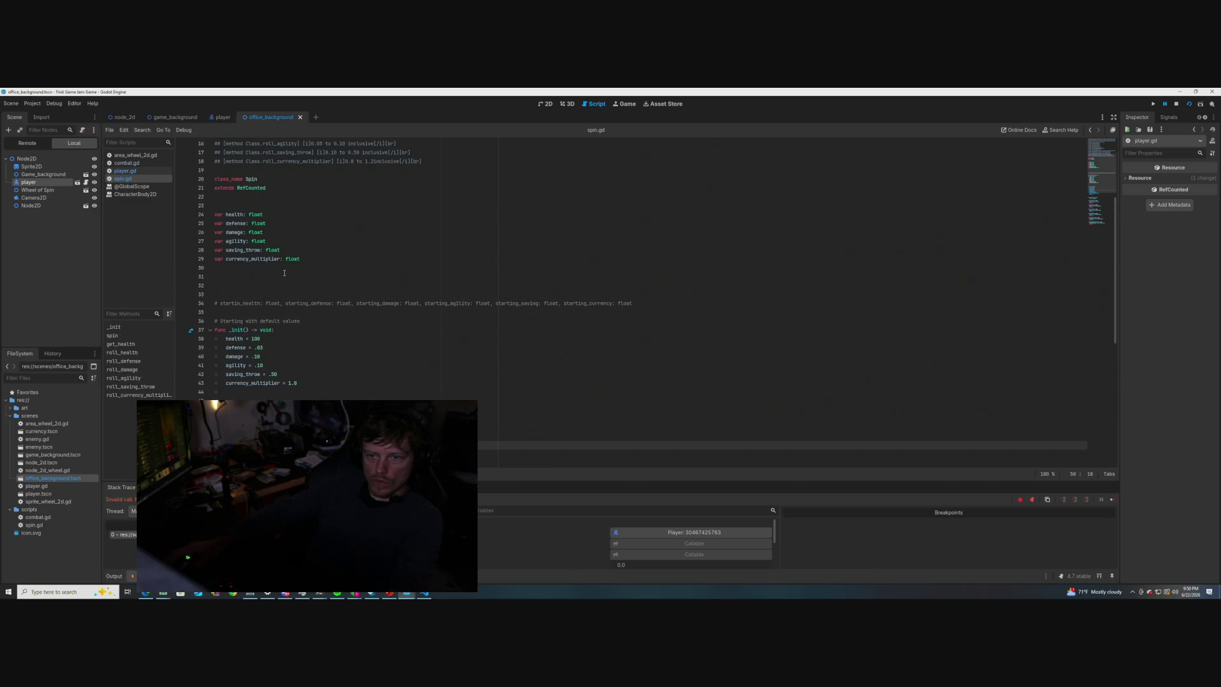
pyautogui.click(267, 284)
pyautogui.click(229, 271)
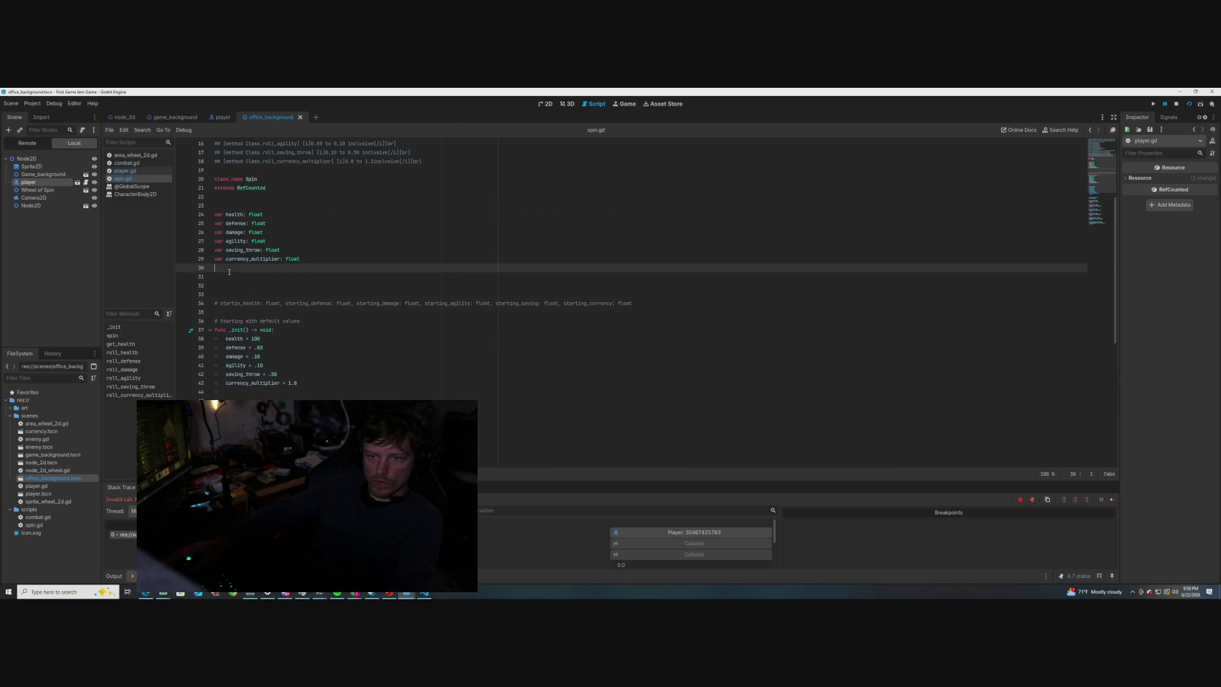
pyautogui.press('Return')
pyautogui.write('func')
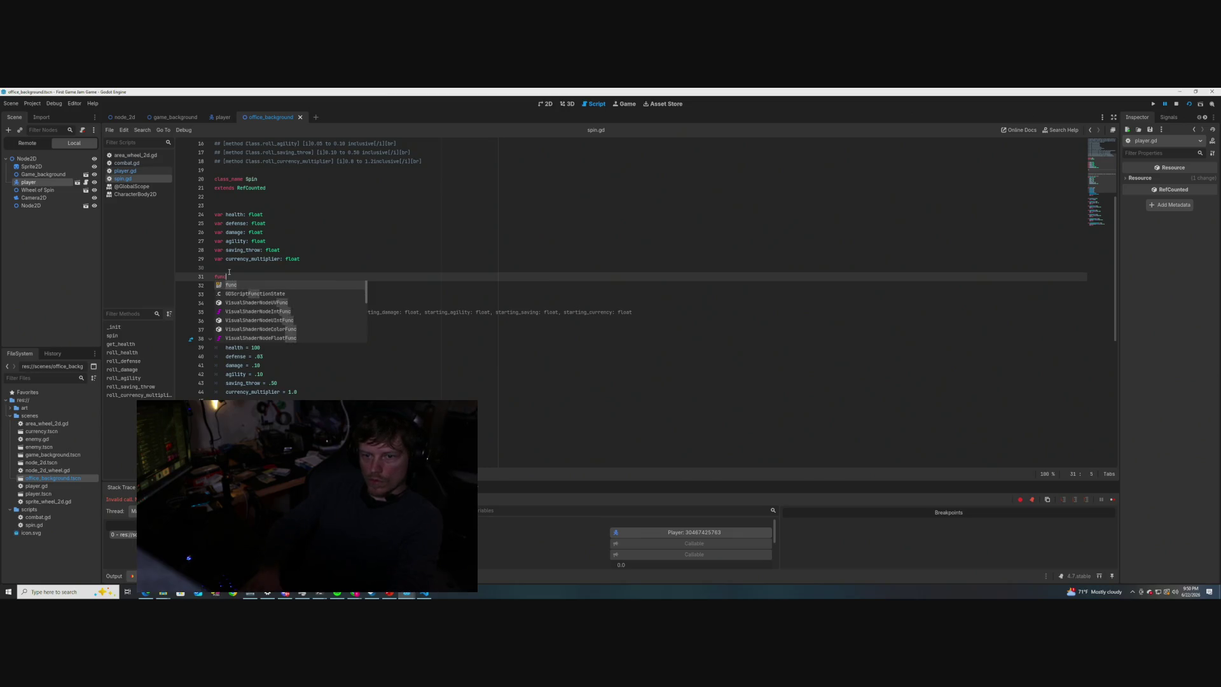
pyautogui.scroll(-3, 327, 253)
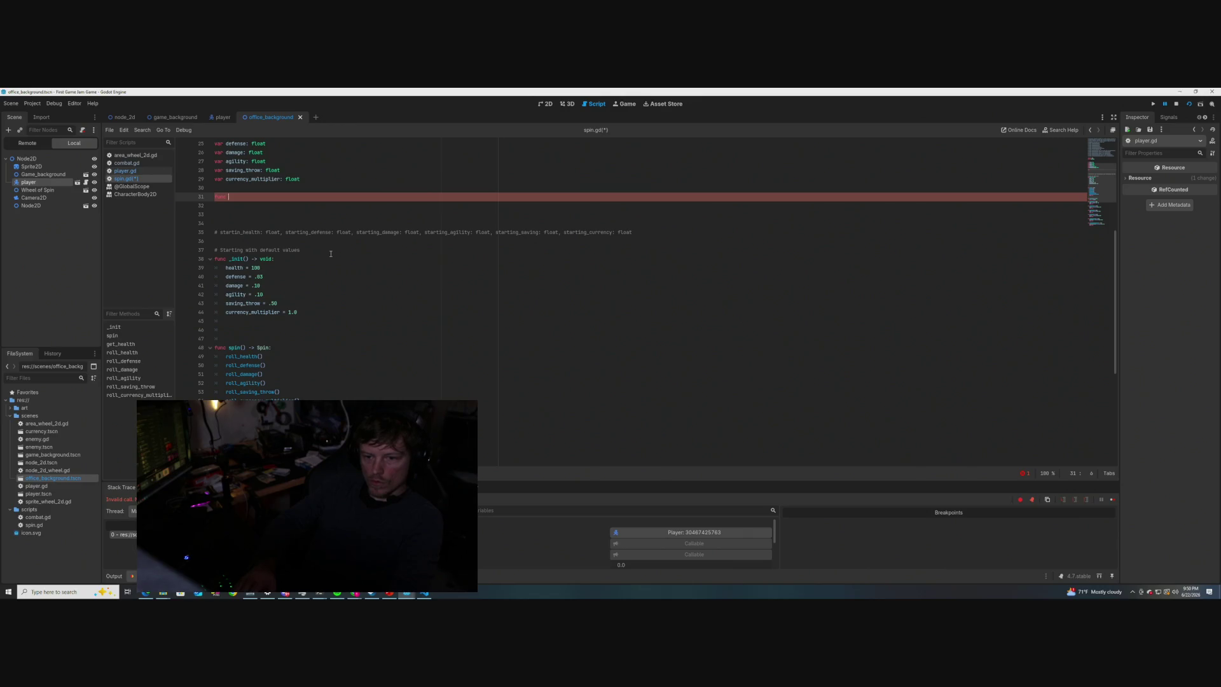
pyautogui.write('get_')
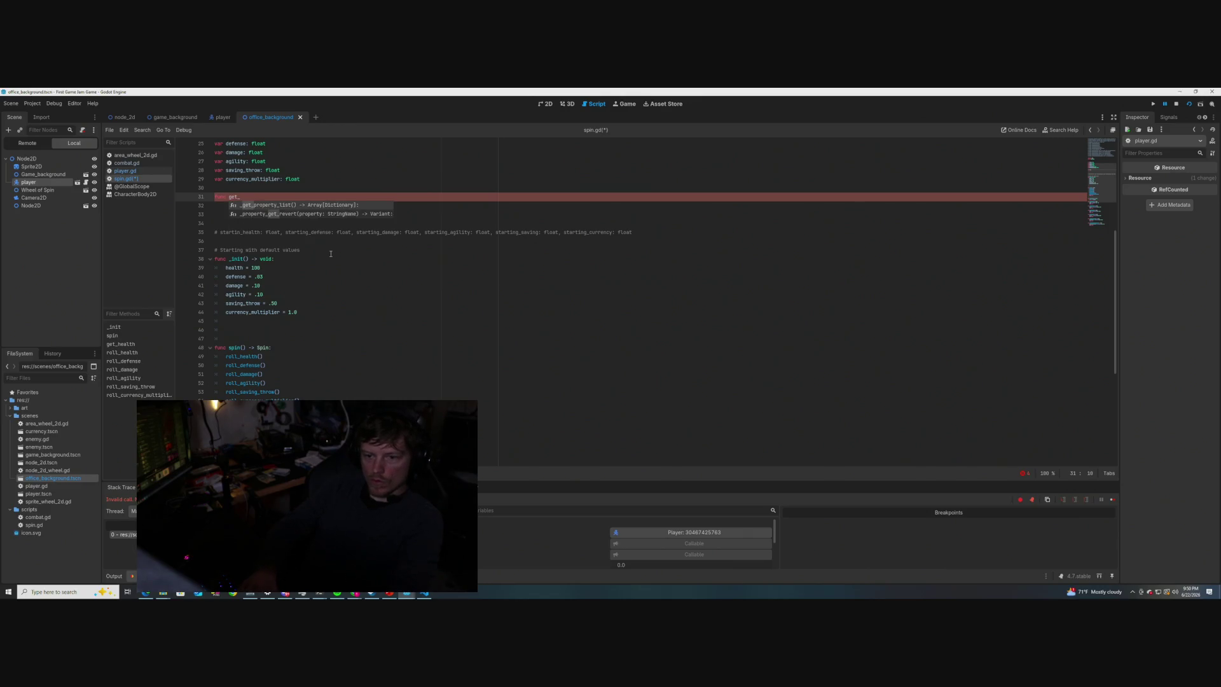
pyautogui.write('health() ')
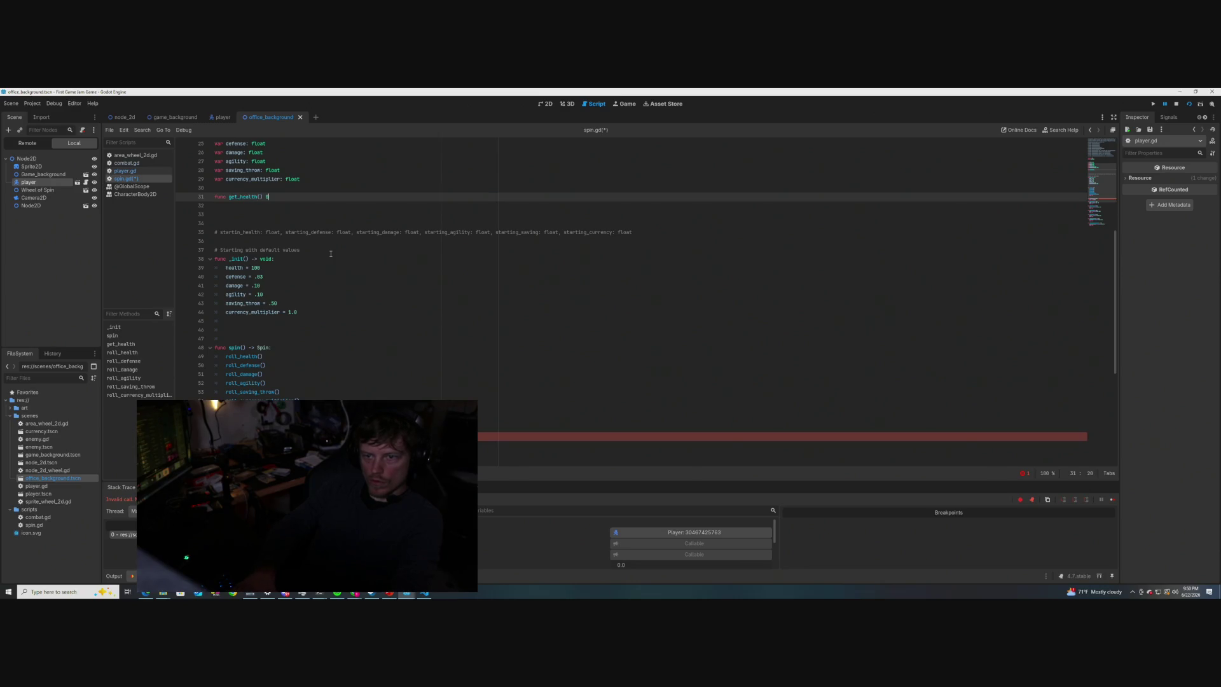
pyautogui.write('-> float:')
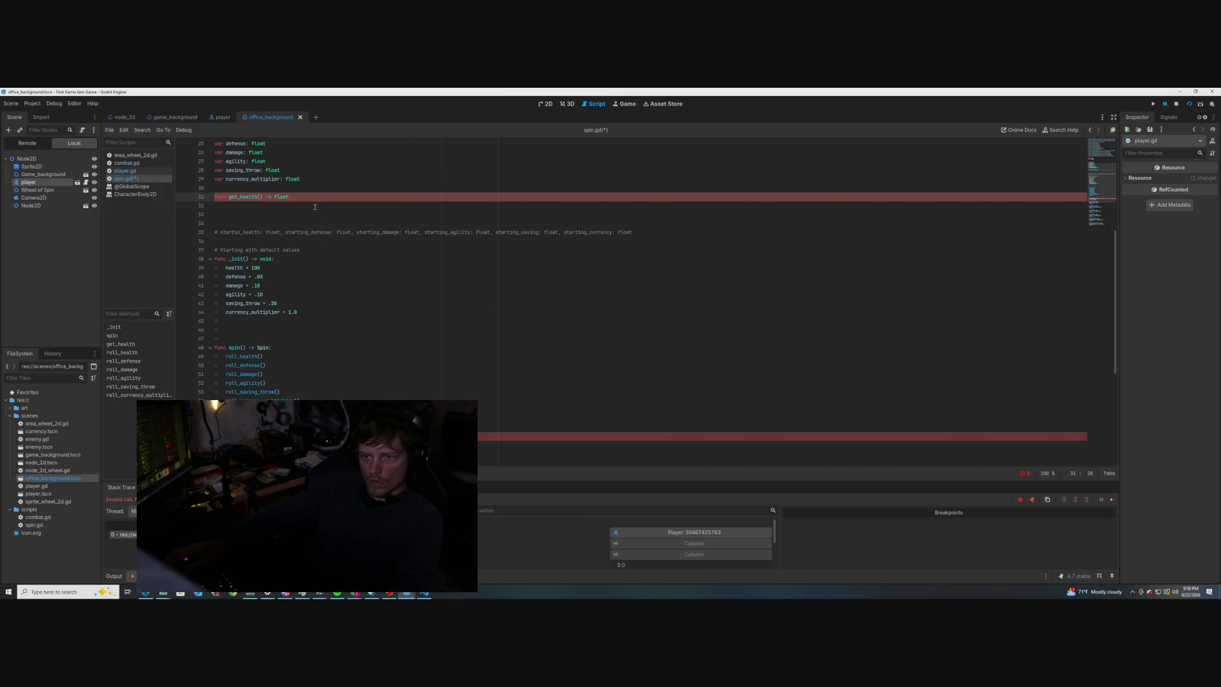
# - Drop line 31's colon, keep the colon on line 58's get_health header, save spin.gd, and return to player.gd
pyautogui.press('BackSpace')
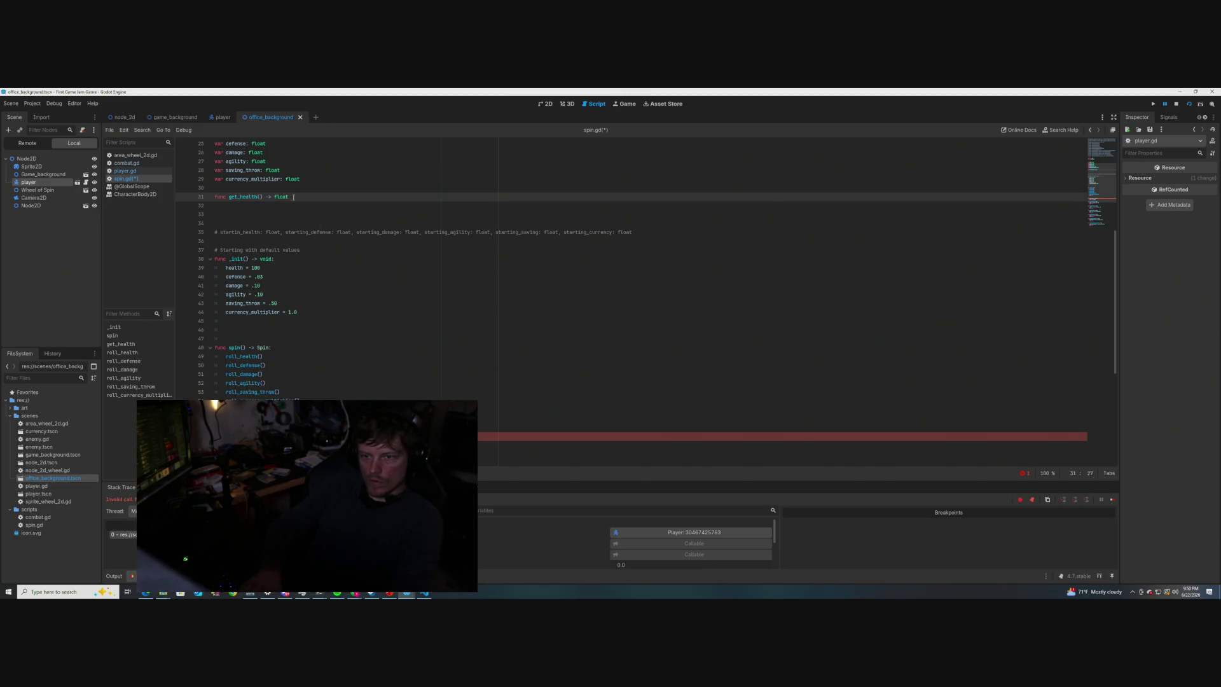
pyautogui.click(293, 436)
pyautogui.press('BackSpace')
pyautogui.write(':')
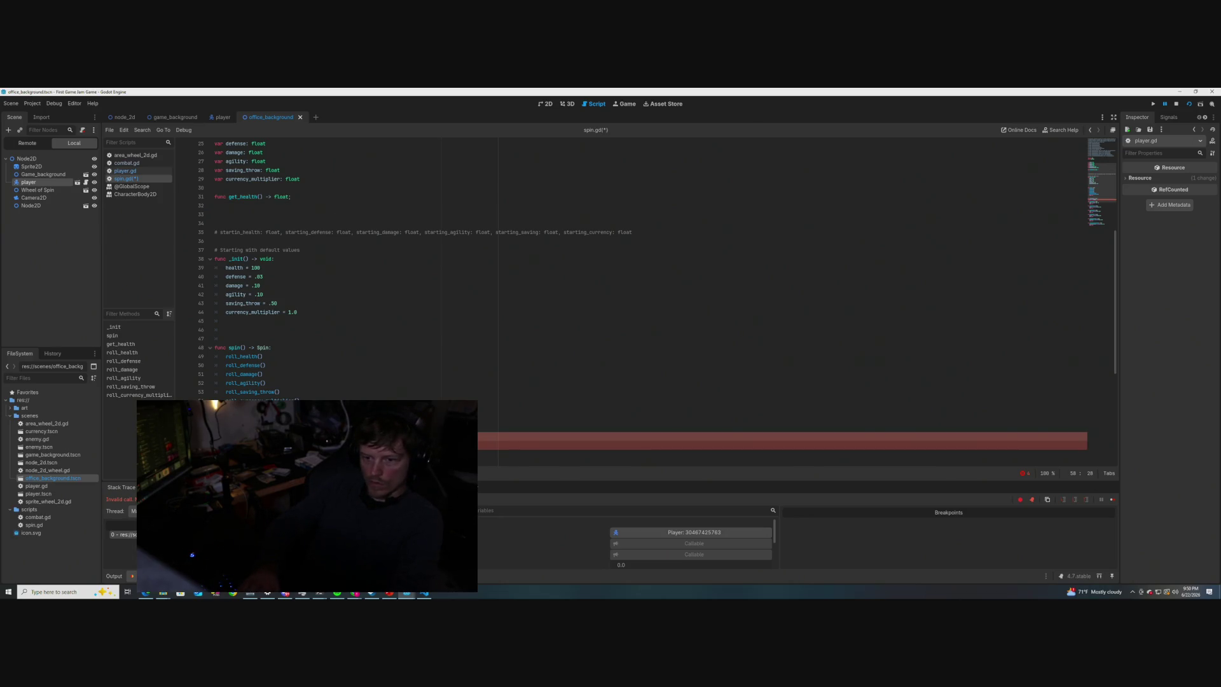
pyautogui.click(225, 329)
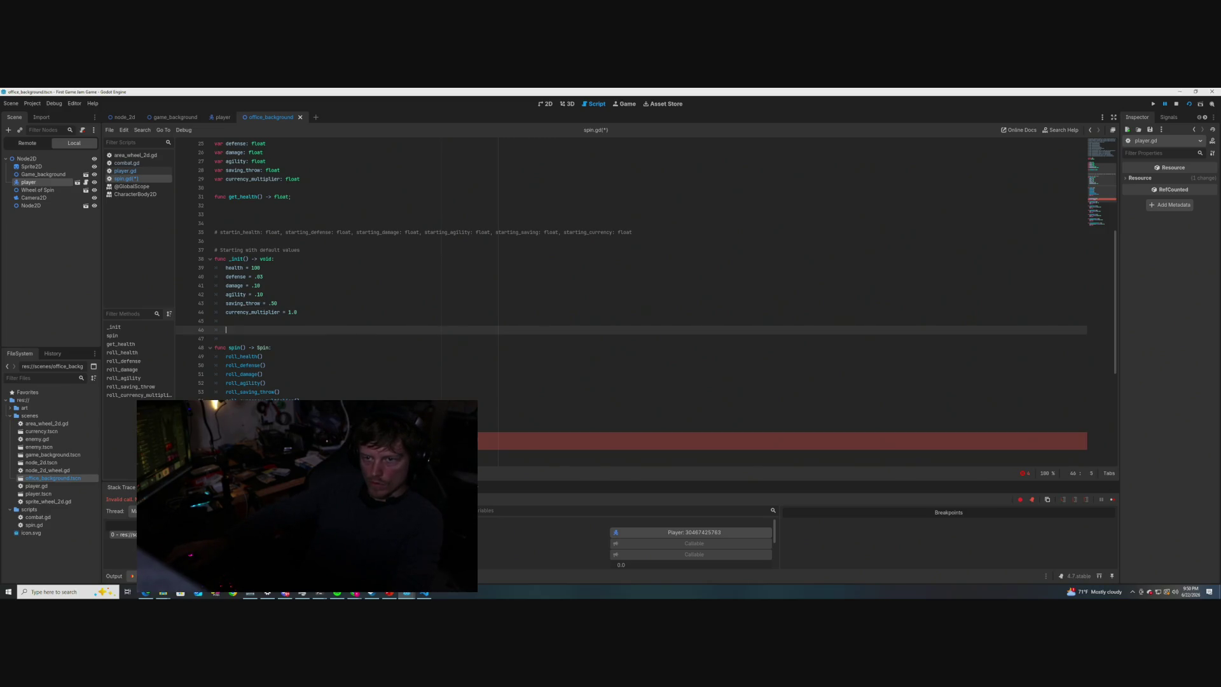
pyautogui.click(218, 201)
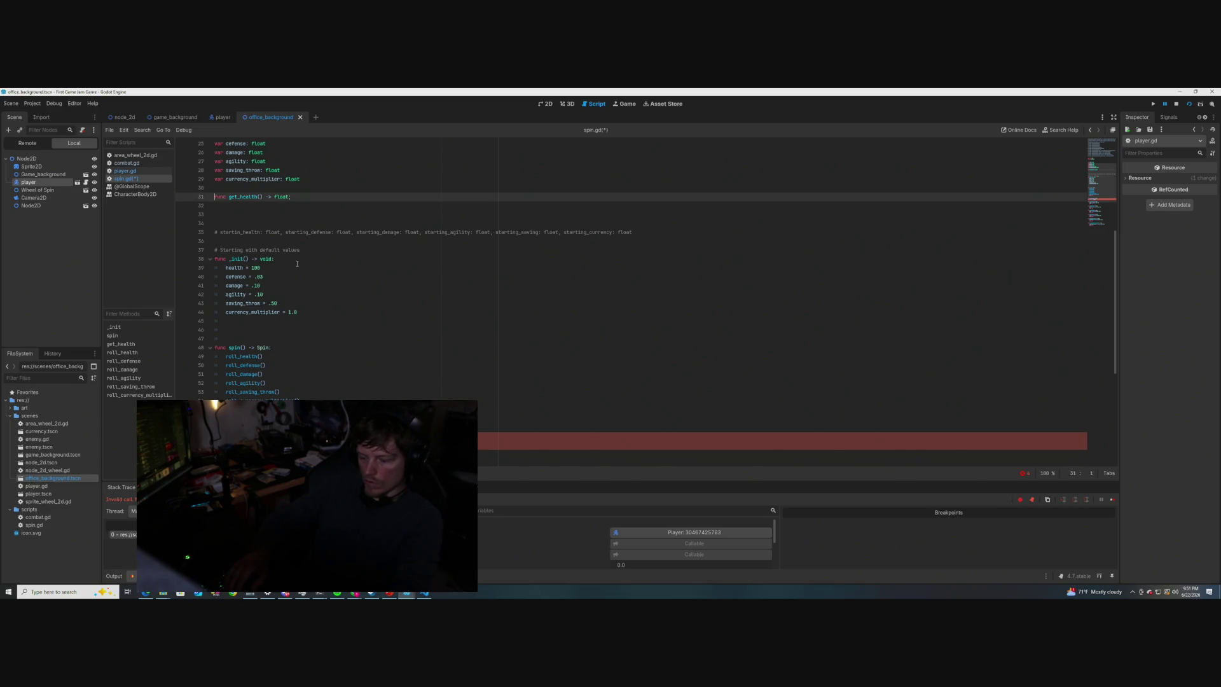
pyautogui.write('#')
pyautogui.scroll(-3, 297, 305)
pyautogui.click(295, 356)
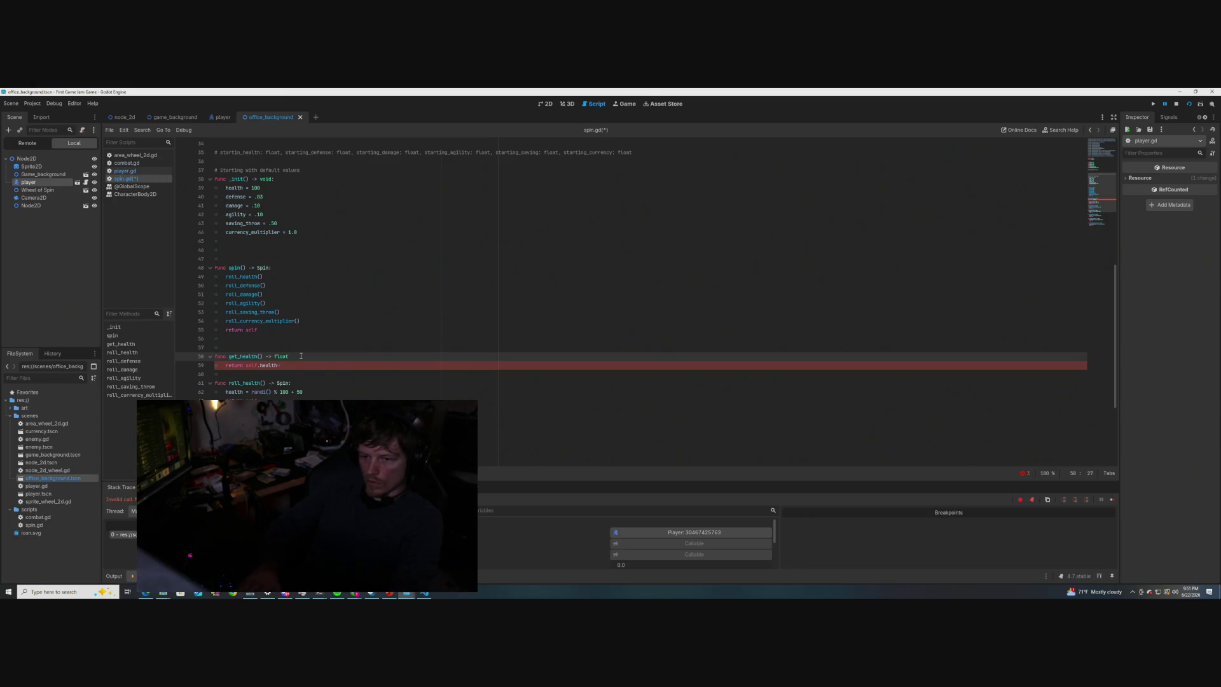
pyautogui.write(':')
pyautogui.hotkey('ctrl', 's')
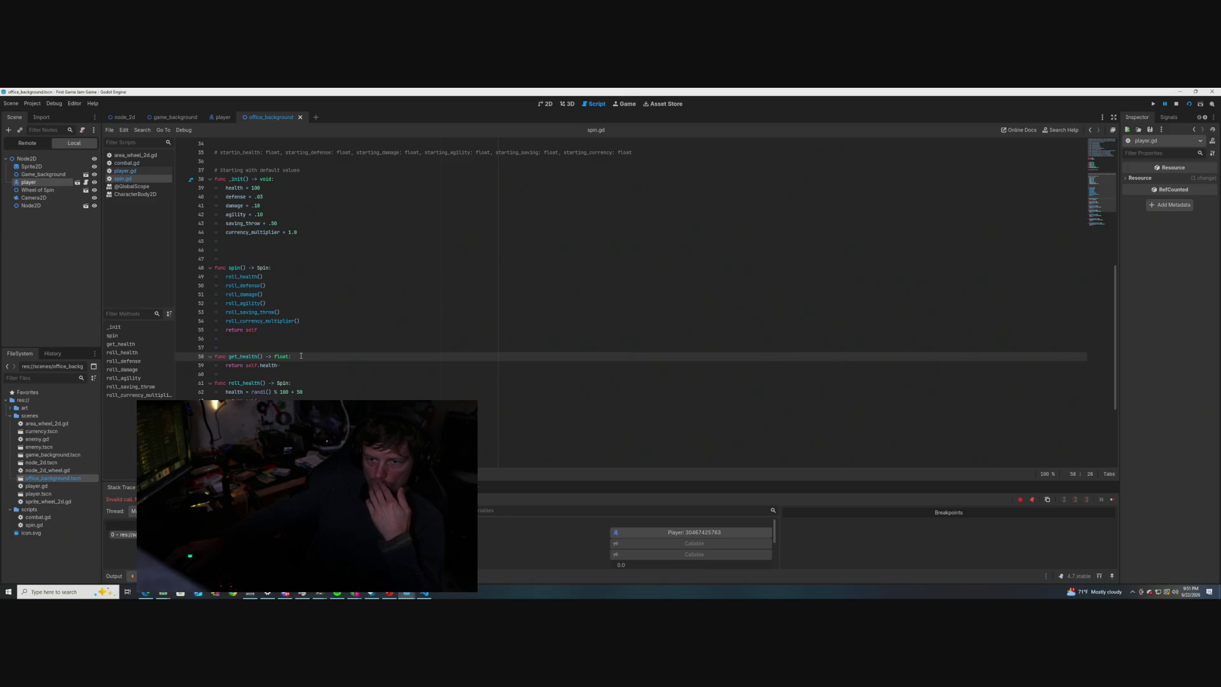
pyautogui.scroll(1, 301, 355)
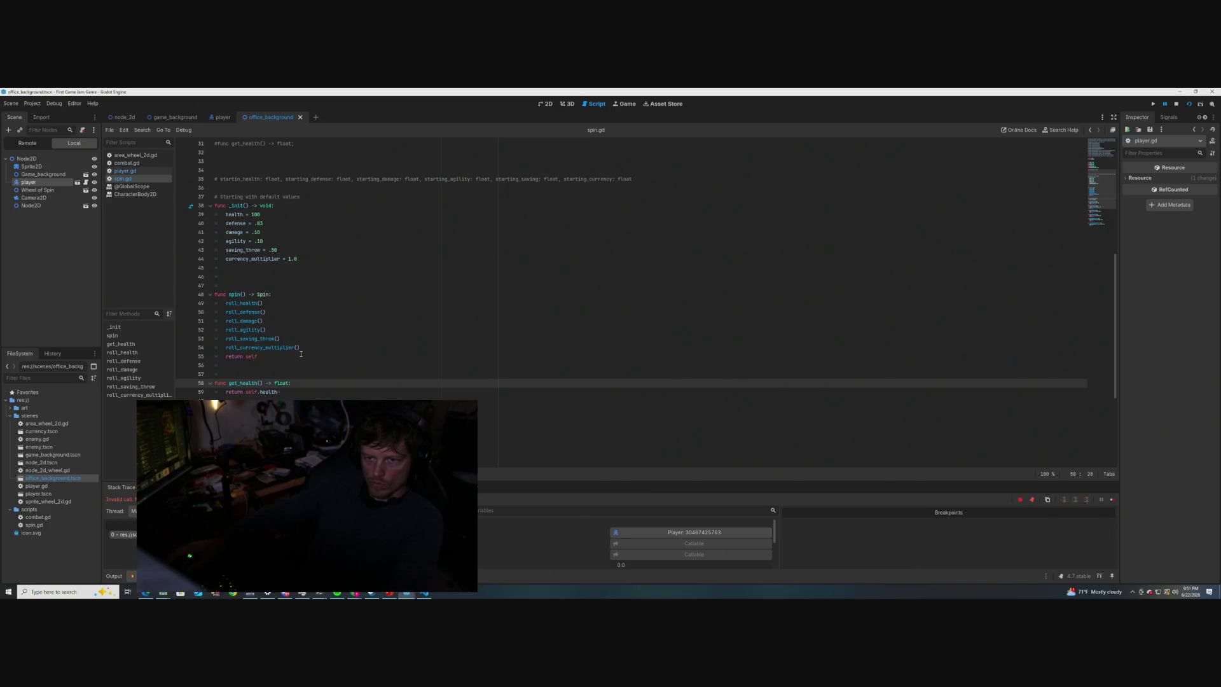
pyautogui.click(133, 172)
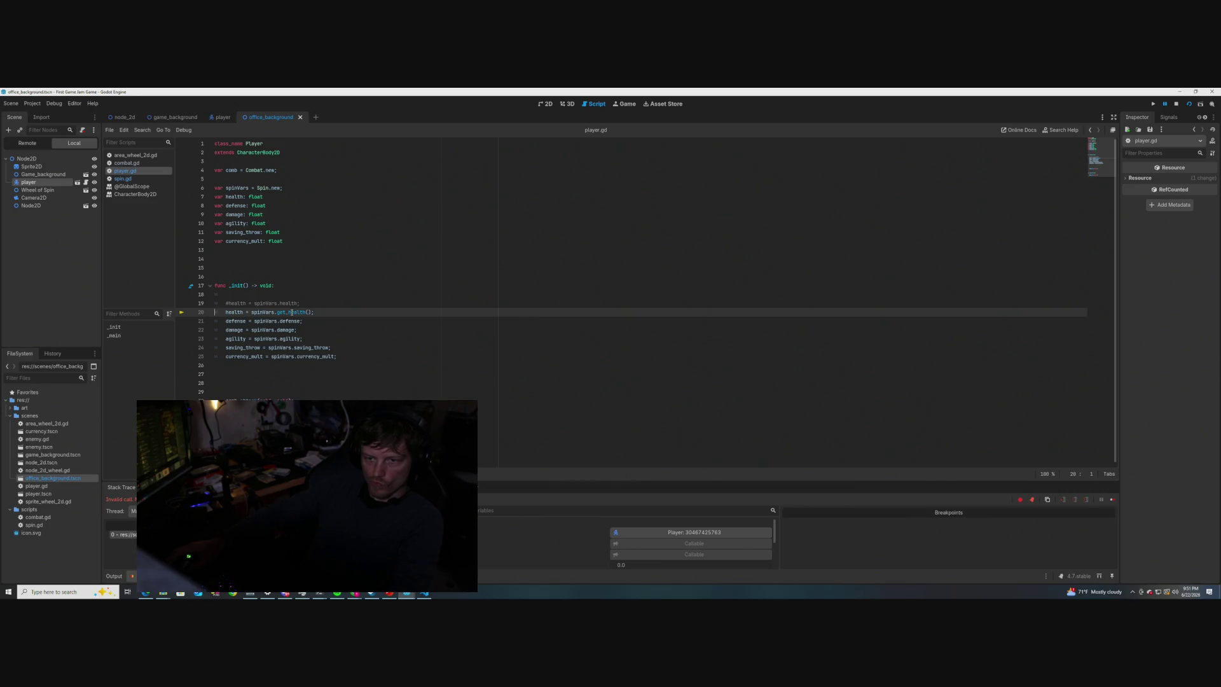
# - Add a 'result = spinVars.spin()' line at the start of player.gd's _init
pyautogui.click(306, 287)
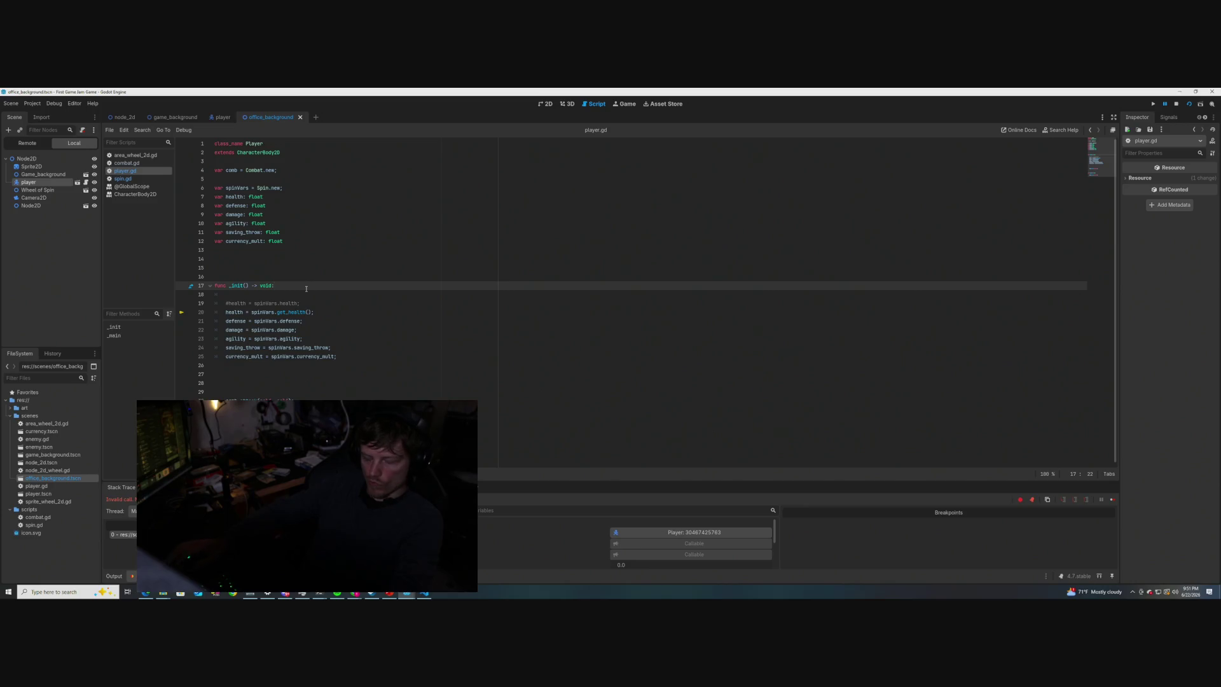
pyautogui.press('Return')
pyautogui.press('Return')
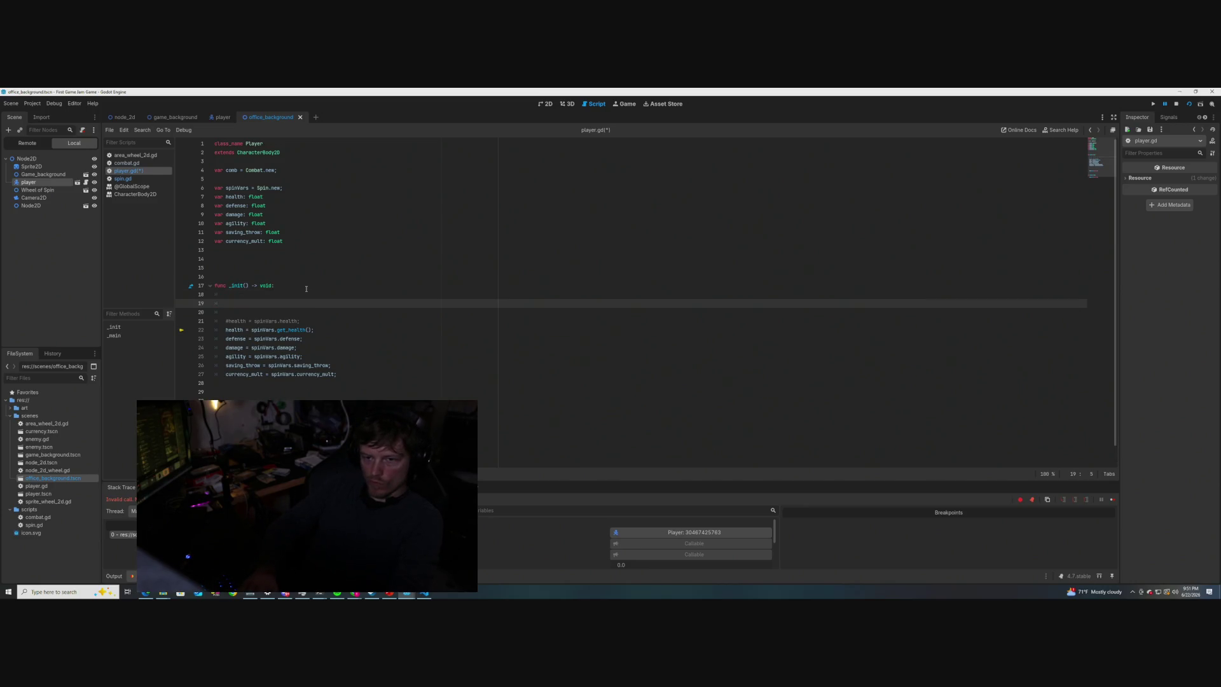
pyautogui.write('spinVars')
pyautogui.press('BackSpace')
pyautogui.press('BackSpace')
pyautogui.press('BackSpace')
pyautogui.write('sult = ')
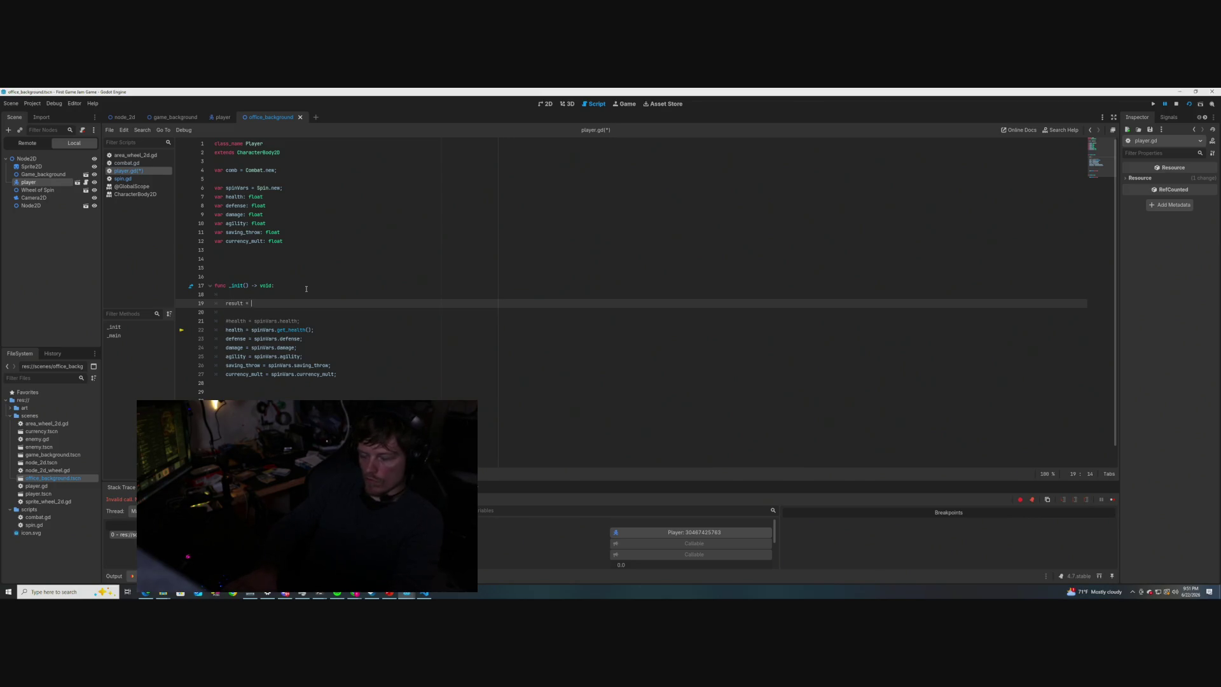
pyautogui.write('spinVars')
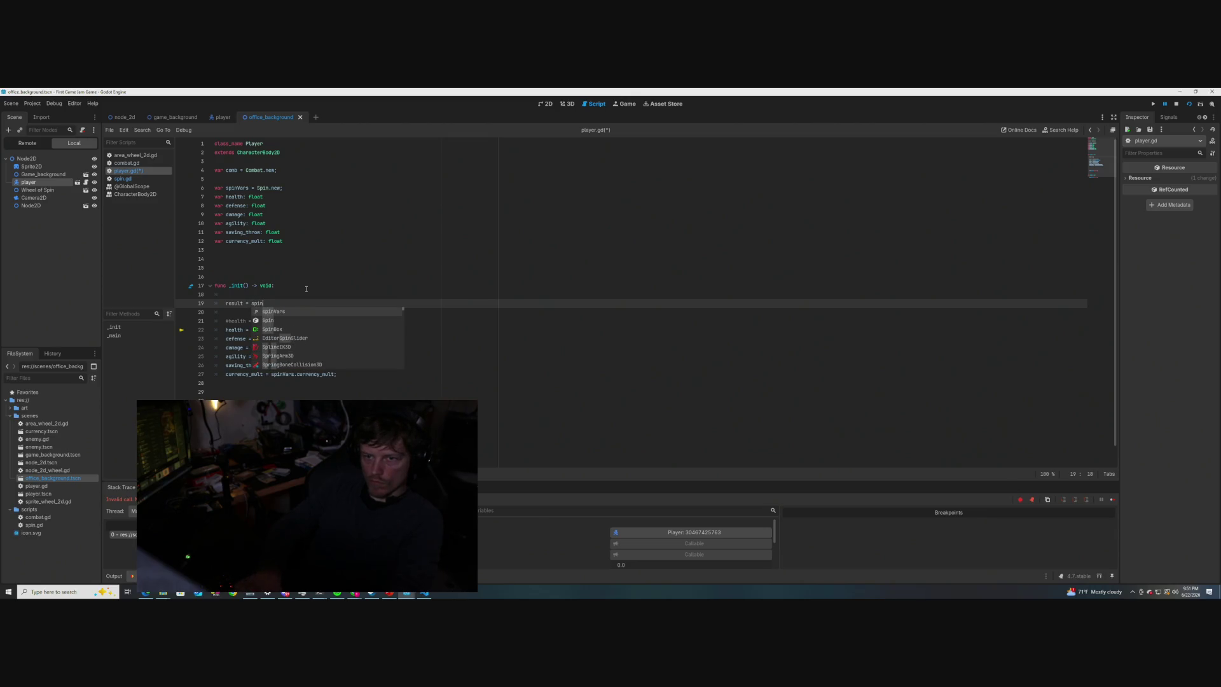
pyautogui.press('BackSpace')
pyautogui.write('.')
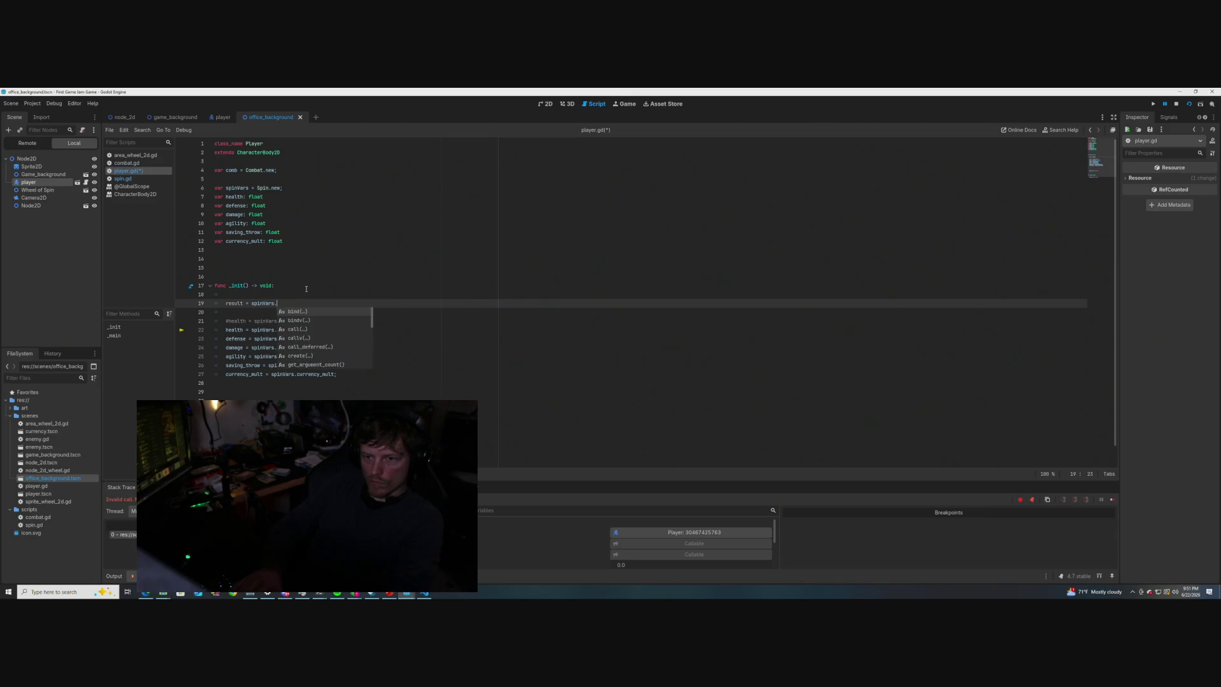
pyautogui.write('spin')
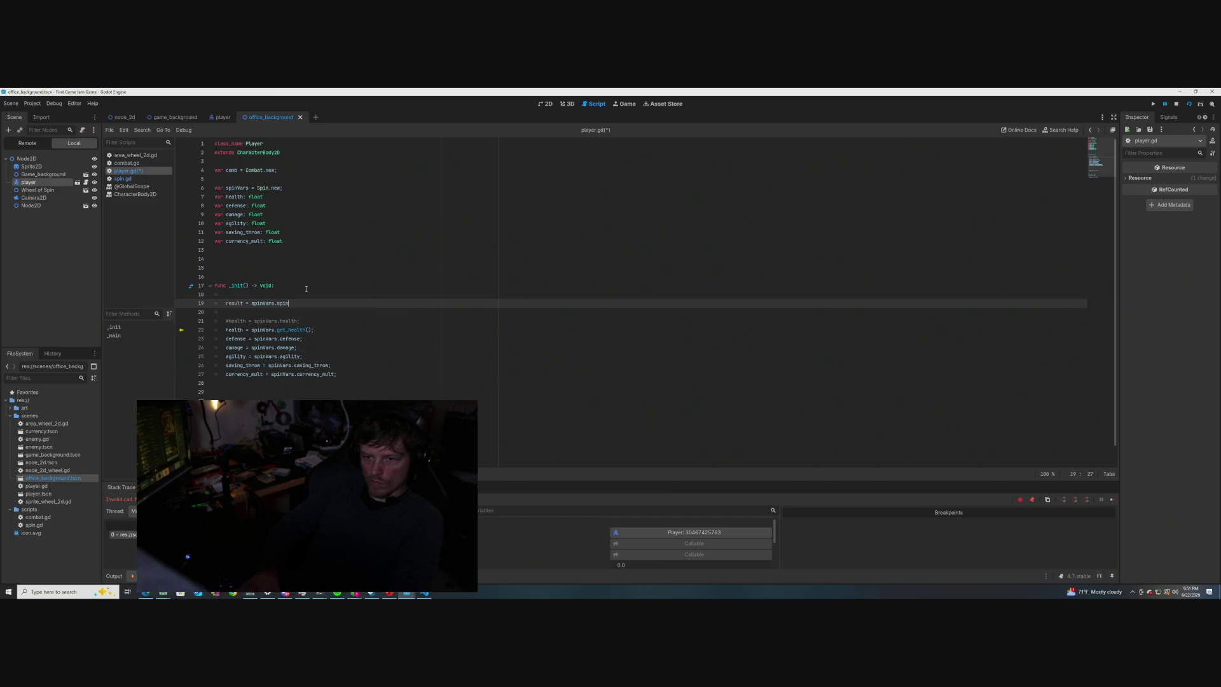
pyautogui.write('();')
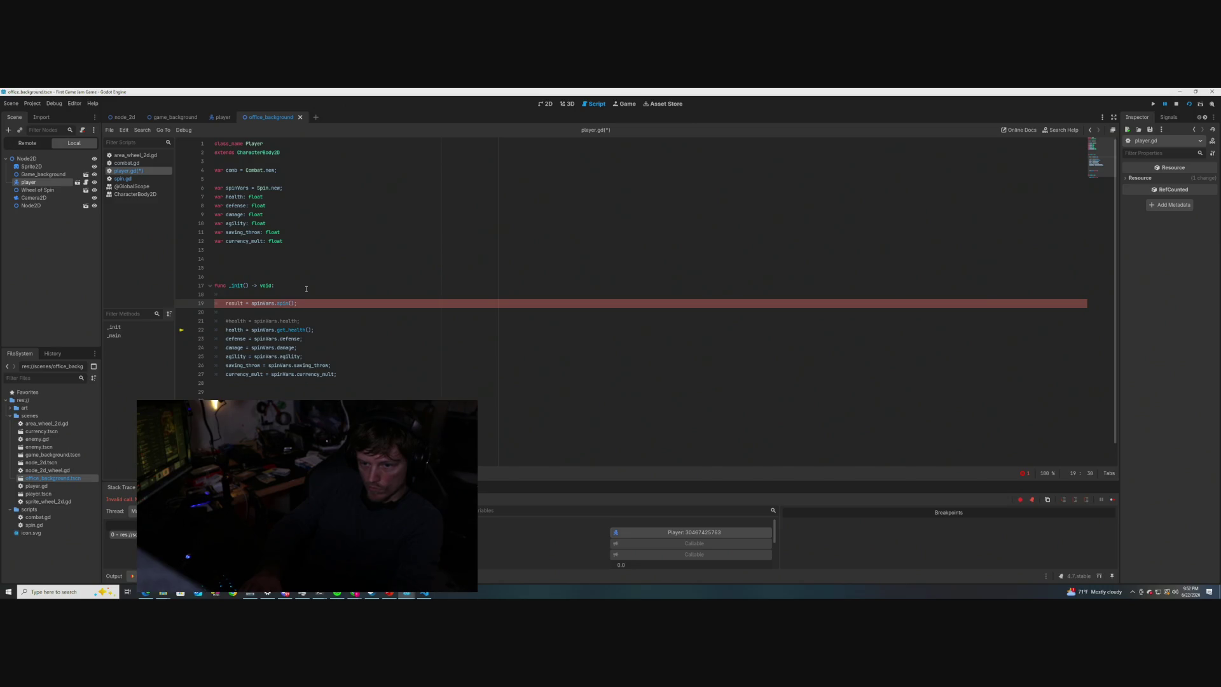
pyautogui.press('Left')
pyautogui.press('Left')
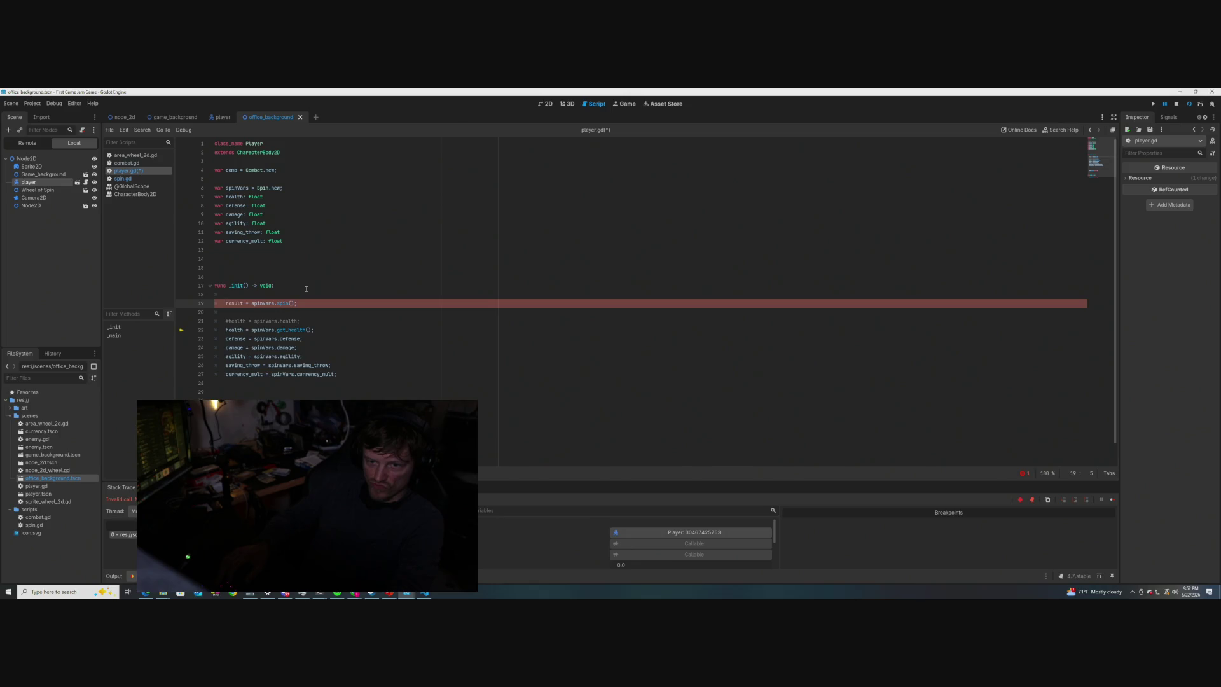
# - Change that line to 'spinVars = spinVars.spin()' with a blank line above it, and save player.gd
pyautogui.press('Up')
pyautogui.press('Return')
pyautogui.press('Up')
pyautogui.press('Down')
pyautogui.press('Down')
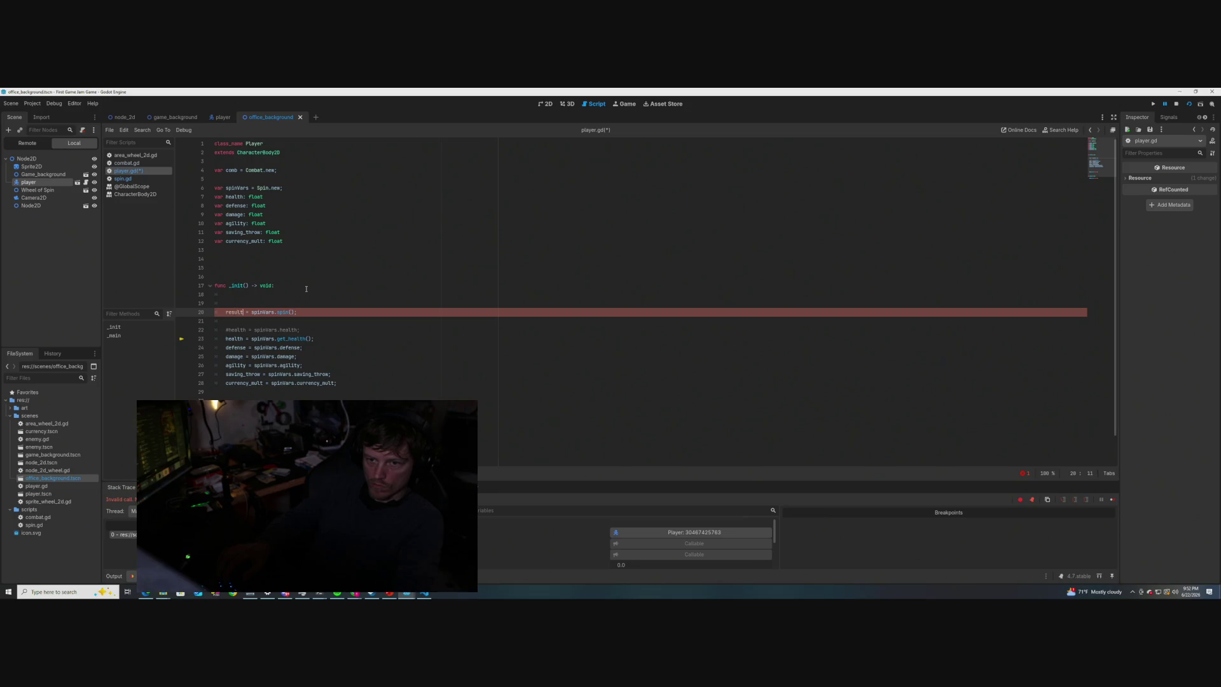
pyautogui.press('BackSpace')
pyautogui.press('BackSpace')
pyautogui.press('BackSpace')
pyautogui.write('sp')
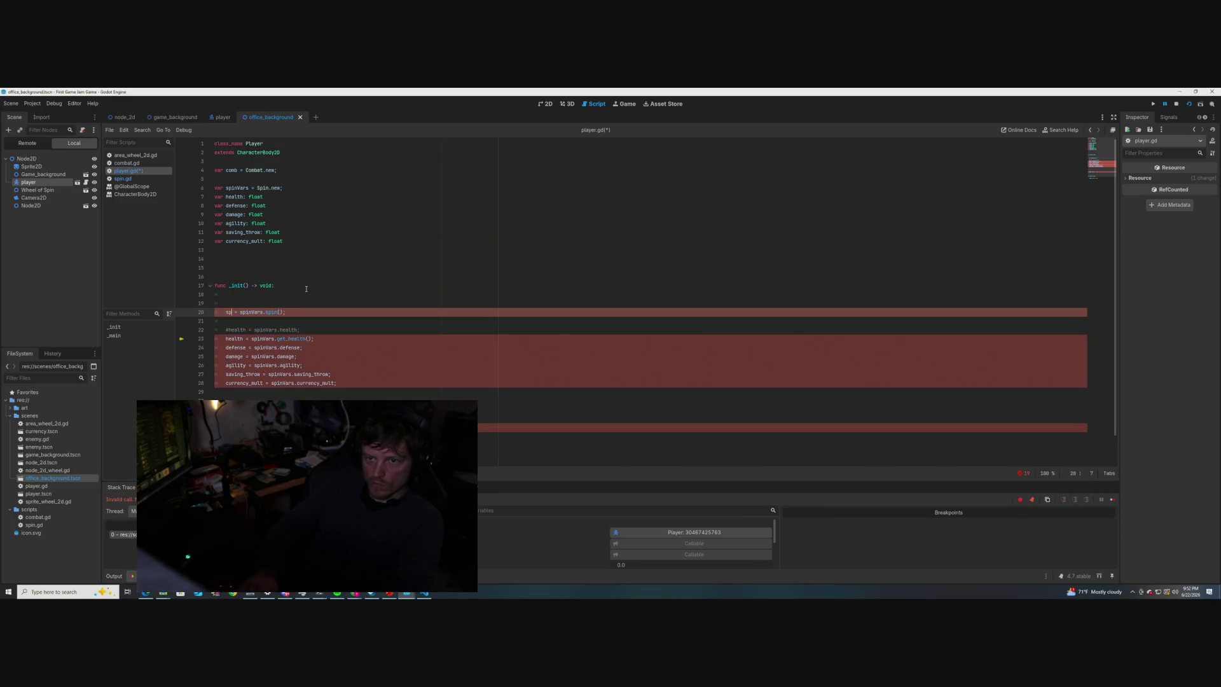
pyautogui.write('inVars')
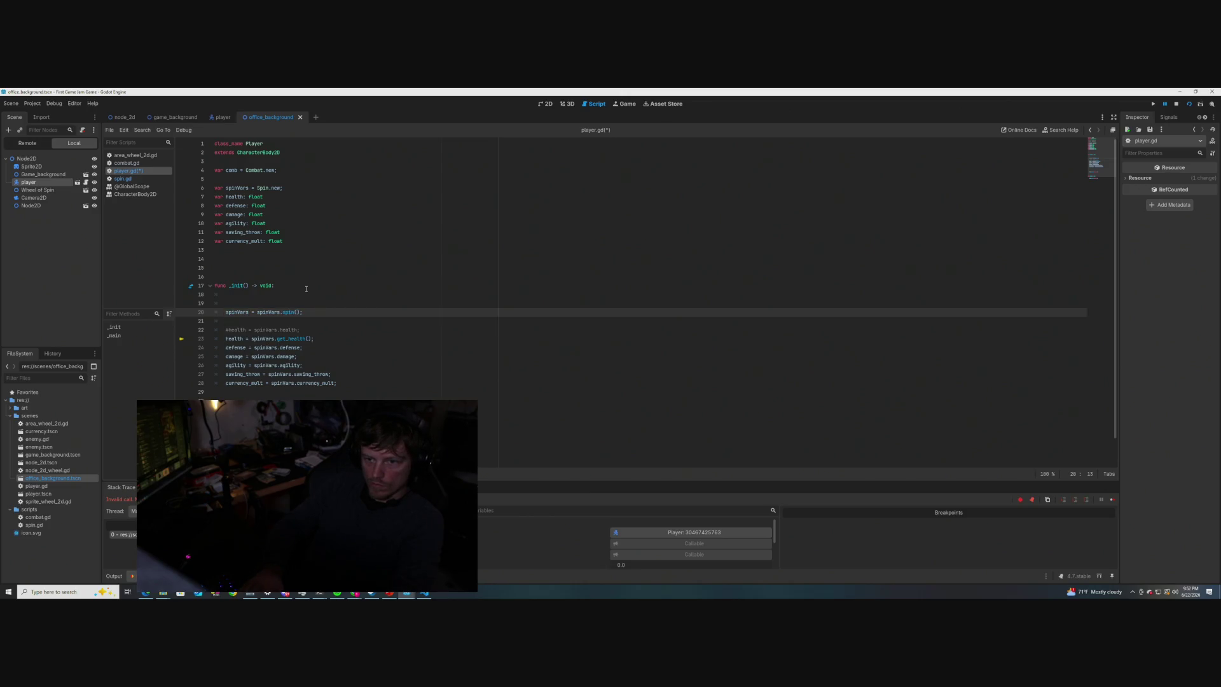
pyautogui.hotkey('ctrl', 's')
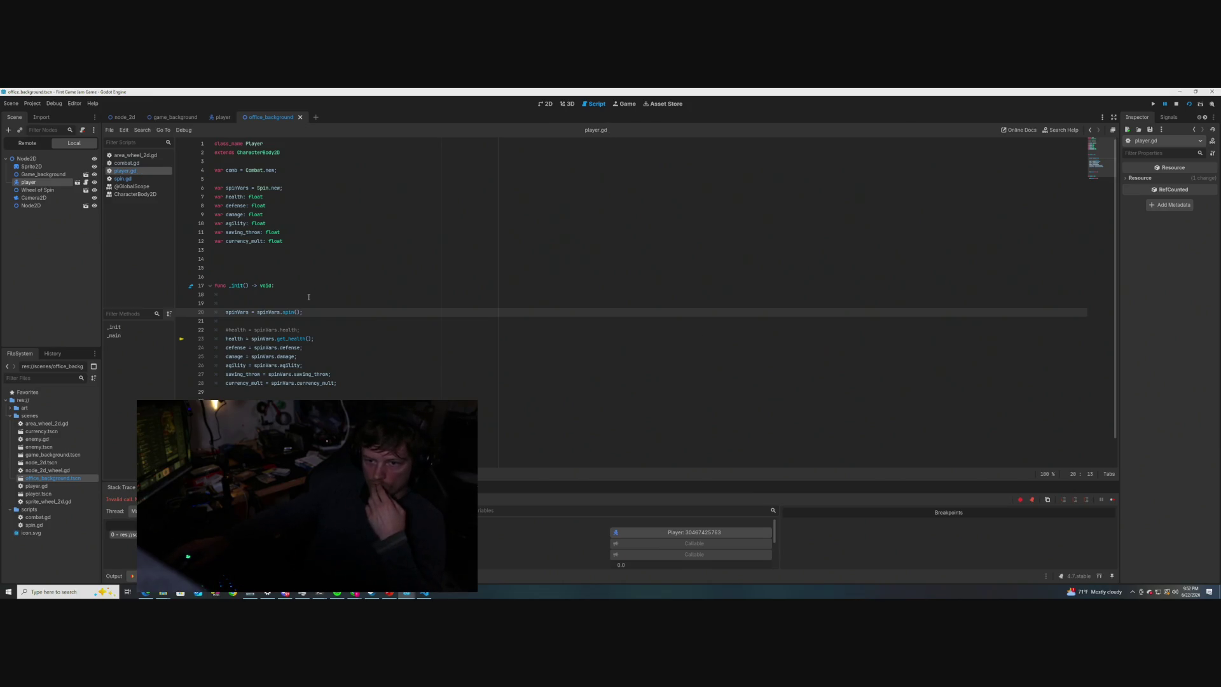
pyautogui.scroll(-1, 309, 297)
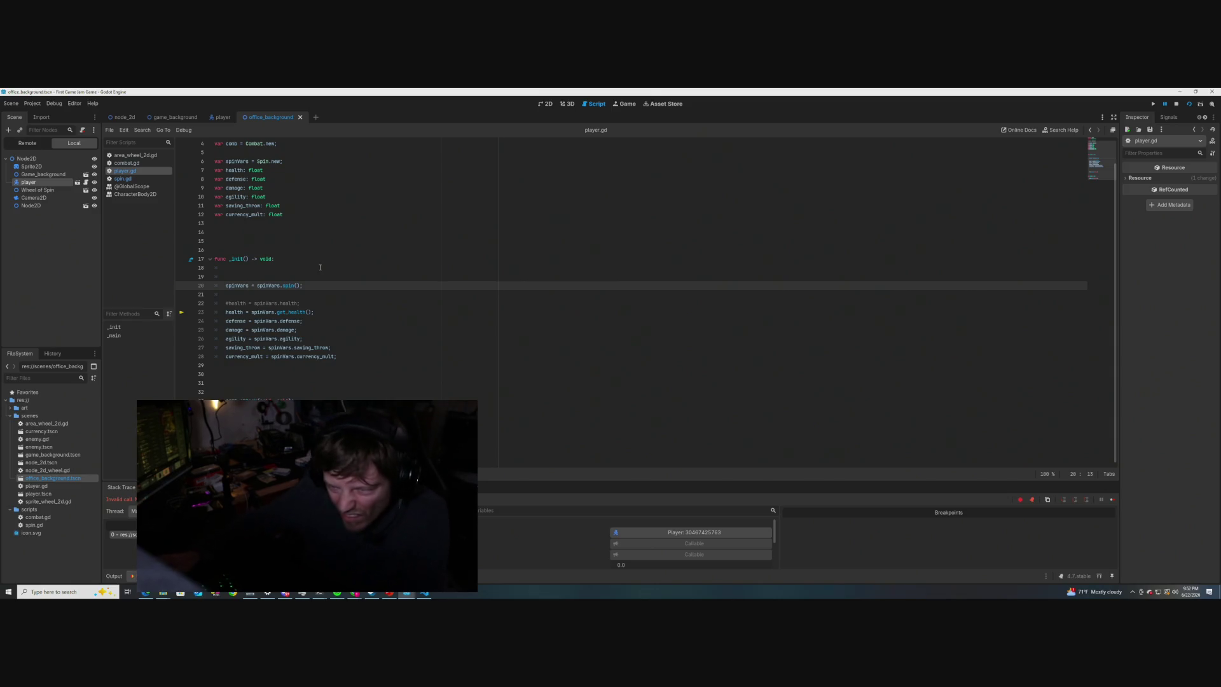
# - Flip between combat.gd, spin.gd and player.gd to compare the scripts, ending on player.gd
pyautogui.click(136, 162)
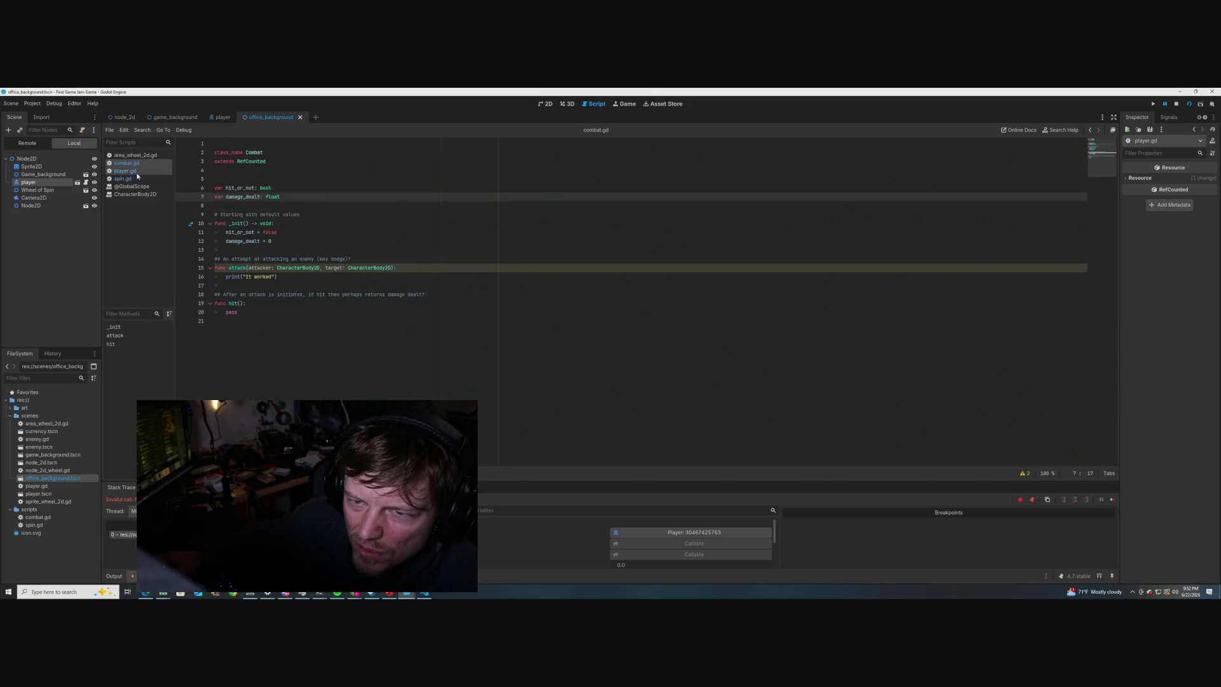
pyautogui.click(137, 179)
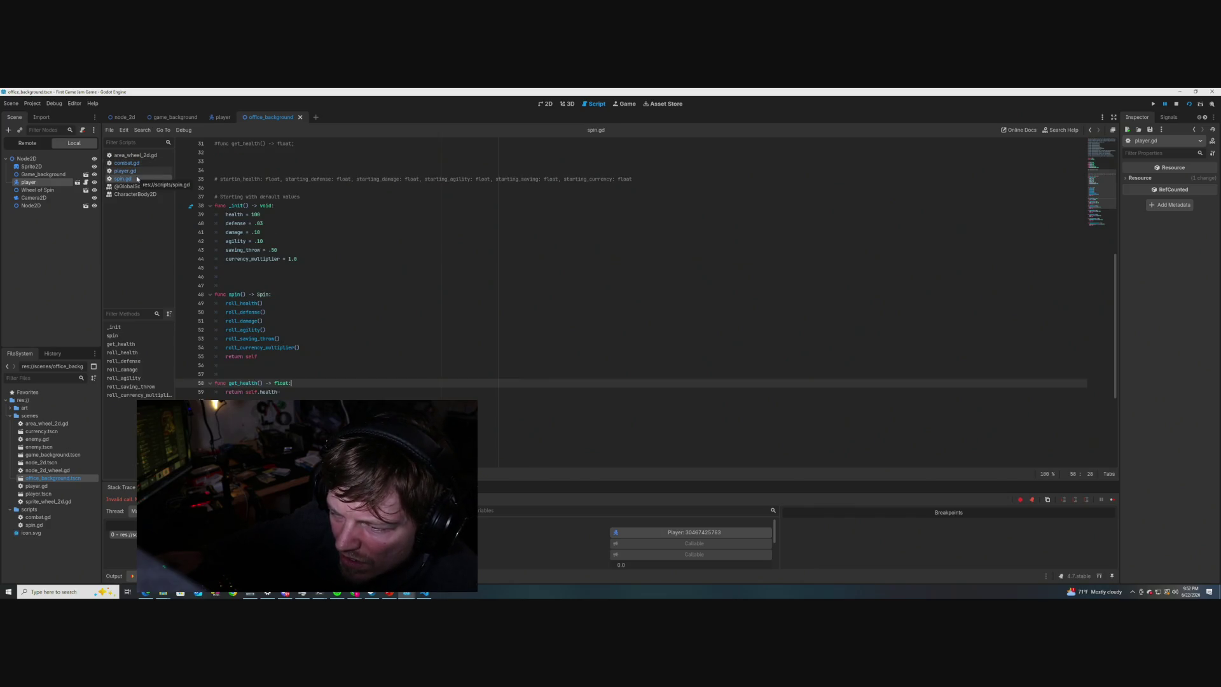
pyautogui.click(127, 170)
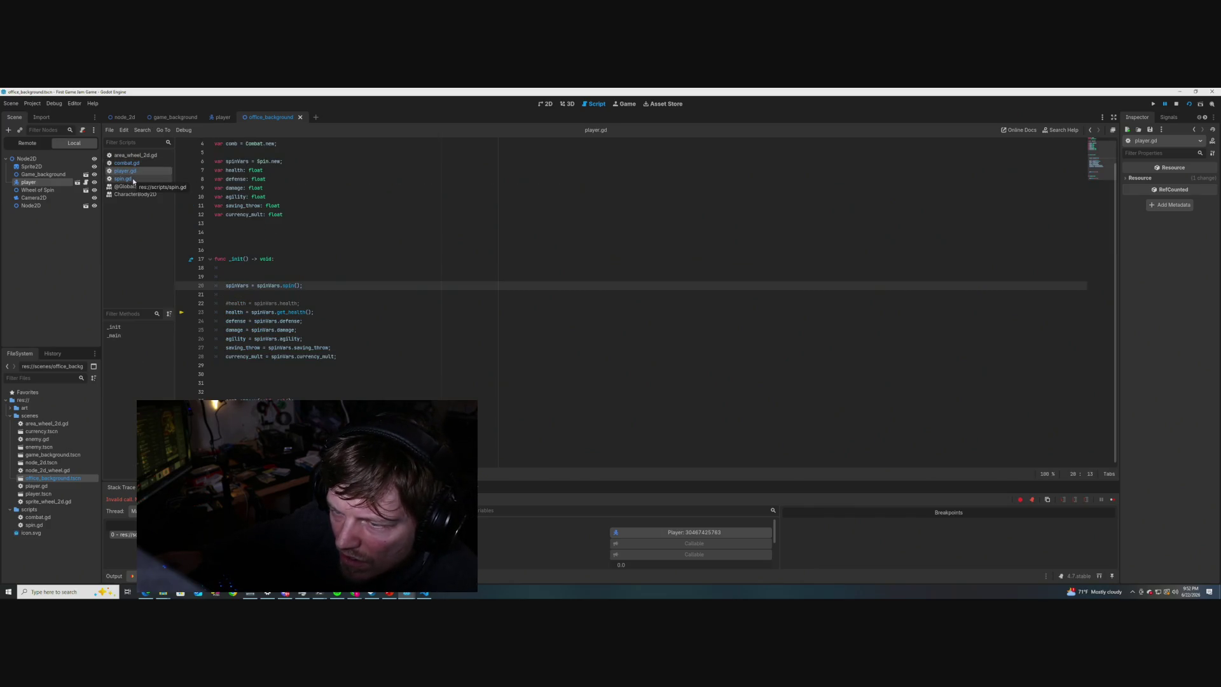
pyautogui.click(133, 179)
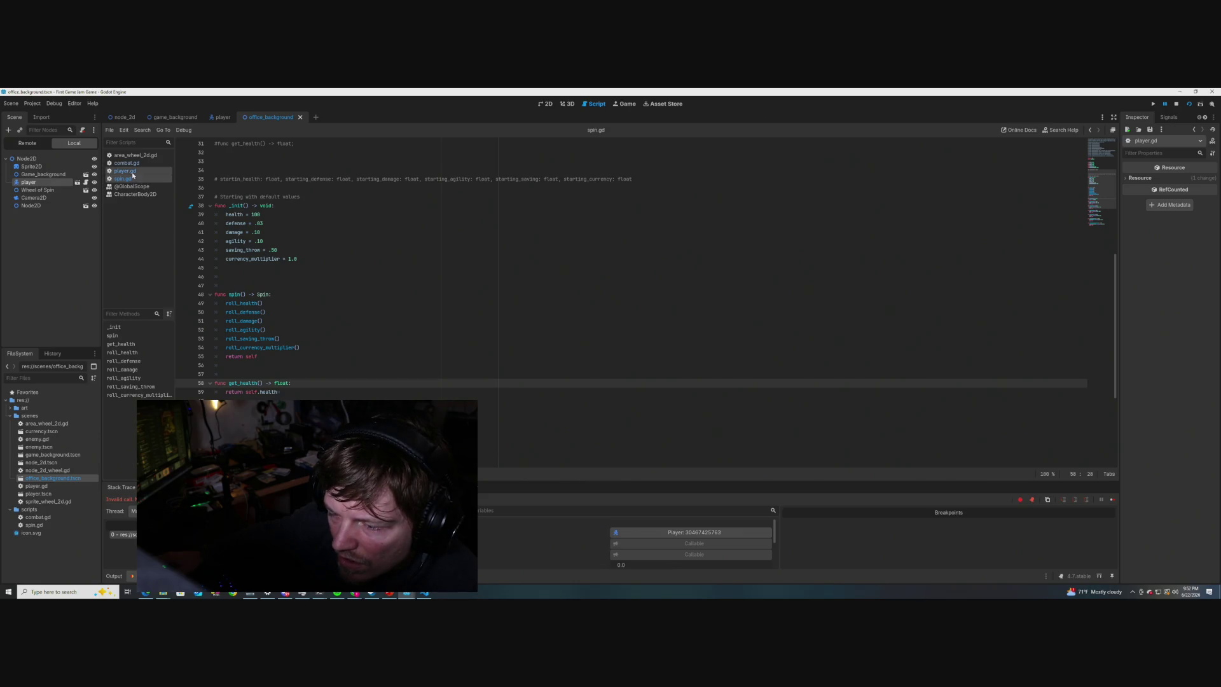
pyautogui.click(132, 172)
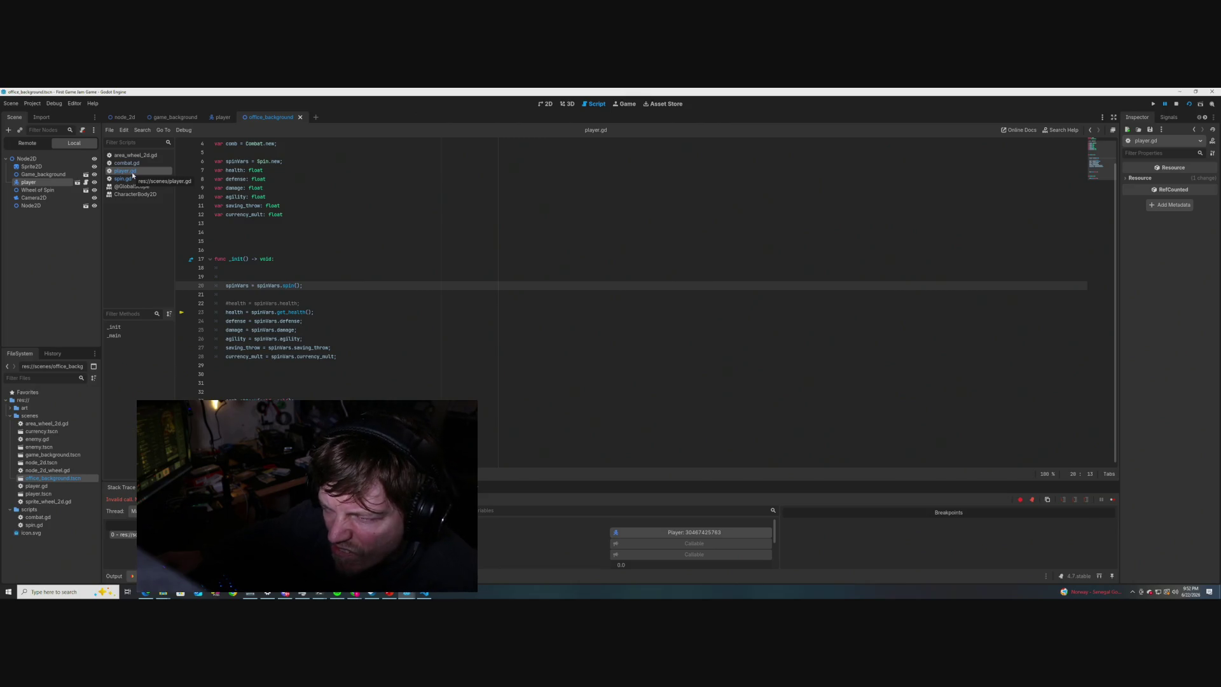
pyautogui.moveTo(258, 330)
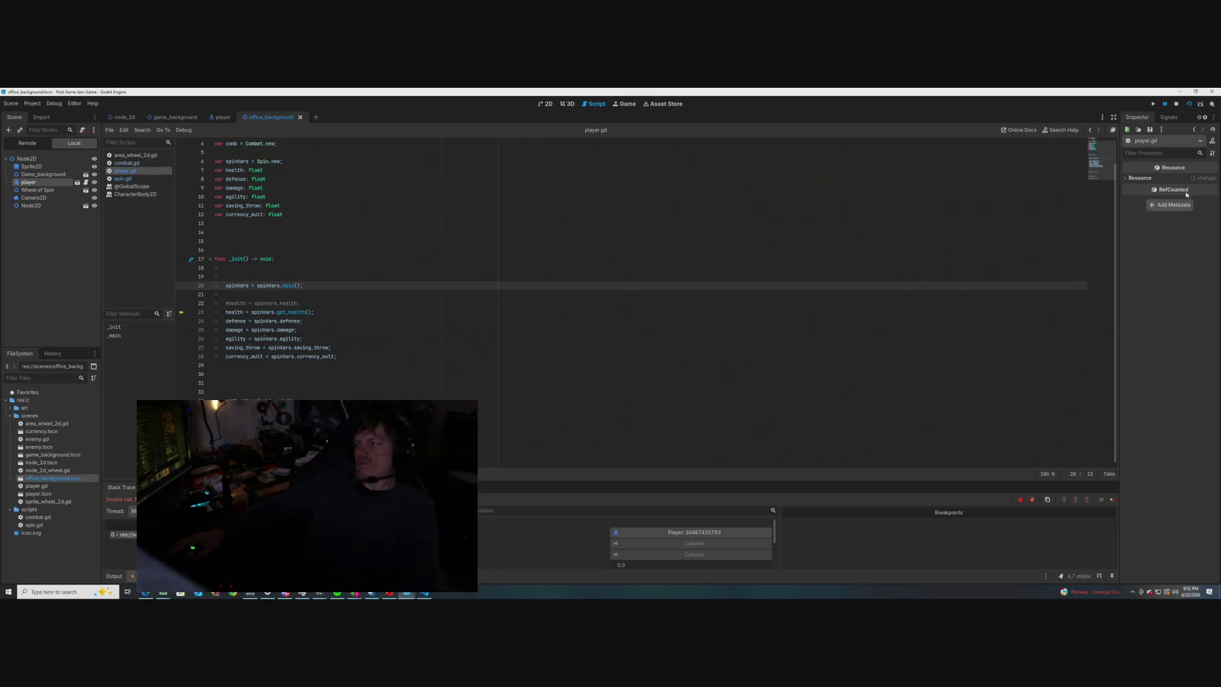
# - Stop the debug session and relaunch the game, then scroll up through the unused-parameter warnings
pyautogui.click(1176, 104)
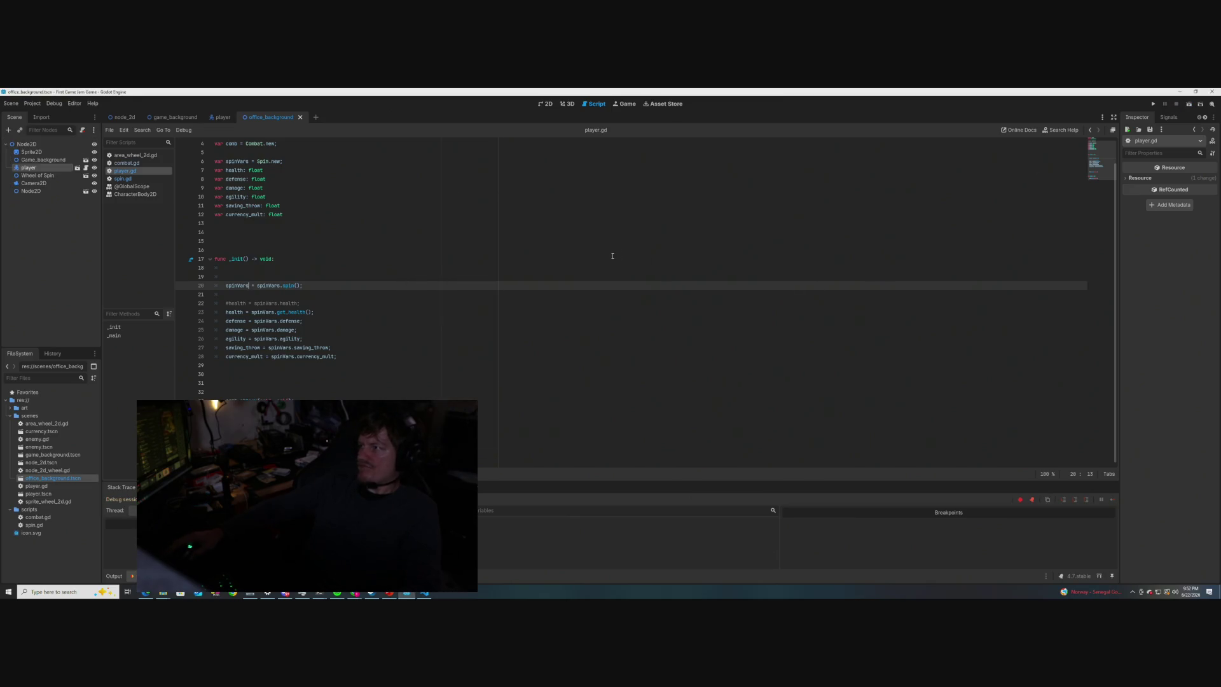
pyautogui.click(355, 344)
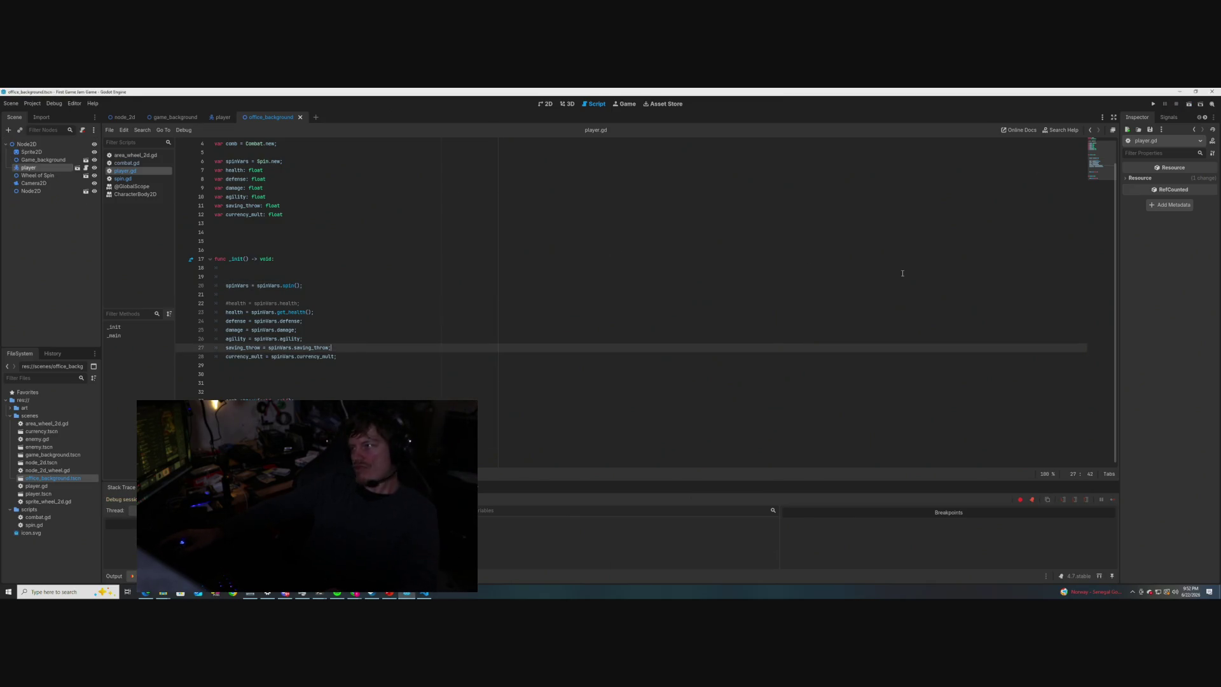
pyautogui.click(1189, 103)
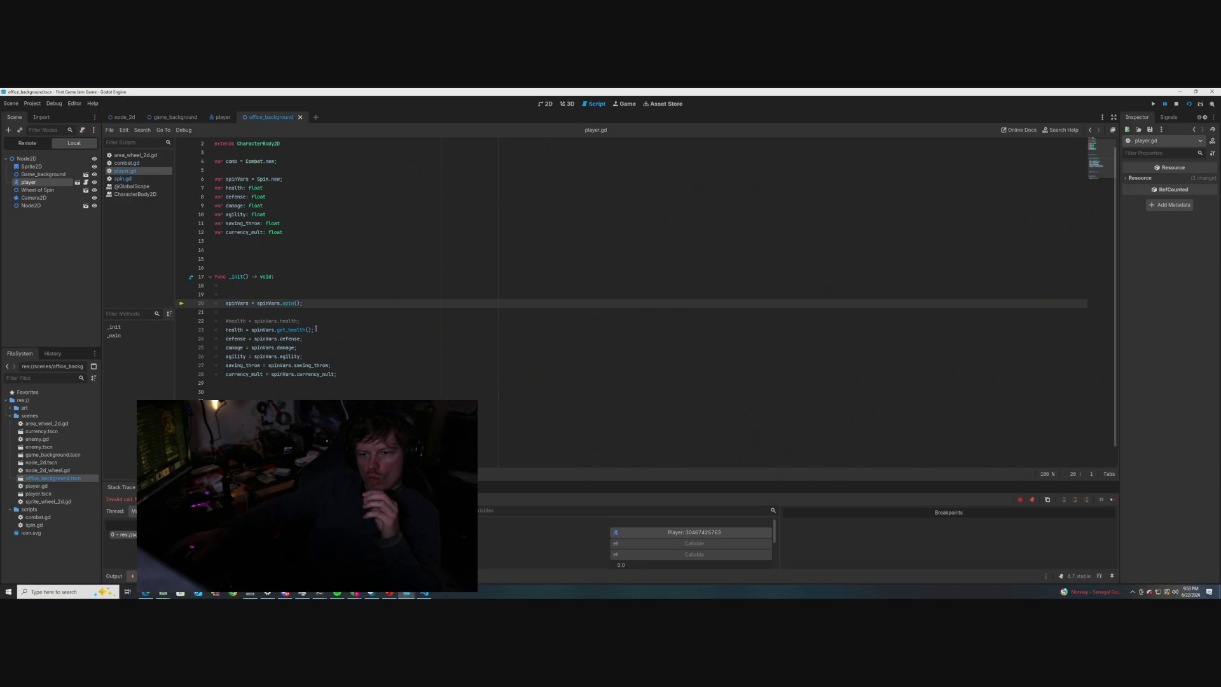
pyautogui.scroll(1, 315, 329)
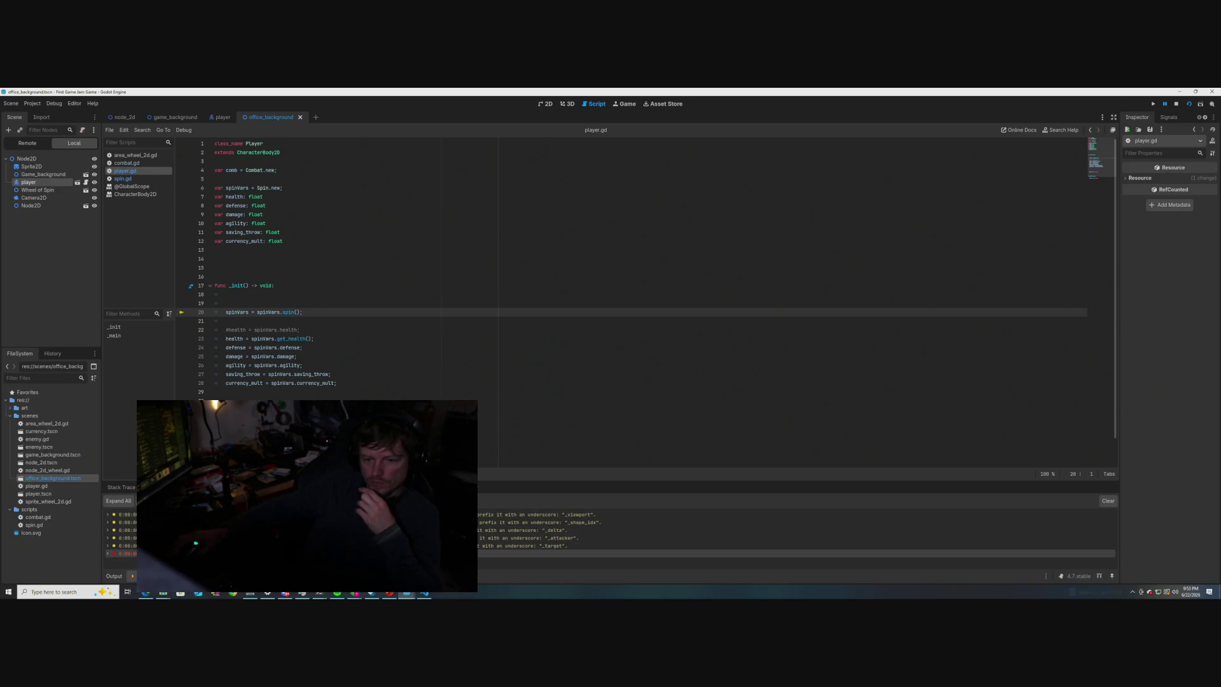
pyautogui.click(335, 337)
pyautogui.press('Up')
pyautogui.press('Up')
pyautogui.press('Up')
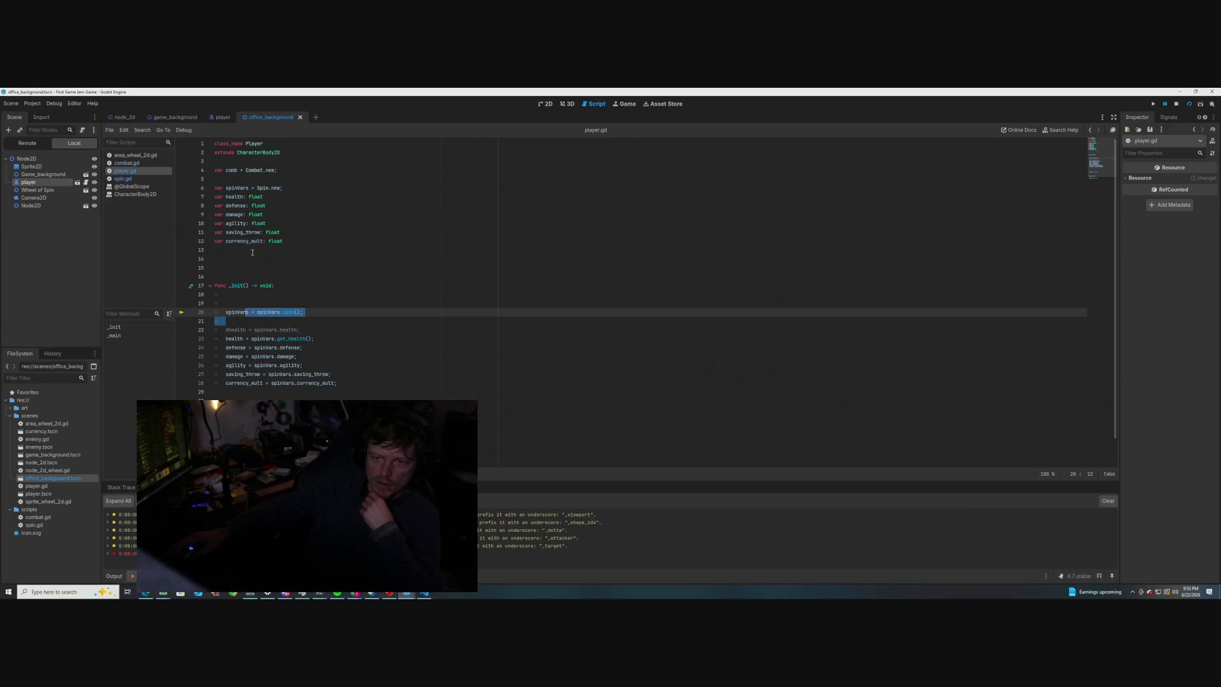
pyautogui.moveTo(286, 400); pyautogui.dragTo(286, 184)
pyautogui.click(284, 154)
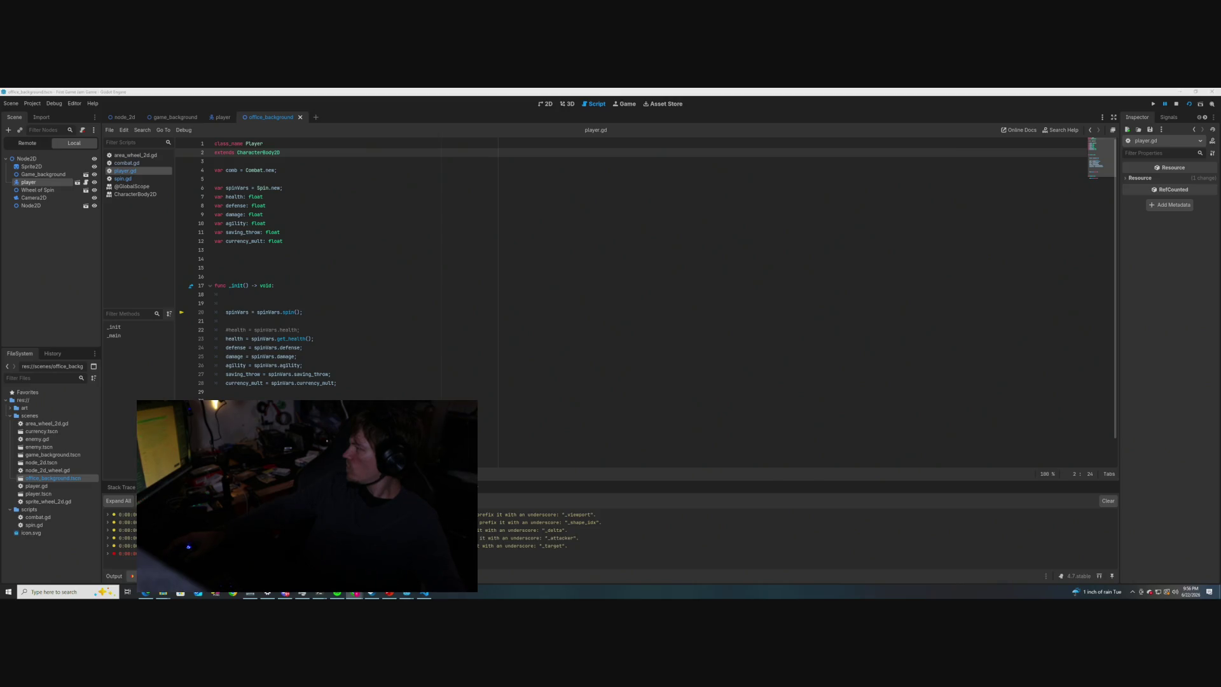
# - Bring the GDScript reference window over the editor and read through its Annotations section
pyautogui.moveTo(1220, 130)
pyautogui.mouseDown()
pyautogui.moveTo(1070, 133)
pyautogui.moveTo(905, 160)
pyautogui.mouseUp()
pyautogui.scroll(-1, 782, 382)
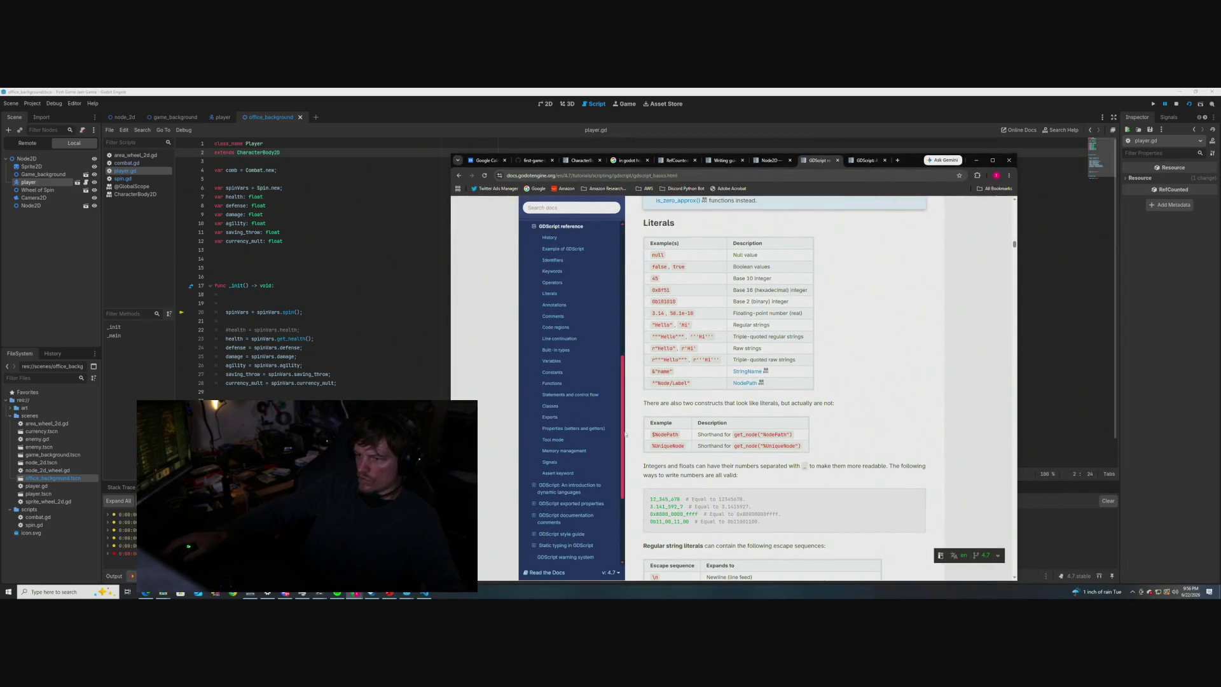
pyautogui.scroll(-3, 629, 416)
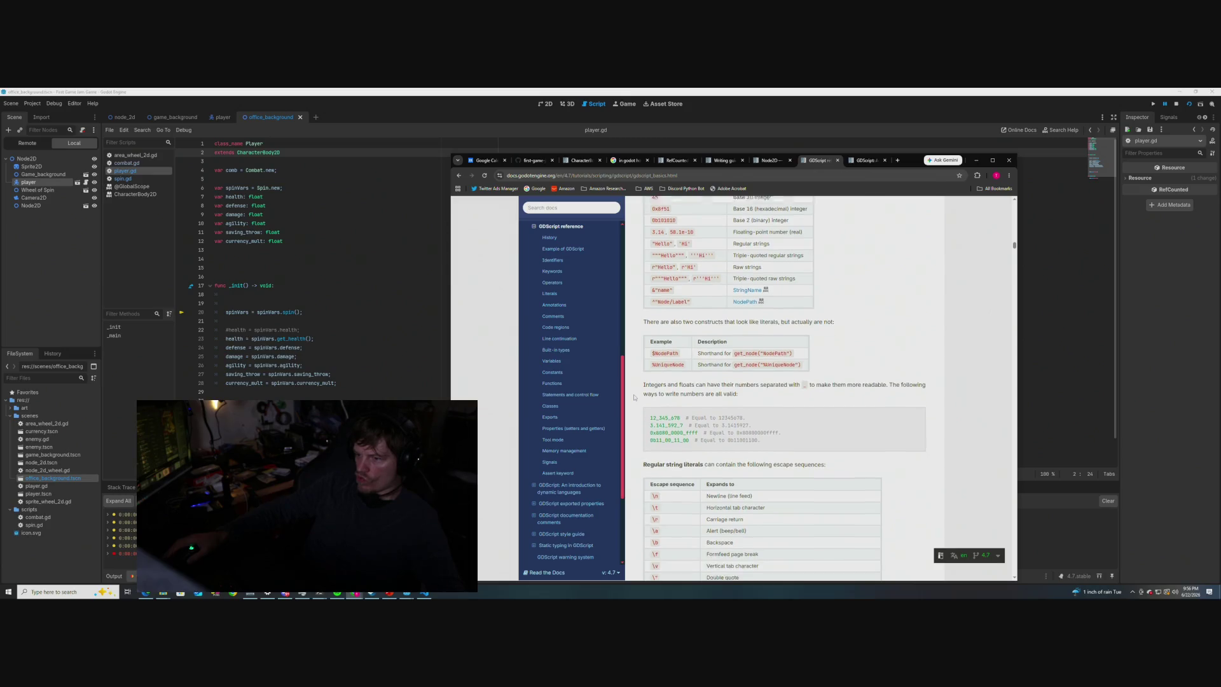
pyautogui.scroll(-3, 634, 398)
pyautogui.scroll(-2, 634, 398)
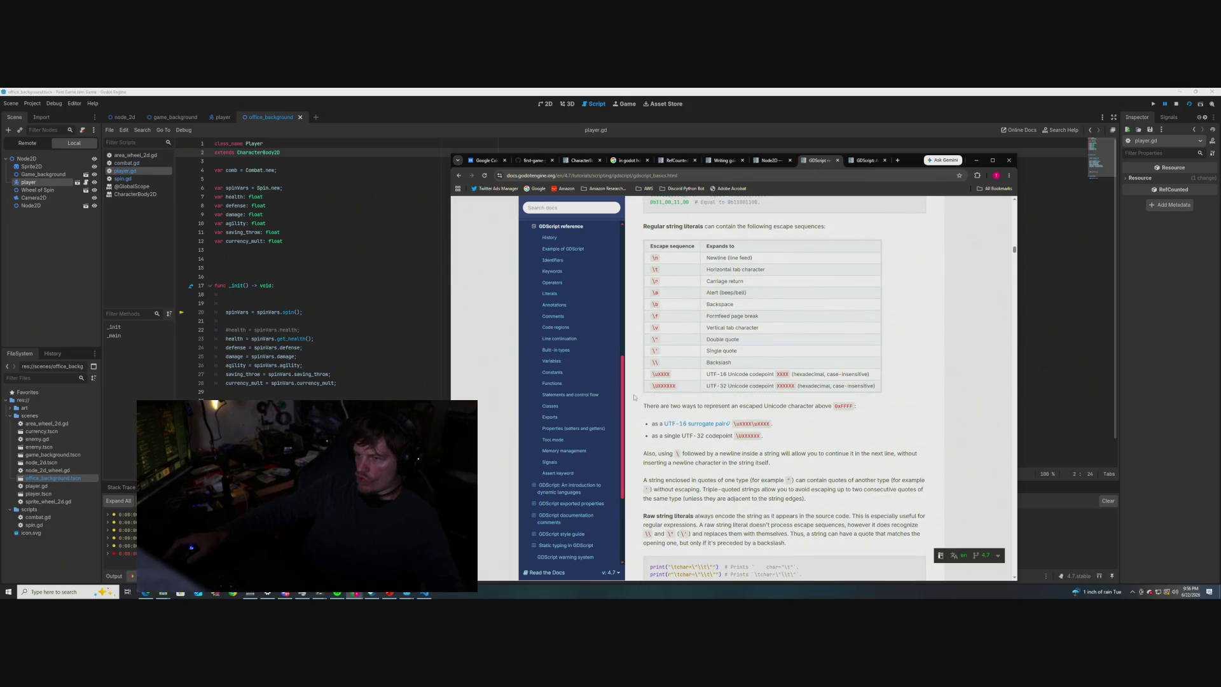
pyautogui.scroll(2, 634, 397)
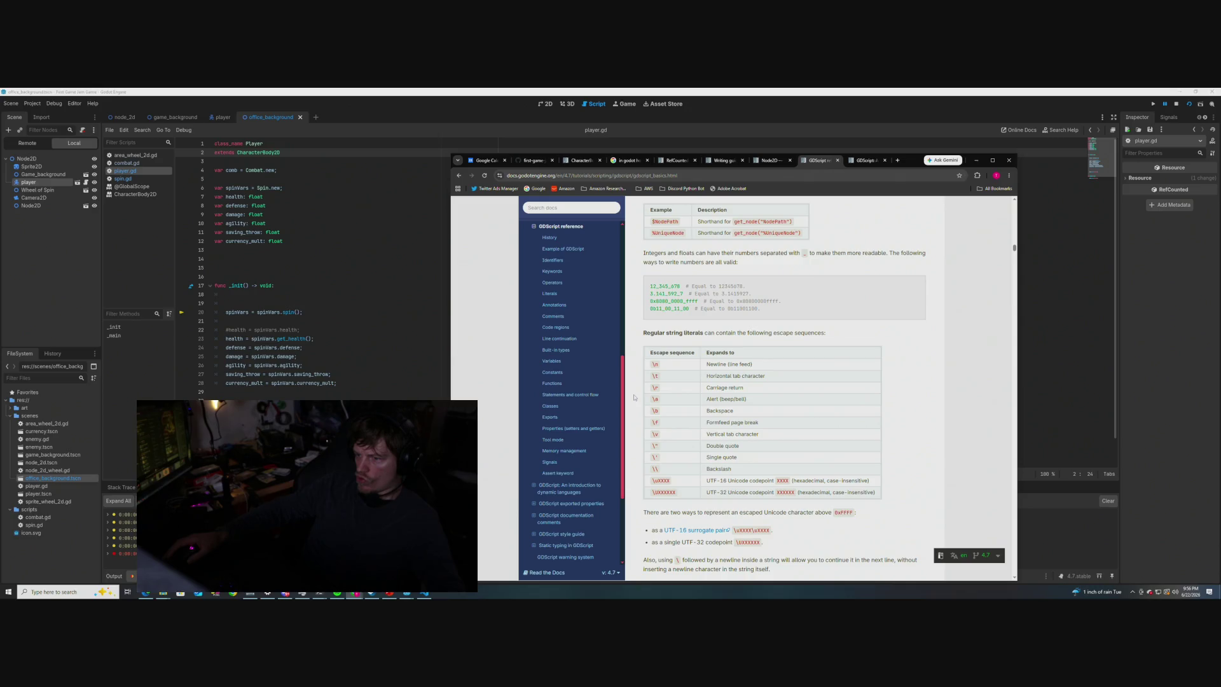
pyautogui.scroll(-5, 634, 397)
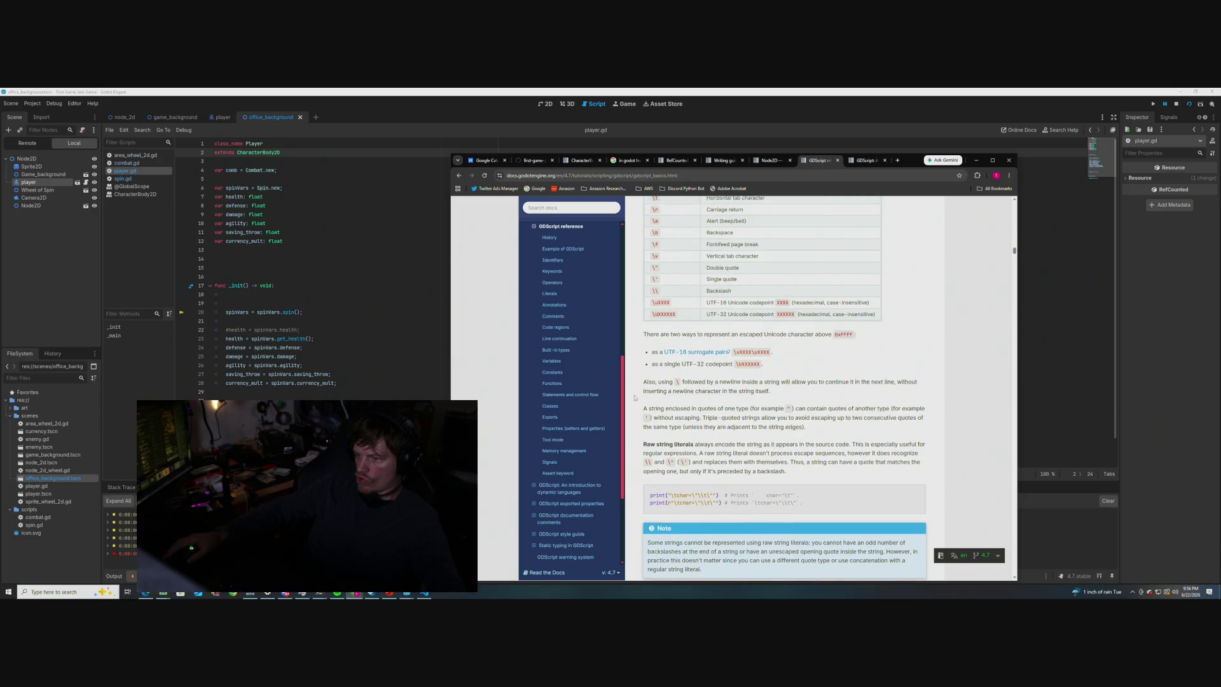
pyautogui.scroll(-5, 634, 398)
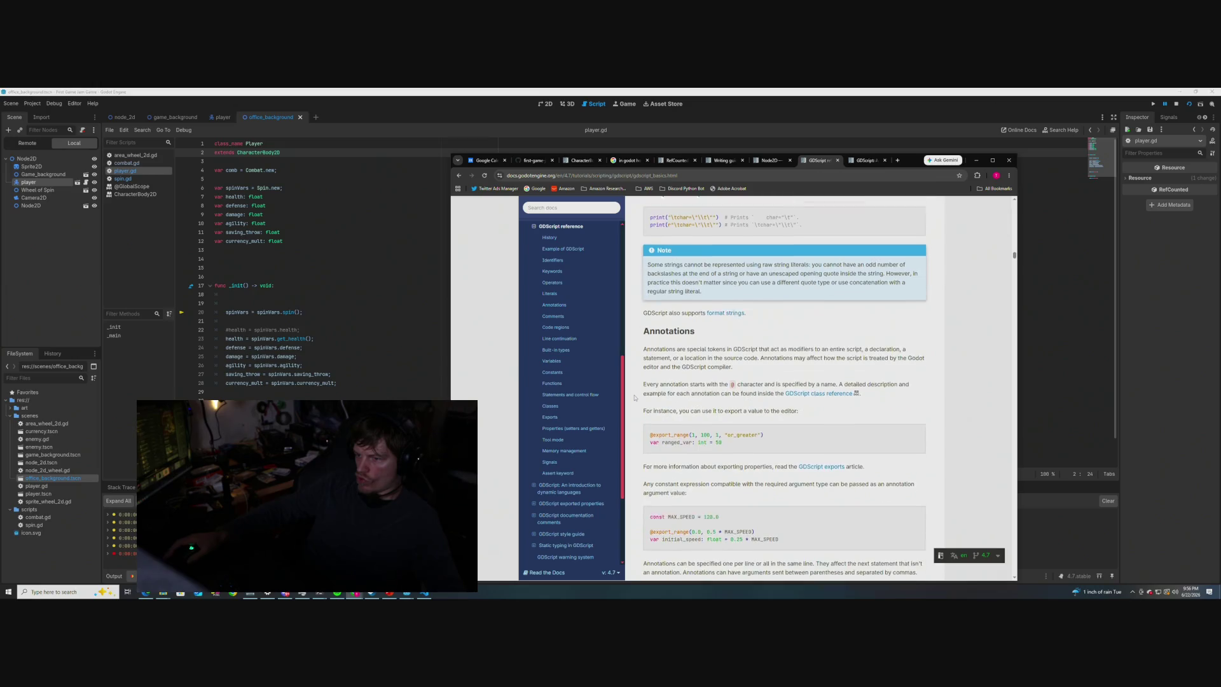
pyautogui.scroll(-2, 634, 397)
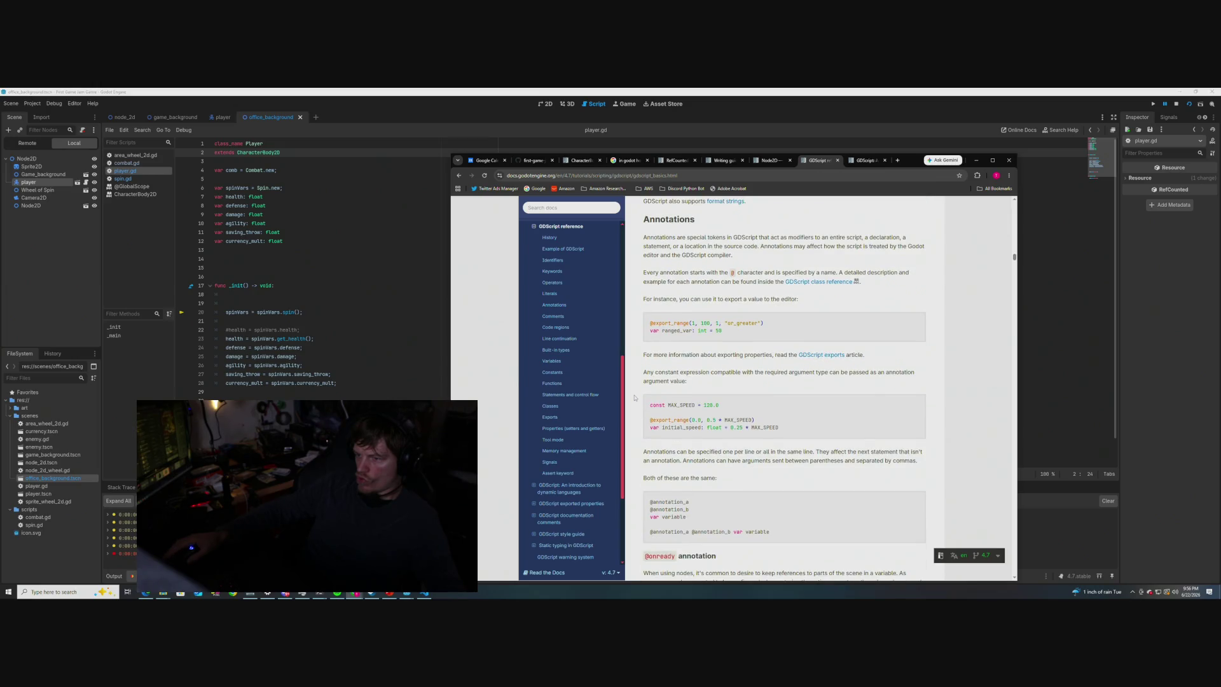
pyautogui.scroll(-1, 634, 398)
pyautogui.scroll(-2, 634, 398)
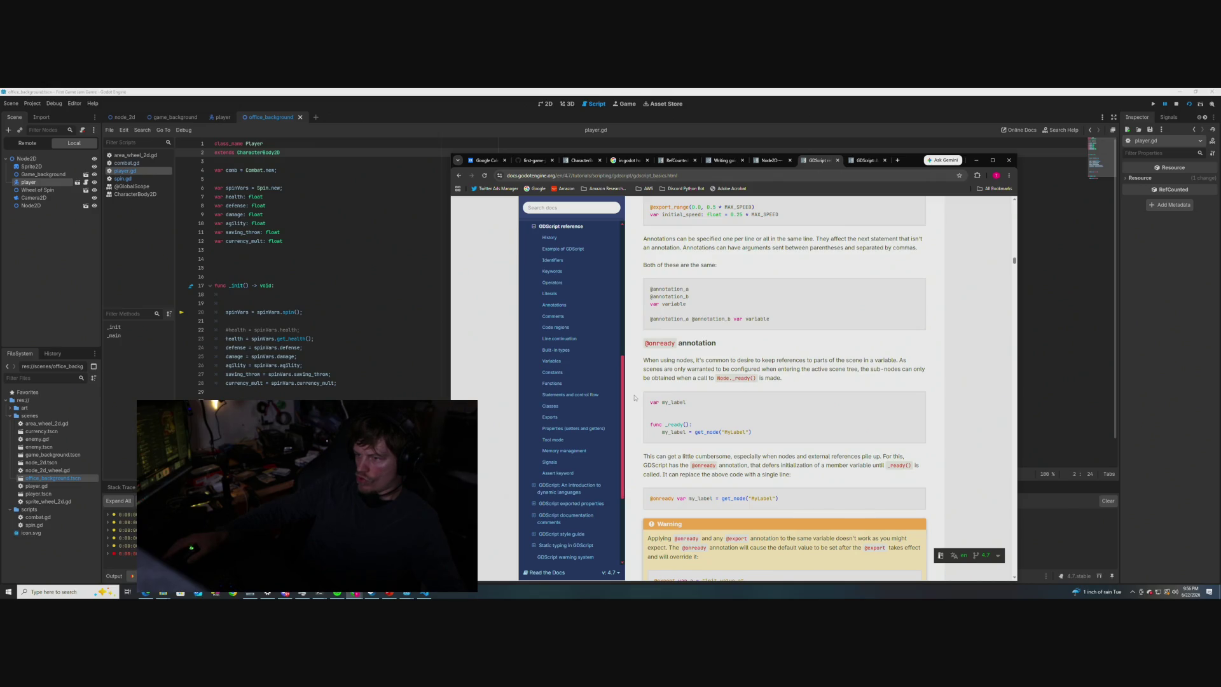
pyautogui.scroll(-2, 634, 398)
pyautogui.scroll(-1, 634, 397)
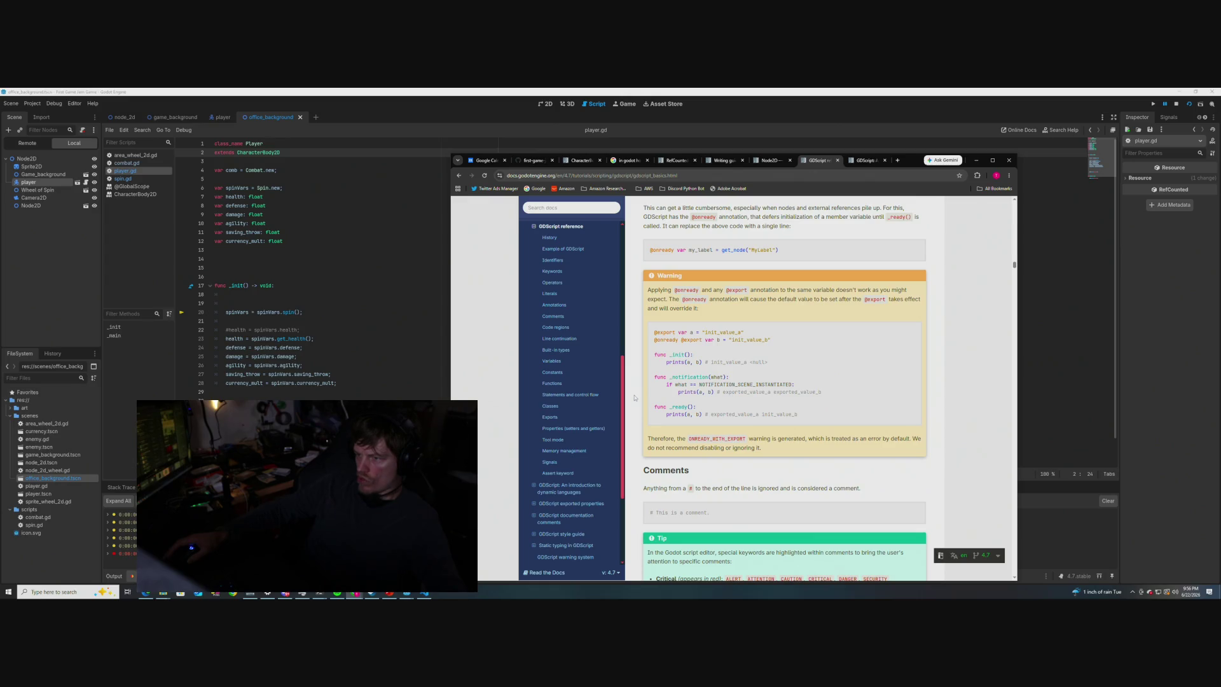
pyautogui.scroll(1, 634, 397)
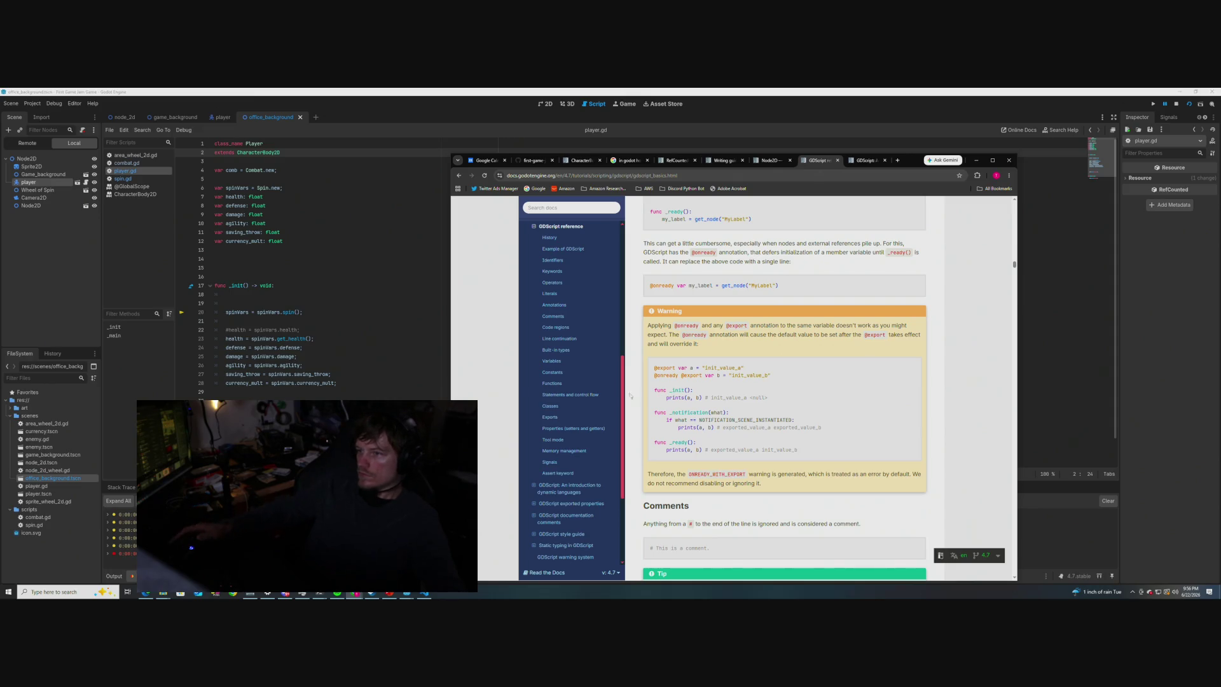
pyautogui.scroll(3, 588, 389)
pyautogui.scroll(-3, 589, 388)
pyautogui.scroll(5, 633, 378)
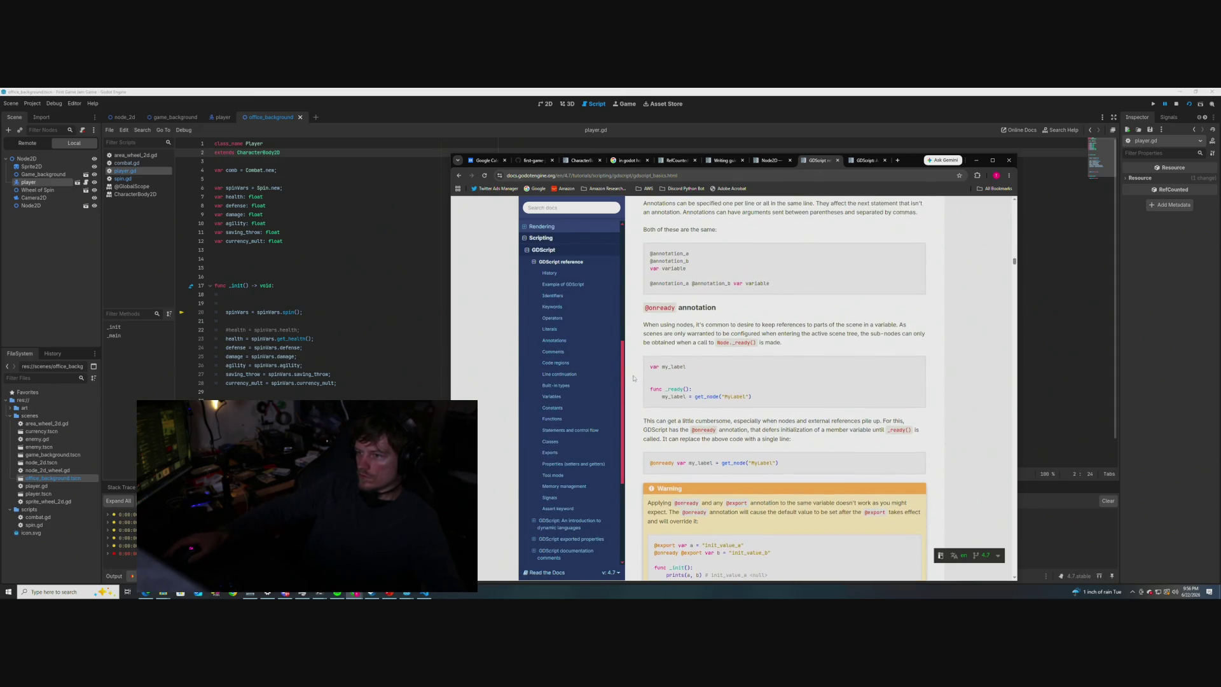
pyautogui.scroll(1, 633, 378)
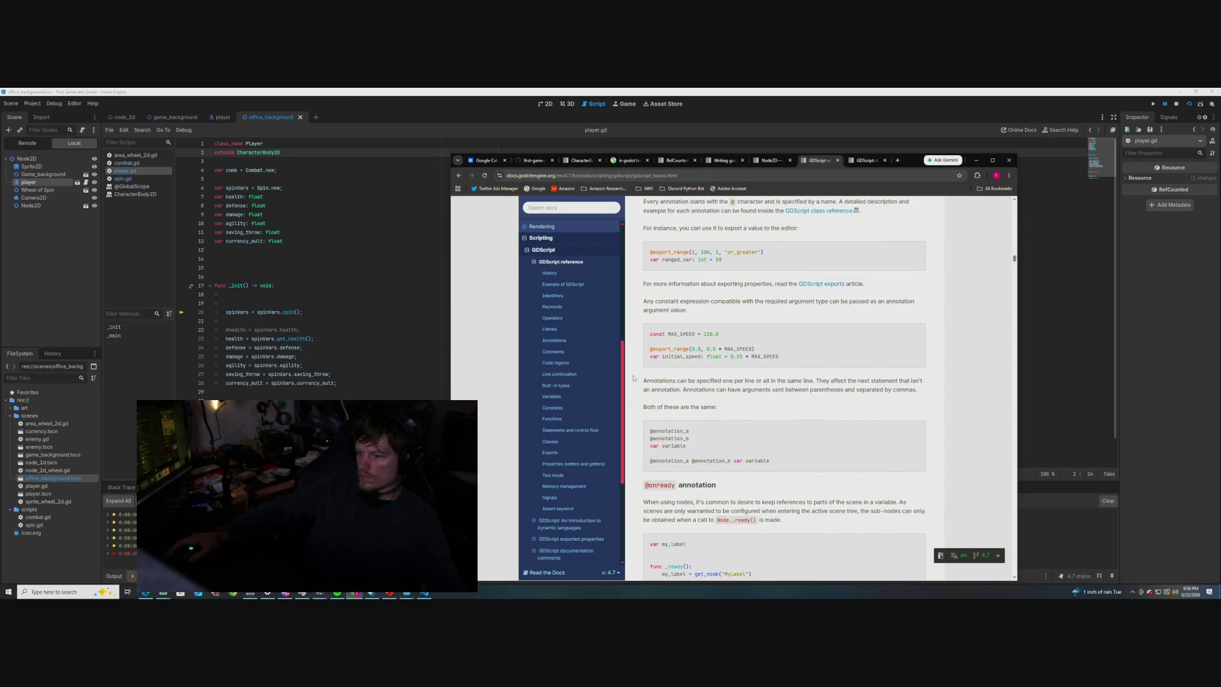
pyautogui.scroll(2, 633, 379)
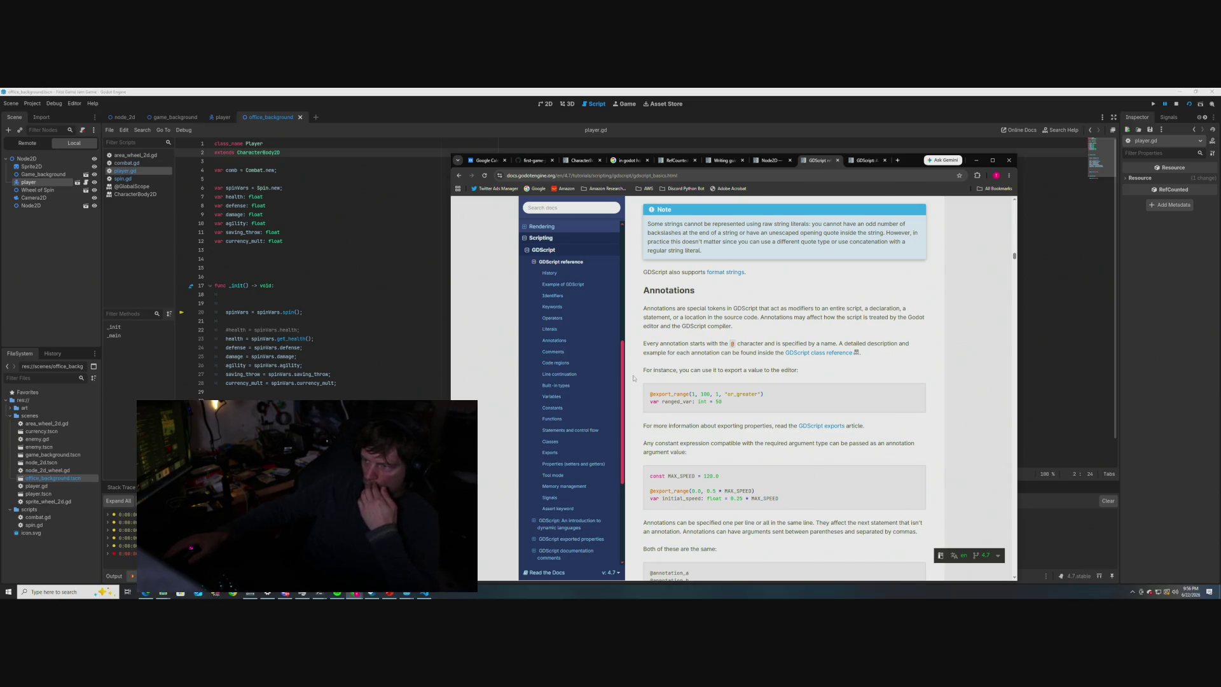
pyautogui.scroll(-1, 634, 378)
pyautogui.scroll(-1, 634, 378)
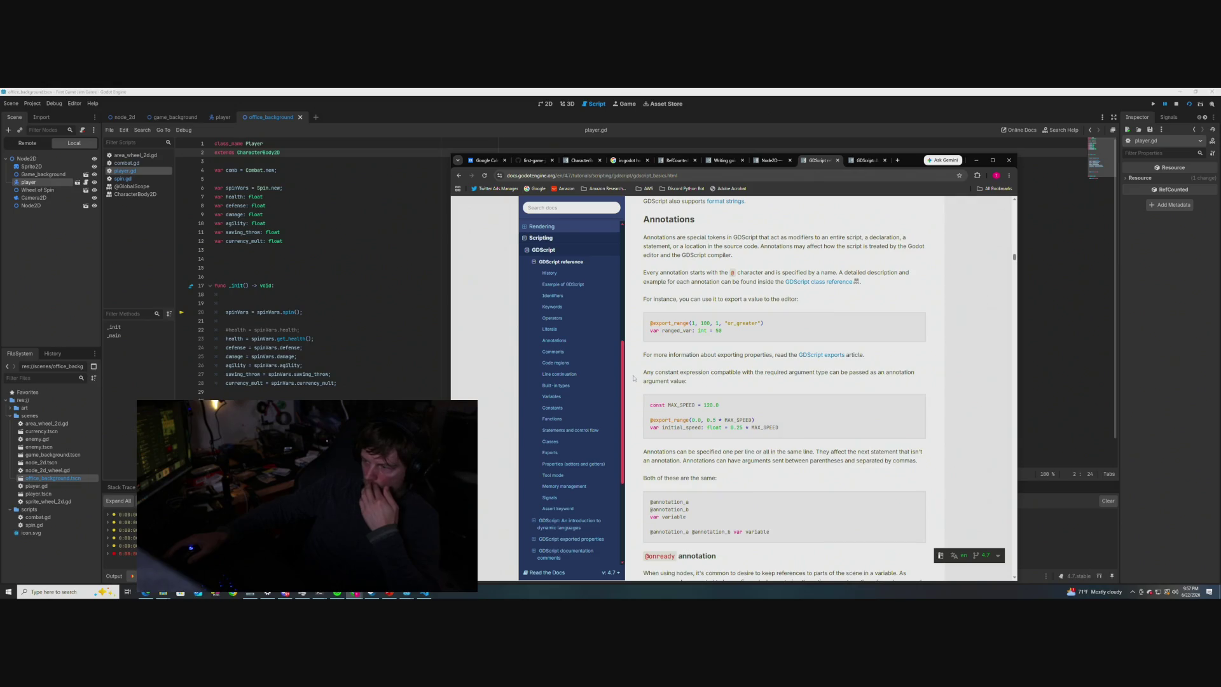
pyautogui.scroll(-1, 634, 377)
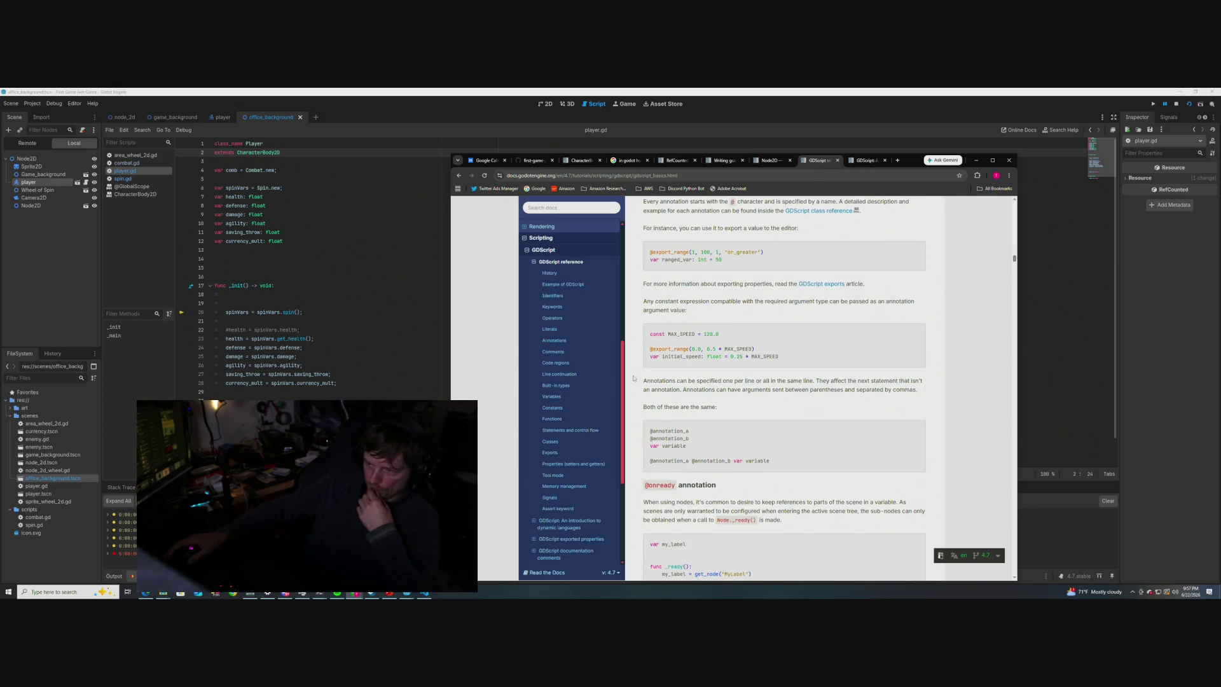
pyautogui.scroll(-1, 633, 378)
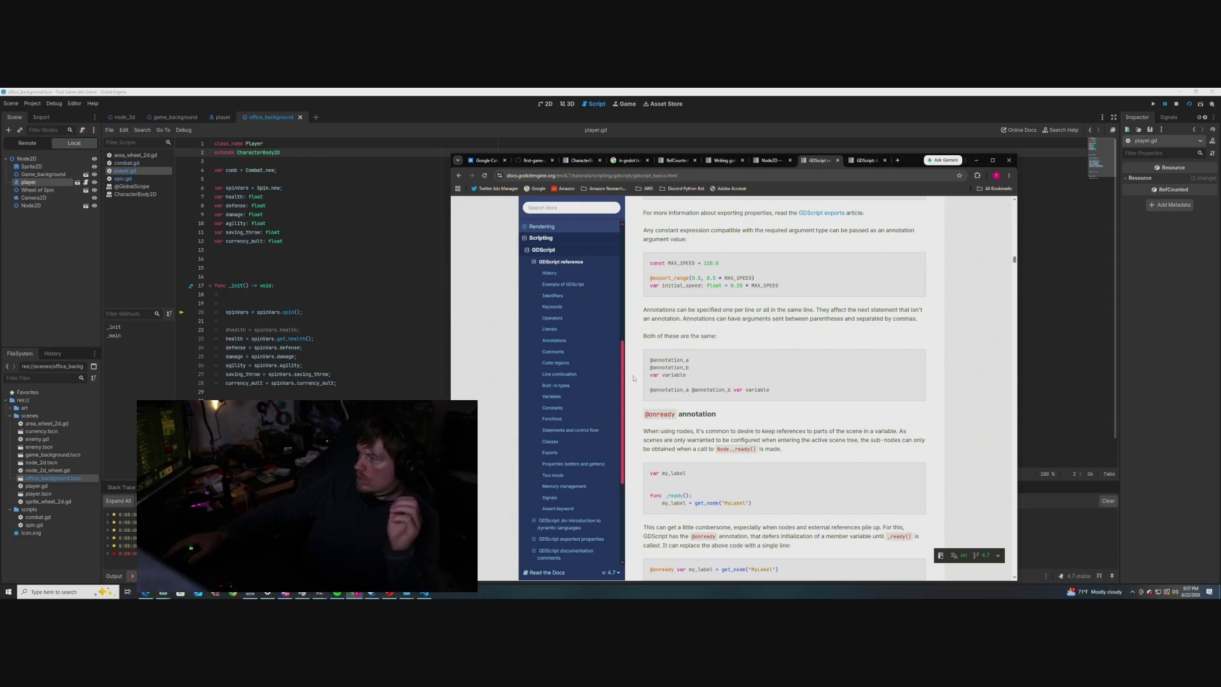
pyautogui.scroll(-1, 633, 378)
pyautogui.scroll(-1, 633, 378)
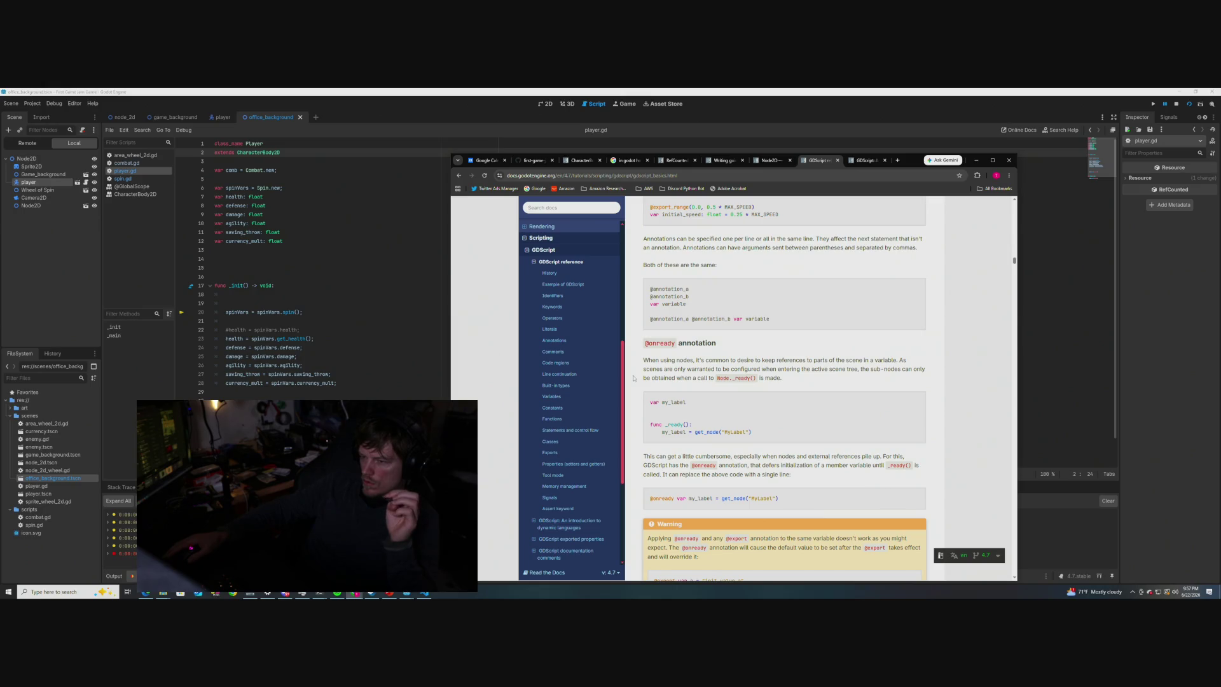
pyautogui.scroll(-1, 633, 378)
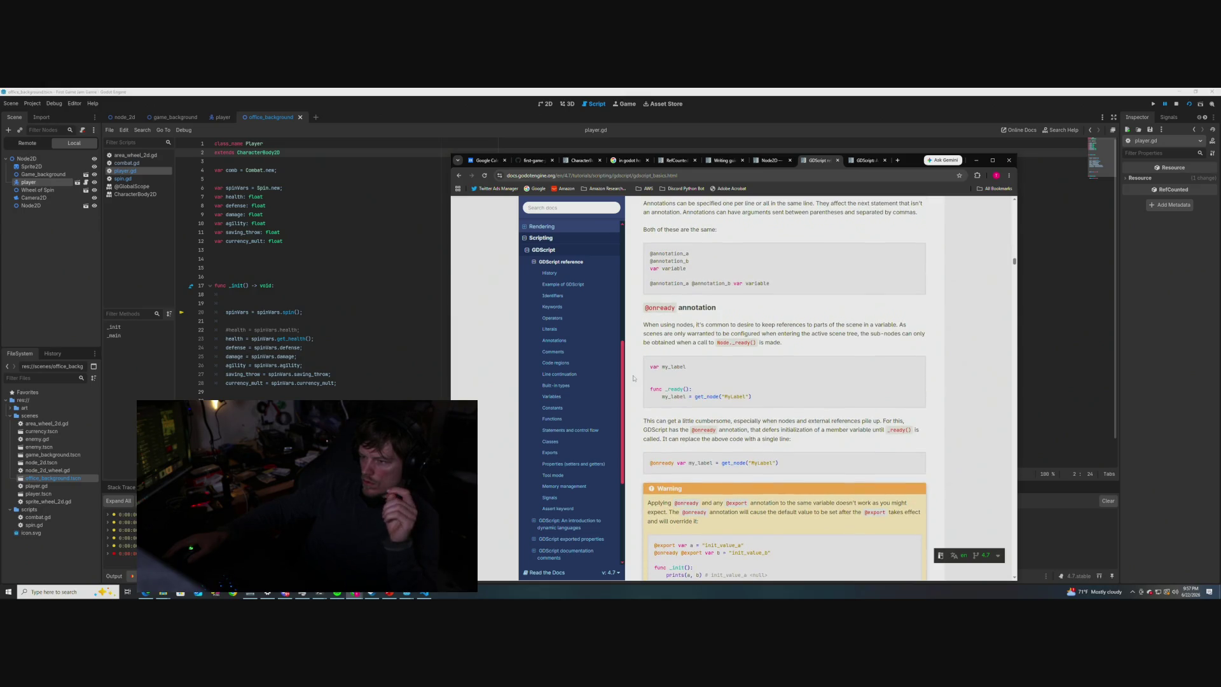
pyautogui.moveTo(761, 397)
pyautogui.mouseDown()
pyautogui.moveTo(643, 325)
pyautogui.moveTo(644, 308)
pyautogui.mouseUp()
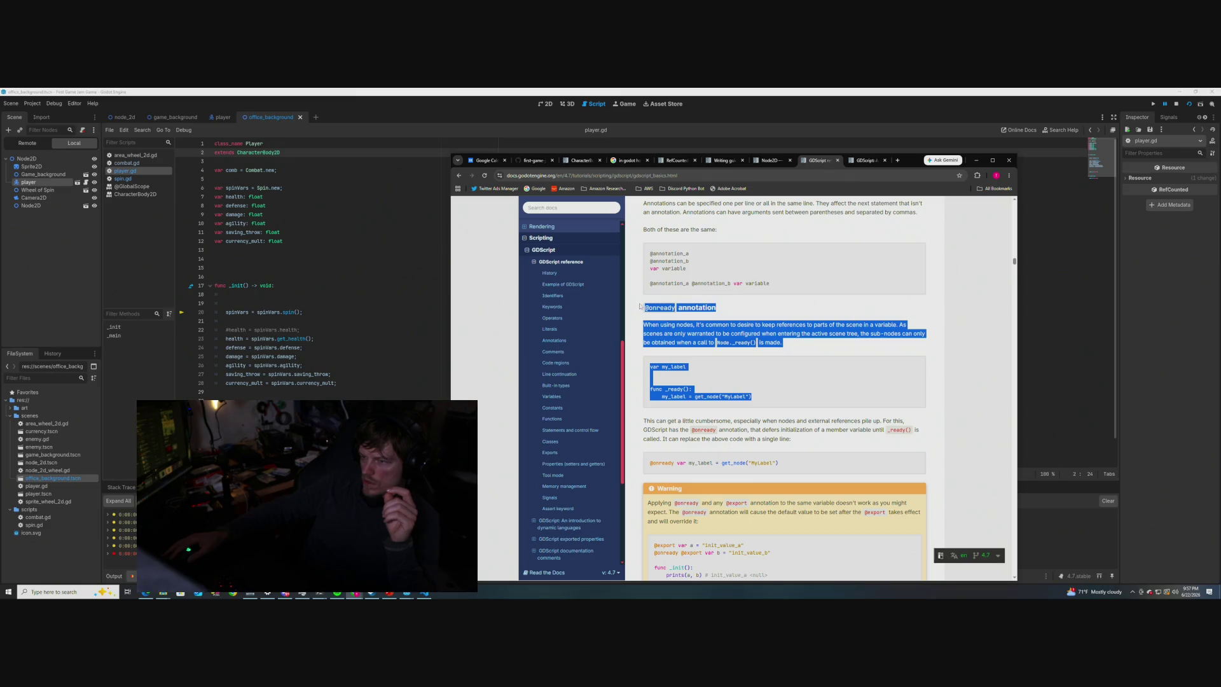
pyautogui.click(635, 389)
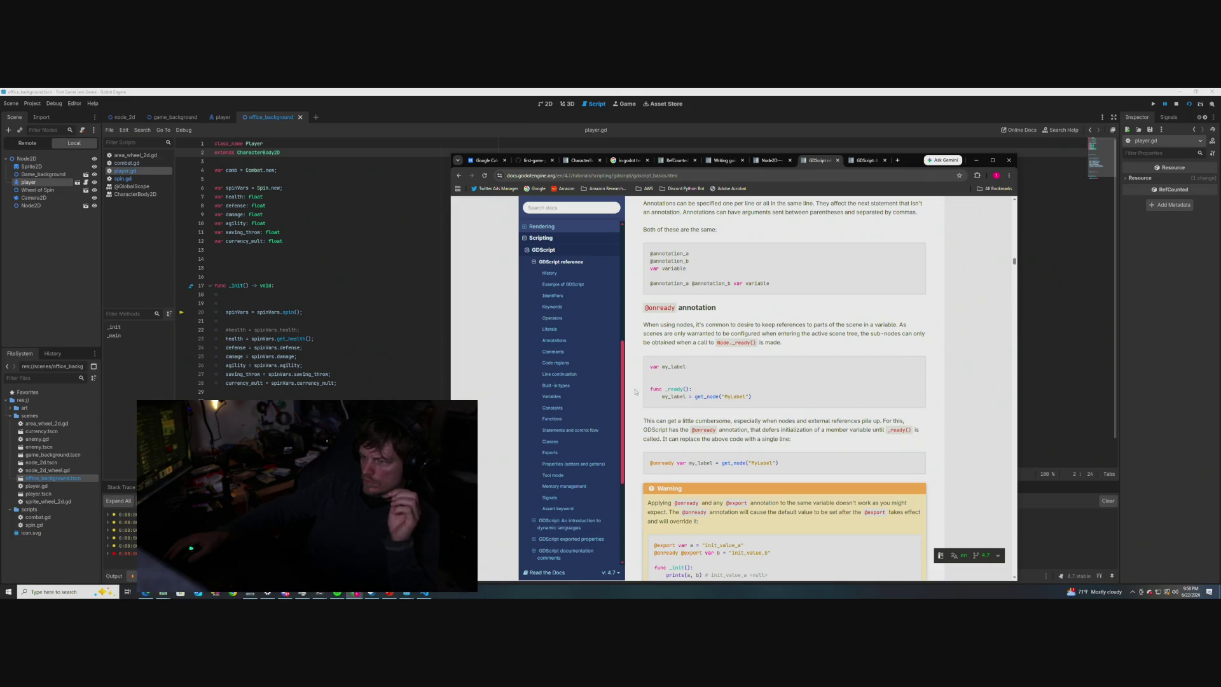
pyautogui.moveTo(779, 463); pyautogui.dragTo(649, 463)
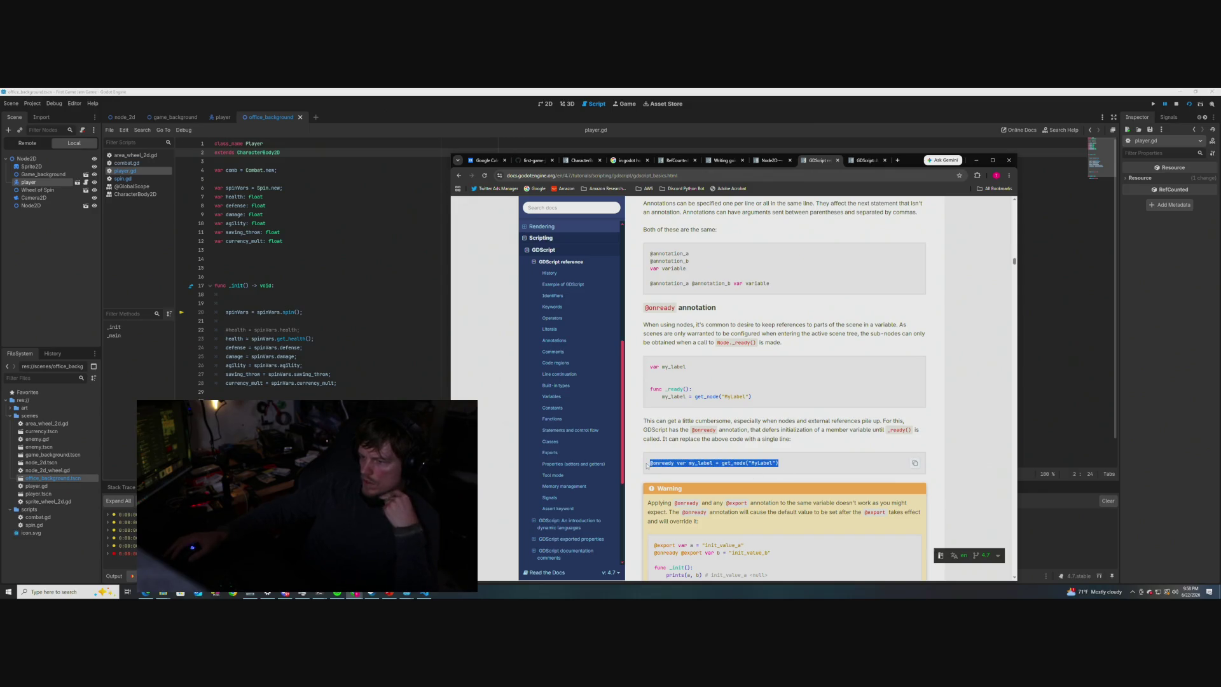
pyautogui.scroll(-1, 637, 446)
pyautogui.click(637, 446)
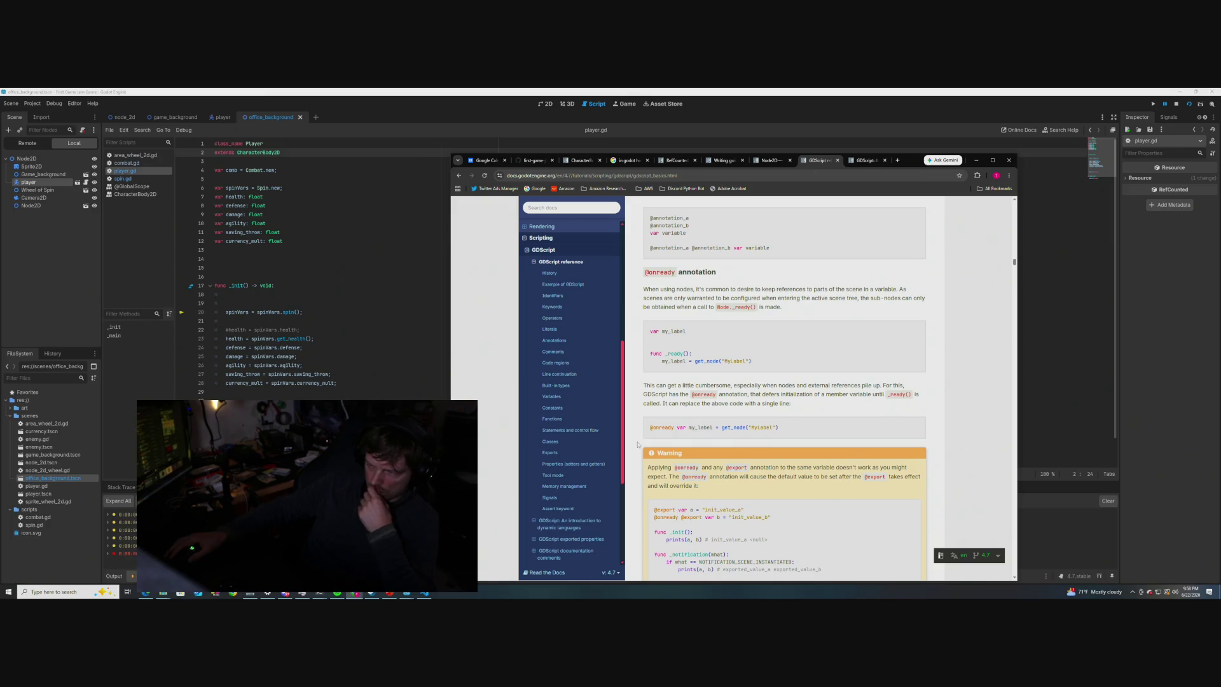
# - Scroll past the Warning and Comments tip to the ## documentation comments and Code regions
pyautogui.scroll(-1, 638, 444)
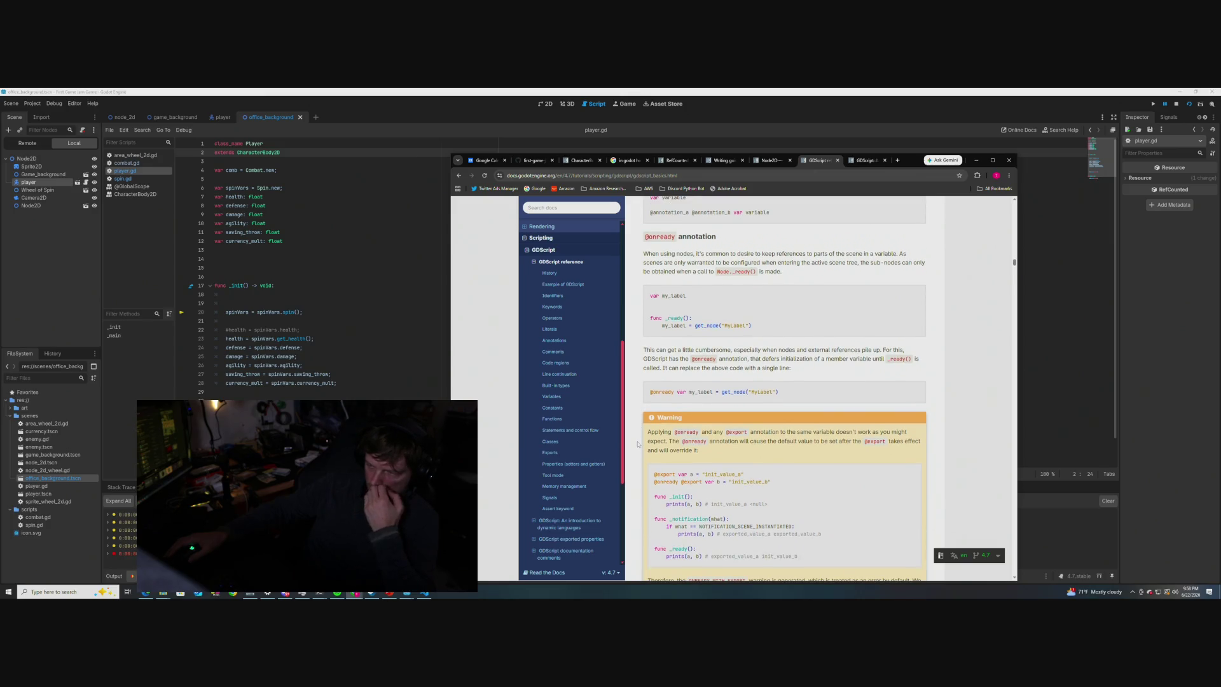
pyautogui.scroll(-1, 637, 444)
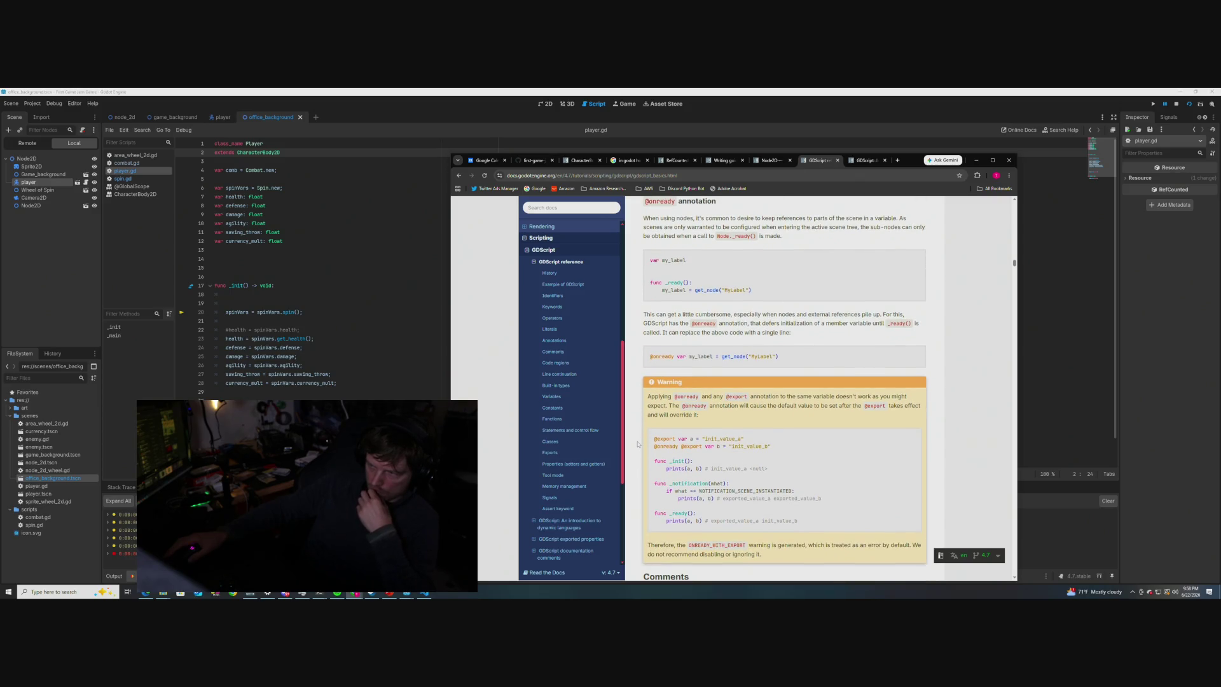
pyautogui.scroll(-1, 638, 443)
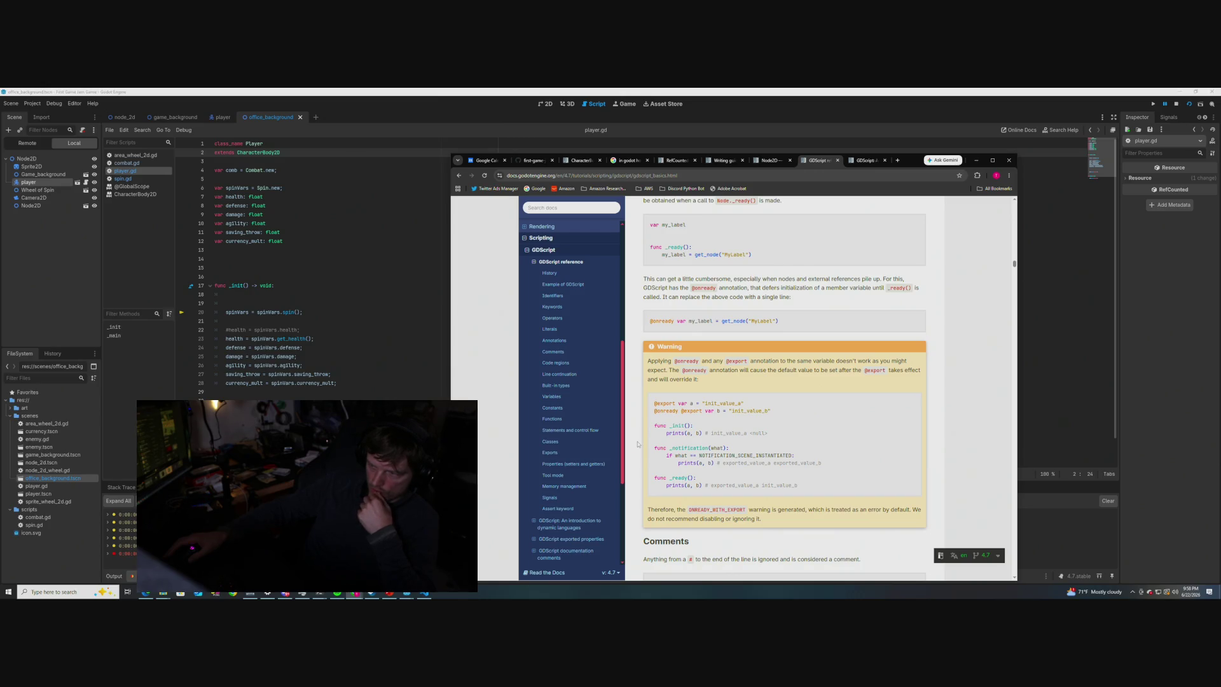
pyautogui.scroll(-1, 637, 444)
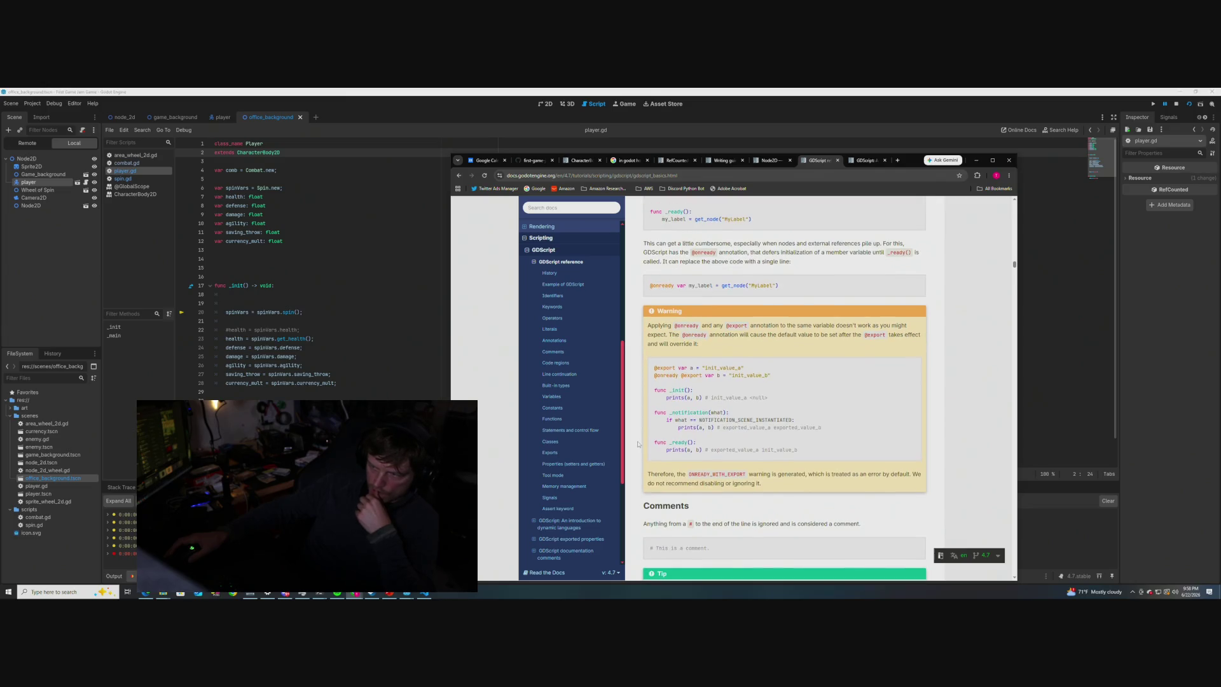
pyautogui.scroll(-2, 638, 444)
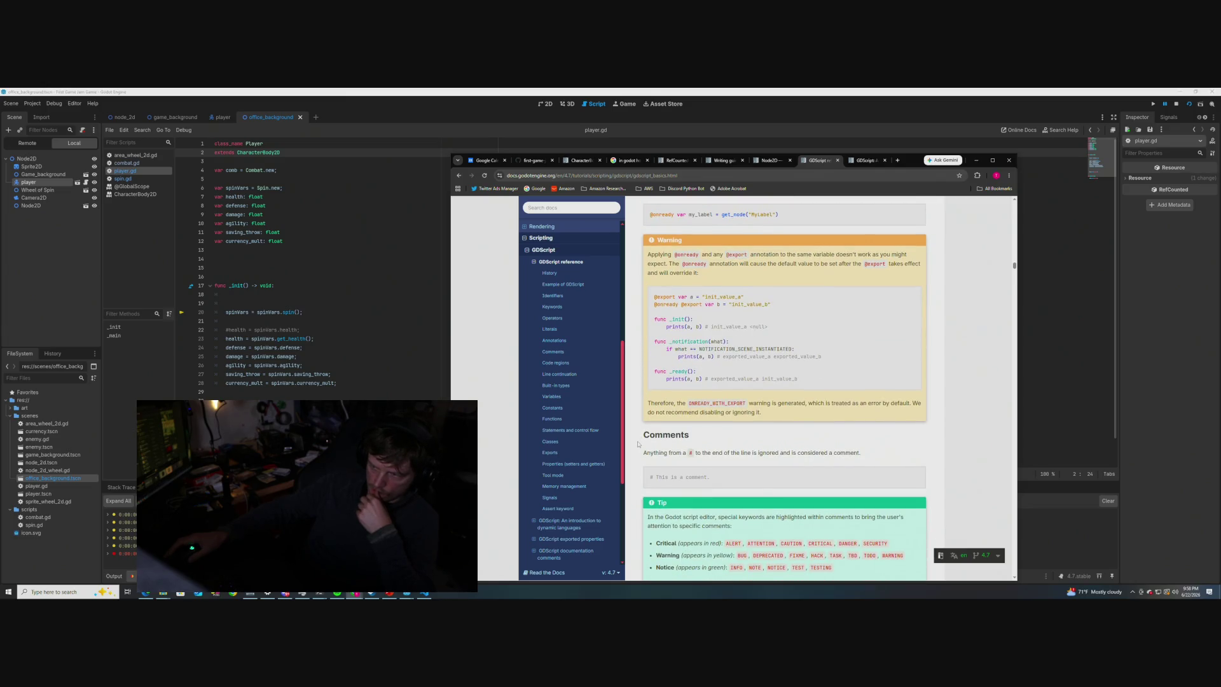
pyautogui.scroll(-1, 637, 444)
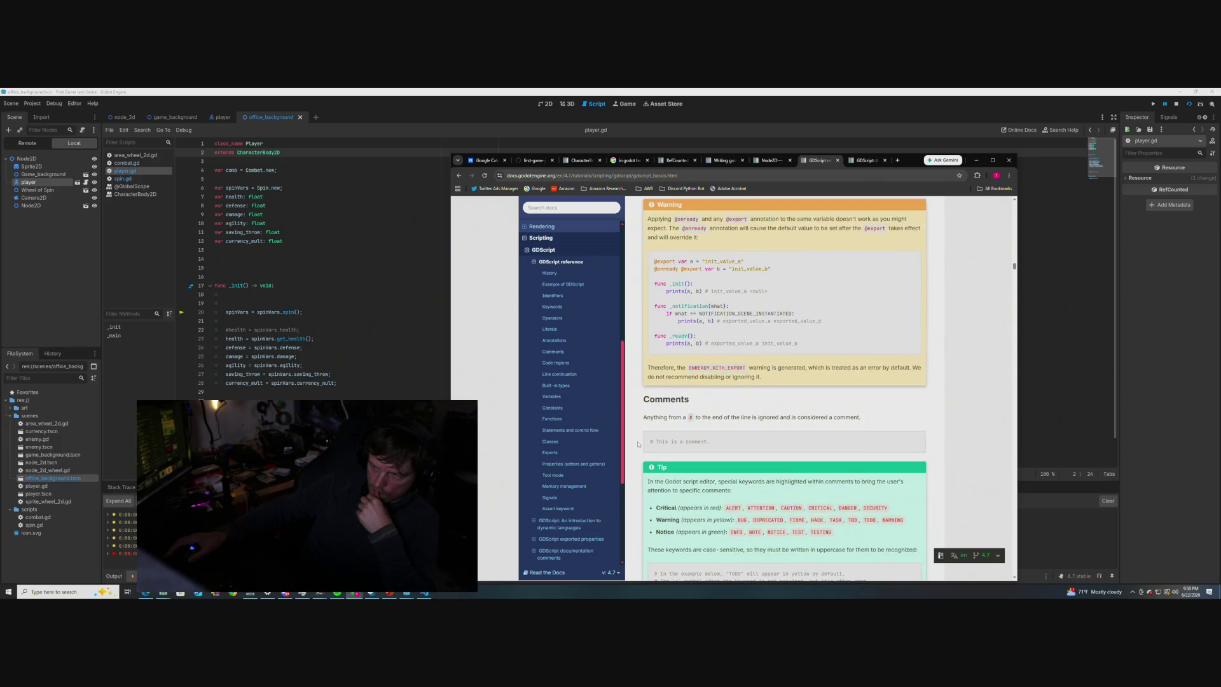
pyautogui.scroll(-1, 632, 450)
pyautogui.scroll(-1, 633, 450)
pyautogui.scroll(-1, 634, 450)
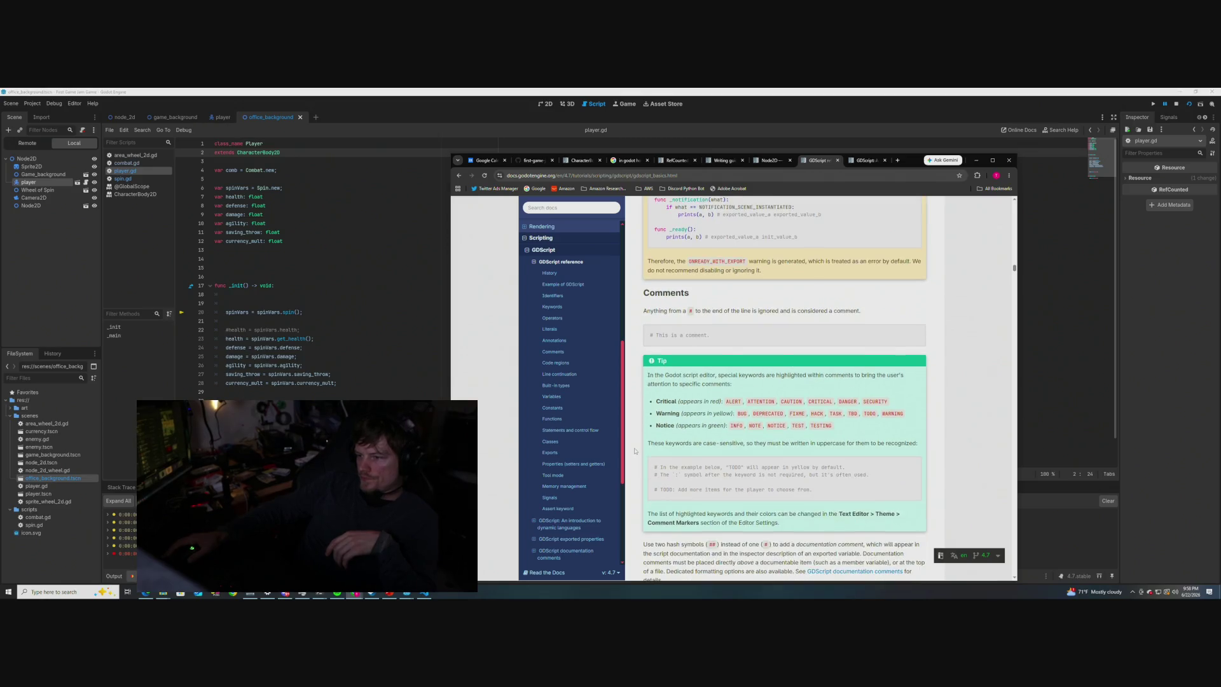
pyautogui.scroll(-5, 634, 451)
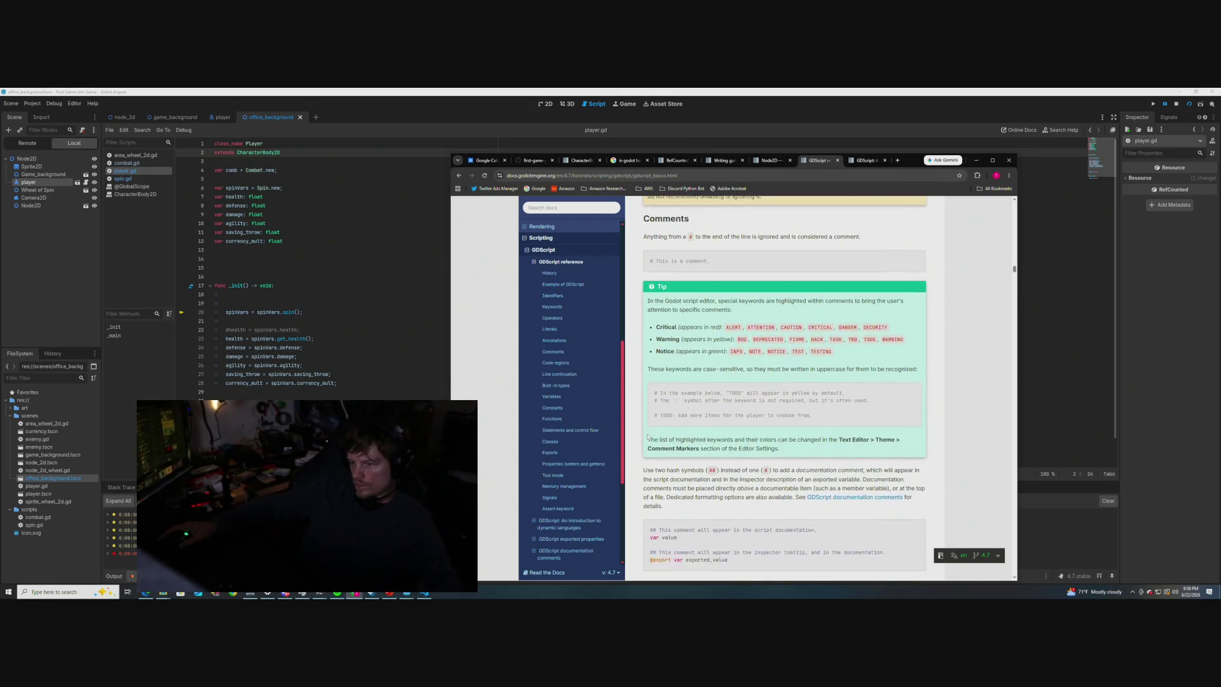
pyautogui.scroll(-1, 643, 423)
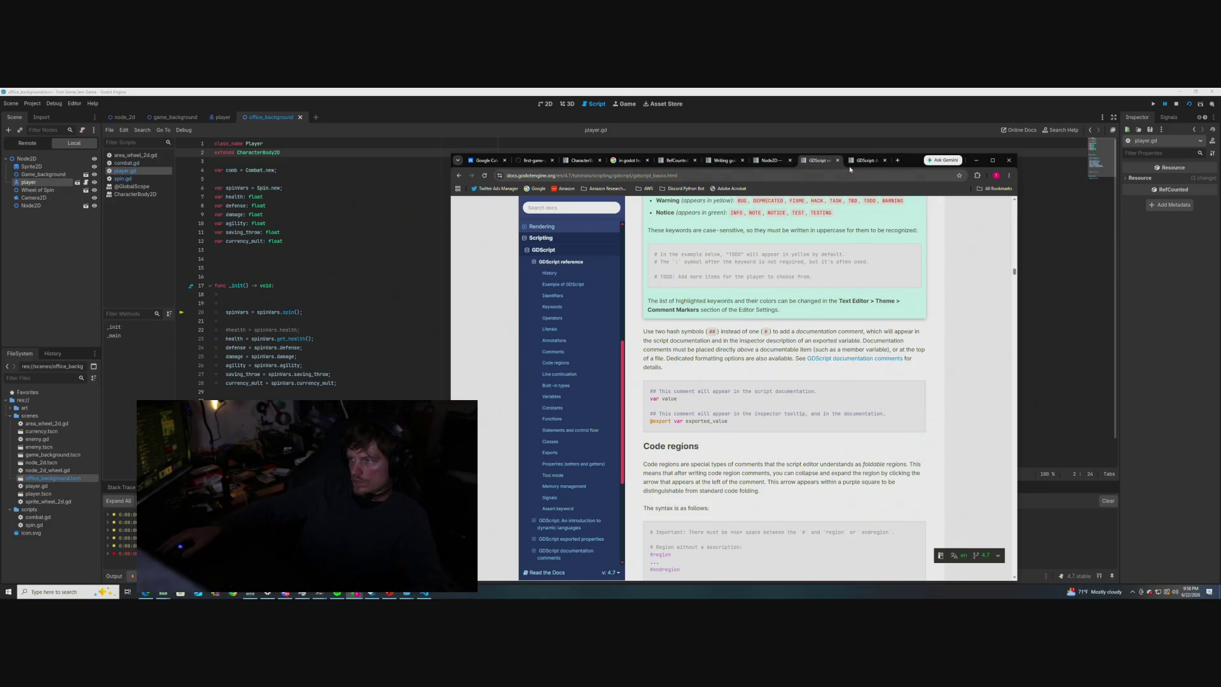
# - Open the introduction to dynamic languages page and read down to its 'As function arguments' examples
pyautogui.click(855, 161)
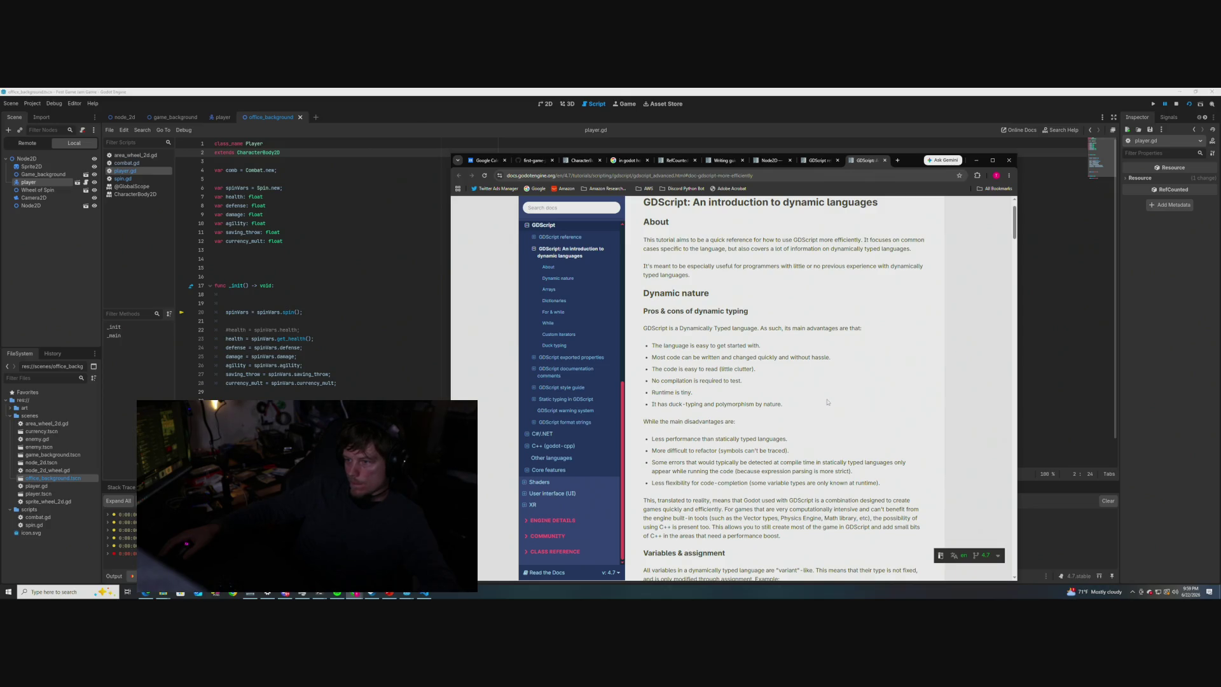
pyautogui.scroll(-2, 827, 402)
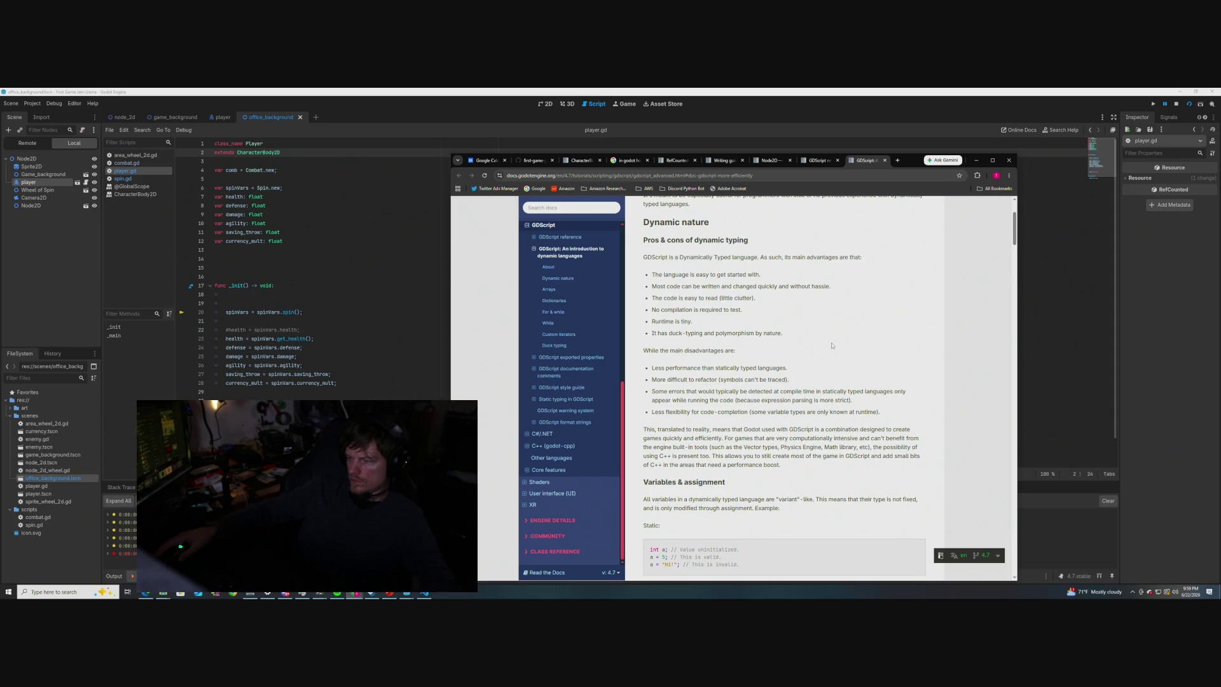
pyautogui.scroll(-1, 832, 345)
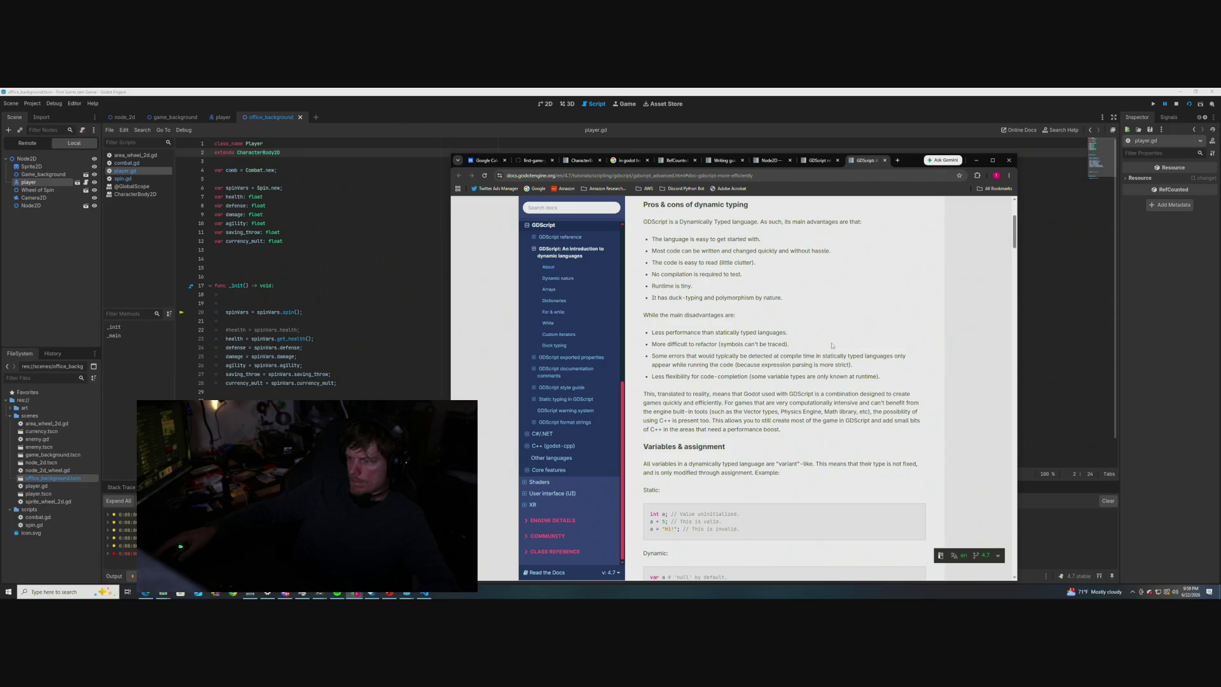
pyautogui.scroll(-3, 832, 345)
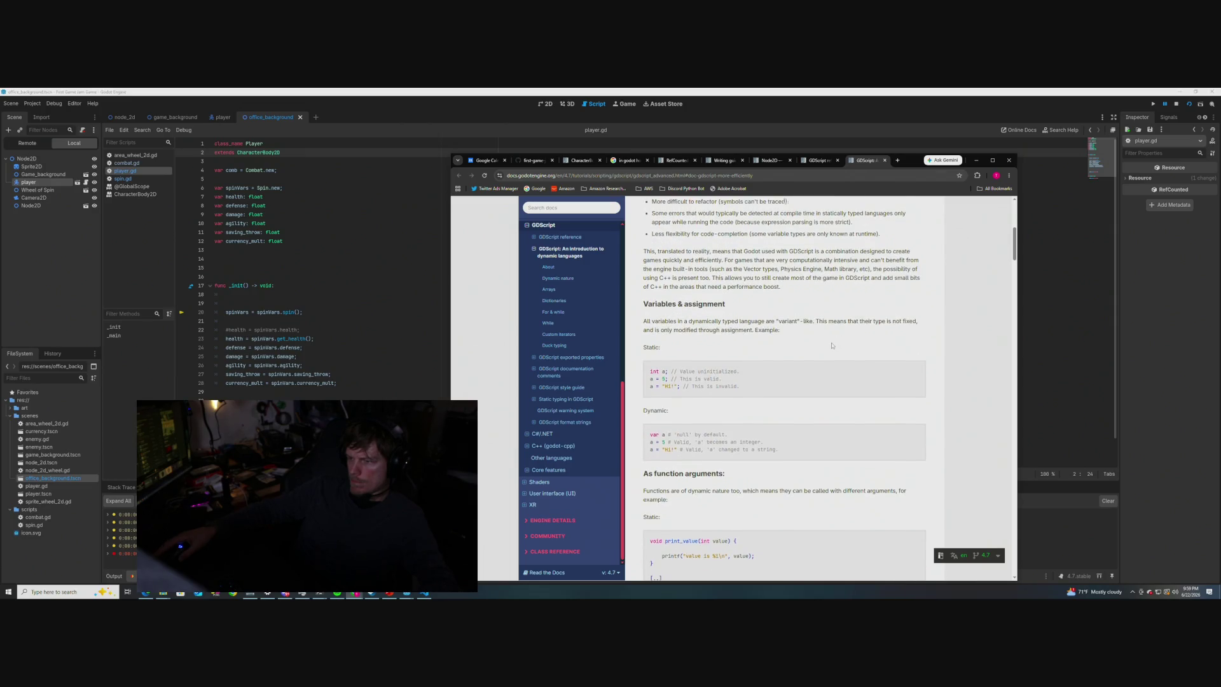
pyautogui.scroll(-1, 832, 346)
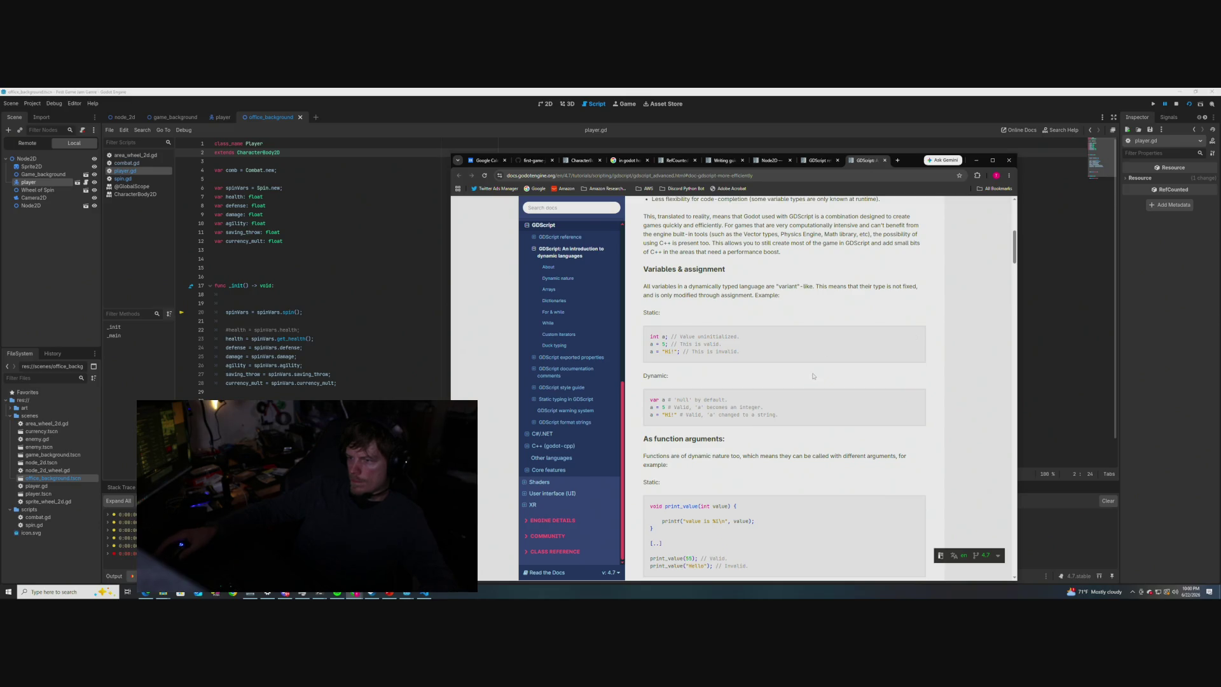
pyautogui.scroll(-2, 636, 365)
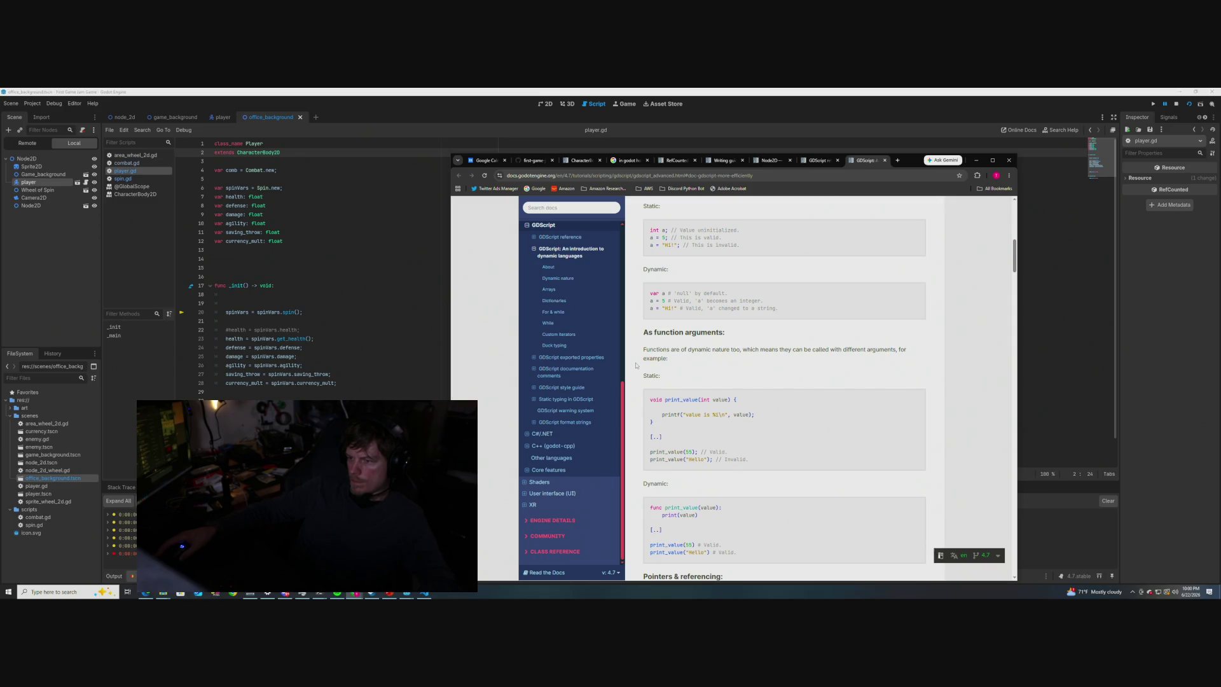
pyautogui.scroll(-3, 636, 365)
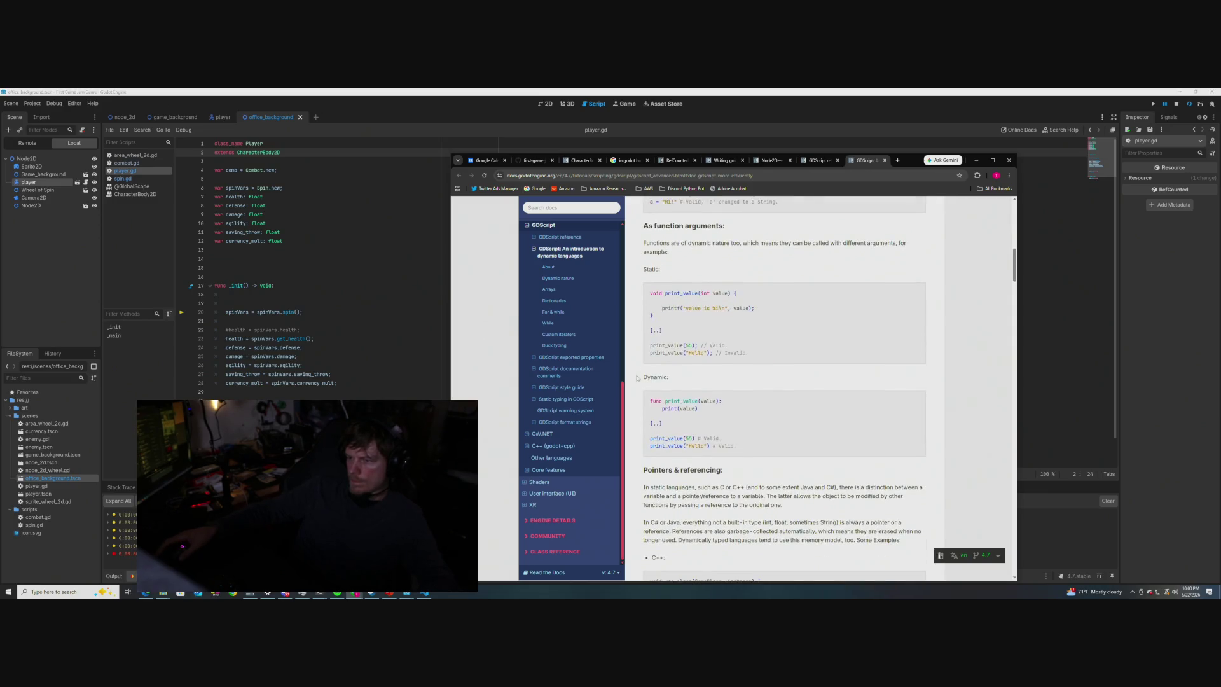
# - Scroll past the C++ and Java examples and highlight the sentence about base types passed by value
pyautogui.scroll(-2, 639, 380)
pyautogui.scroll(-1, 639, 379)
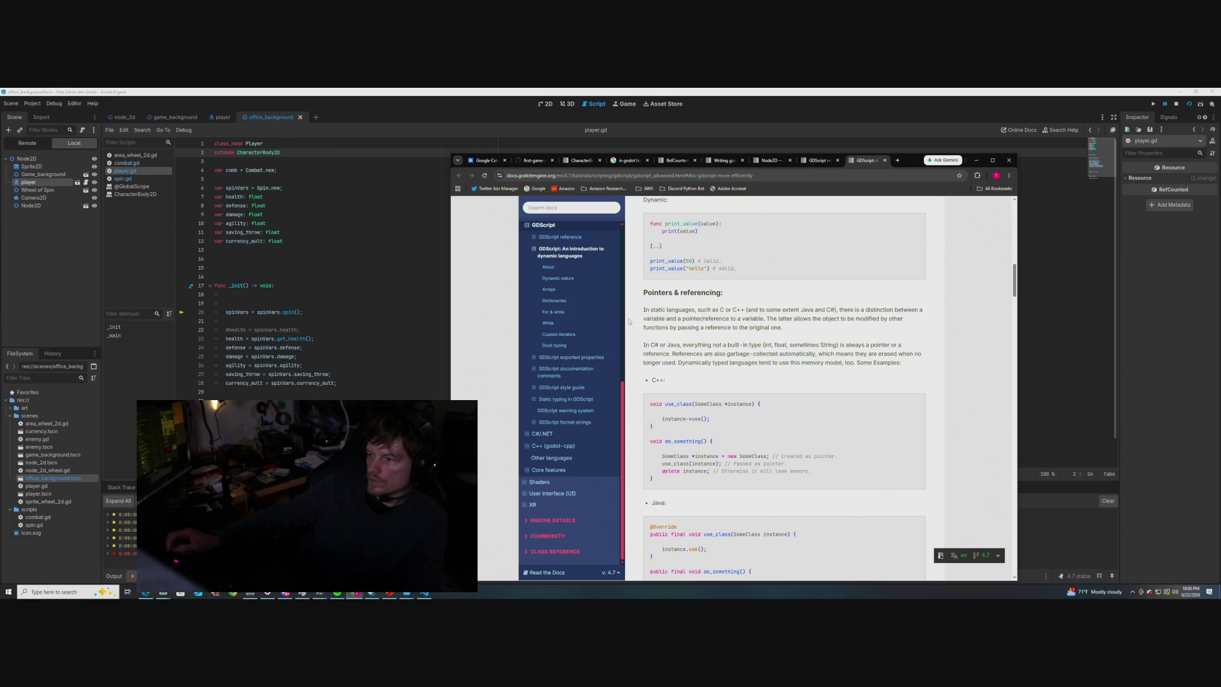
pyautogui.scroll(-2, 635, 421)
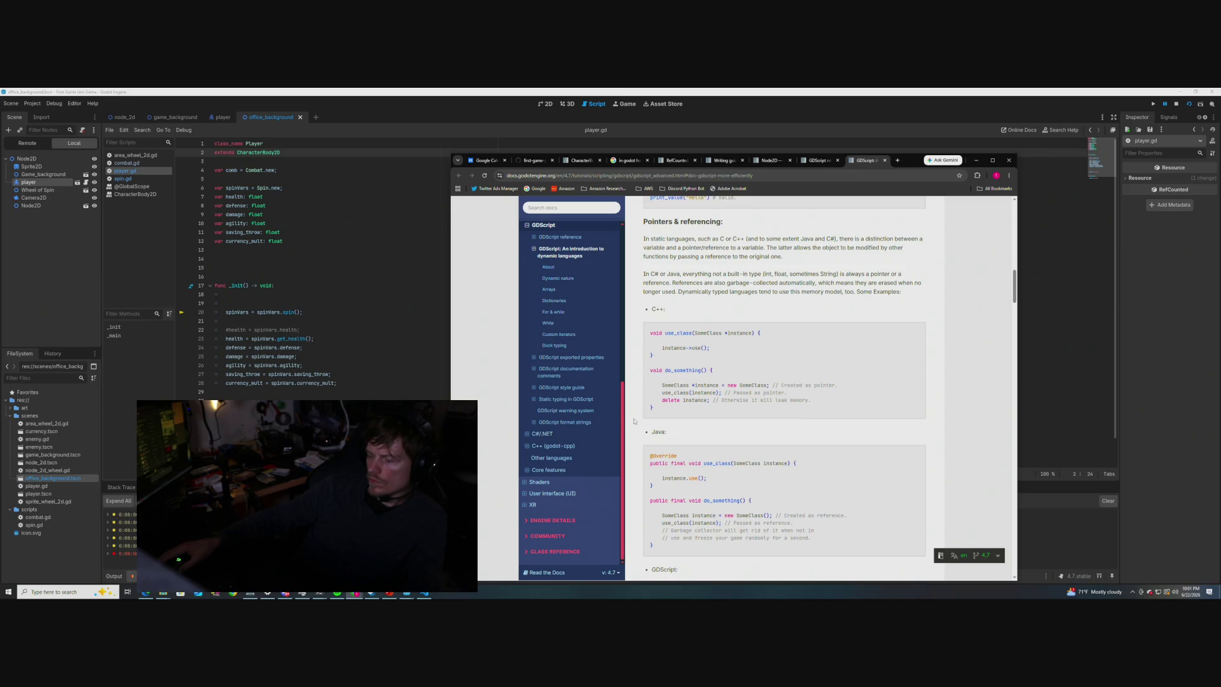
pyautogui.scroll(-1, 633, 421)
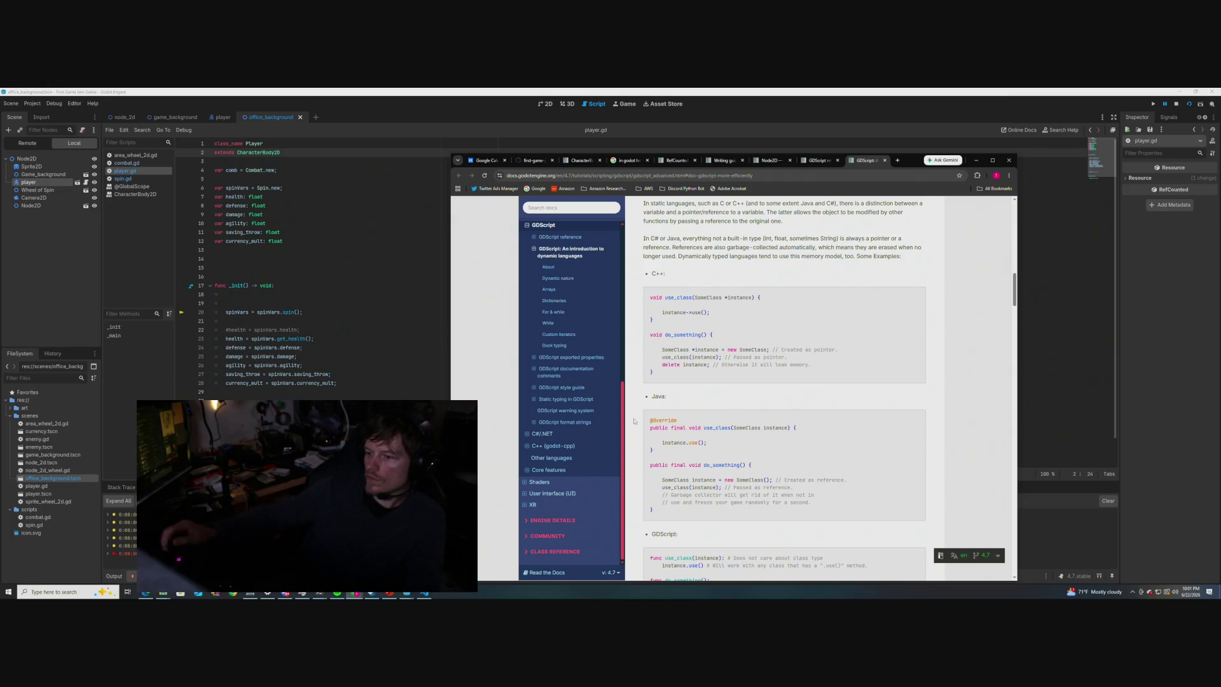
pyautogui.scroll(-2, 649, 349)
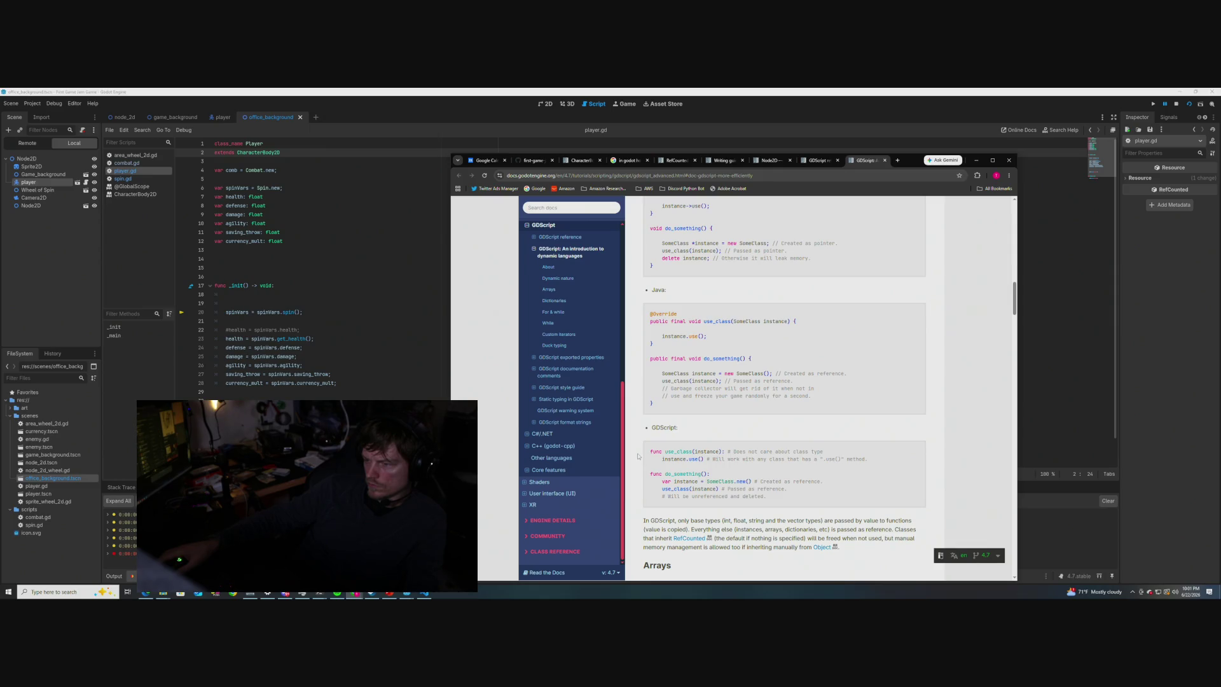
pyautogui.scroll(-2, 638, 456)
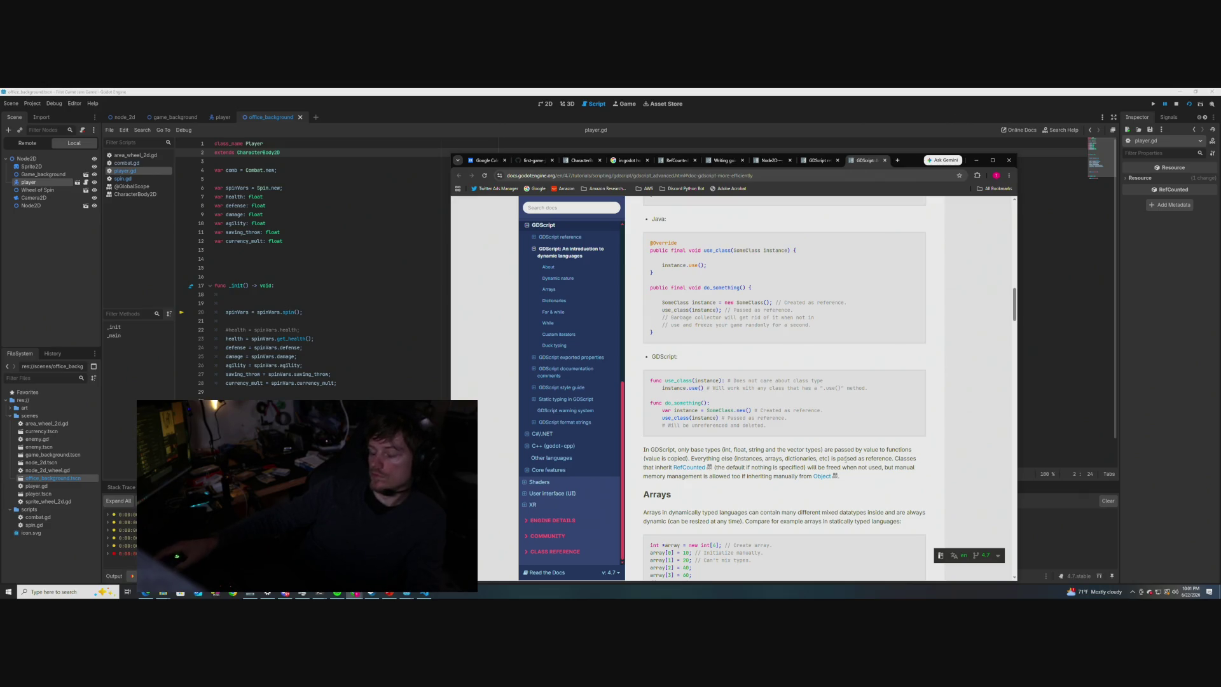
pyautogui.moveTo(722, 450)
pyautogui.mouseDown()
pyautogui.moveTo(903, 450)
pyautogui.moveTo(746, 462)
pyautogui.mouseUp()
# - Highlight the notes that classes inheriting RefCounted are passed by reference by default
pyautogui.click(746, 462)
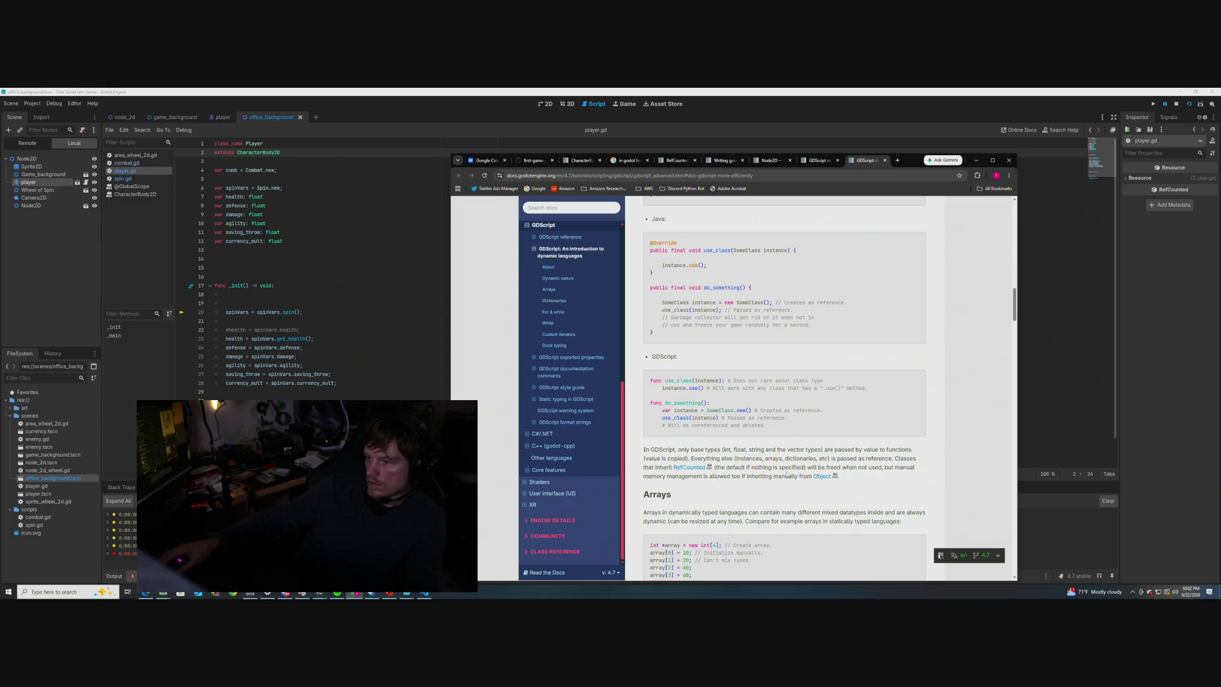
pyautogui.moveTo(800, 467); pyautogui.dragTo(667, 468)
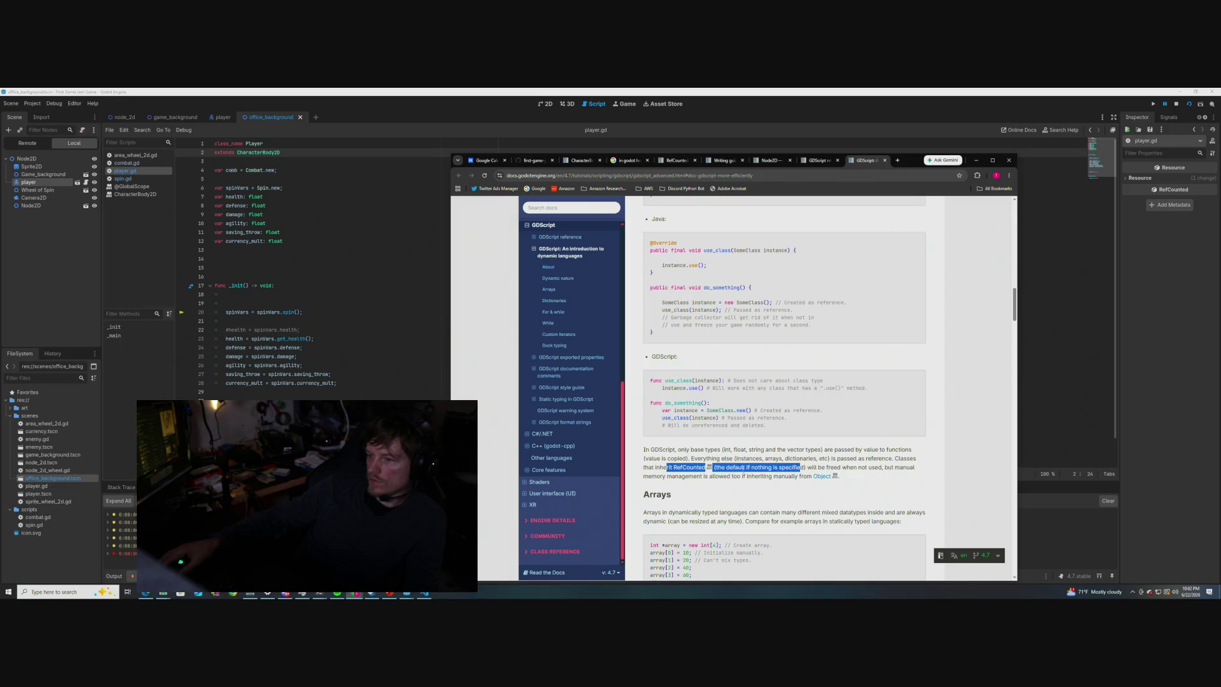
pyautogui.click(757, 470)
pyautogui.moveTo(804, 468); pyautogui.dragTo(667, 468)
pyautogui.click(753, 463)
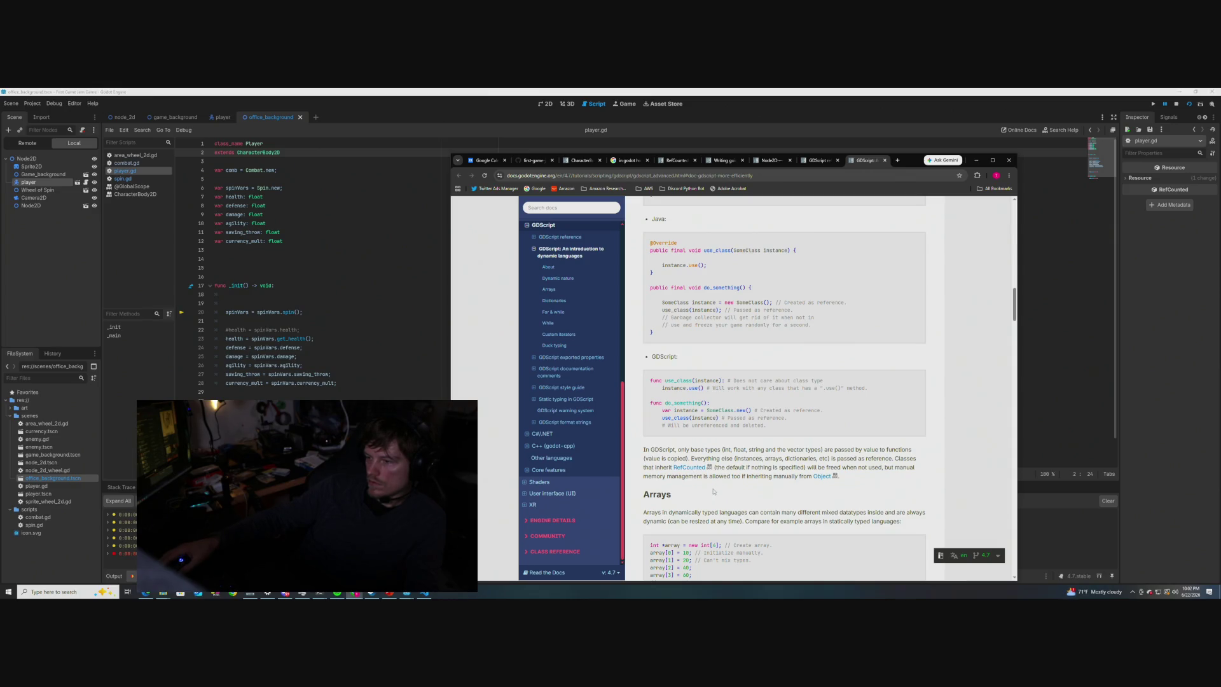
pyautogui.scroll(-1, 640, 486)
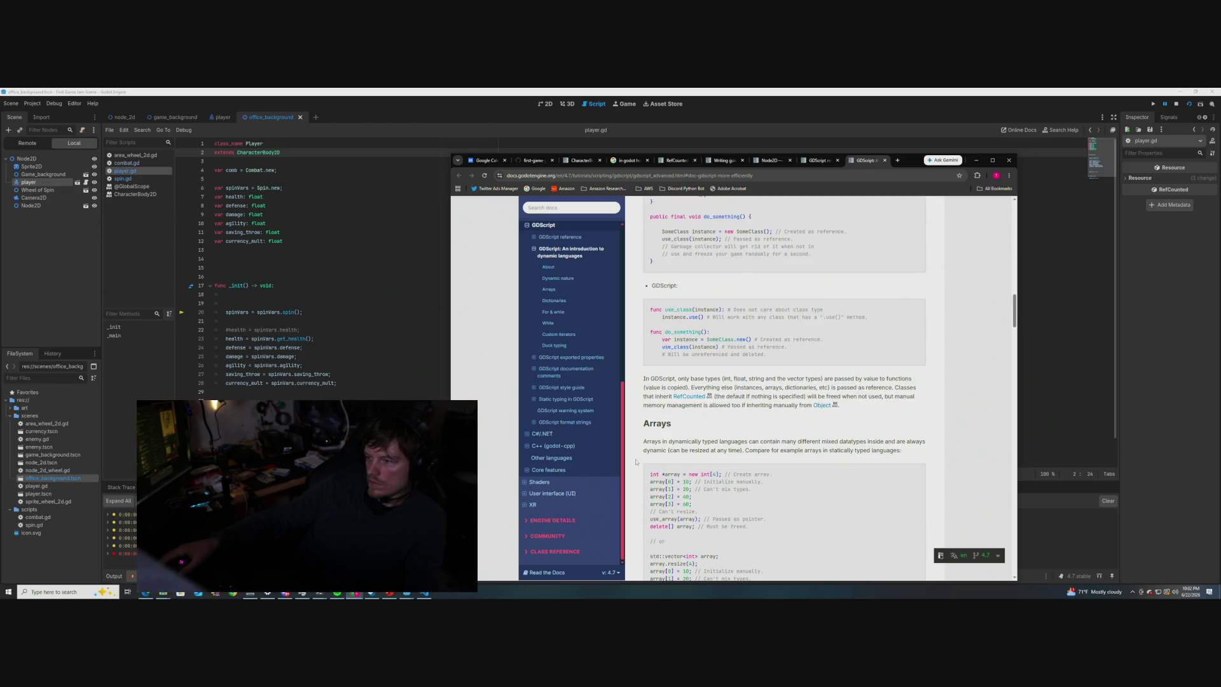
pyautogui.scroll(1, 636, 462)
pyautogui.scroll(-1, 655, 445)
pyautogui.moveTo(715, 396)
pyautogui.mouseDown()
pyautogui.moveTo(668, 396)
pyautogui.moveTo(907, 387)
pyautogui.moveTo(894, 387)
pyautogui.mouseUp()
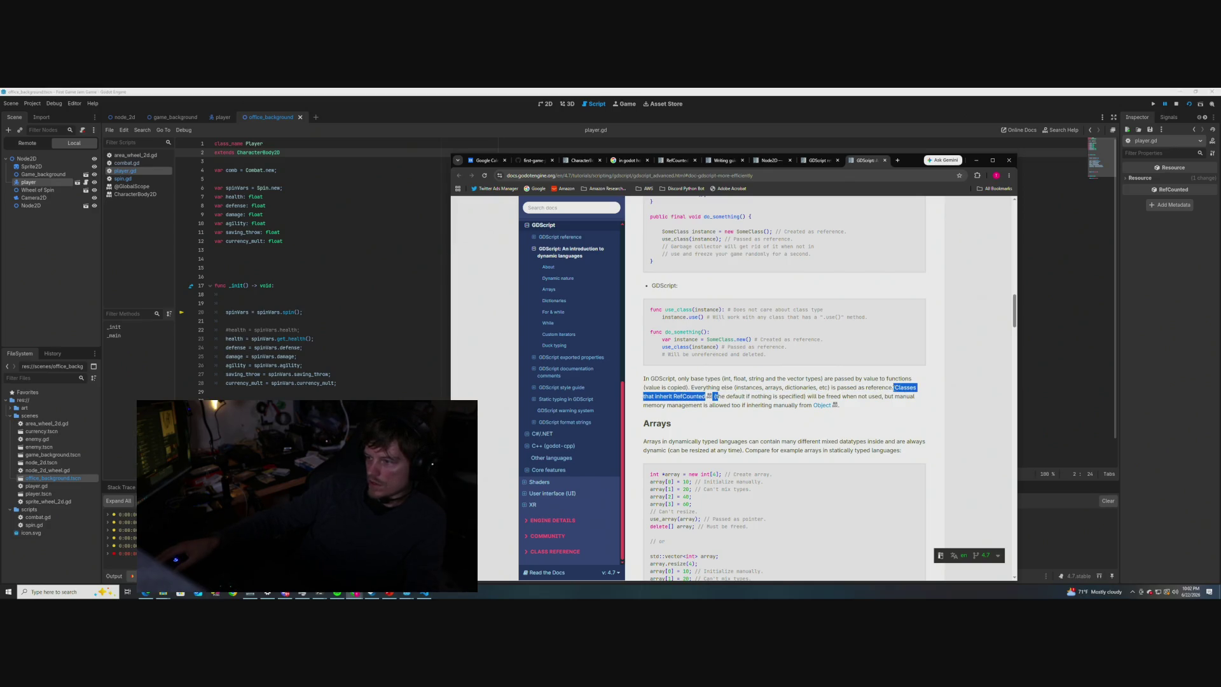
pyautogui.click(649, 453)
# - Scroll further down the dynamic languages page and back up to the GDScript reference example
pyautogui.scroll(-3, 636, 448)
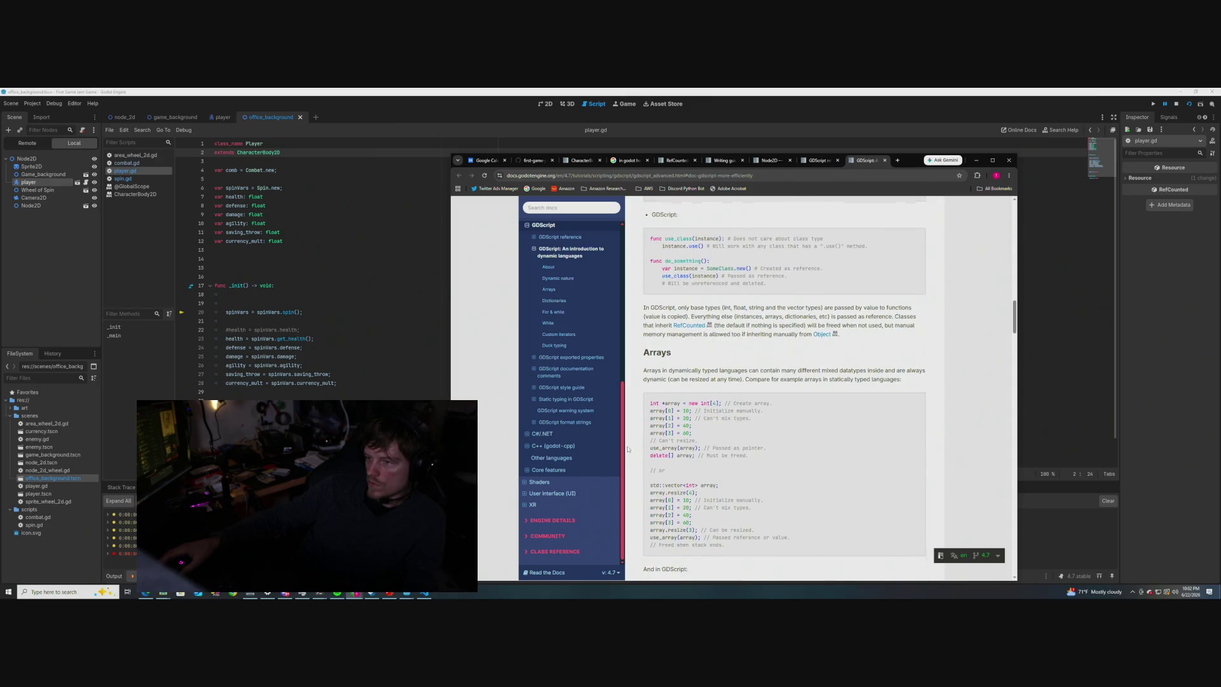
pyautogui.scroll(-2, 627, 447)
pyautogui.scroll(-1, 627, 447)
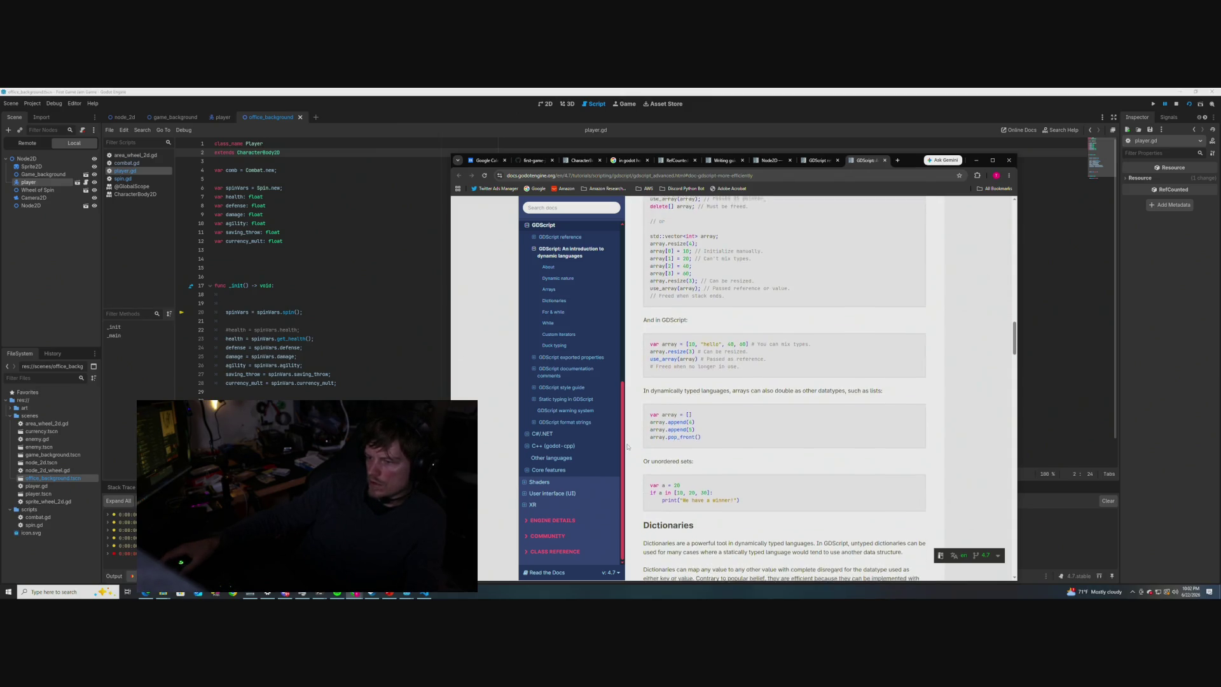
pyautogui.scroll(-6, 627, 447)
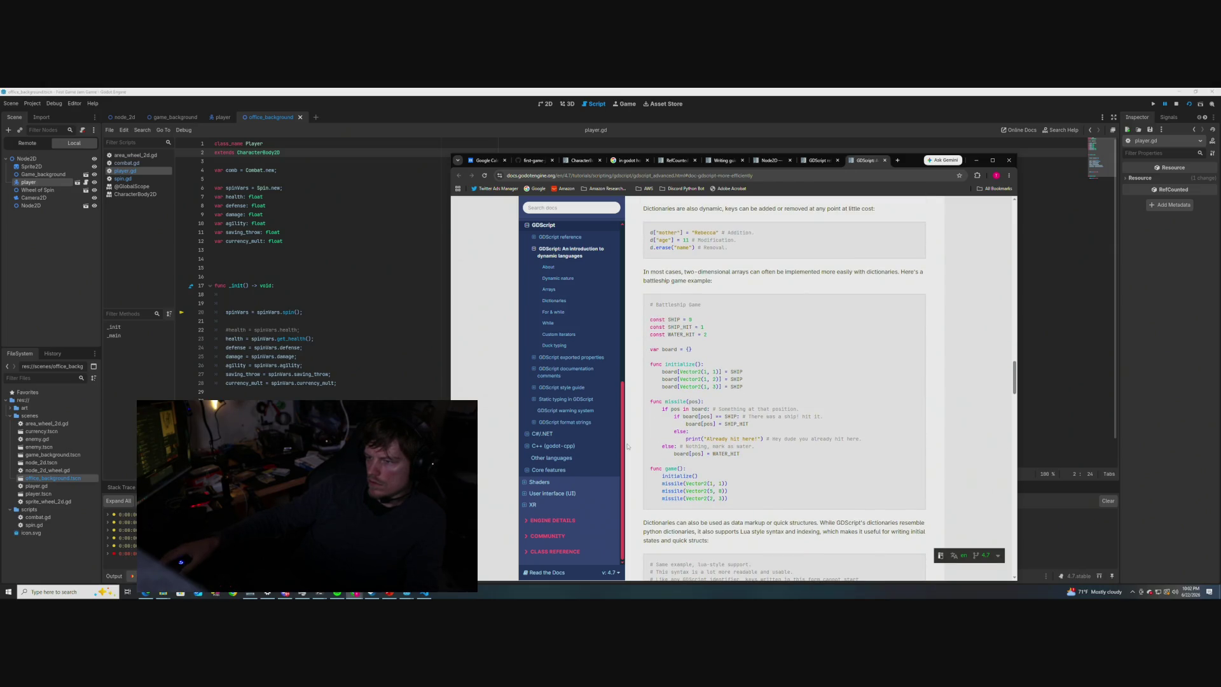
pyautogui.scroll(-4, 627, 447)
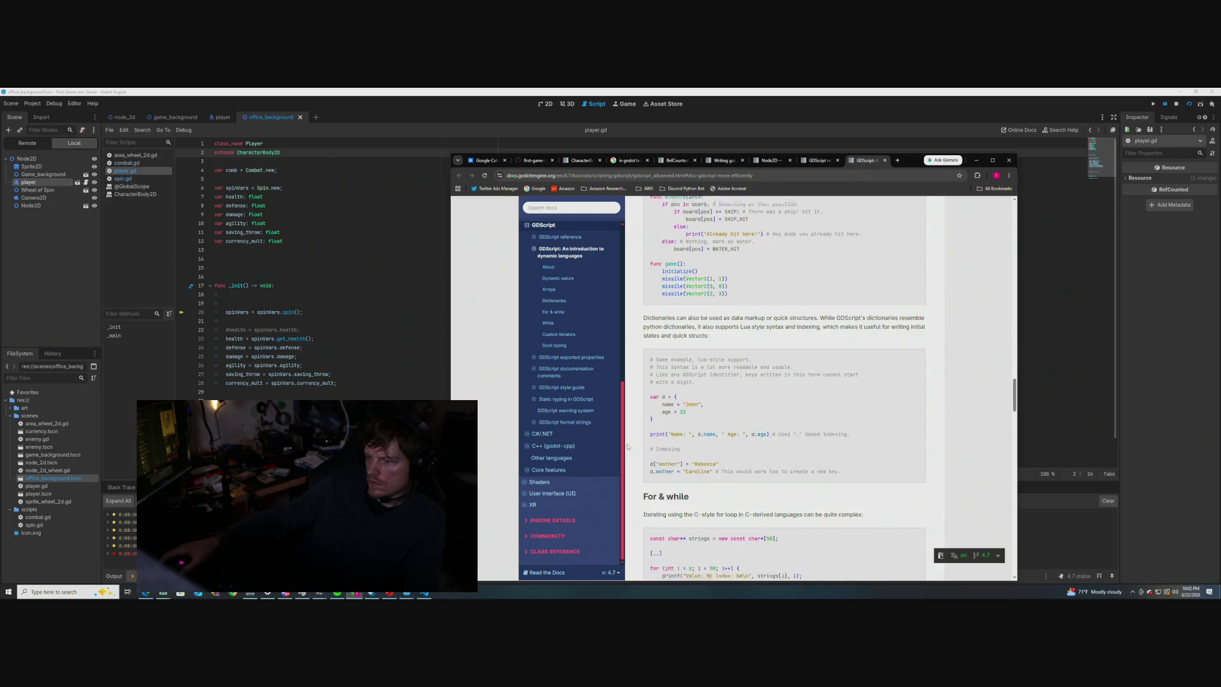
pyautogui.scroll(-1, 627, 447)
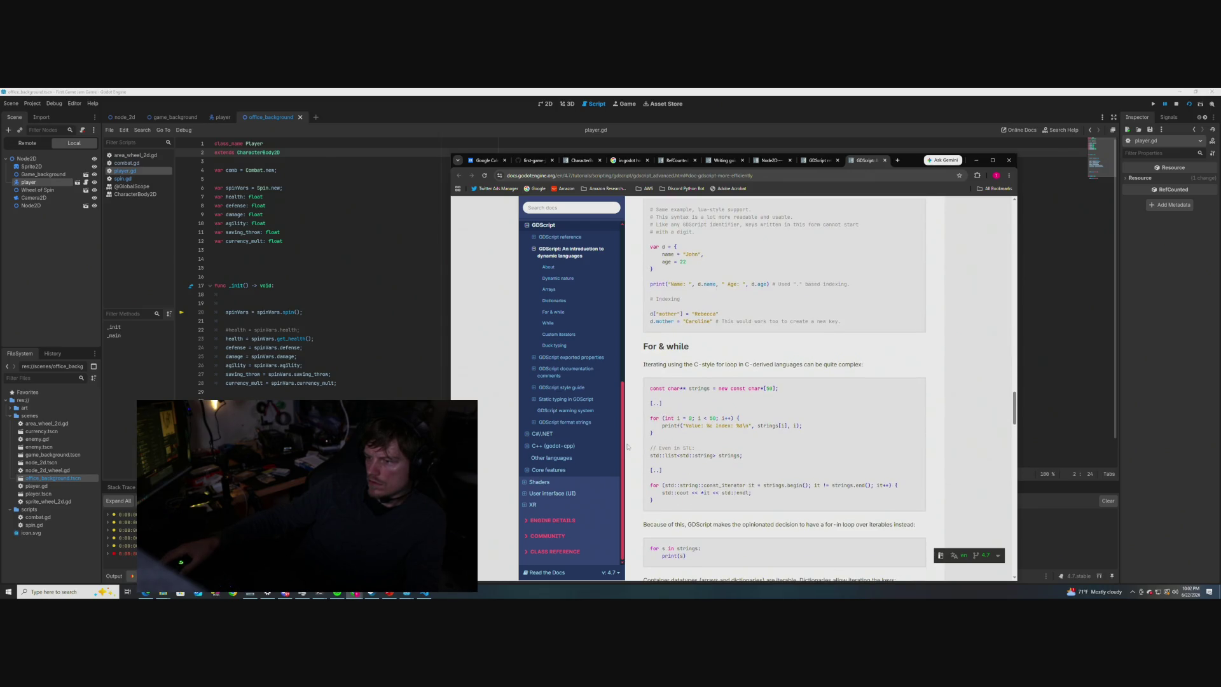
pyautogui.scroll(-3, 627, 447)
pyautogui.scroll(-5, 627, 447)
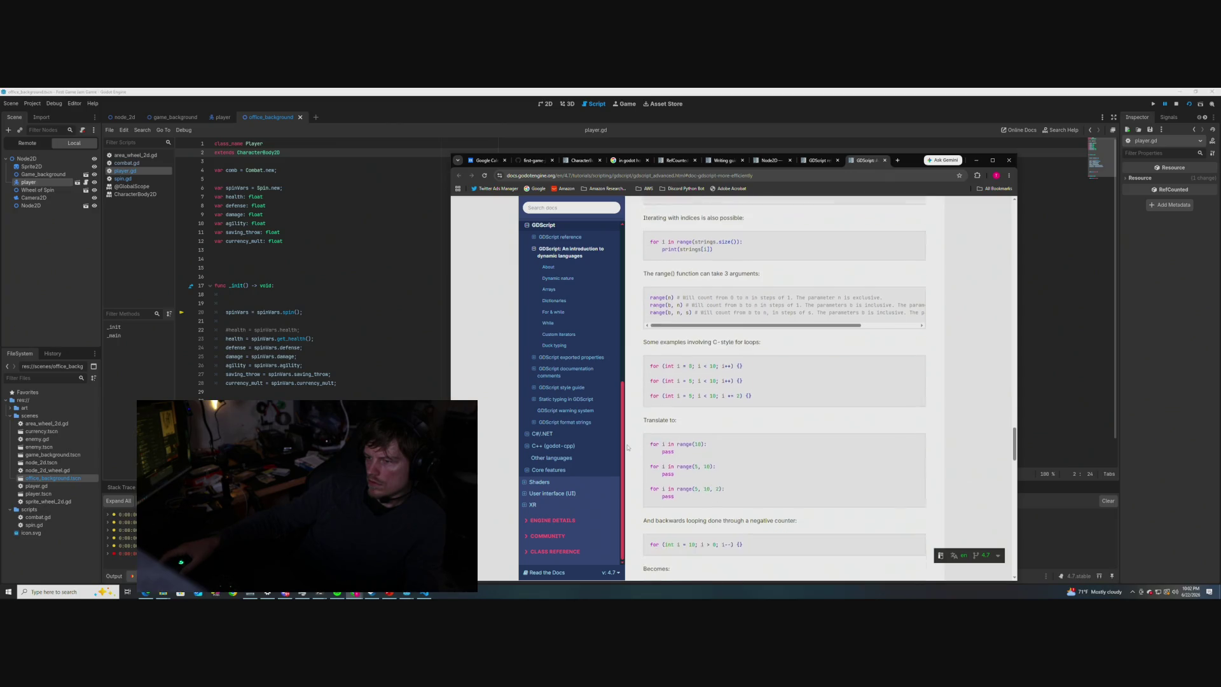
pyautogui.scroll(-1, 627, 447)
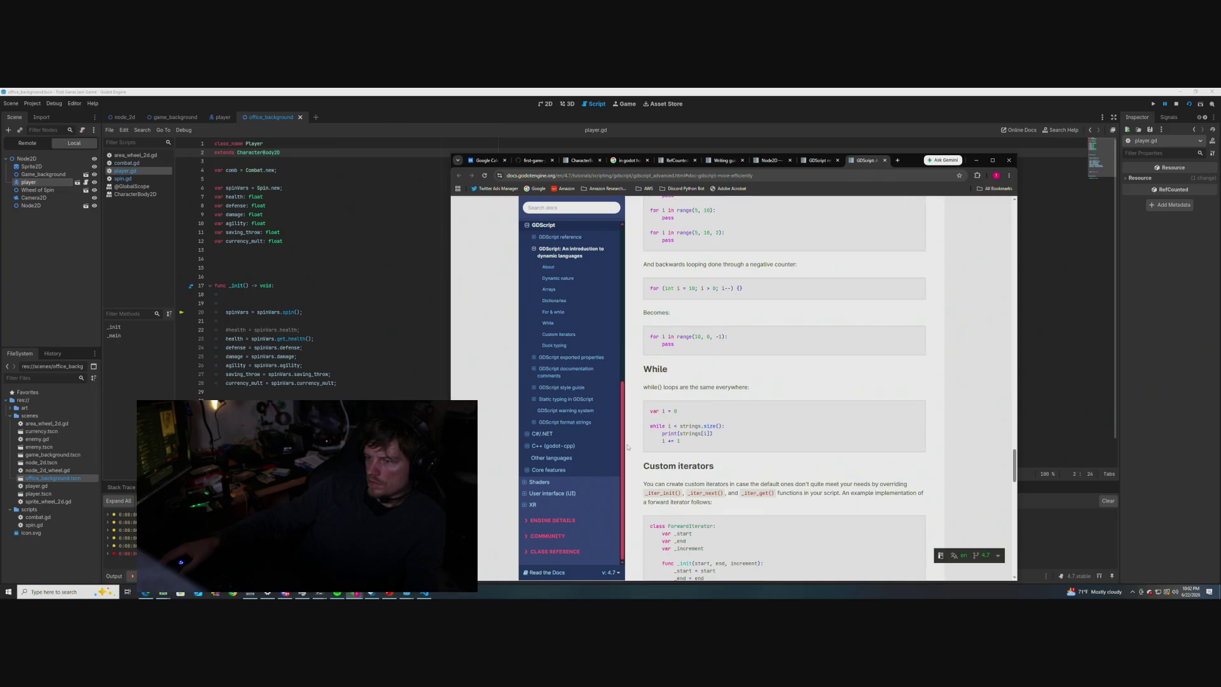
pyautogui.scroll(-6, 627, 447)
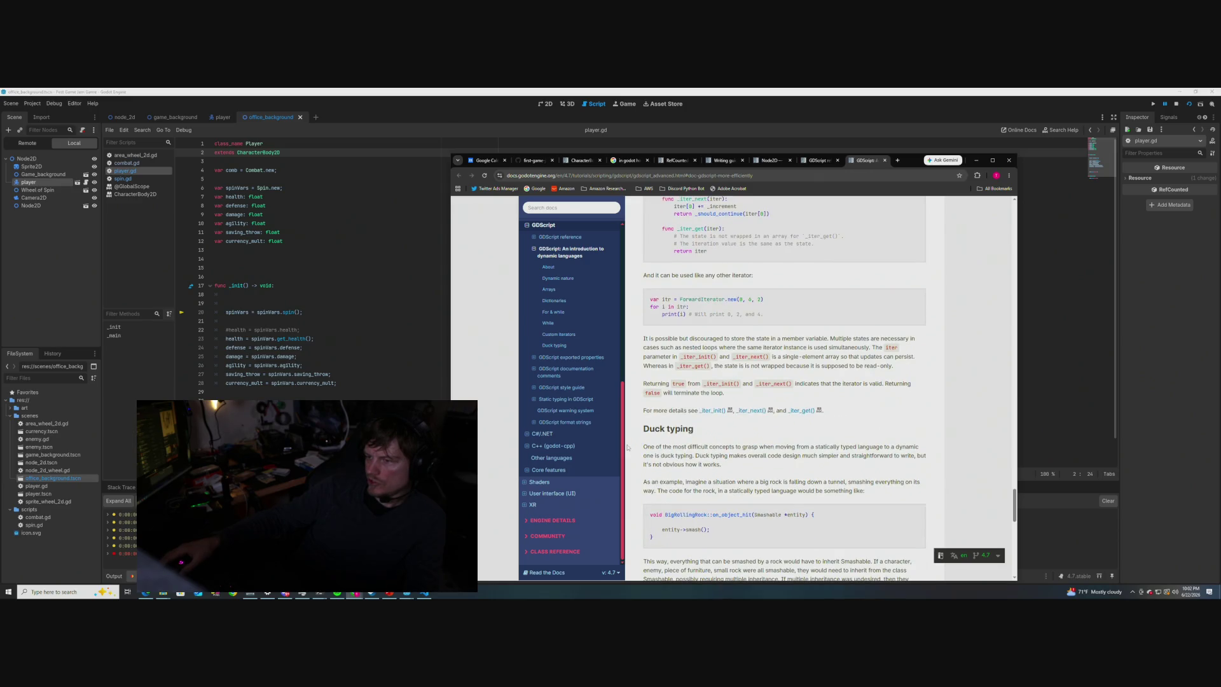
pyautogui.scroll(-8, 627, 447)
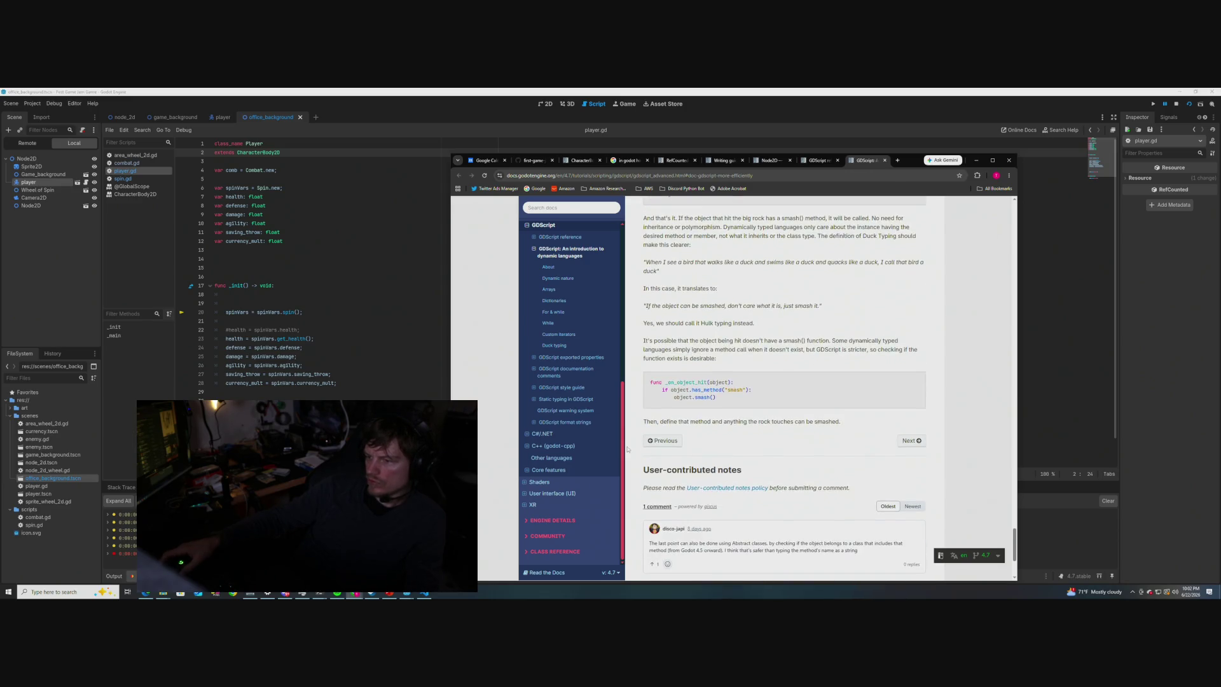
pyautogui.scroll(-2, 627, 449)
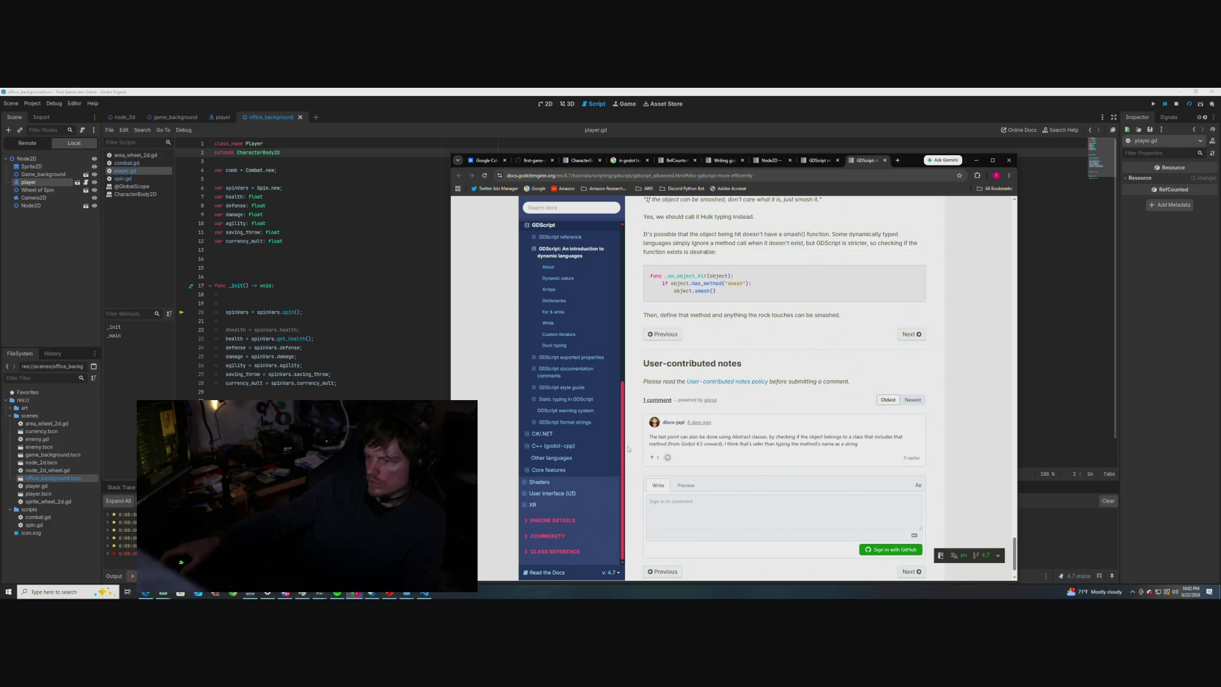
pyautogui.scroll(1, 628, 449)
pyautogui.scroll(15, 627, 449)
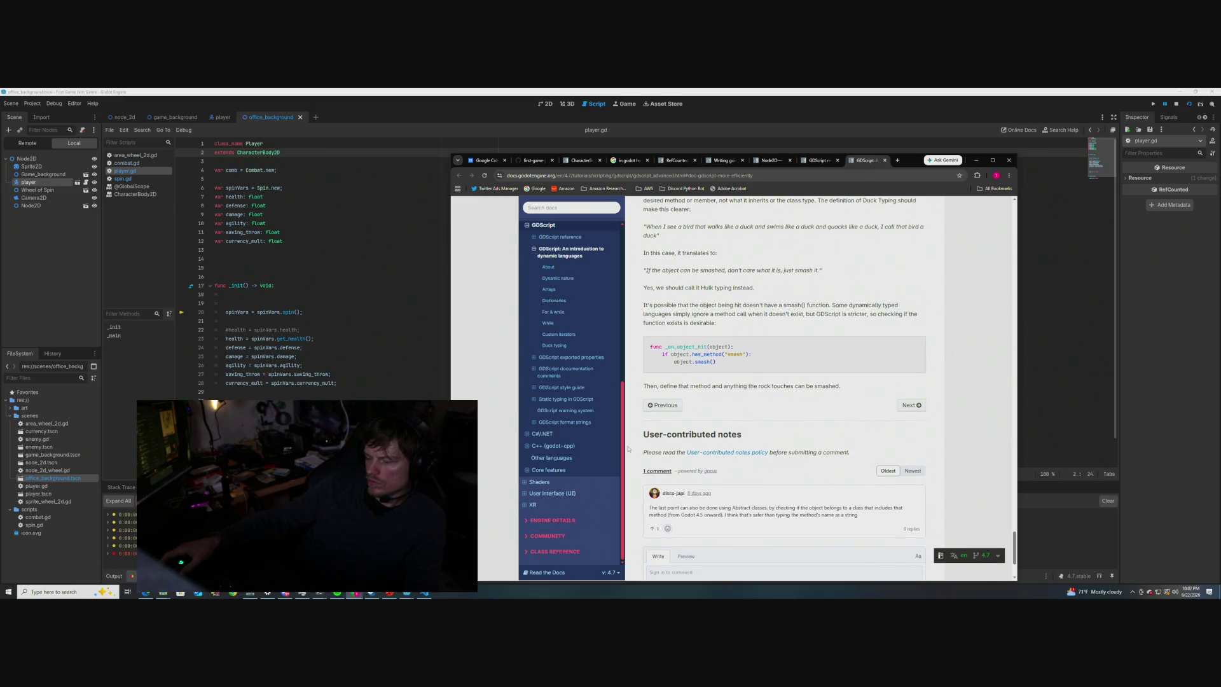
pyautogui.scroll(15, 641, 425)
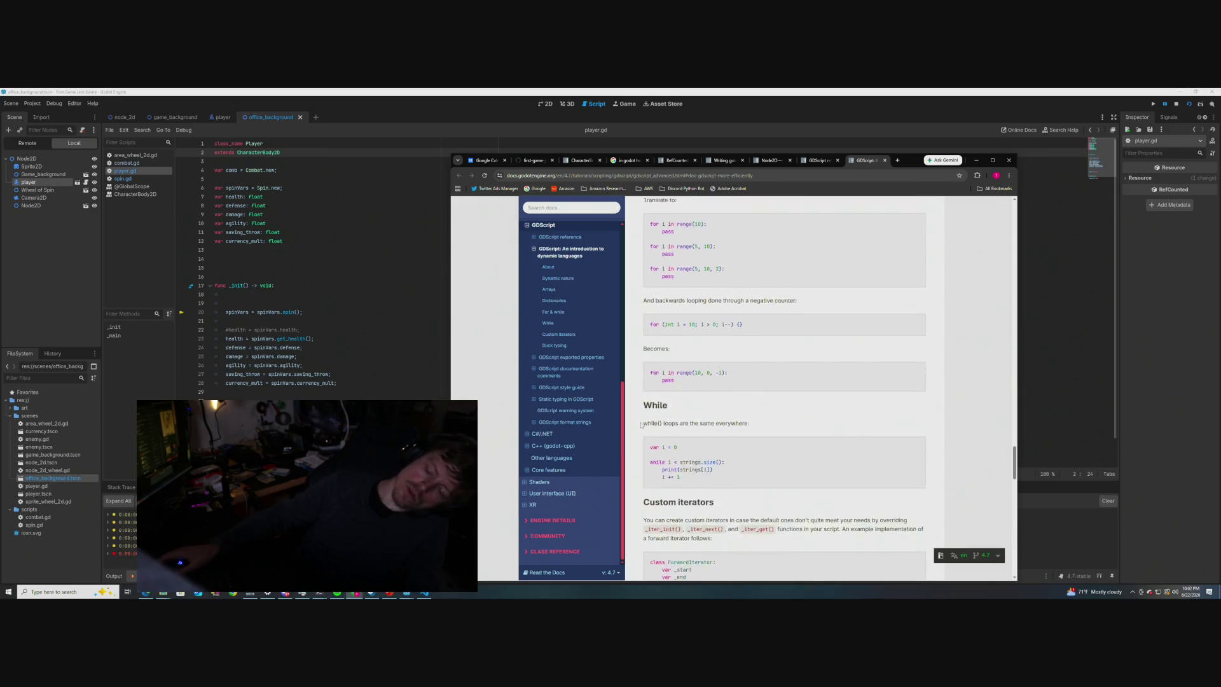
pyautogui.scroll(15, 639, 424)
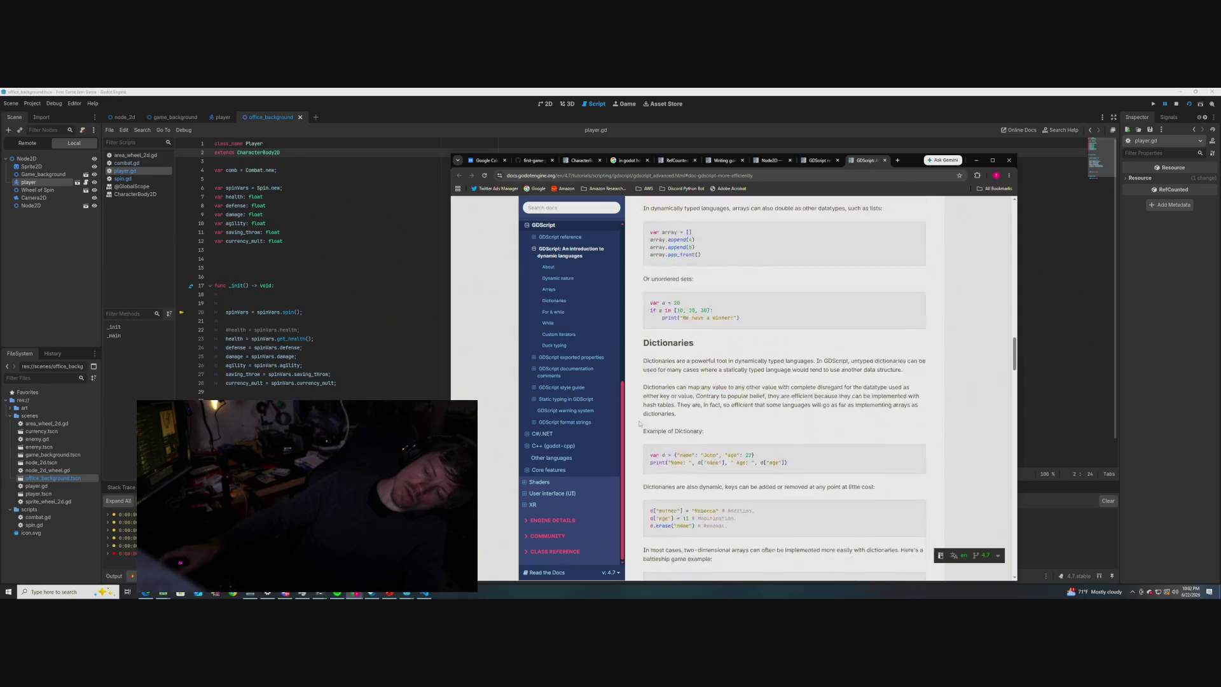
pyautogui.scroll(3, 638, 421)
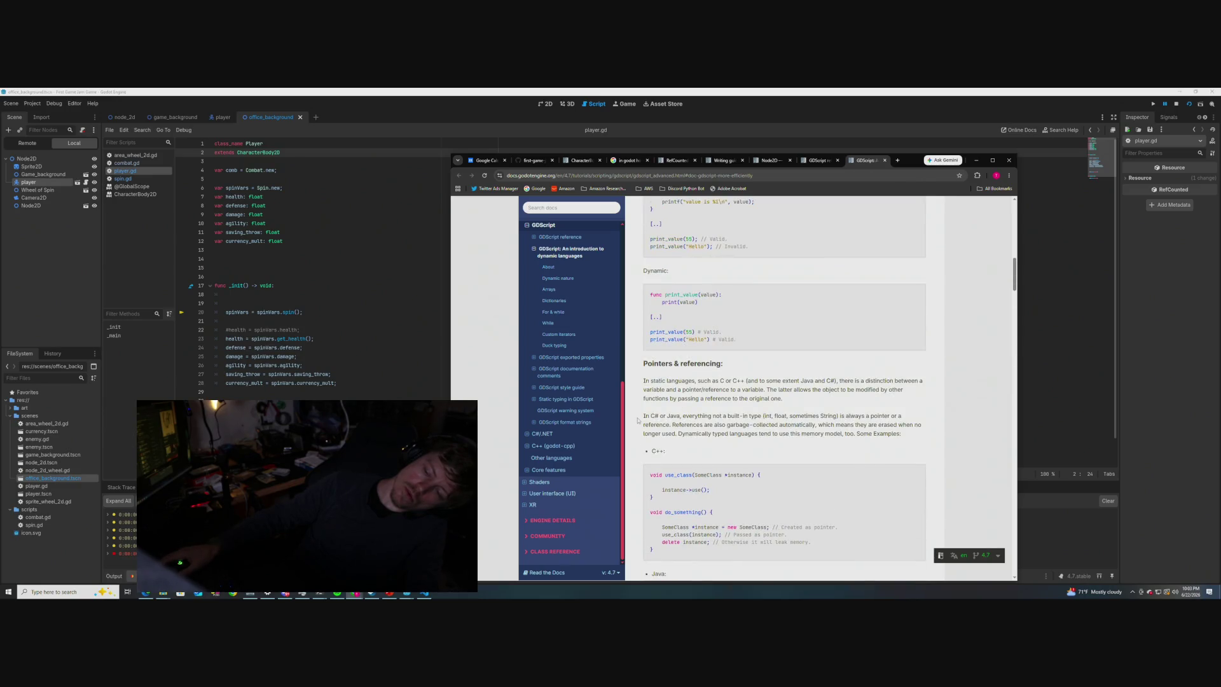
pyautogui.scroll(-4, 635, 417)
pyautogui.scroll(-4, 635, 416)
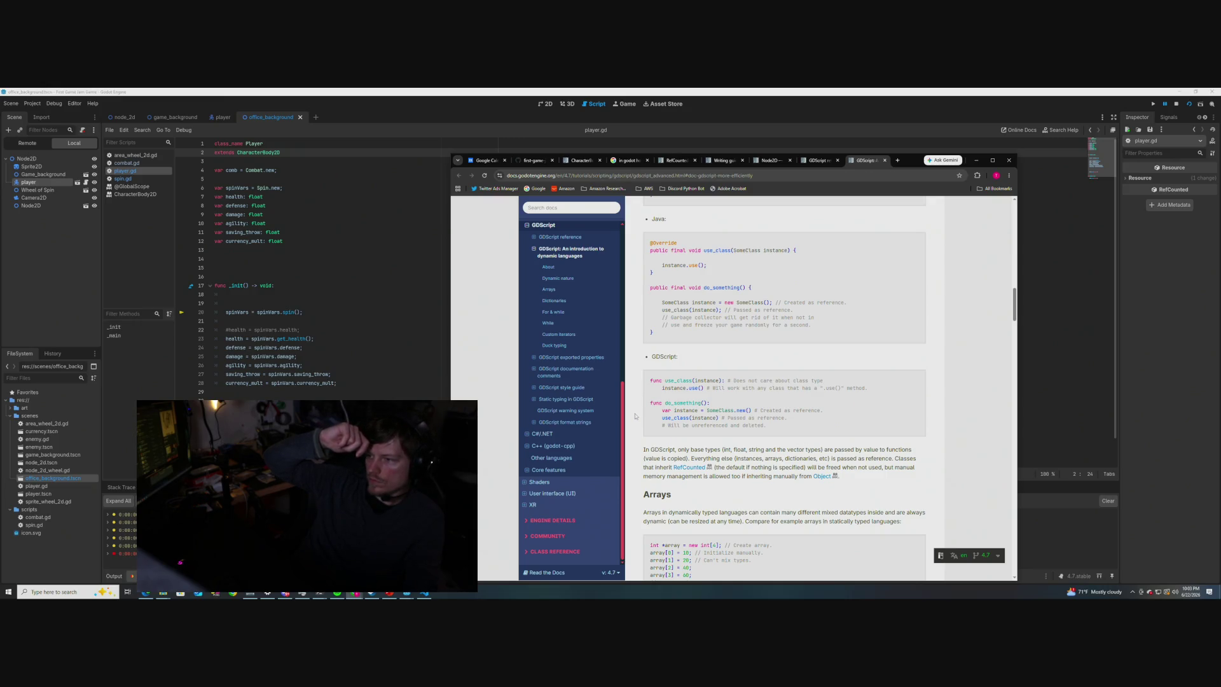
# - Highlight the SomeClass.new() example line, then bring the player.gd script editor back to front
pyautogui.moveTo(752, 410); pyautogui.dragTo(658, 409)
pyautogui.click(658, 410)
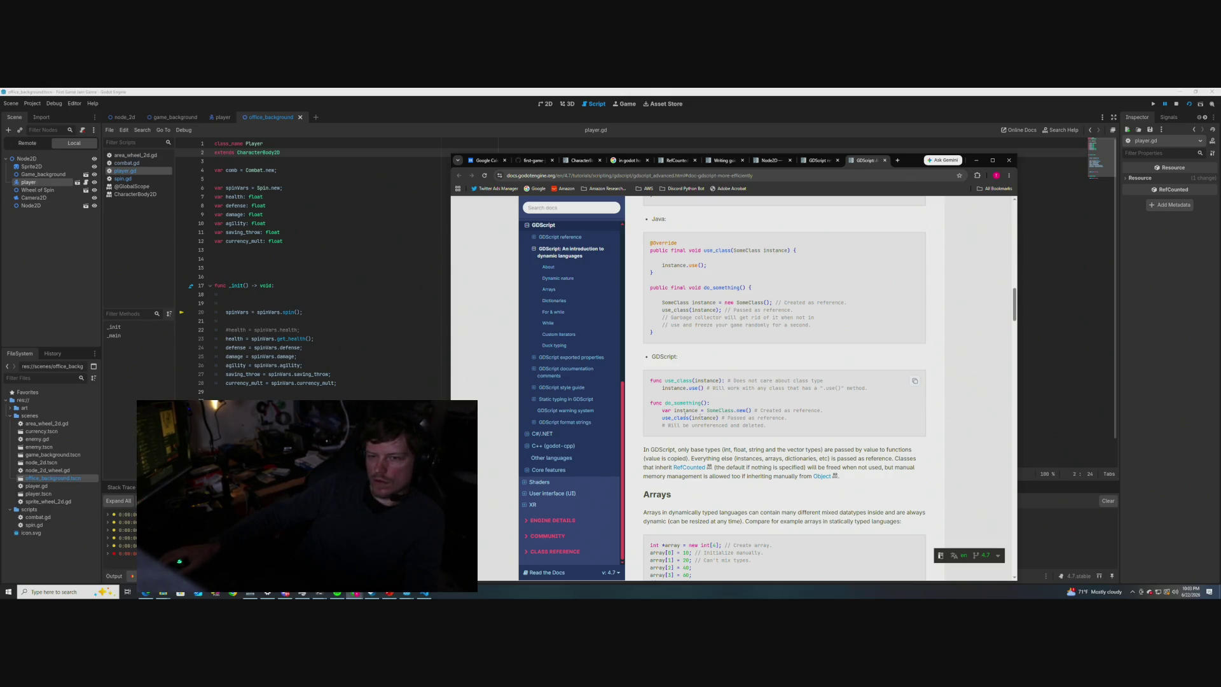
pyautogui.click(302, 267)
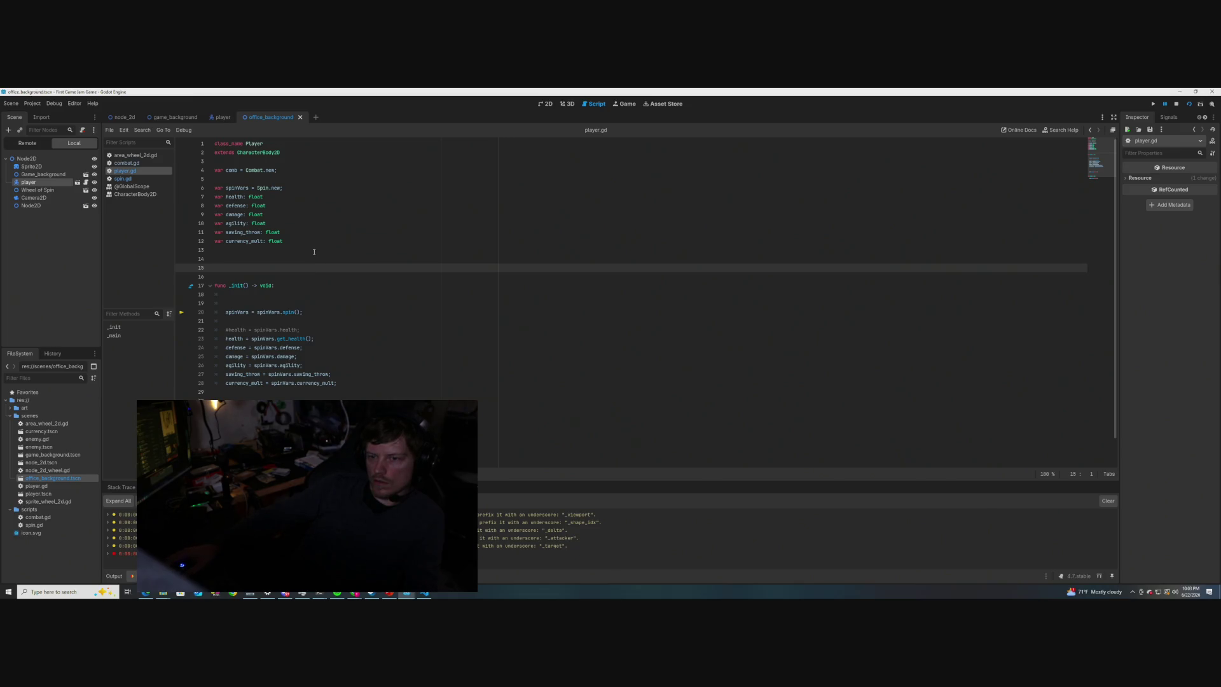
# - Move the spinVars declaration from the top of player.gd into _init as Spin.new() and save
pyautogui.click(286, 314)
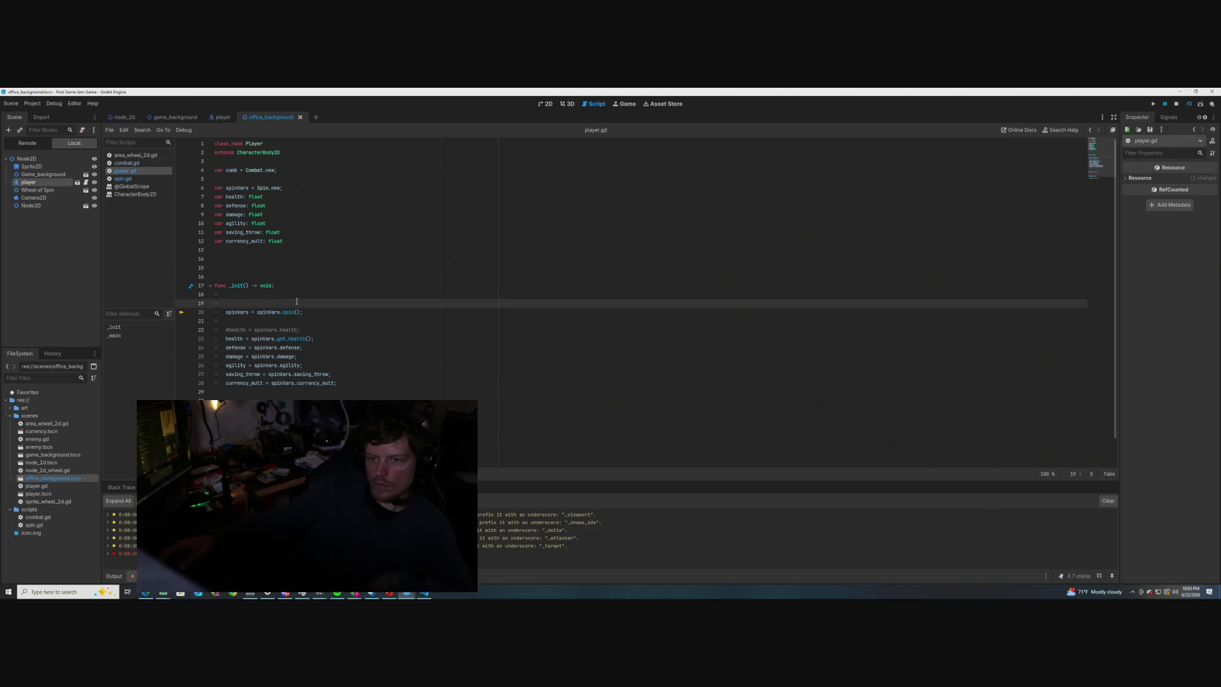
pyautogui.moveTo(282, 189); pyautogui.dragTo(214, 191)
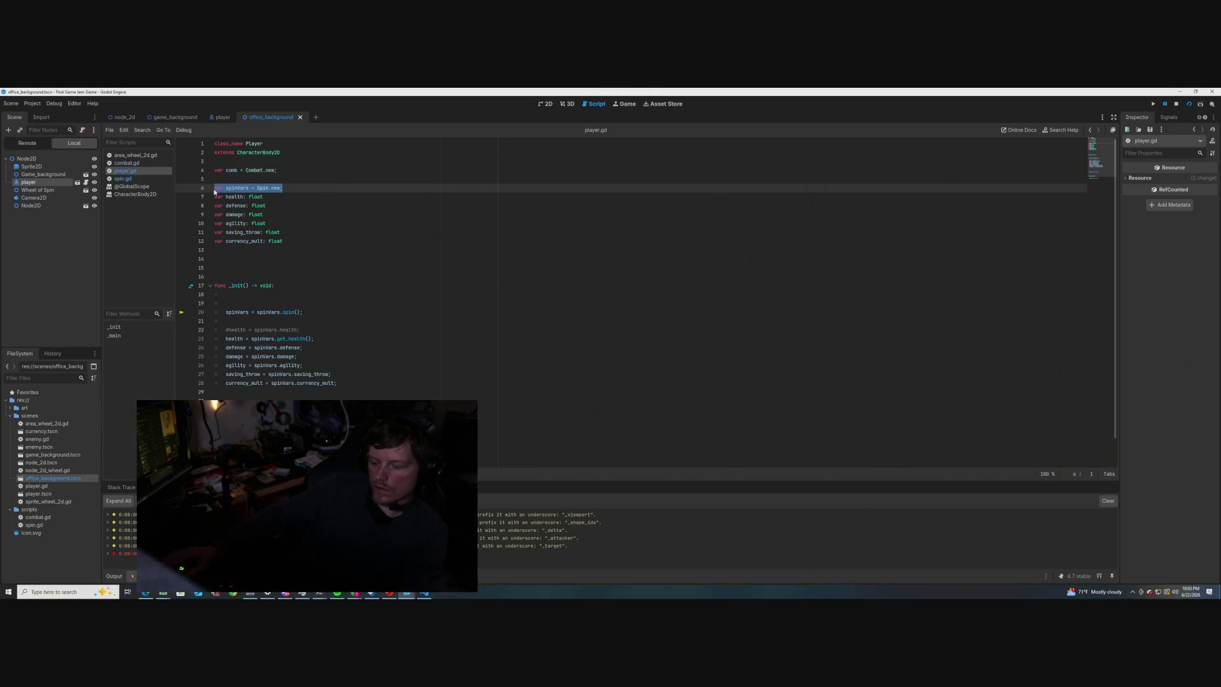
pyautogui.hotkey('ctrl', 'x')
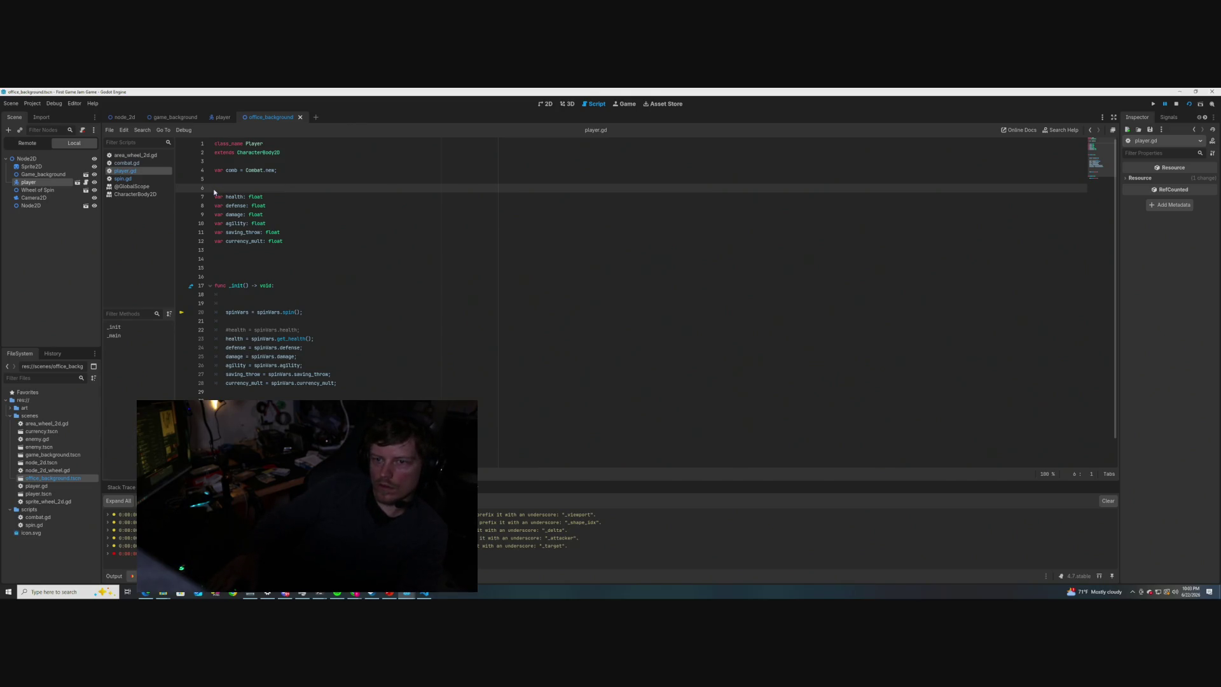
pyautogui.click(237, 300)
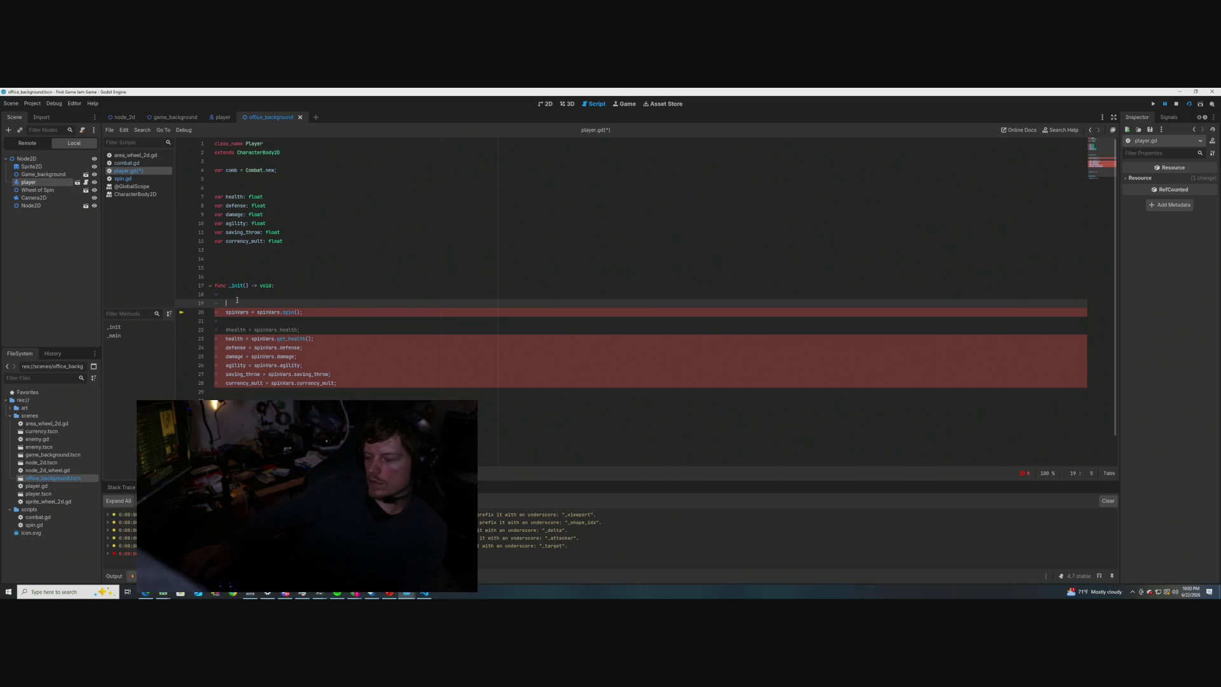
pyautogui.hotkey('ctrl', 'v')
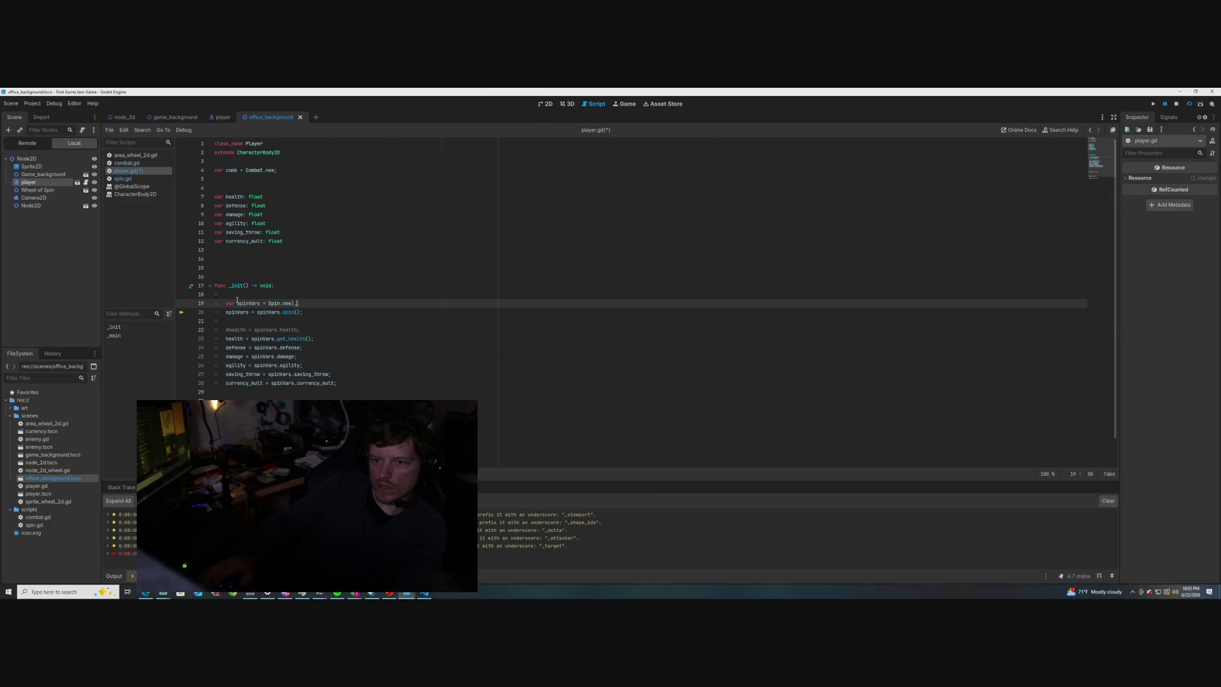
pyautogui.press('BackSpace')
pyautogui.write(';')
pyautogui.hotkey('ctrl', 's')
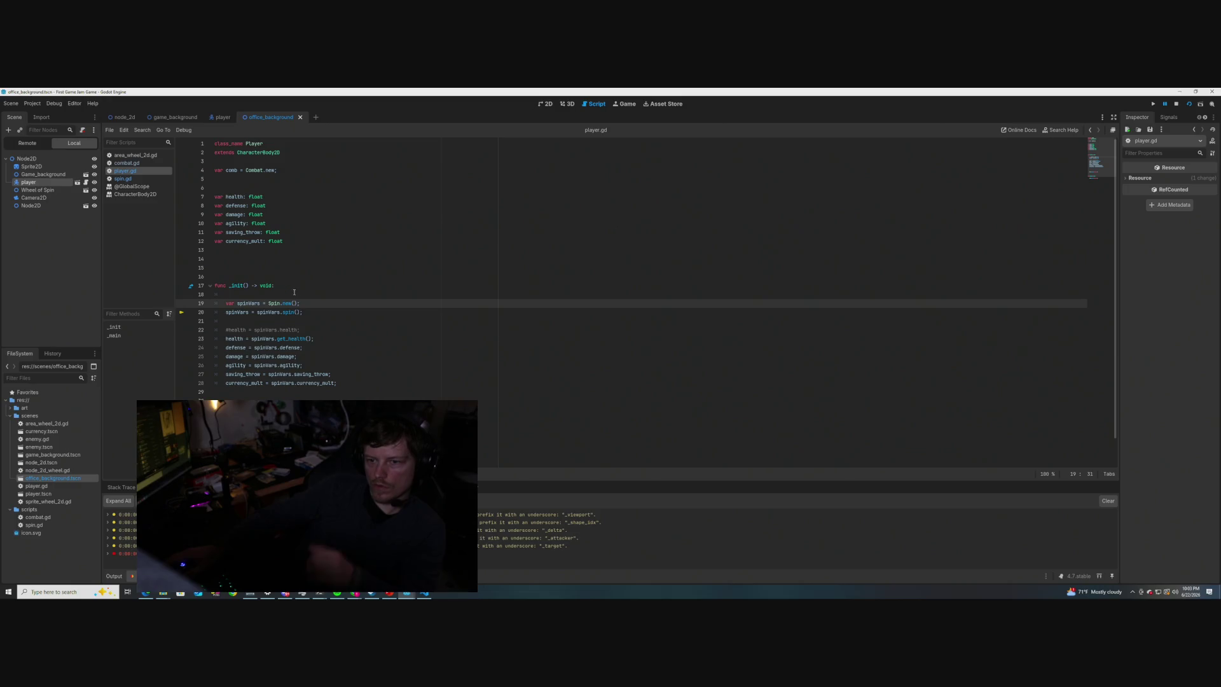
pyautogui.moveTo(285, 173); pyautogui.dragTo(214, 172)
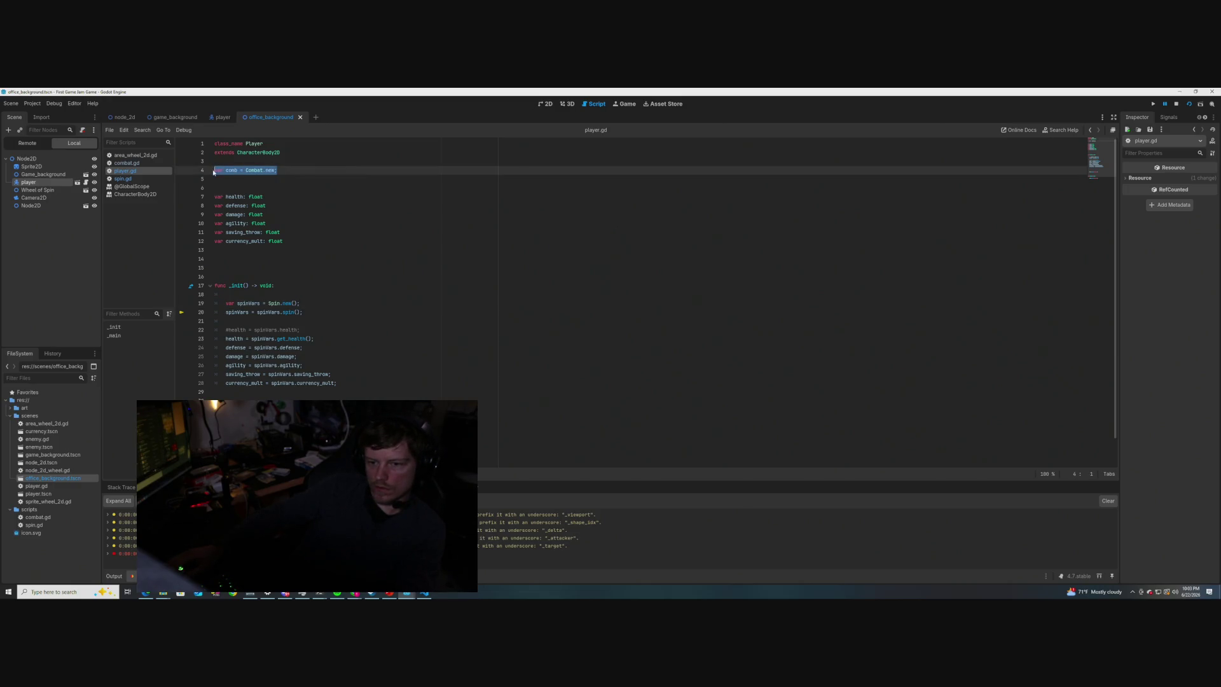
pyautogui.click(418, 320)
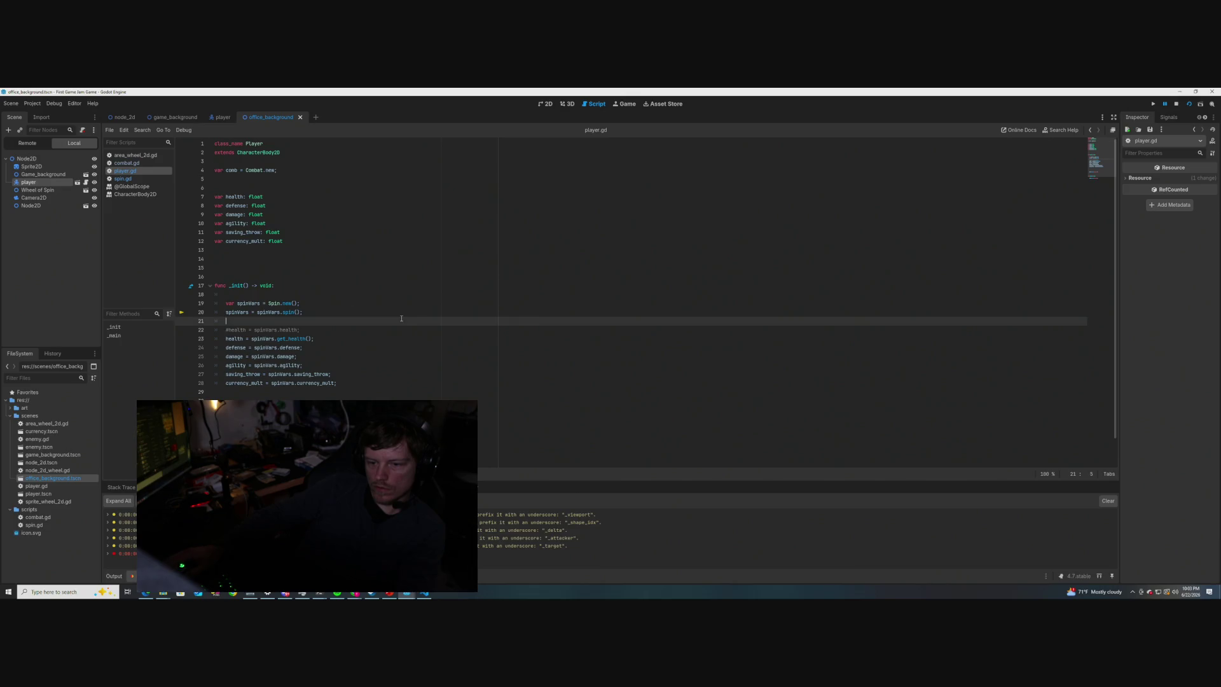
# - Restart the scene with F6, check health reads 62.0, and glance at spin.gd
pyautogui.click(1176, 104)
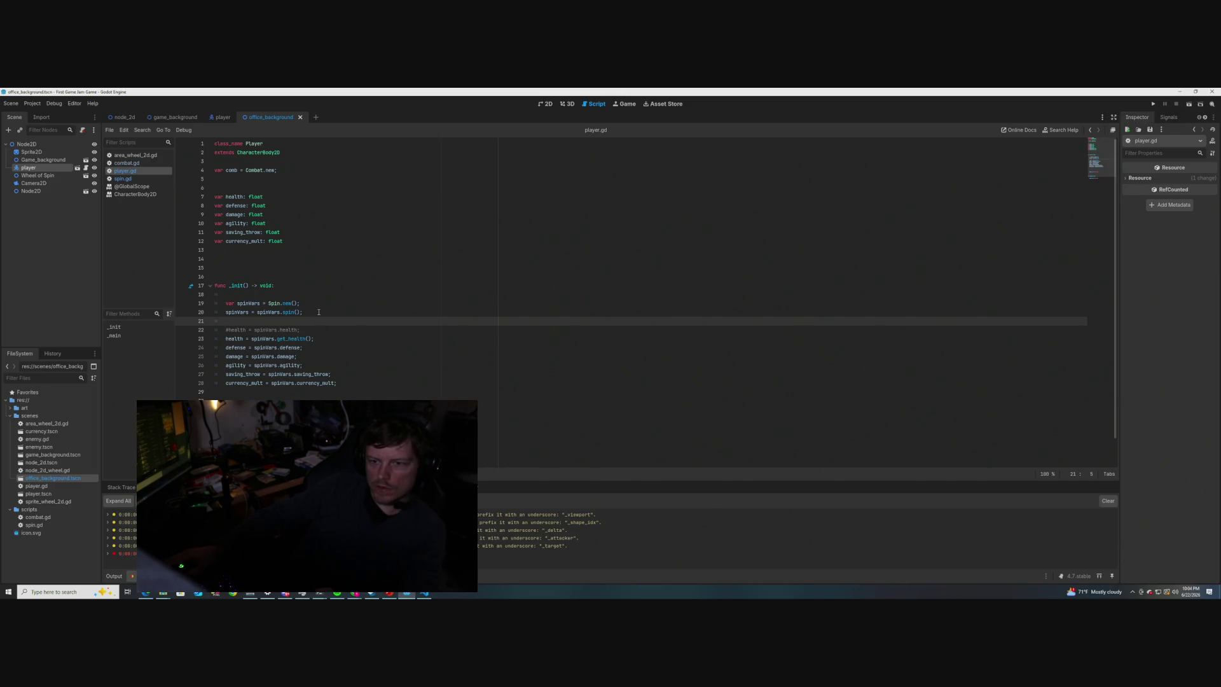
pyautogui.press('F6')
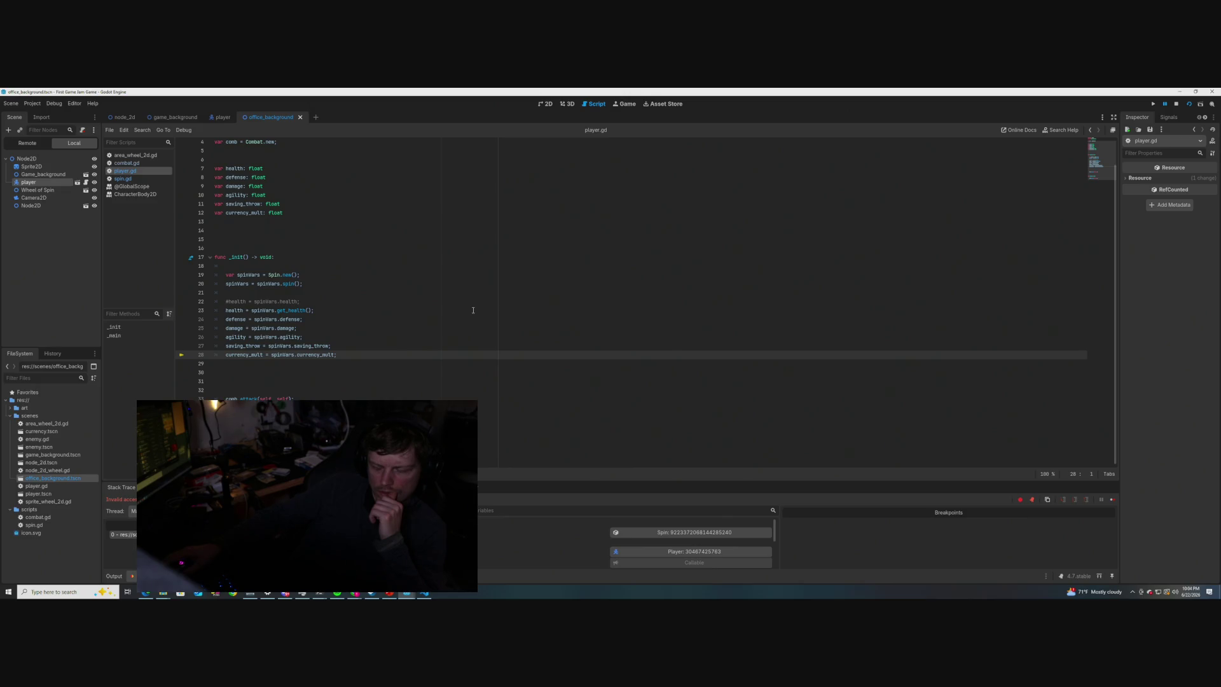
pyautogui.scroll(1, 473, 310)
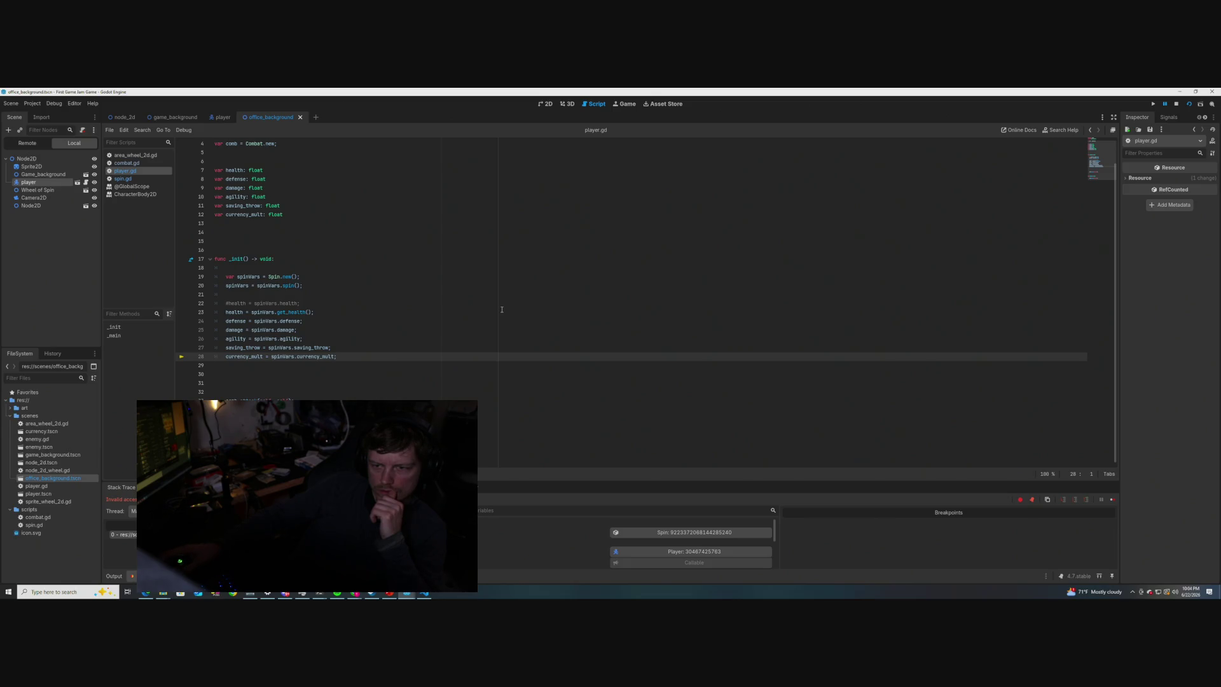
pyautogui.moveTo(226, 167)
pyautogui.click(123, 178)
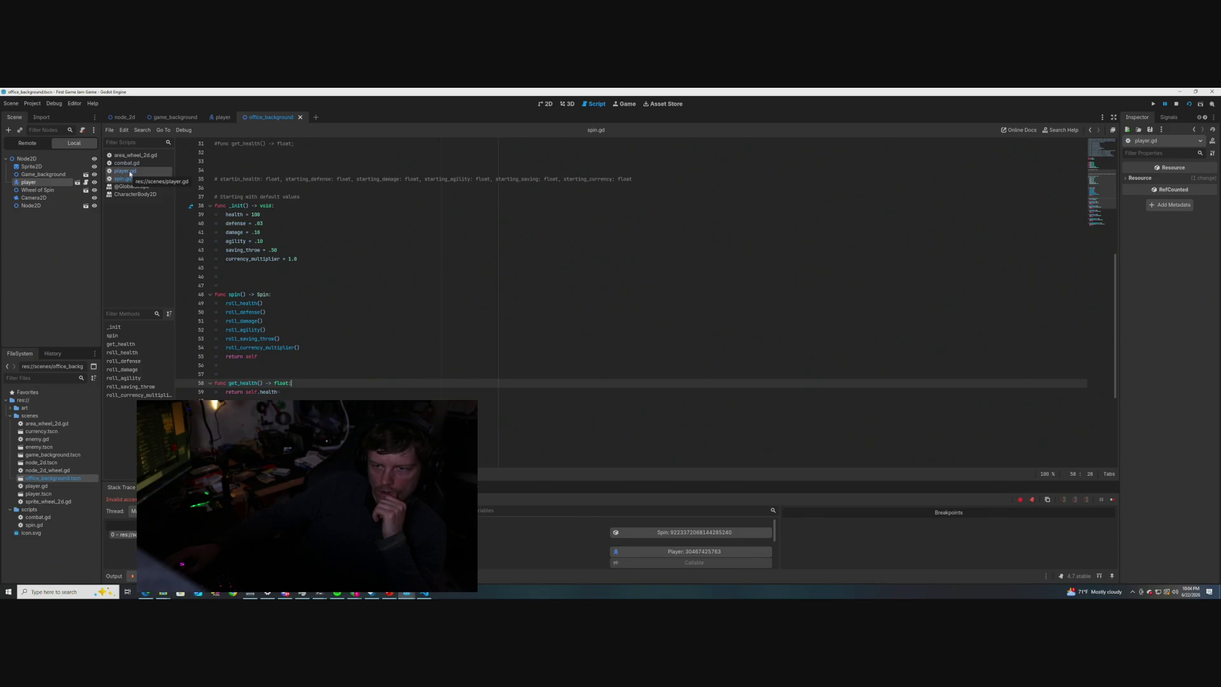
pyautogui.click(130, 171)
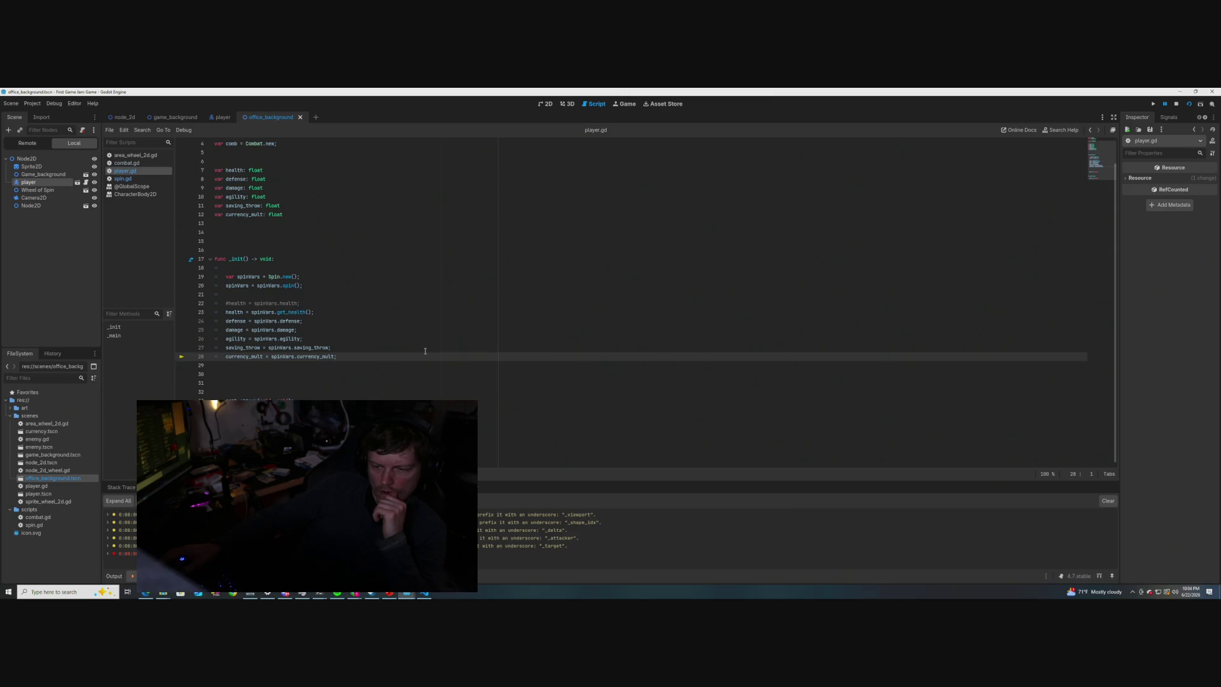
# - Inspect the debugger's stack trace and variables for the halted Spin and Player objects
pyautogui.click(116, 489)
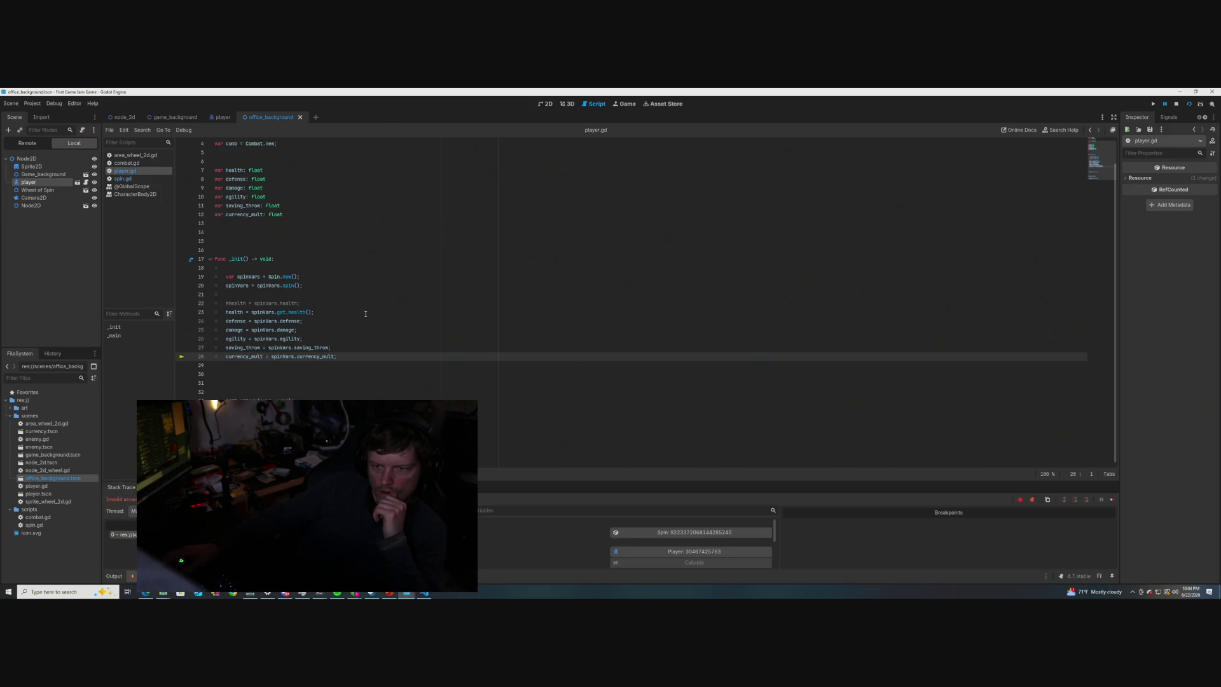
pyautogui.scroll(1, 365, 313)
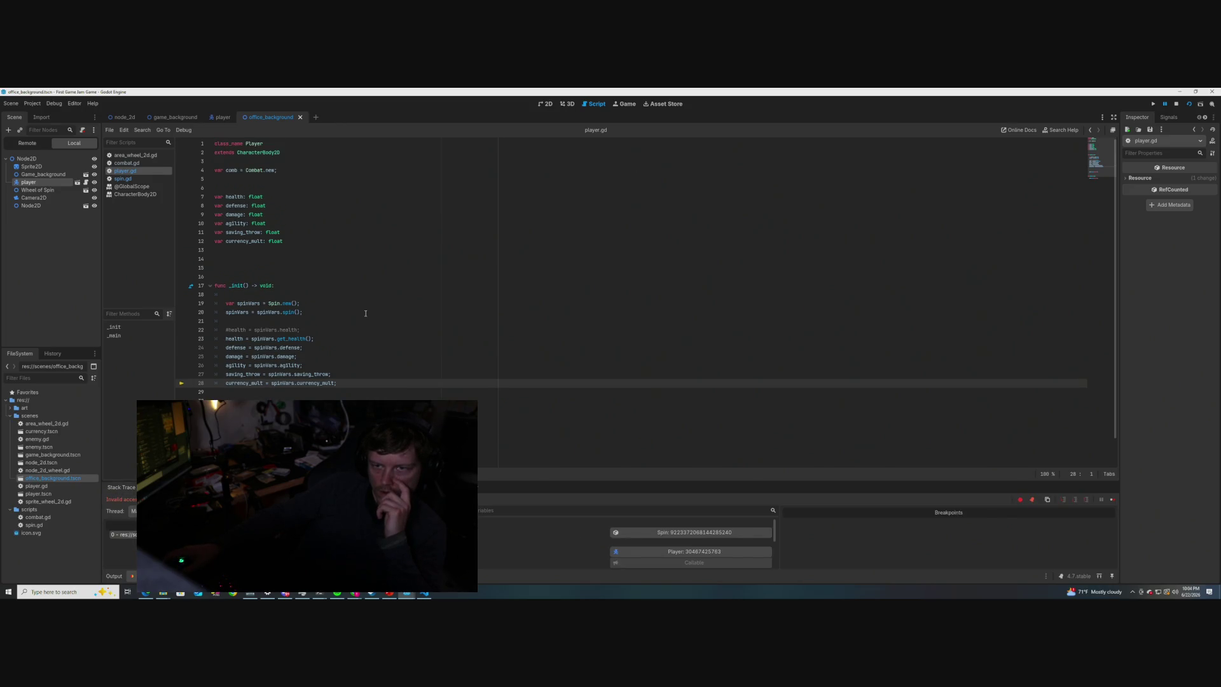
pyautogui.scroll(-1, 366, 313)
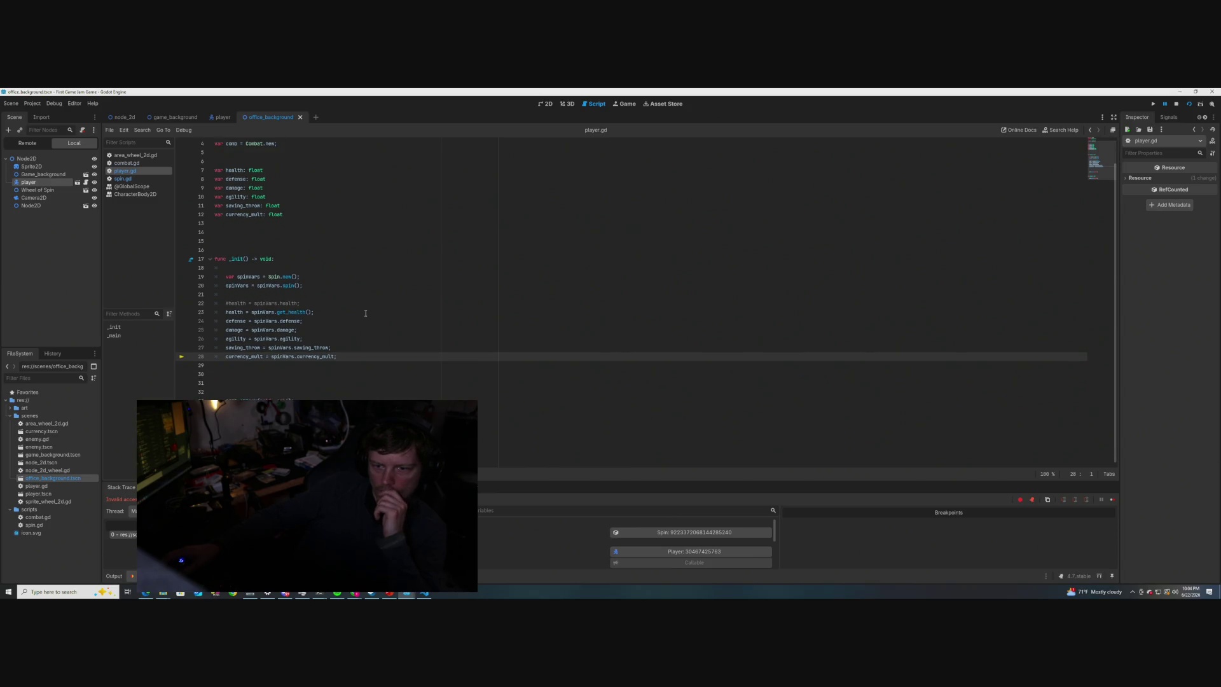
pyautogui.scroll(1, 366, 313)
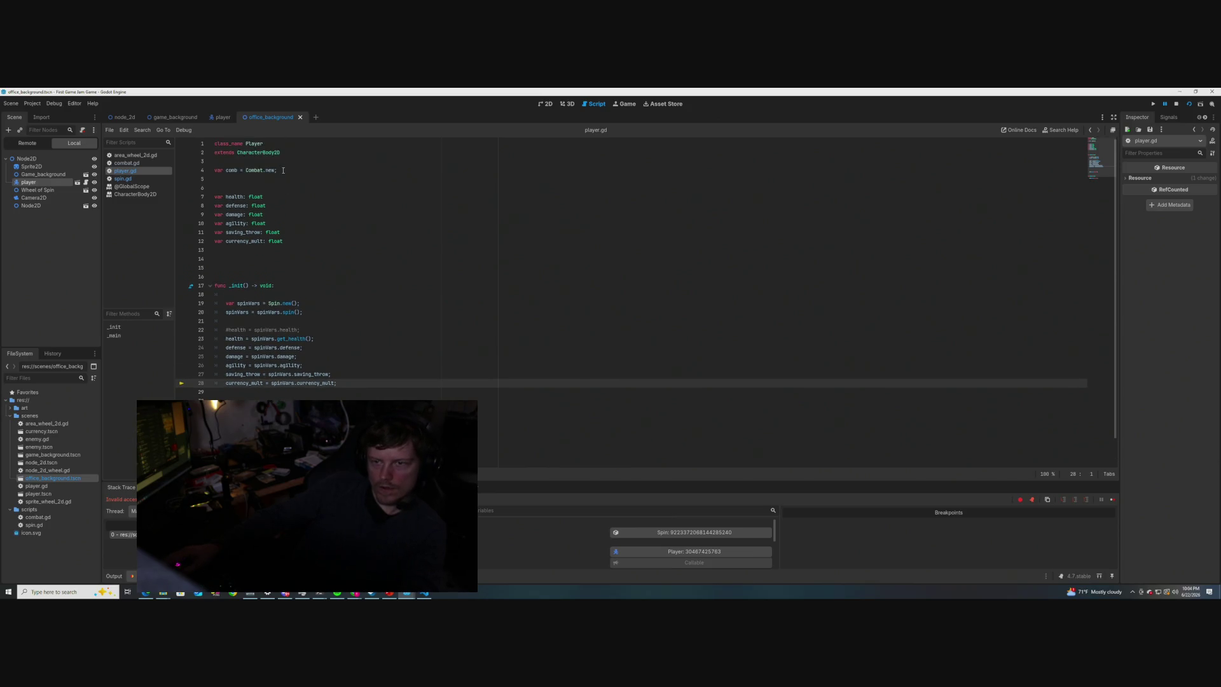
# - Move the comb declaration to the start of _init as Combat.new() and save player.gd
pyautogui.moveTo(277, 170); pyautogui.dragTo(208, 172)
pyautogui.hotkey('ctrl', 'c')
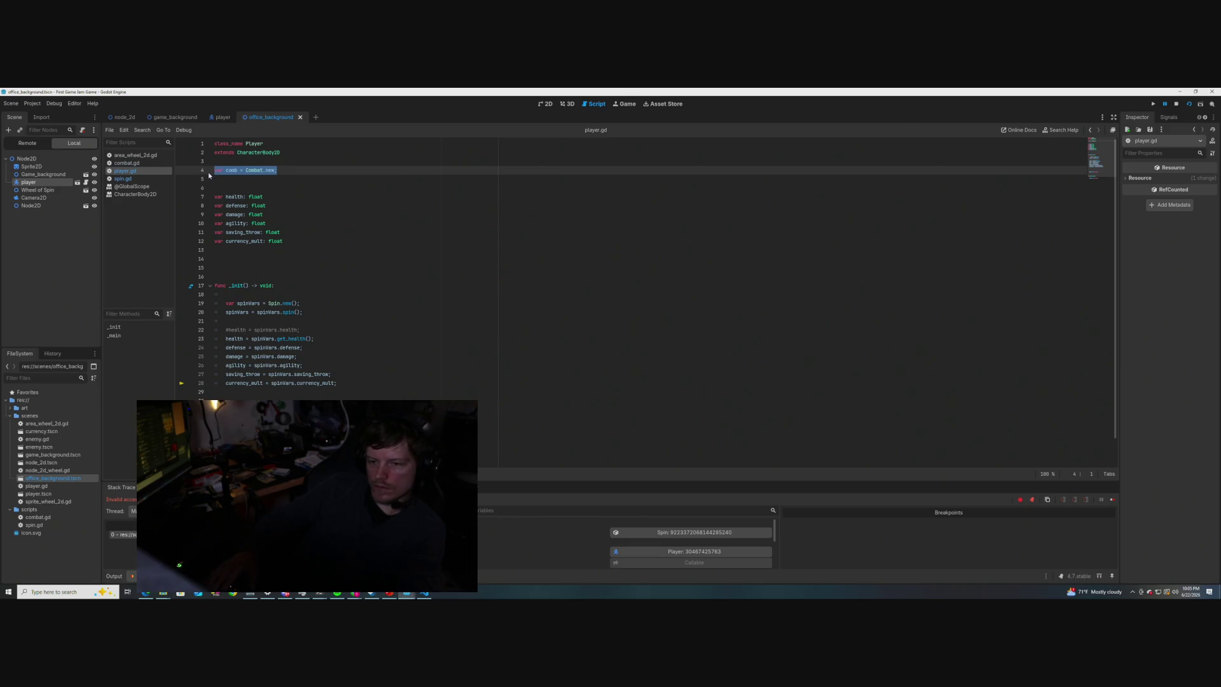
pyautogui.press('BackSpace')
pyautogui.click(227, 294)
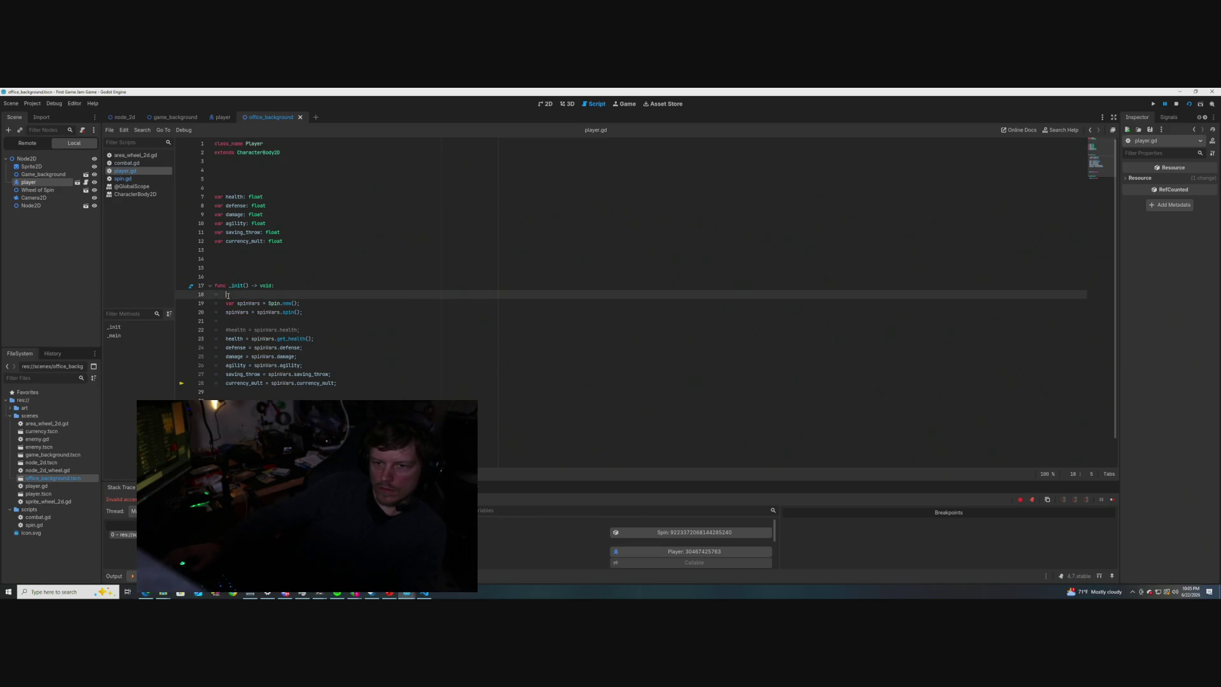
pyautogui.press('Return')
pyautogui.hotkey('ctrl', 'v')
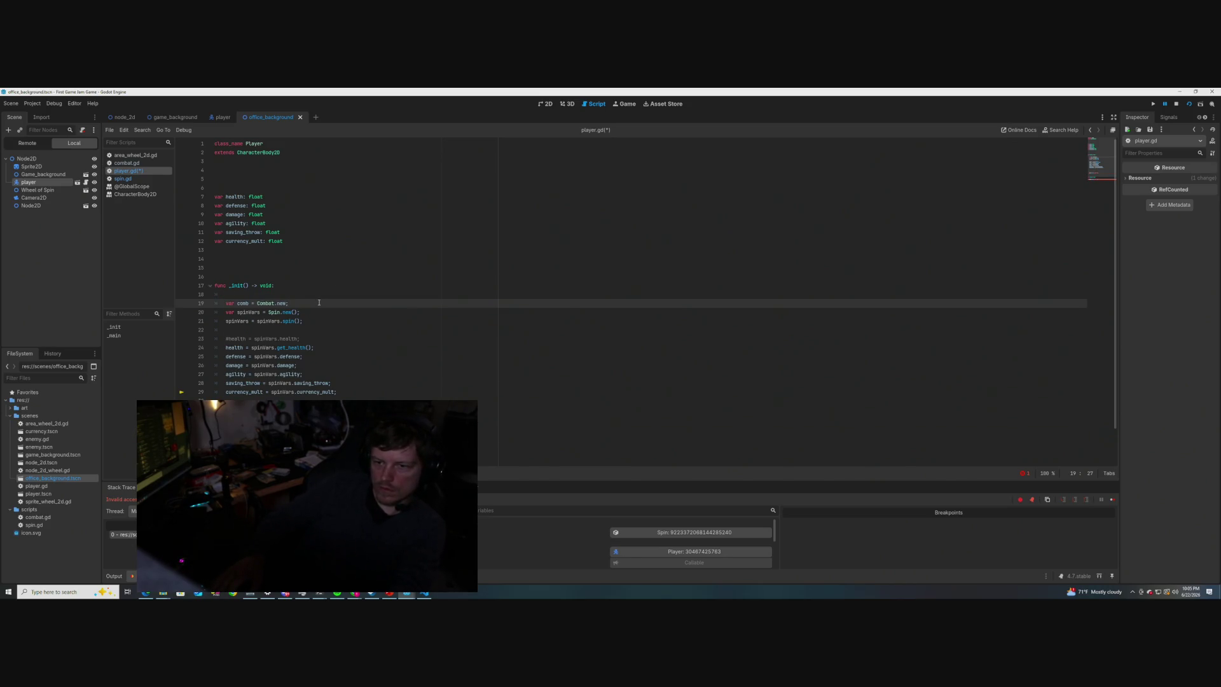
pyautogui.write('()')
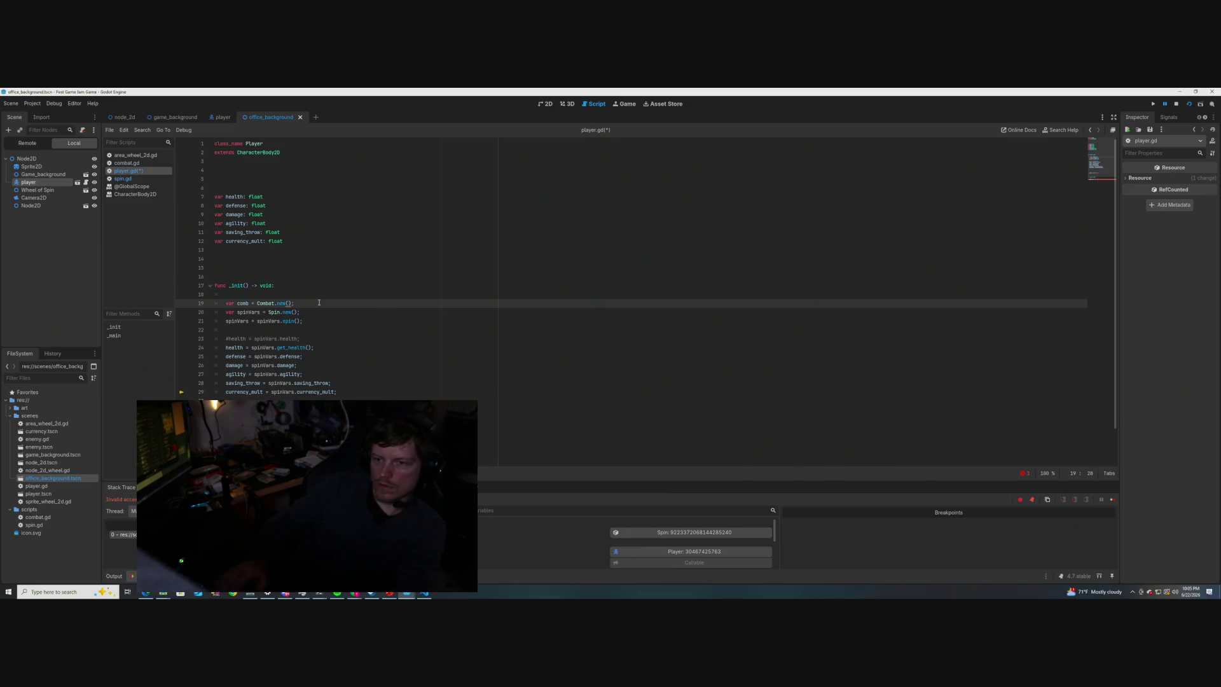
pyautogui.hotkey('ctrl', 's')
# - Select the defense through currency_mult assignments, then stop the running game
pyautogui.moveTo(336, 392); pyautogui.dragTo(216, 356)
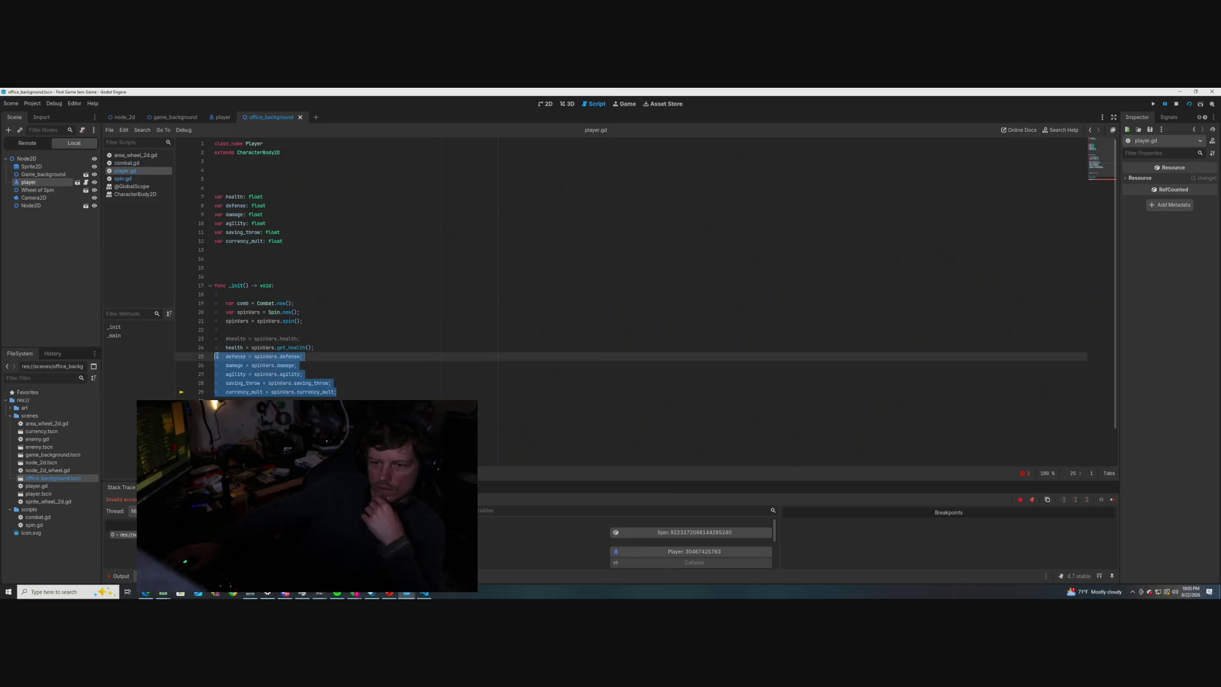
pyautogui.click(403, 355)
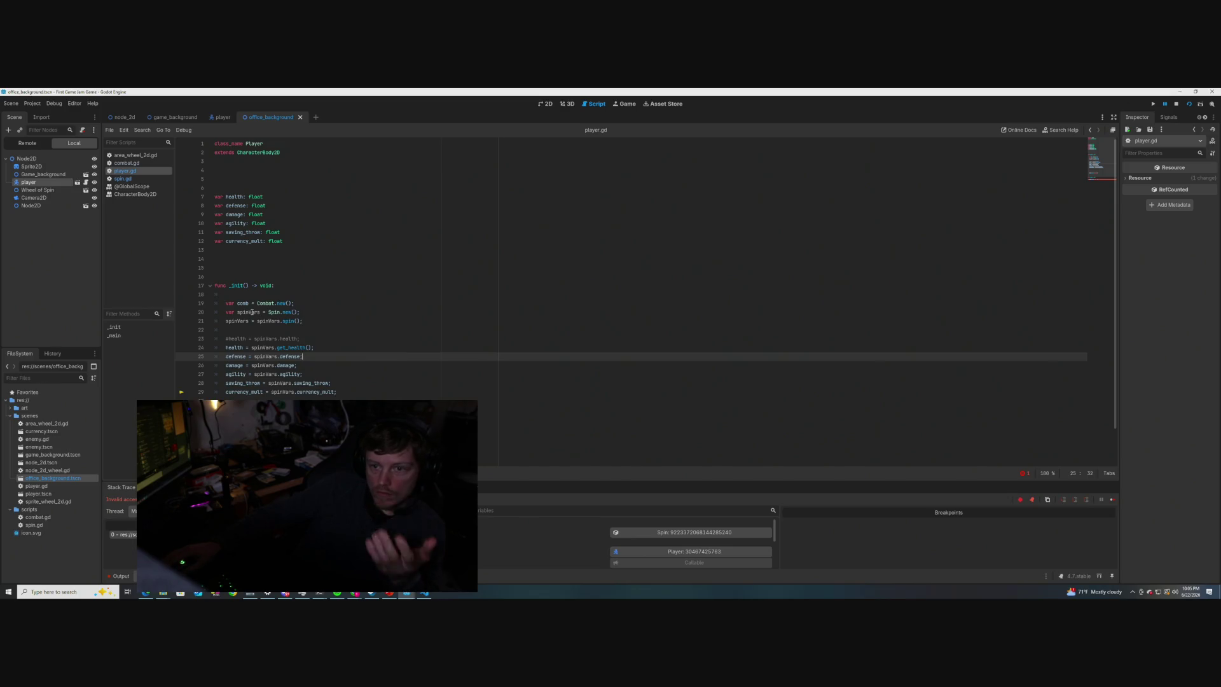
pyautogui.click(1176, 104)
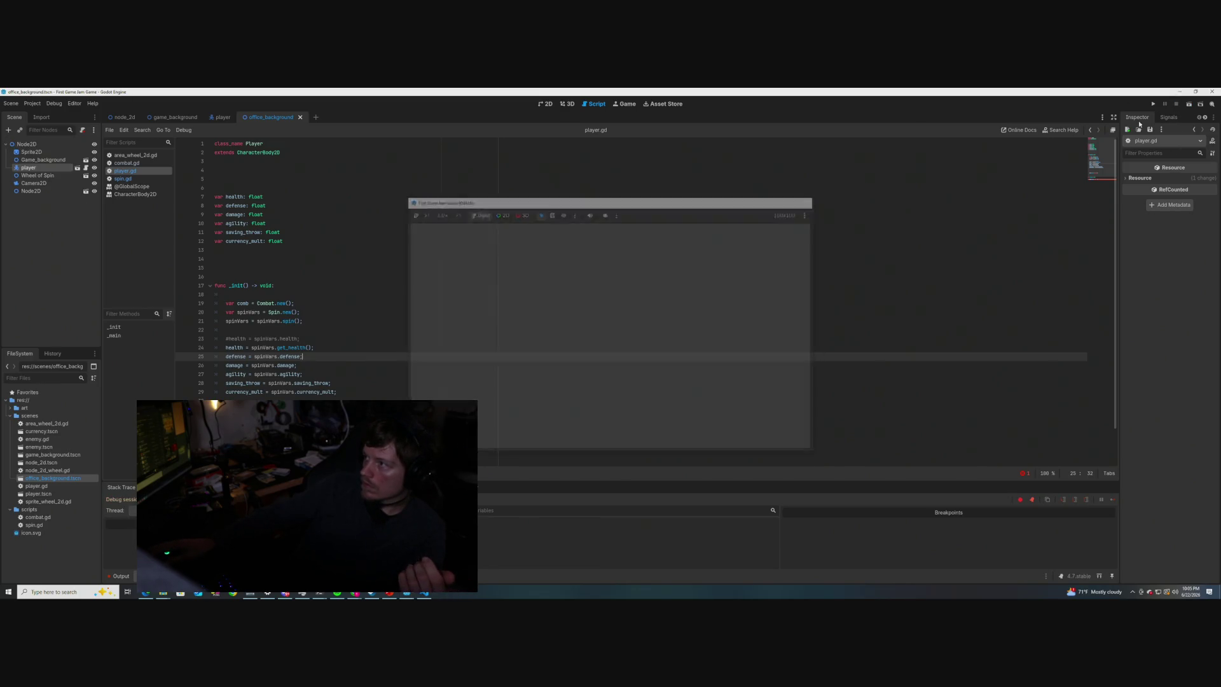
# - Stop the game and run the current scene again with F6
pyautogui.click(367, 317)
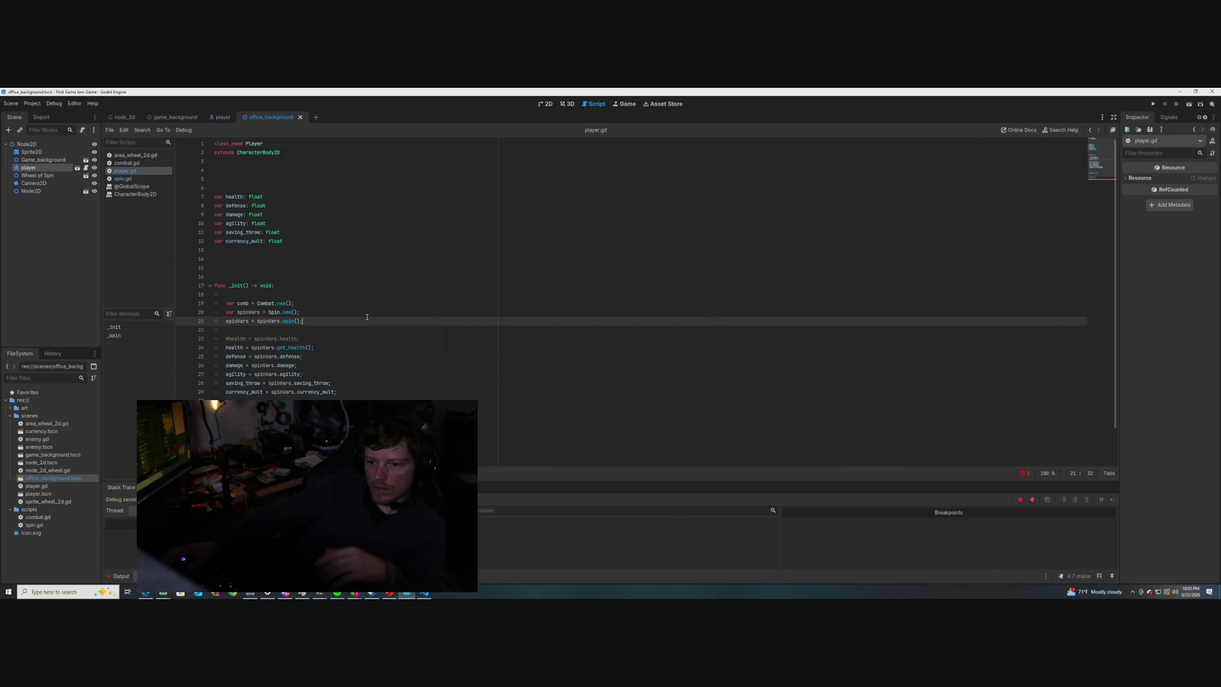
pyautogui.press('F6')
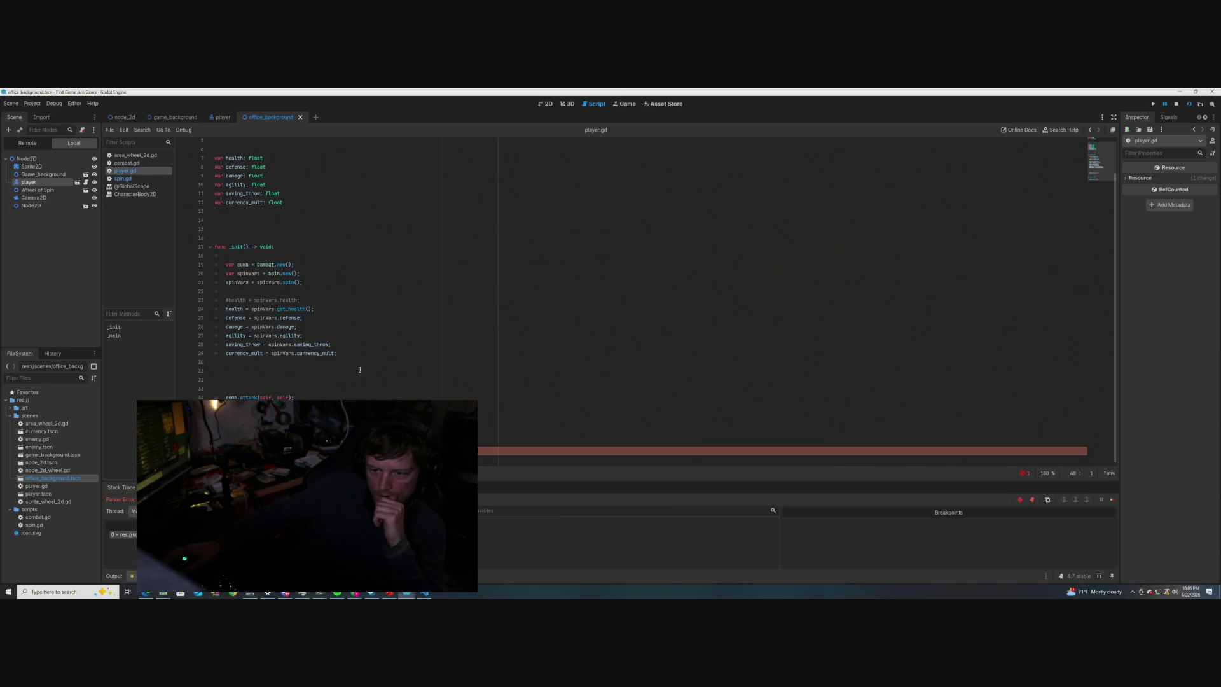
pyautogui.scroll(2, 360, 369)
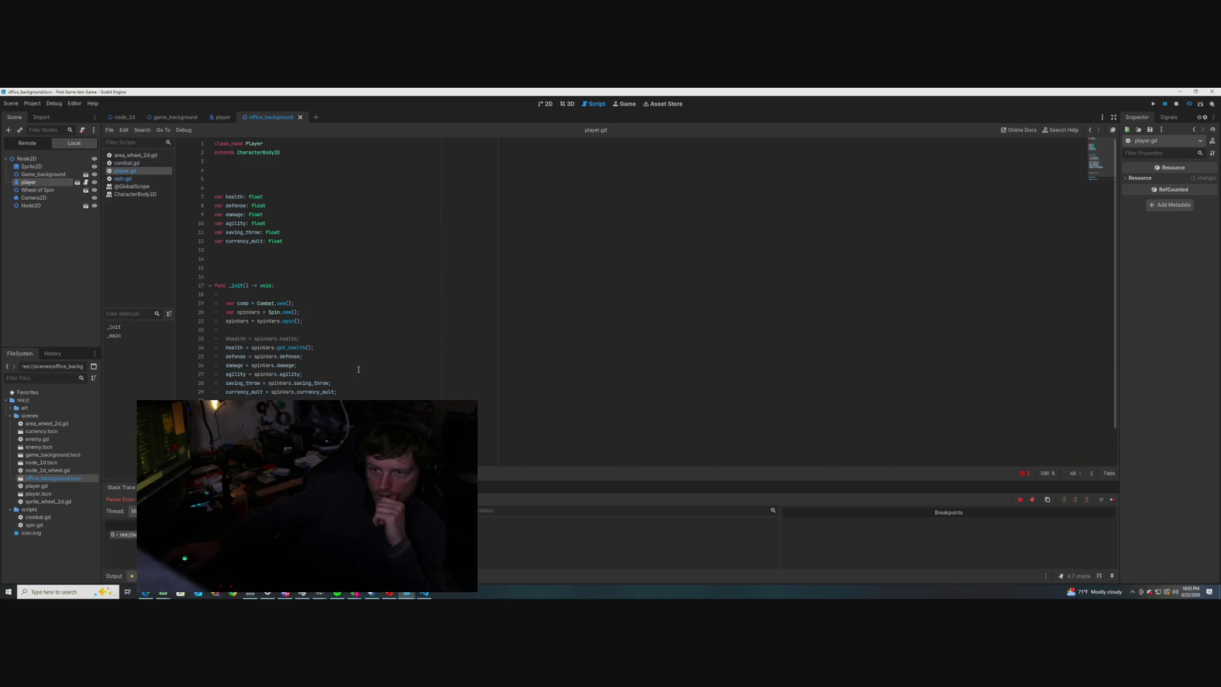
pyautogui.scroll(-2, 358, 370)
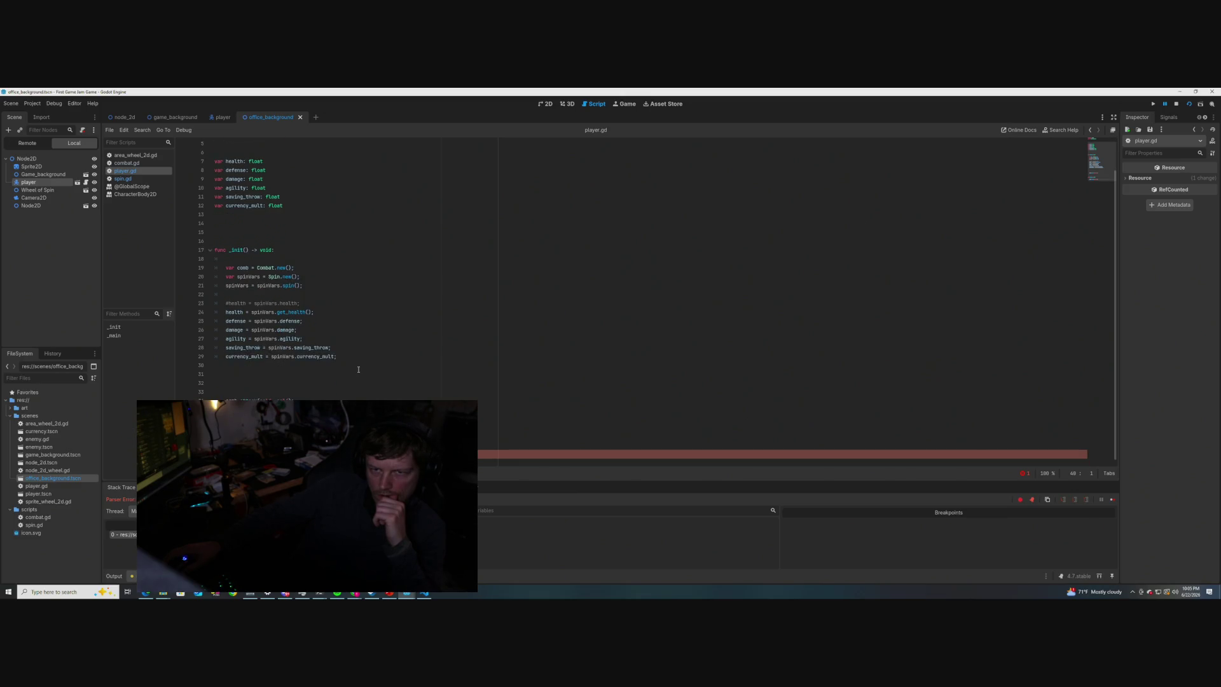
pyautogui.scroll(1, 358, 370)
pyautogui.scroll(-1, 358, 370)
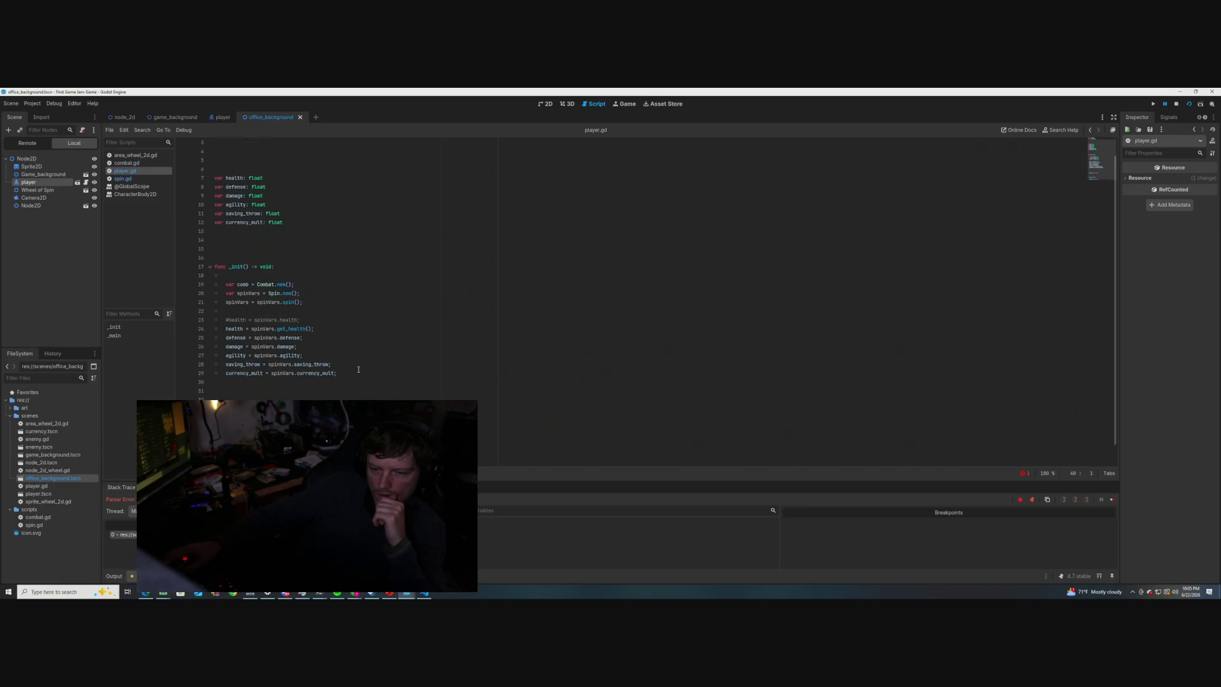
# - Comment out the Combat declaration with #, fix the erroring line, and save
pyautogui.click(226, 268)
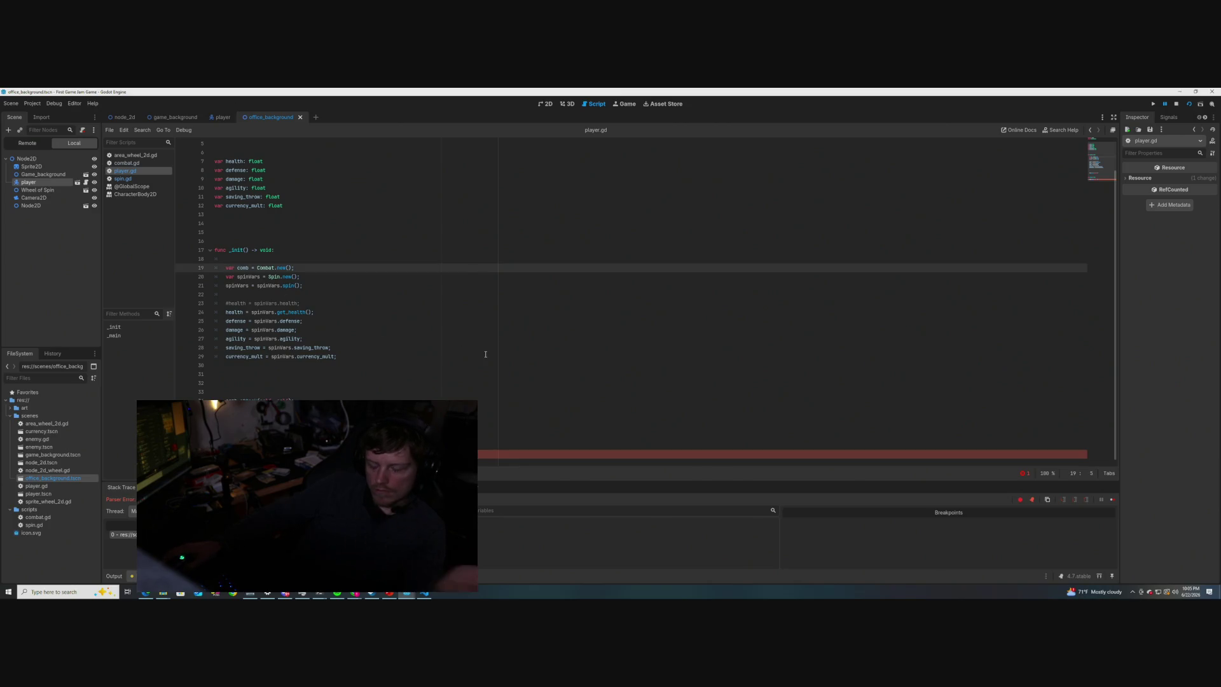
pyautogui.write('#')
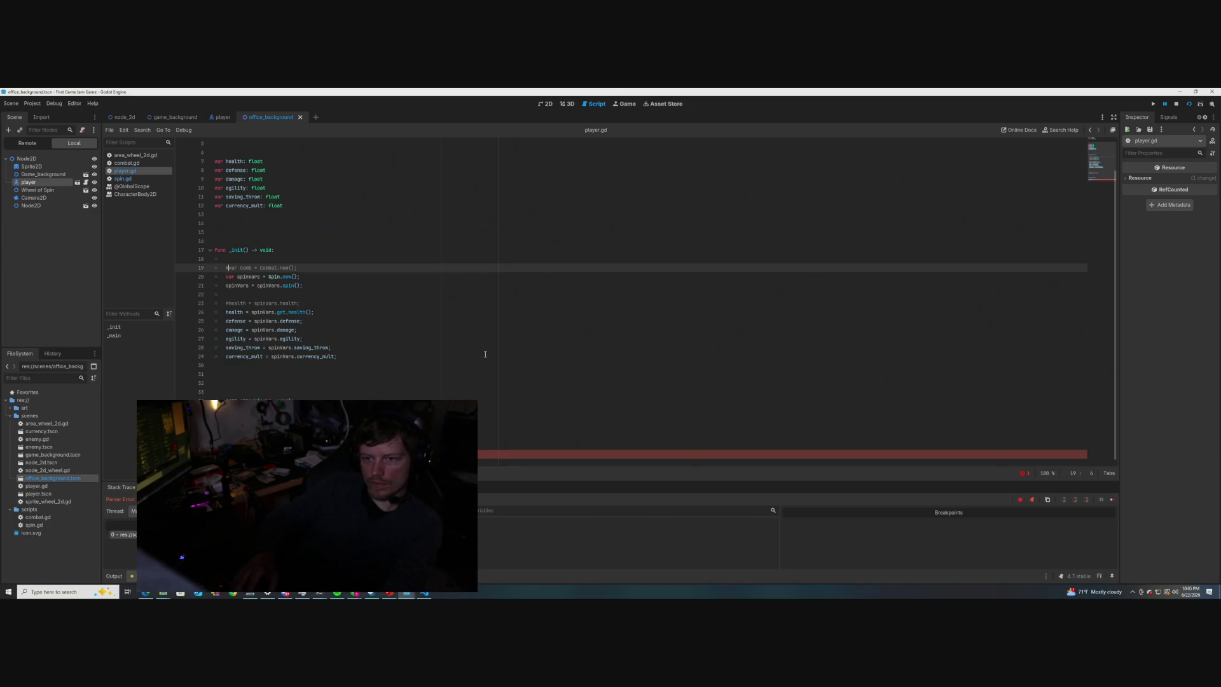
pyautogui.click(226, 400)
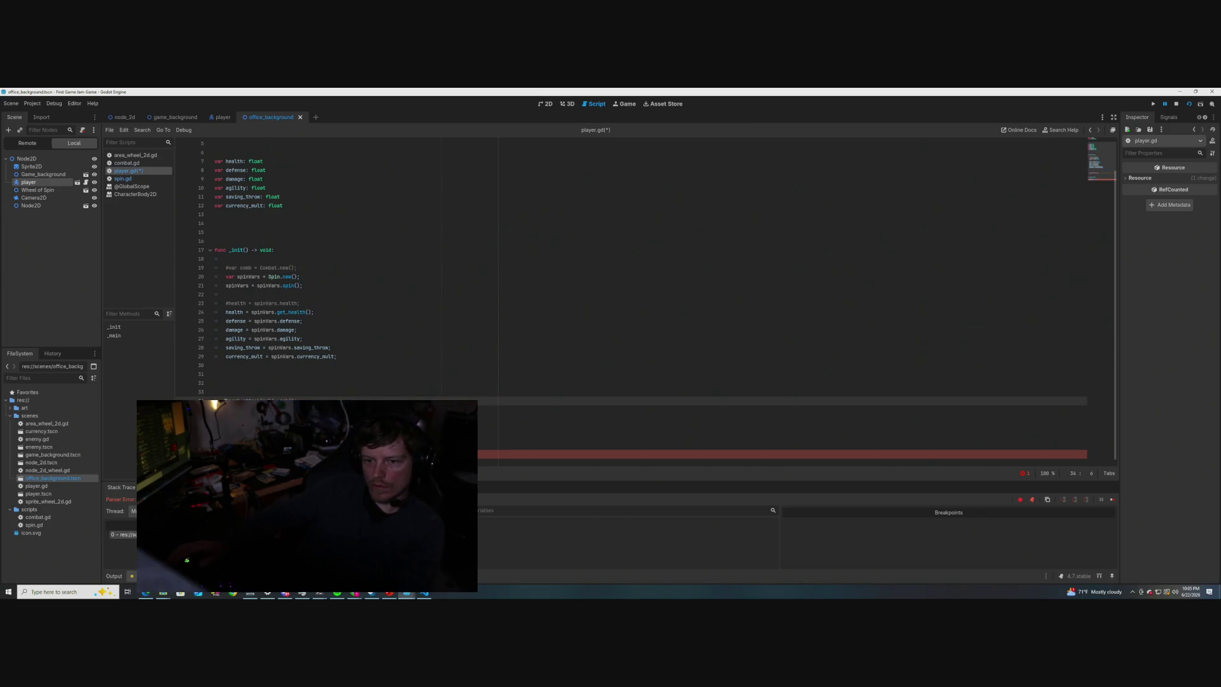
pyautogui.click(226, 445)
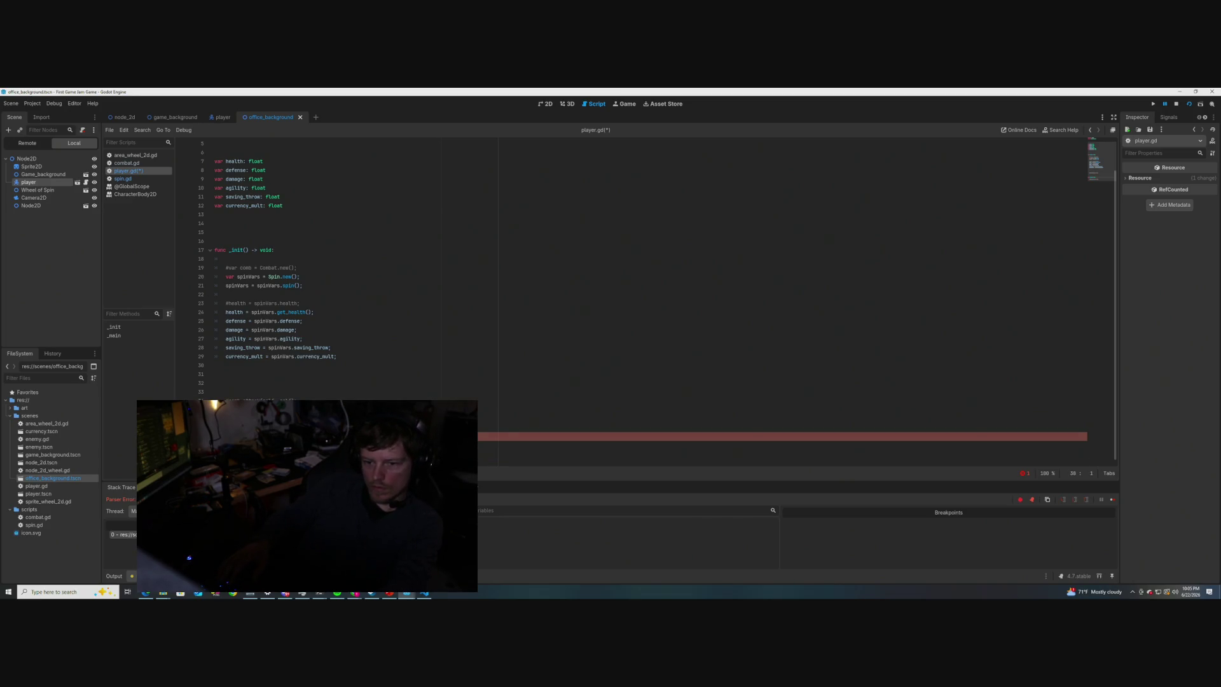
pyautogui.press('Up')
pyautogui.hotkey('ctrl', 's')
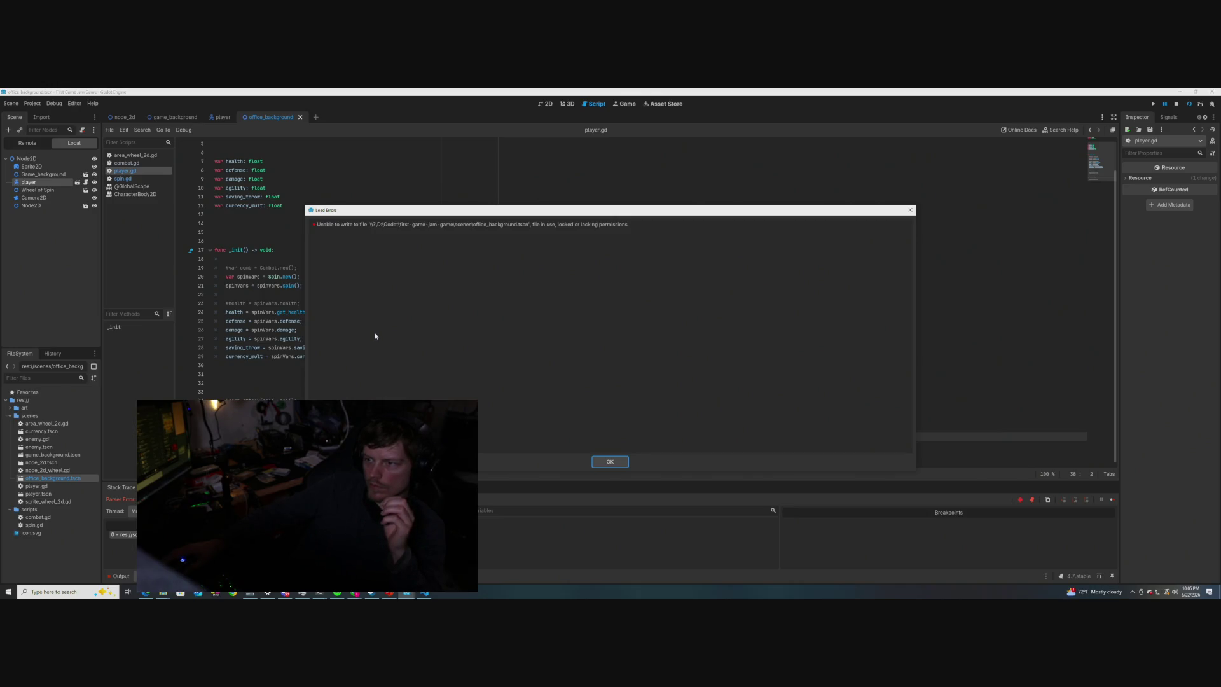
# - Dismiss the load errors message, stop the game, and go to the end of line 28
pyautogui.click(609, 461)
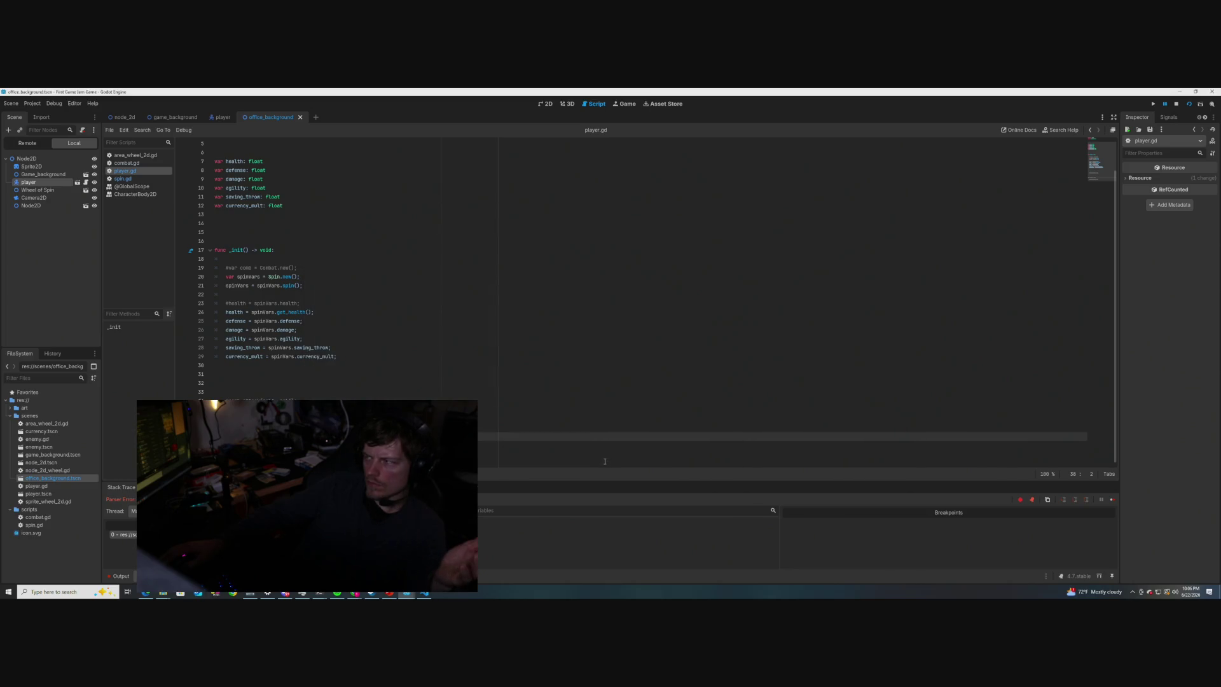
pyautogui.click(1176, 103)
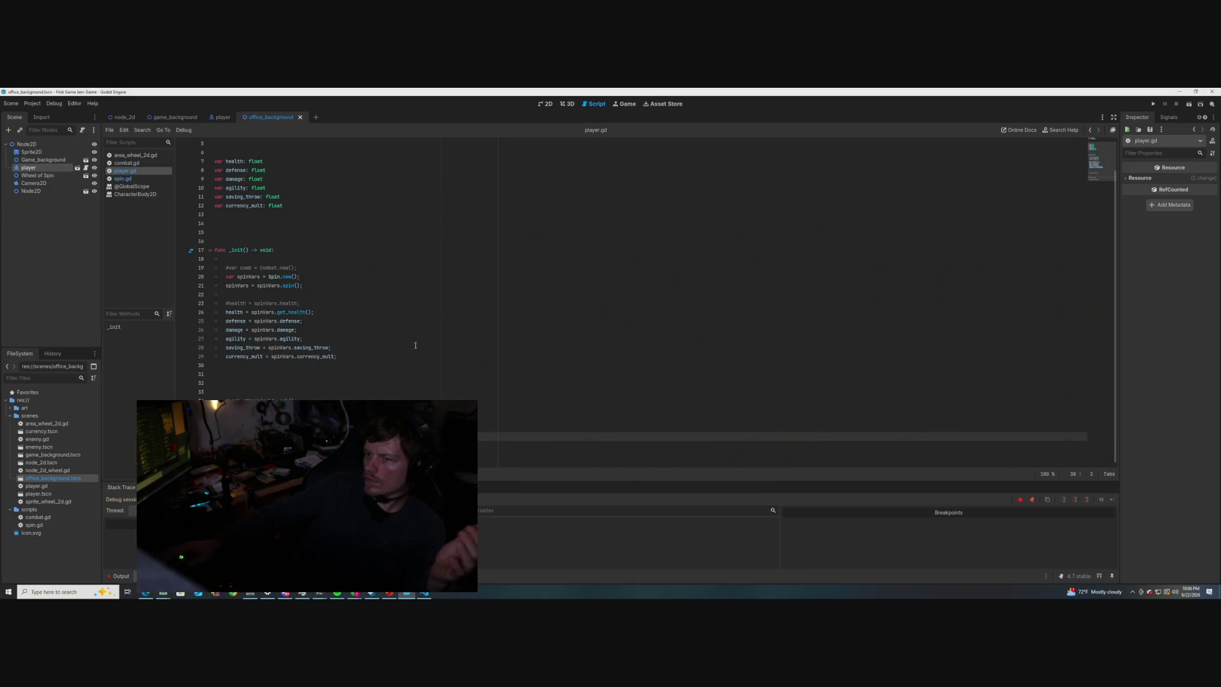
pyautogui.click(398, 344)
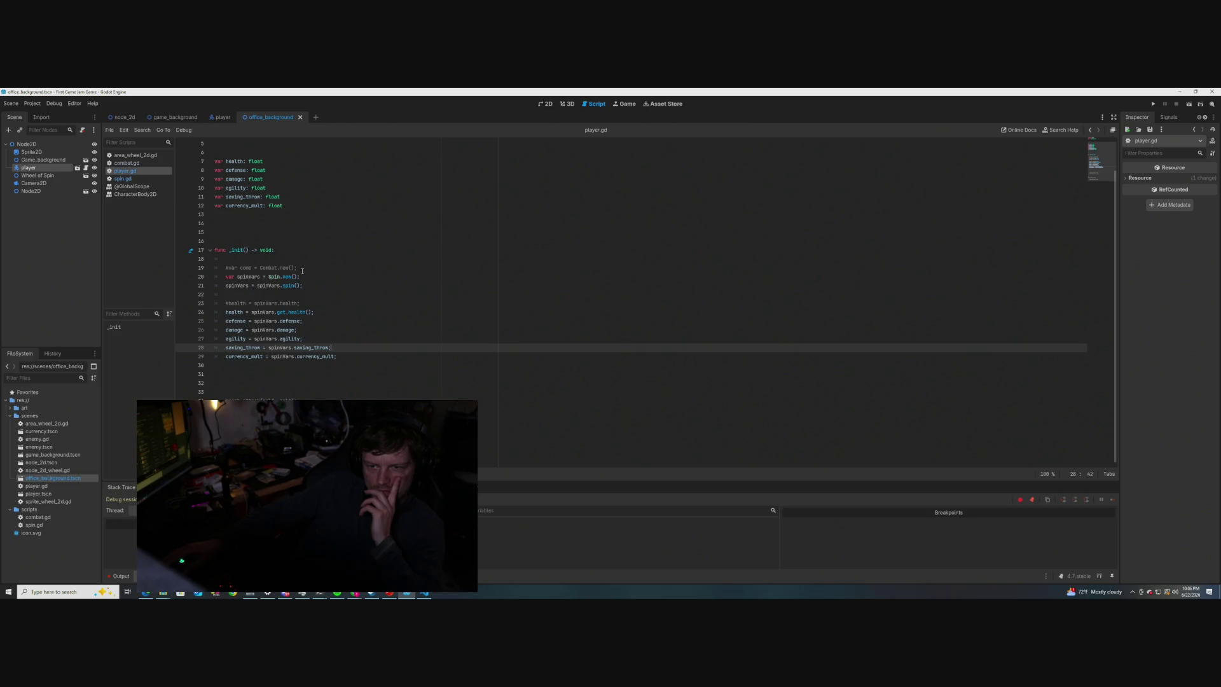
# - Complete spinVars.currency_multiplier on line 29, save player.gd, and rerun the current scene
pyautogui.press('F5')
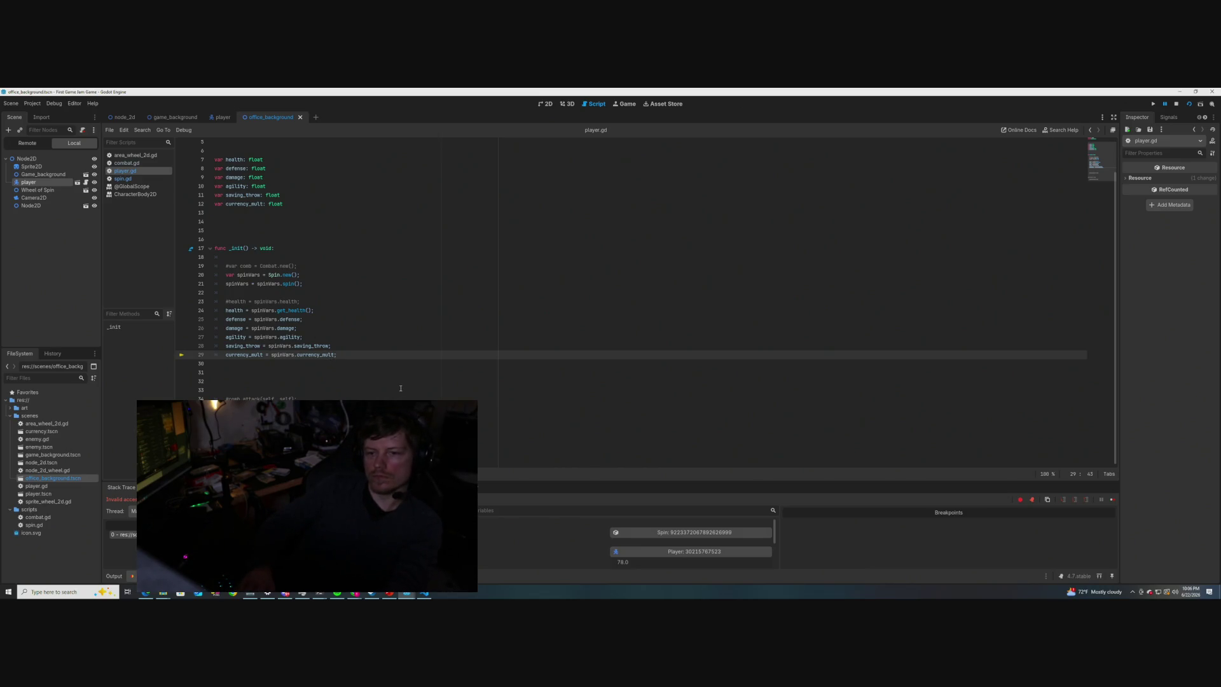
pyautogui.write('iplier')
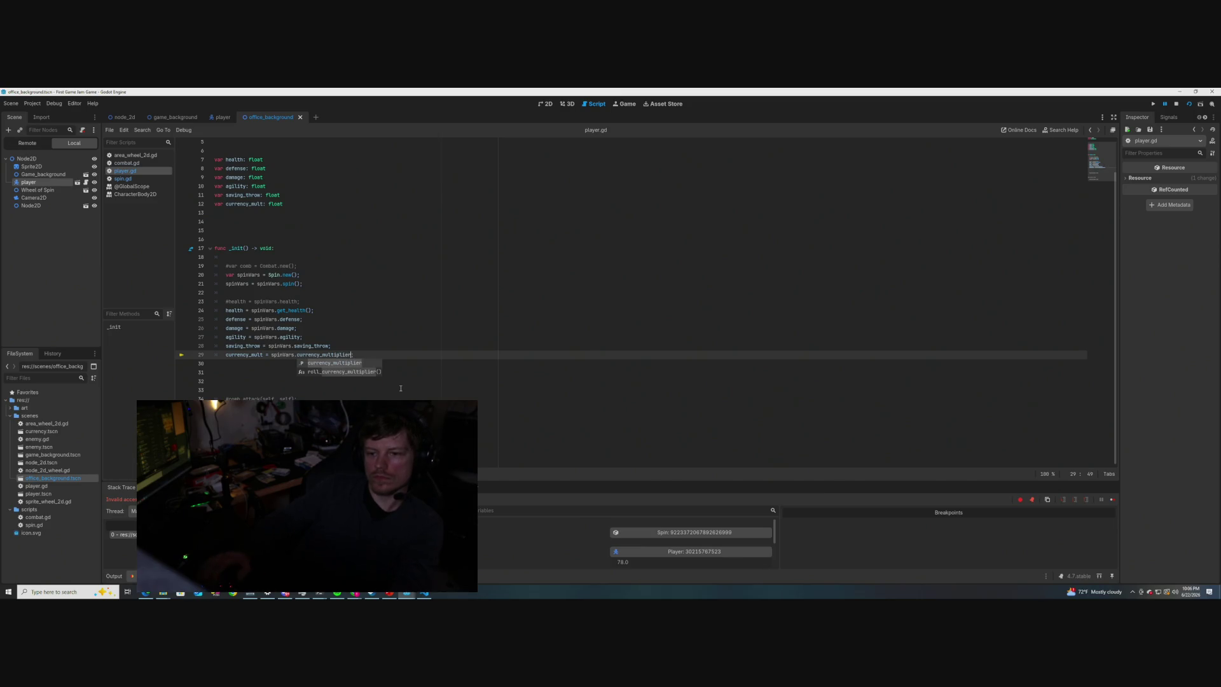
pyautogui.click(439, 348)
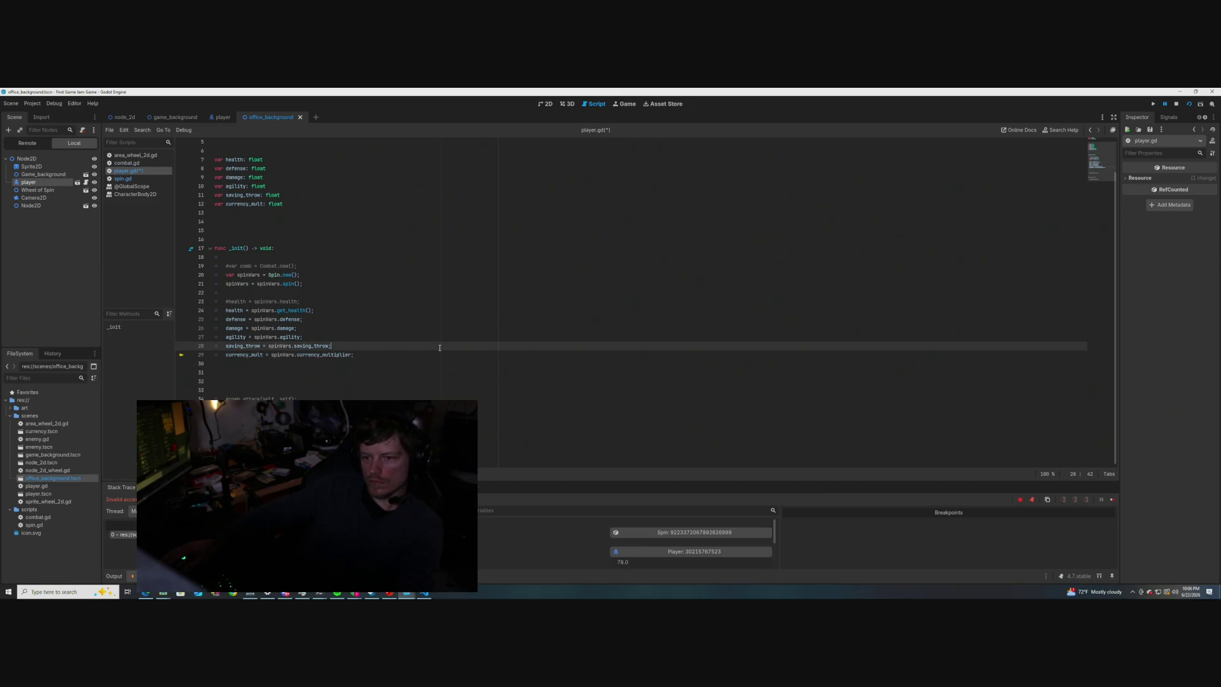
pyautogui.hotkey('ctrl', 's')
pyautogui.press('Up')
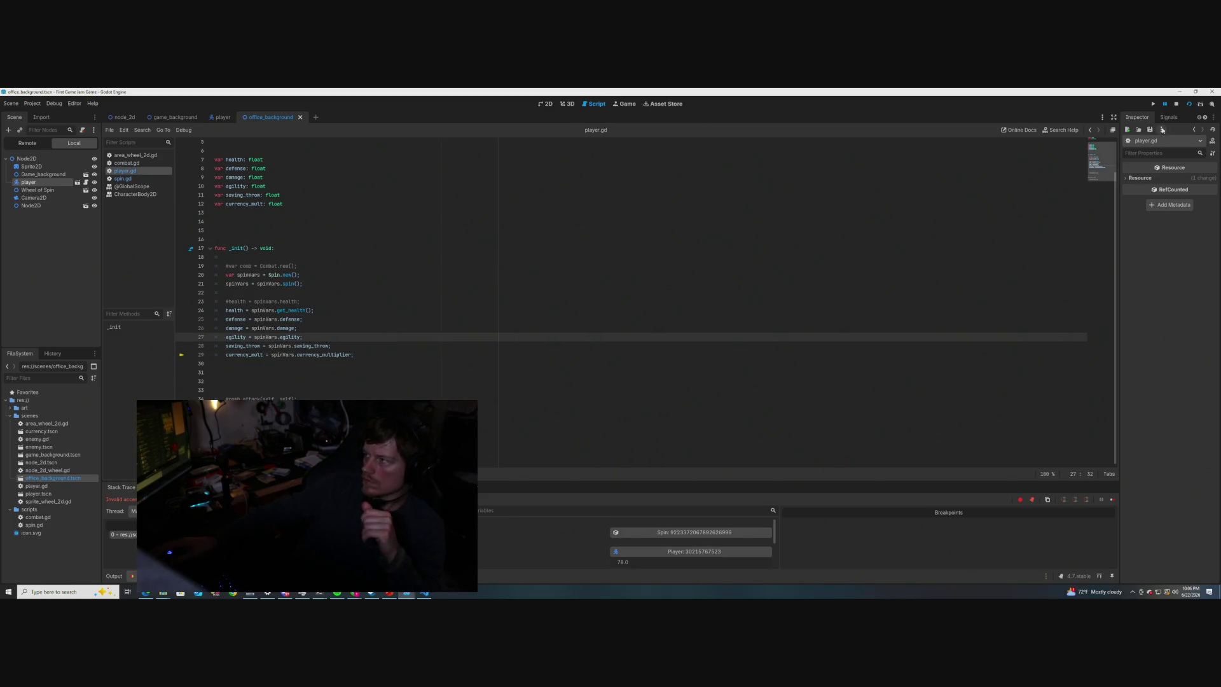
pyautogui.click(1176, 105)
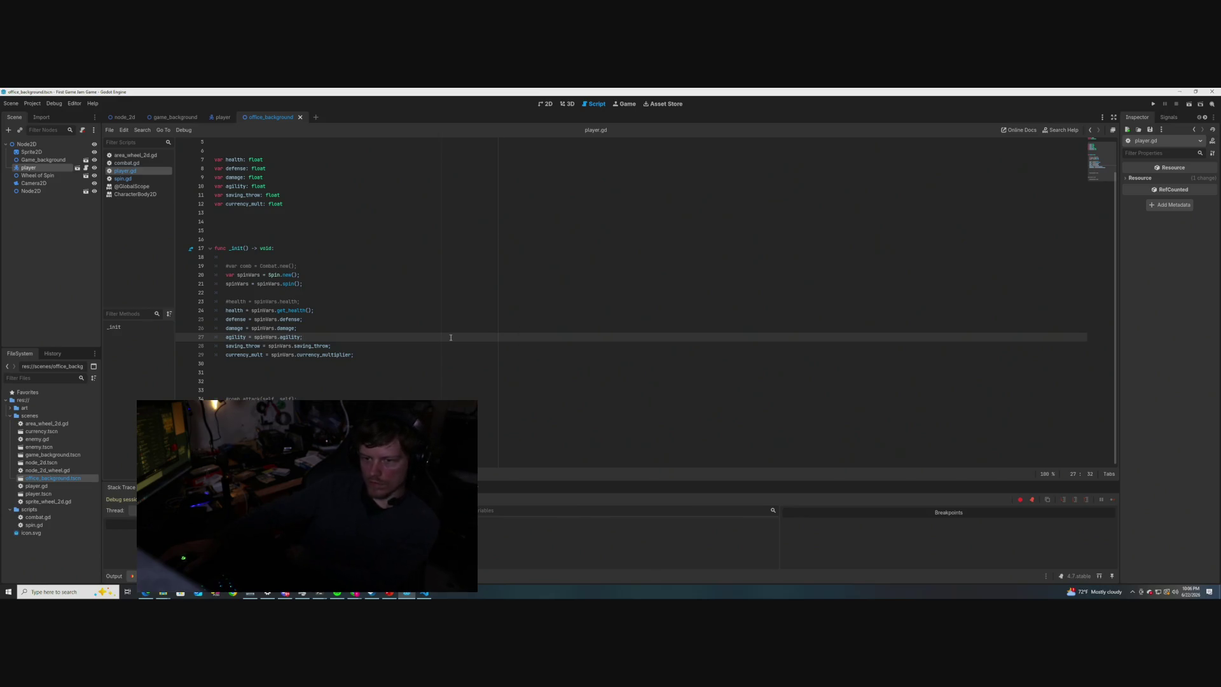
pyautogui.click(1188, 103)
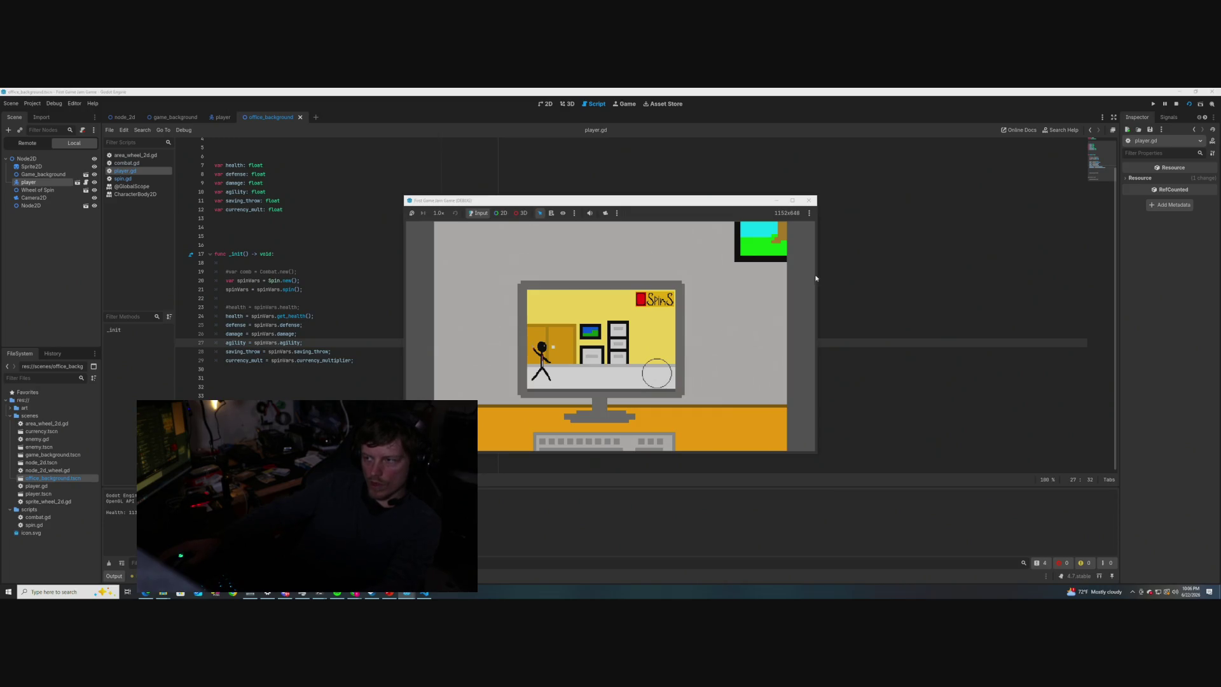
# - Close the game window and cut the spinVars declaration from line 20 in _init
pyautogui.click(809, 200)
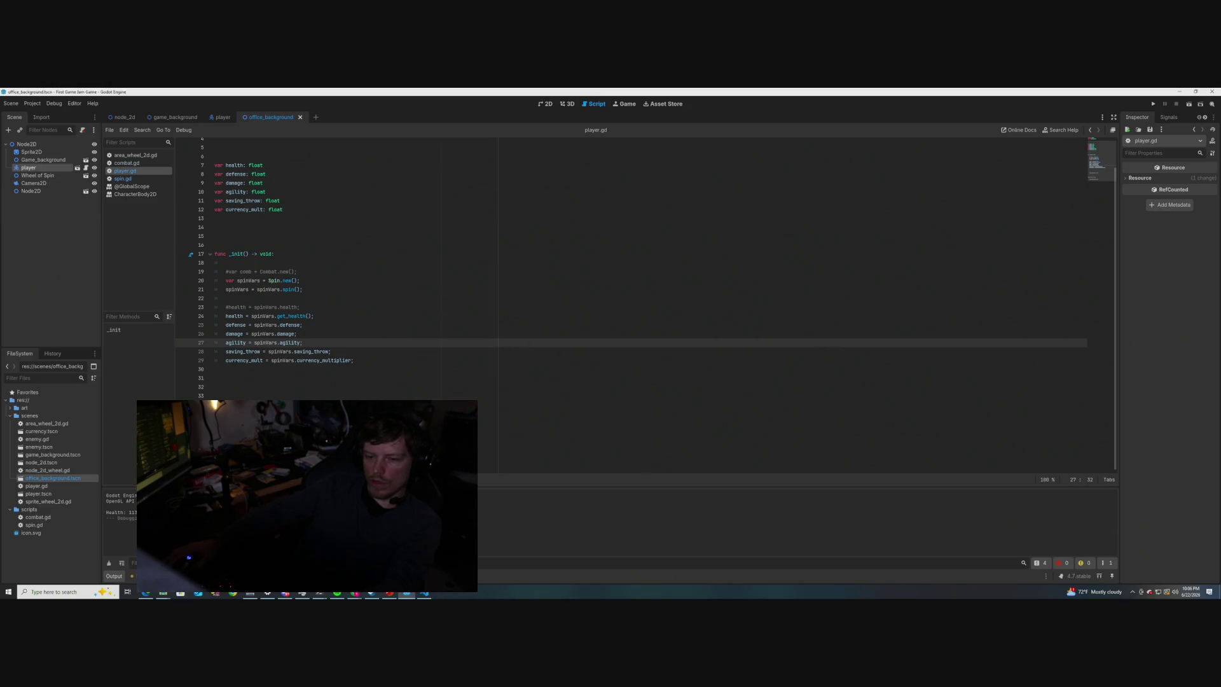
pyautogui.press('Up')
pyautogui.press('Up')
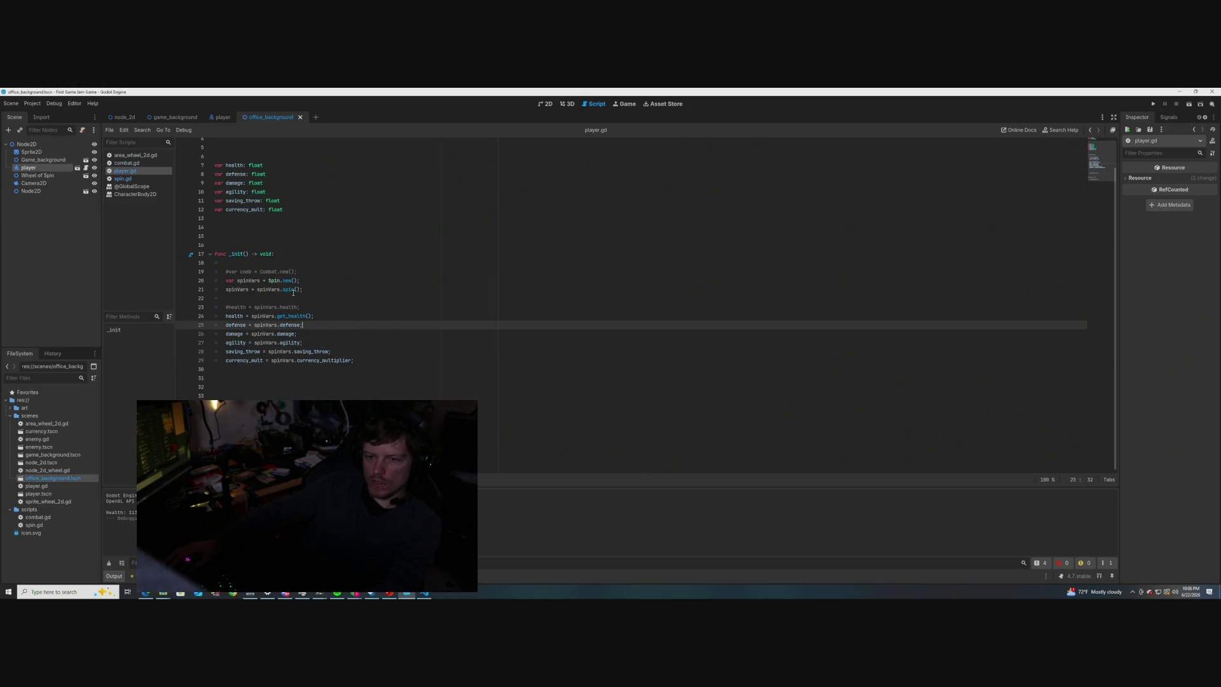
pyautogui.moveTo(307, 276); pyautogui.dragTo(226, 281)
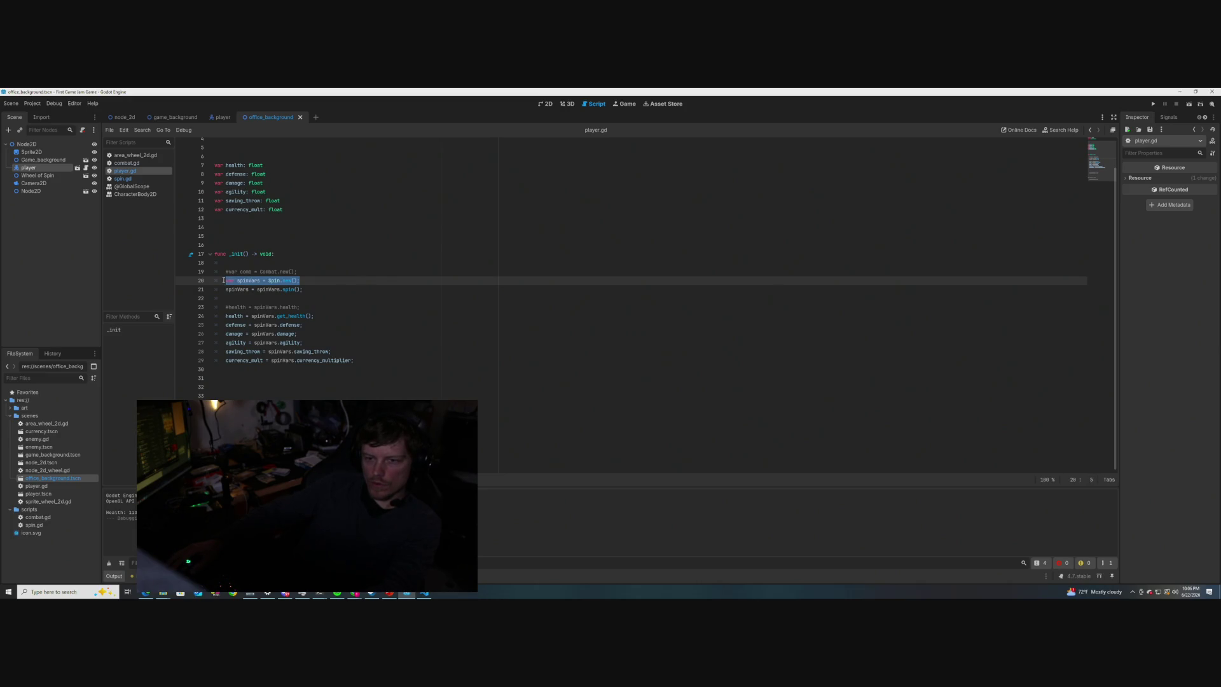
pyautogui.click(379, 286)
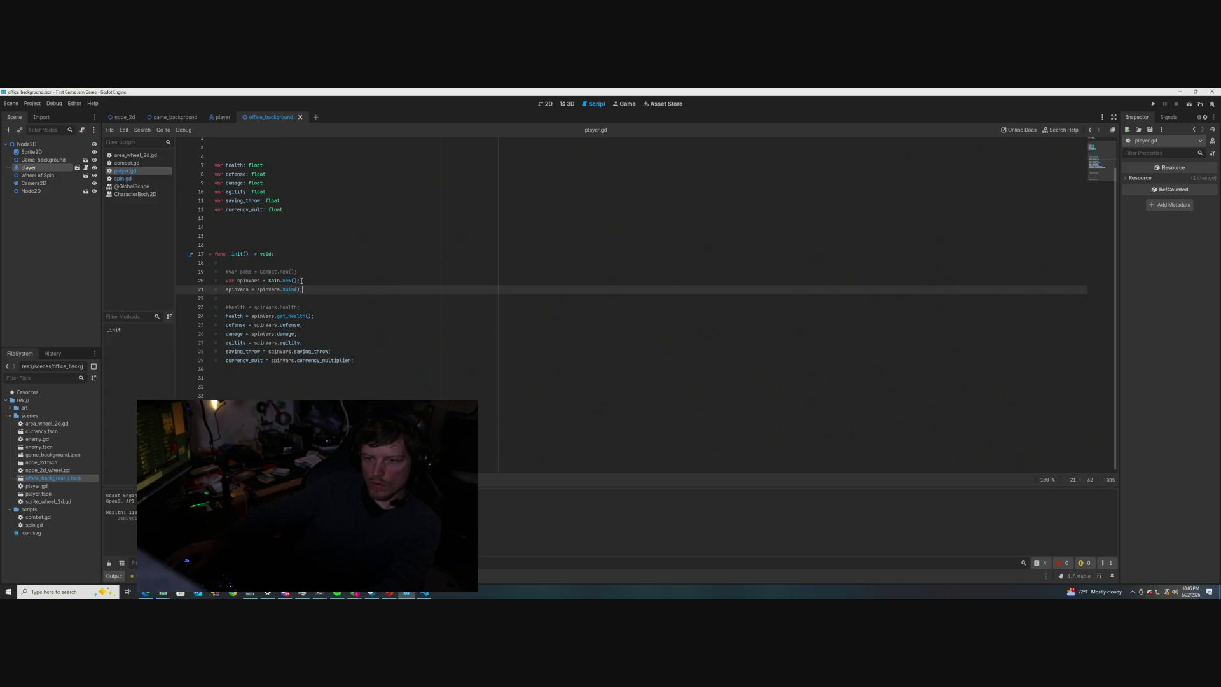
pyautogui.moveTo(302, 280); pyautogui.dragTo(226, 280)
pyautogui.hotkey('ctrl', 'c')
pyautogui.press('BackSpace')
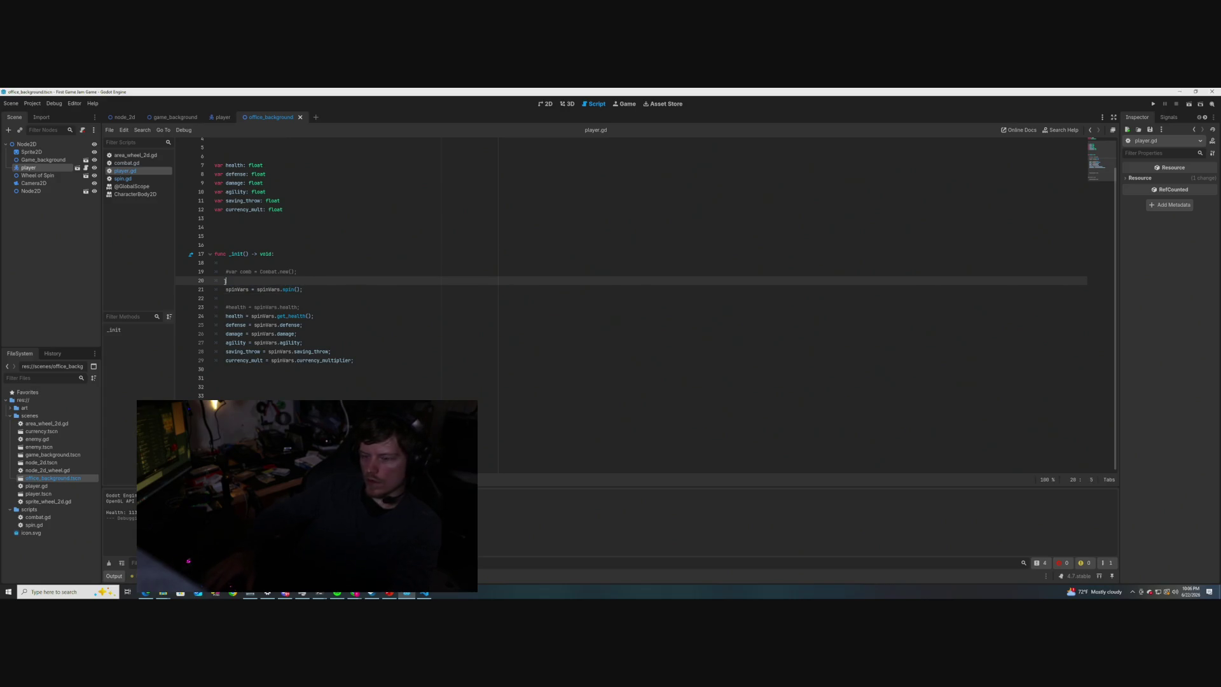
# - Paste spinners = Spin.new() among the top-level variables above health and save player.gd
pyautogui.scroll(2, 218, 204)
pyautogui.click(218, 180)
pyautogui.click(217, 188)
pyautogui.hotkey('ctrl', 'v')
pyautogui.click(367, 231)
pyautogui.hotkey('ctrl', 's')
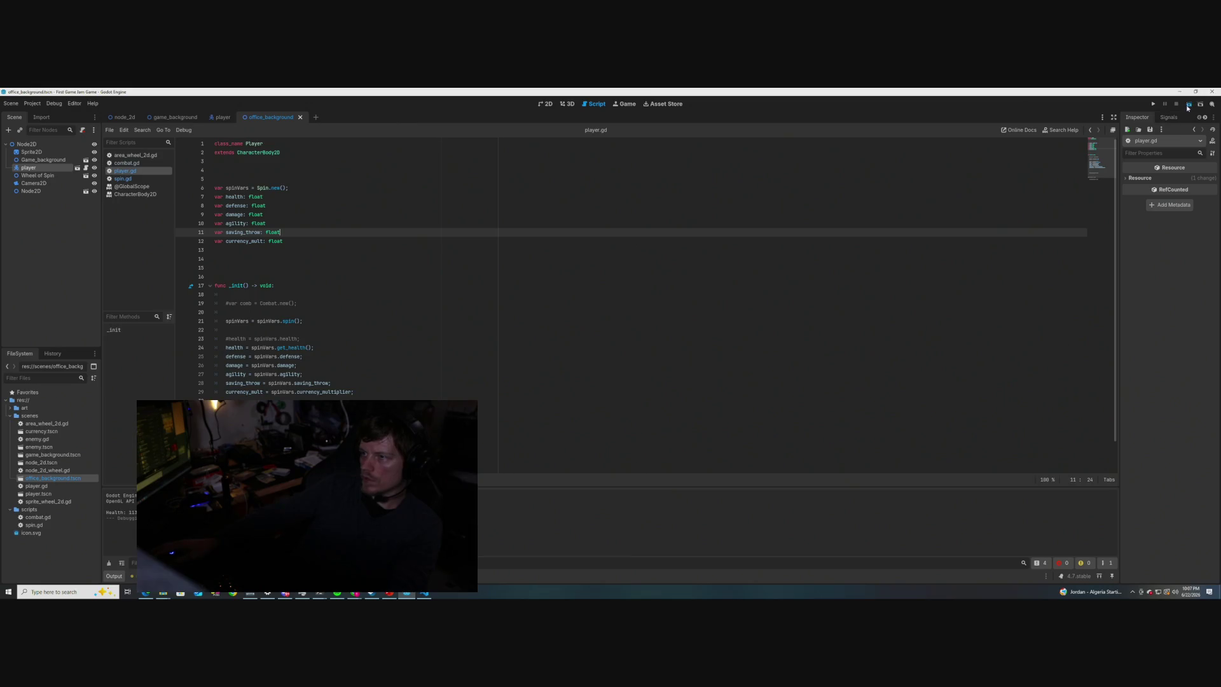
# - Test-run the game and close its window
pyautogui.click(1188, 105)
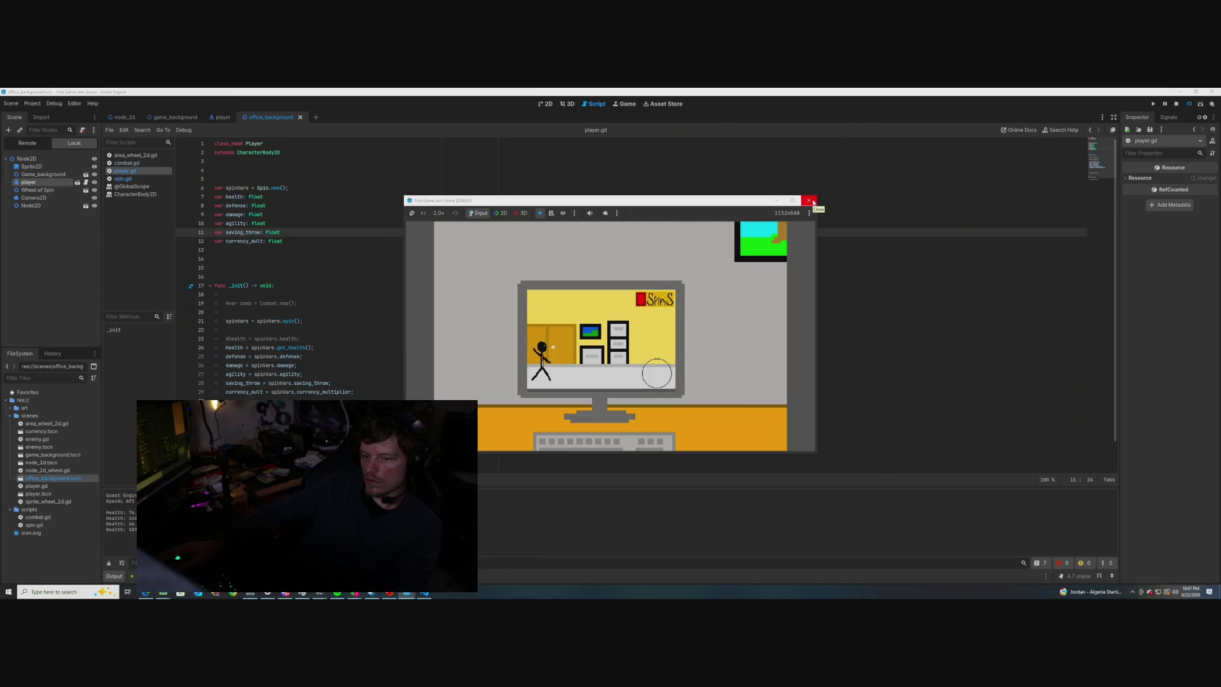
pyautogui.click(812, 202)
pyautogui.scroll(-1, 326, 369)
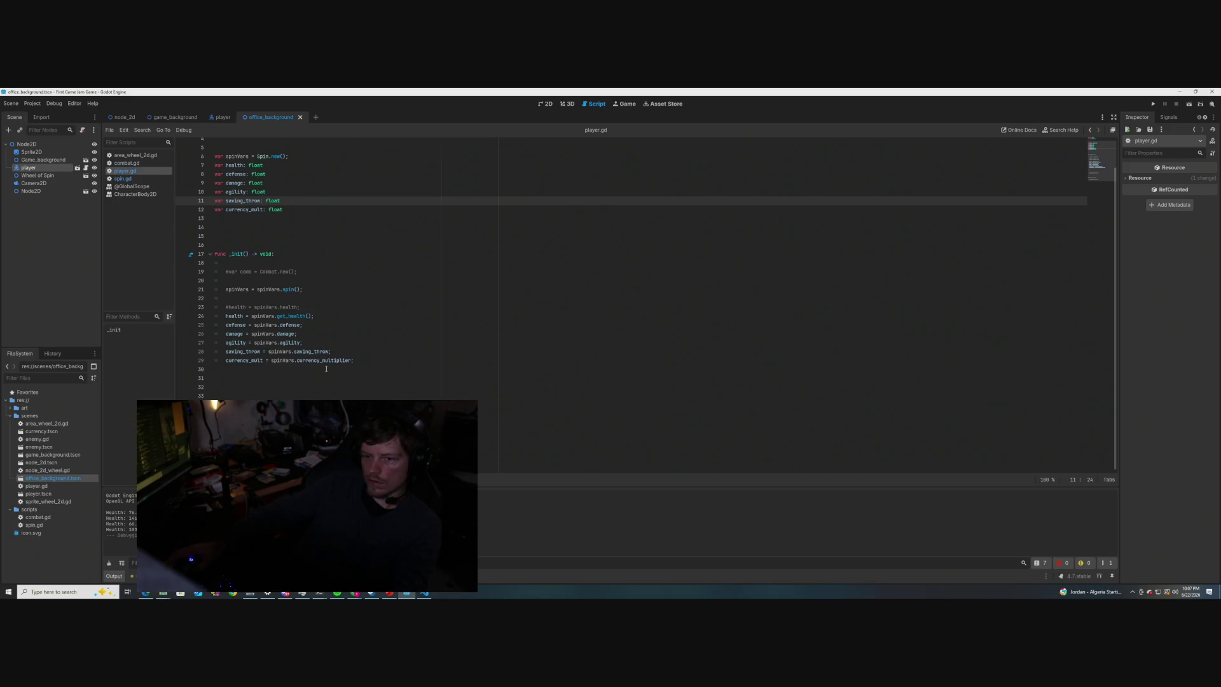
# - Move the commented Combat line from line 19 to line 5 as active var comb = Combat.new(), and save player.gd
pyautogui.click(230, 272)
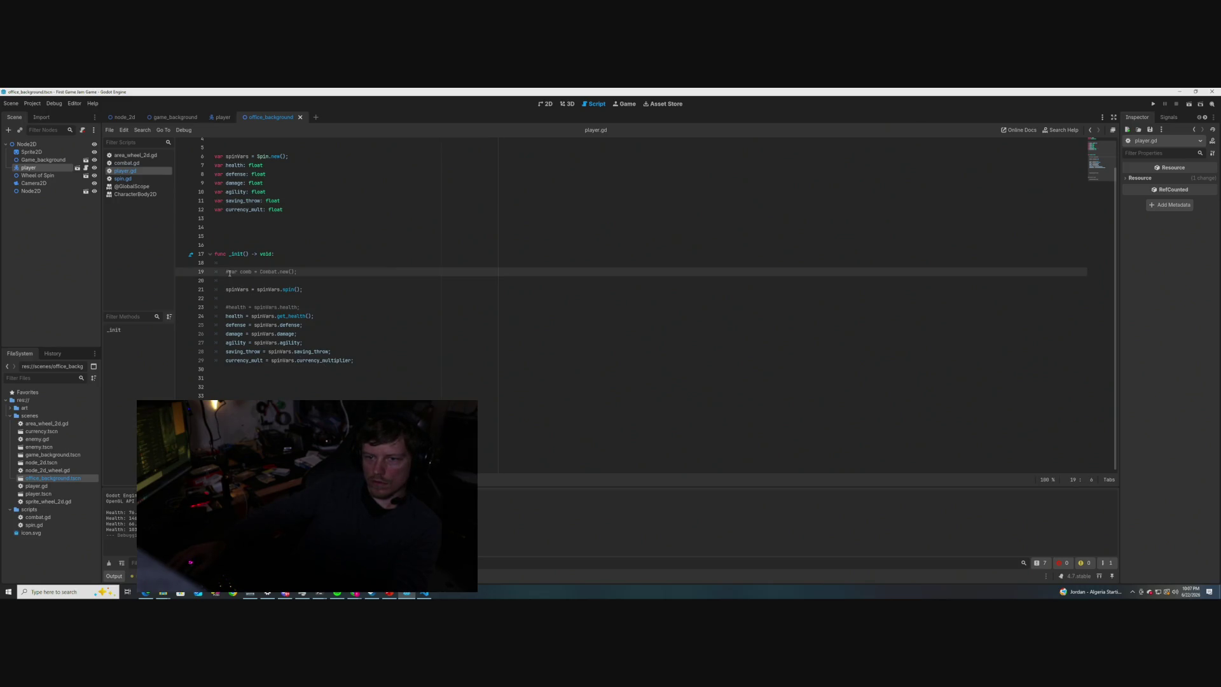
pyautogui.scroll(1, 237, 278)
pyautogui.moveTo(253, 304); pyautogui.dragTo(222, 302)
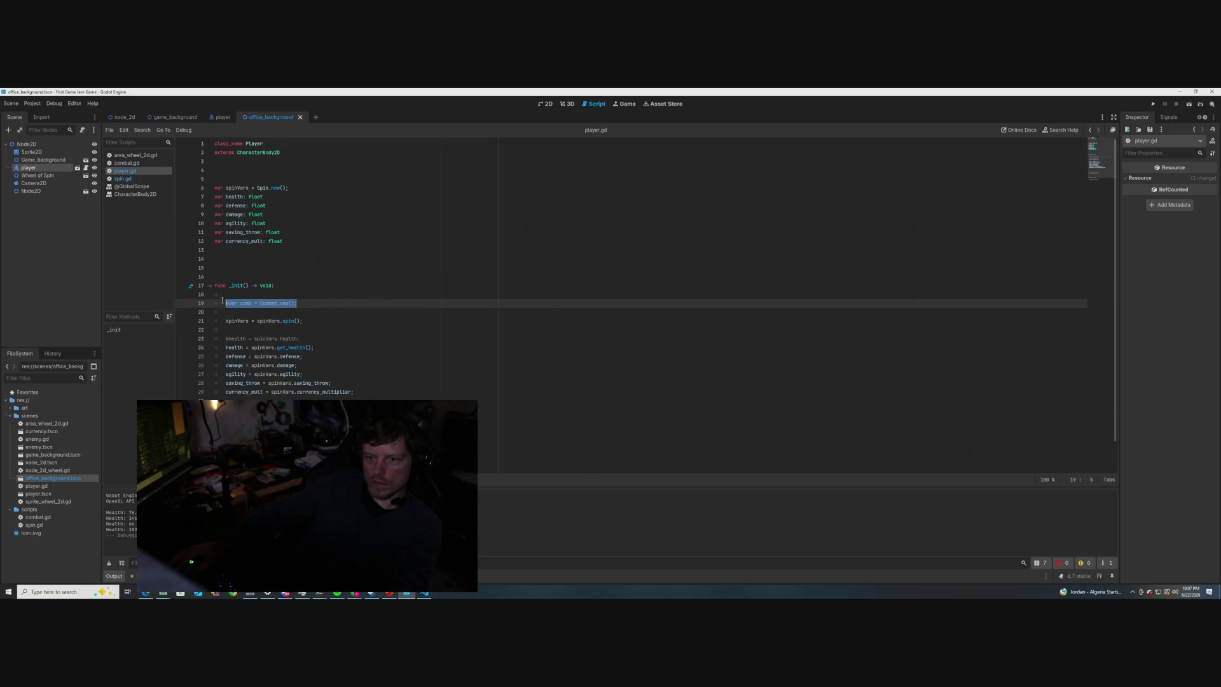
pyautogui.hotkey('ctrl', 'x')
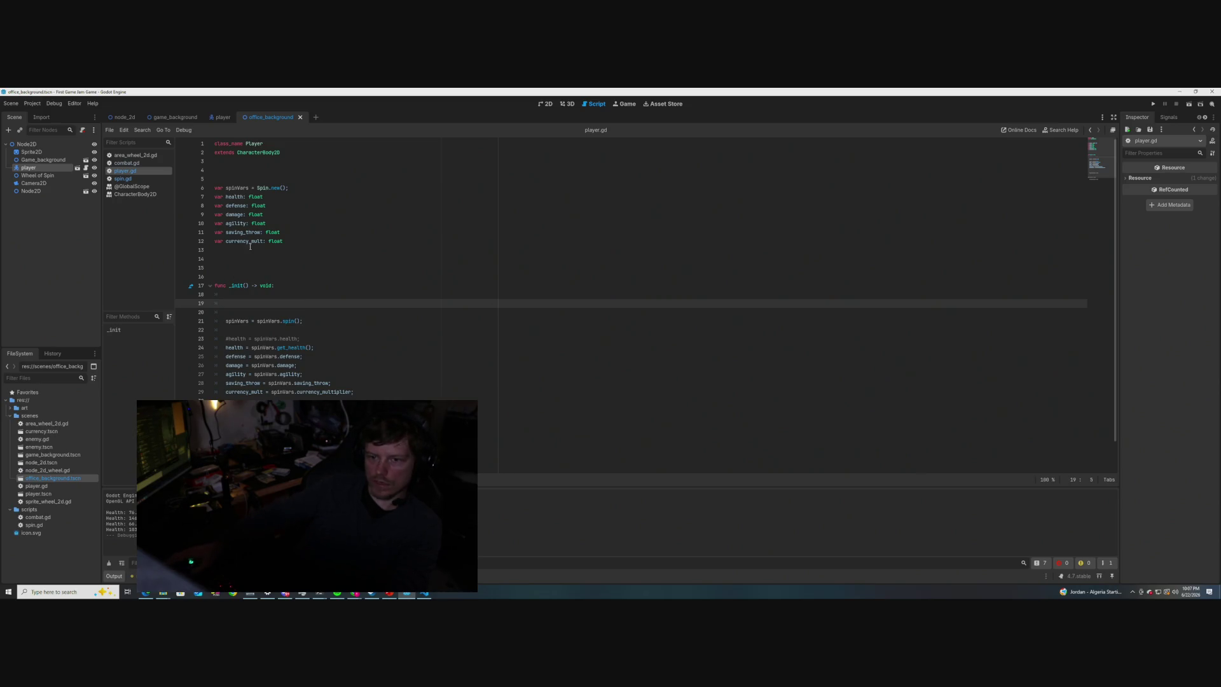
pyautogui.click(219, 181)
pyautogui.hotkey('ctrl', 'v')
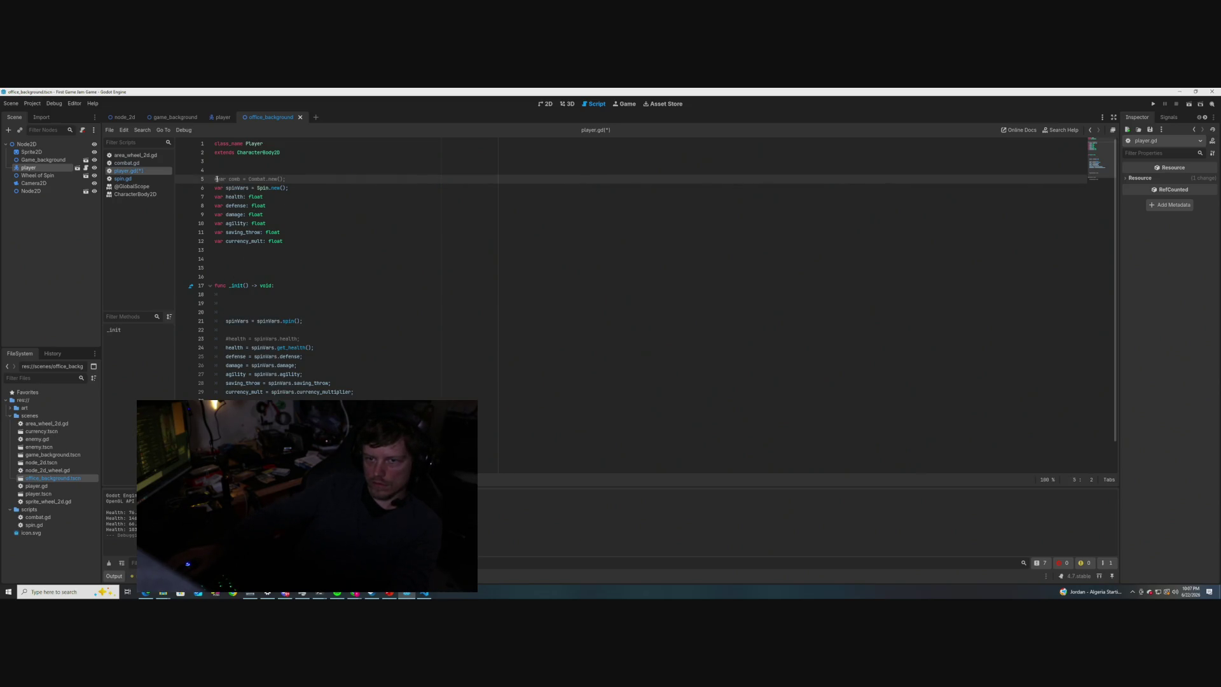
pyautogui.press('BackSpace')
pyautogui.hotkey('ctrl', 's')
# - Review the comb and health declarations in player.gd, then switch to combat.gd
pyautogui.click(355, 216)
pyautogui.doubleClick(231, 178)
pyautogui.press('Down')
pyautogui.press('Down')
pyautogui.press('End')
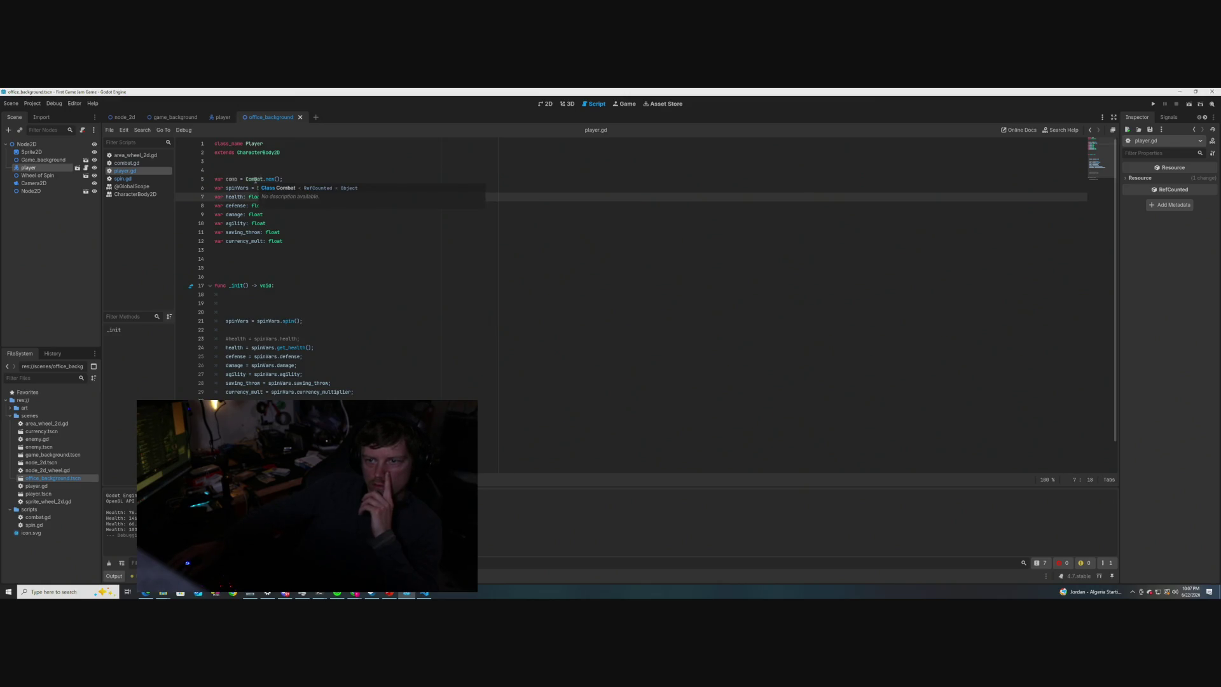
pyautogui.click(134, 162)
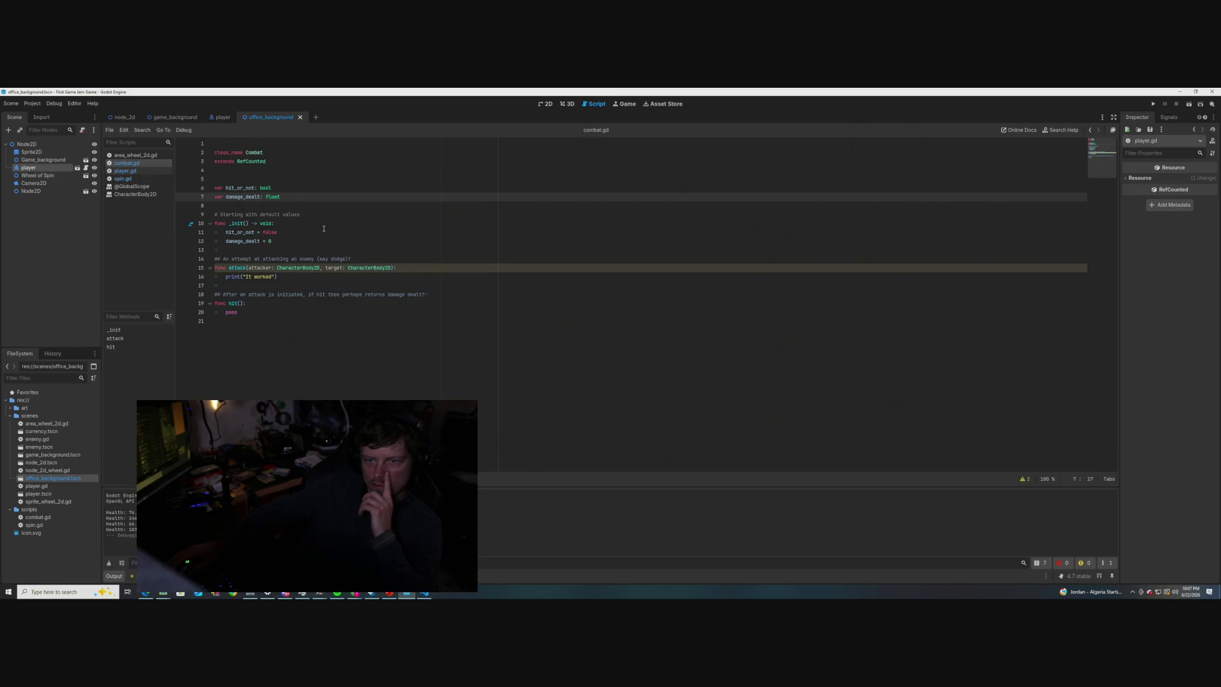
pyautogui.click(127, 170)
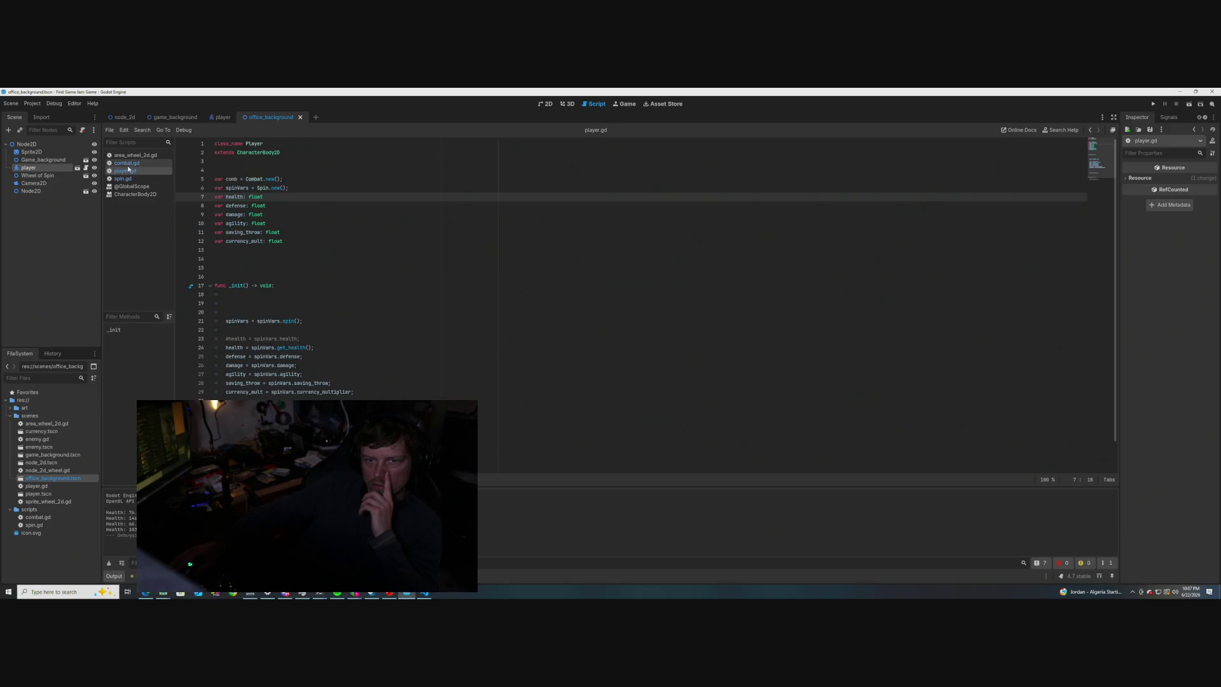
pyautogui.click(123, 179)
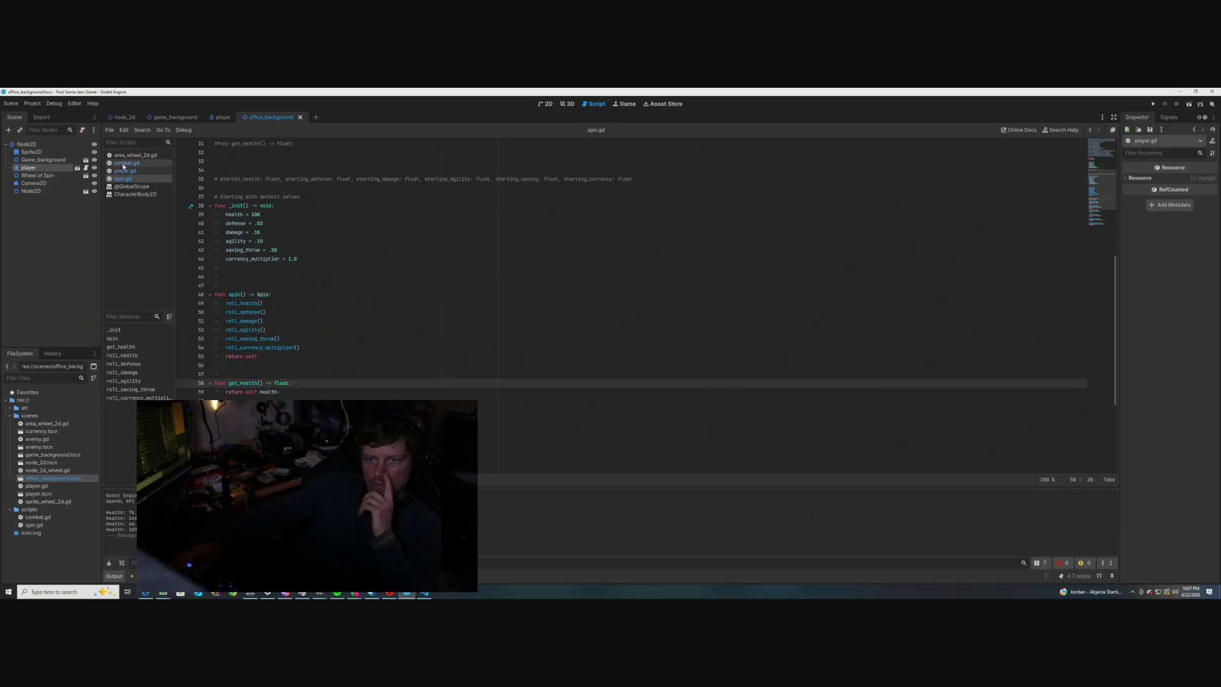
pyautogui.scroll(5, 314, 340)
pyautogui.scroll(-5, 327, 364)
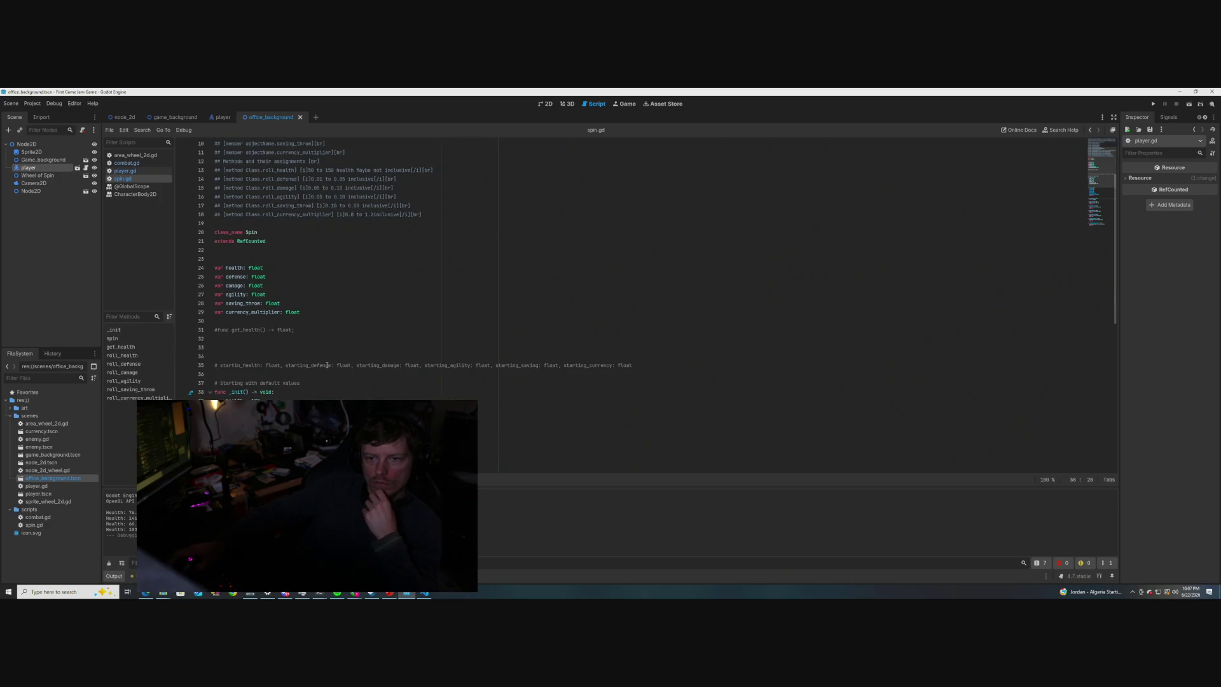
pyautogui.click(128, 166)
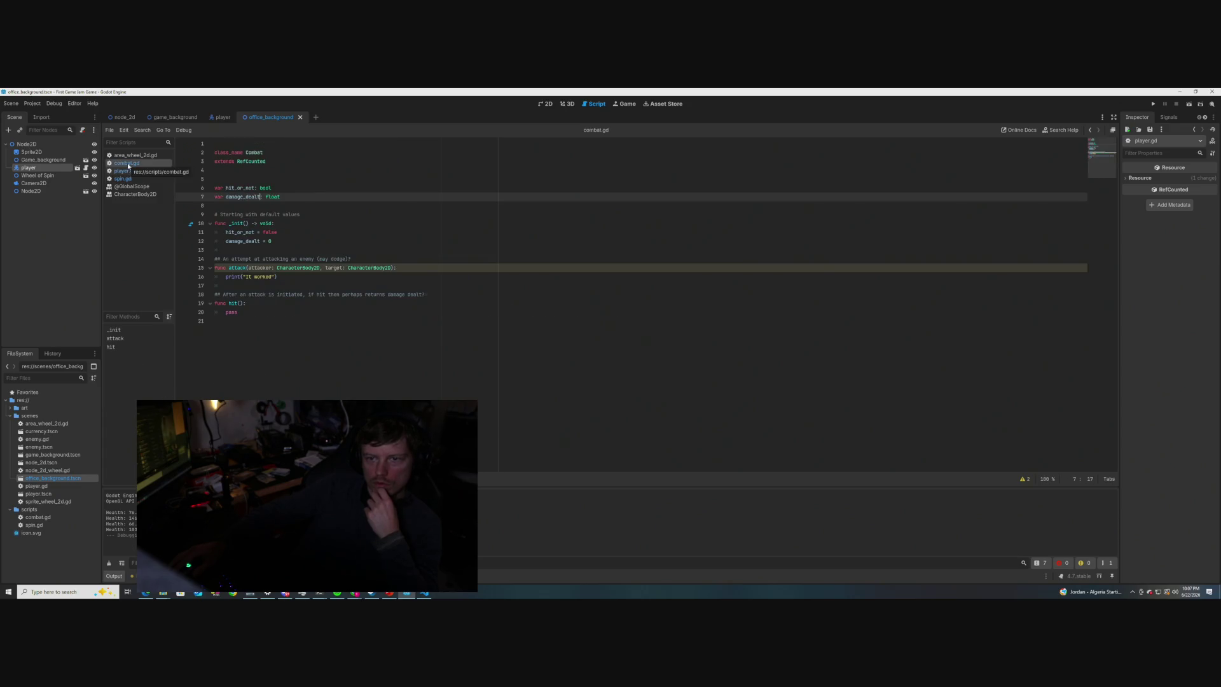
pyautogui.click(131, 179)
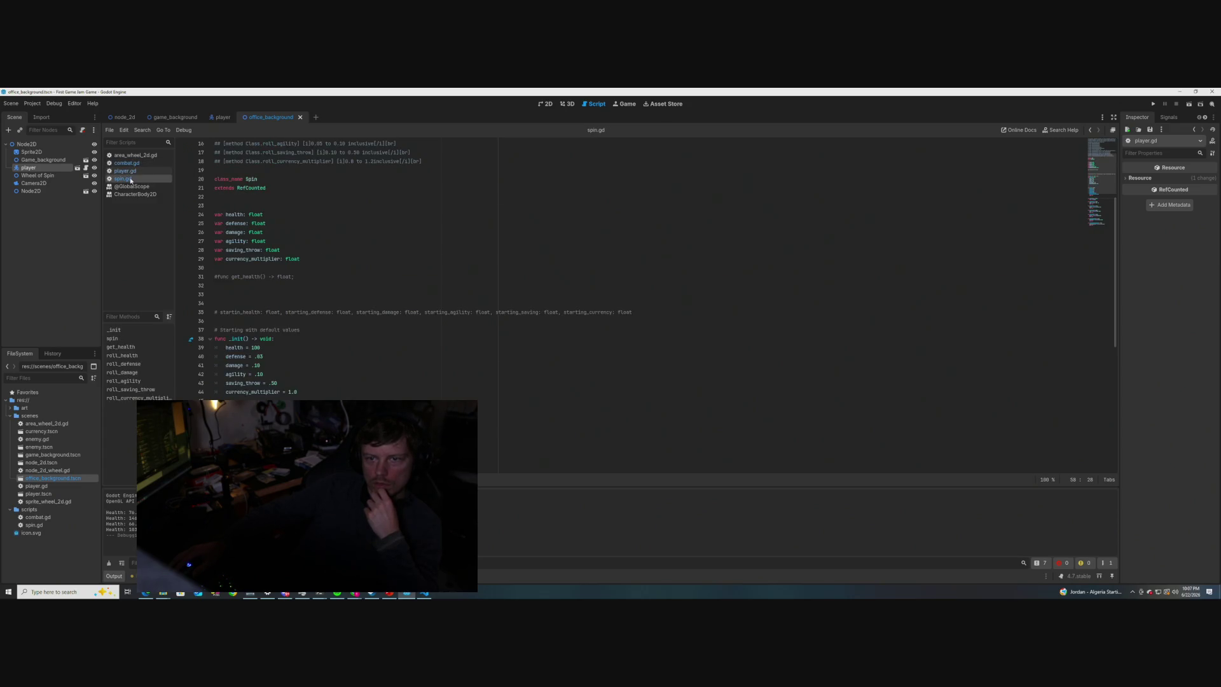
pyautogui.click(128, 164)
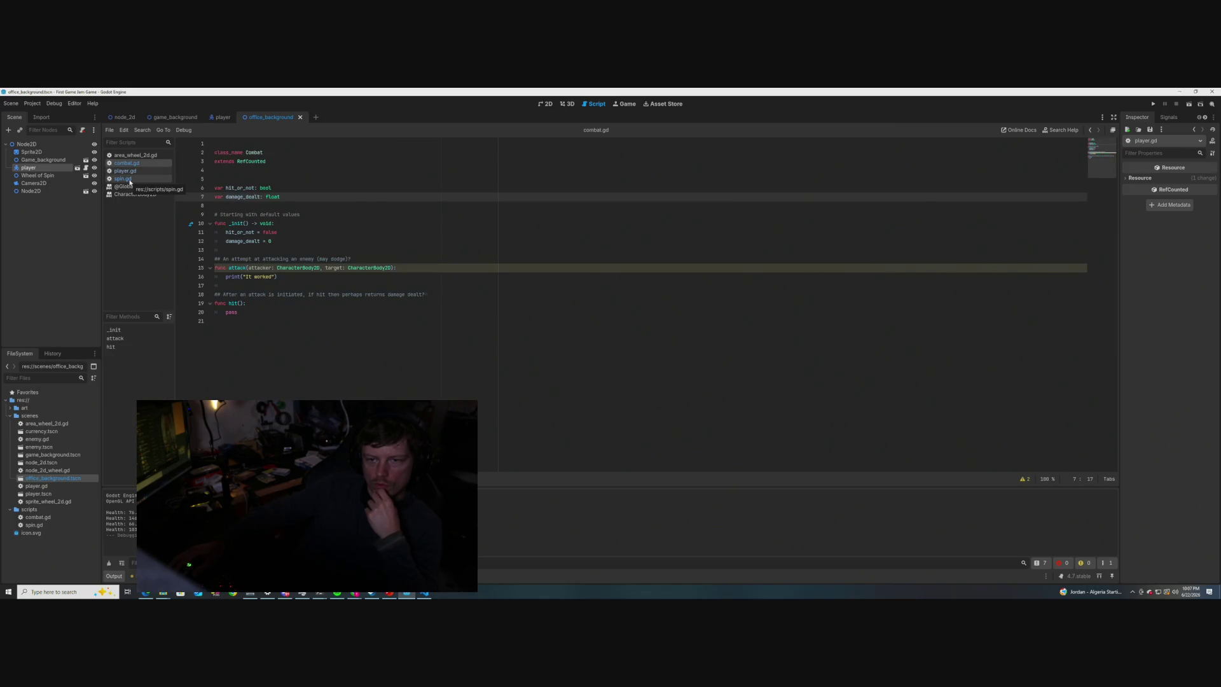
pyautogui.click(130, 180)
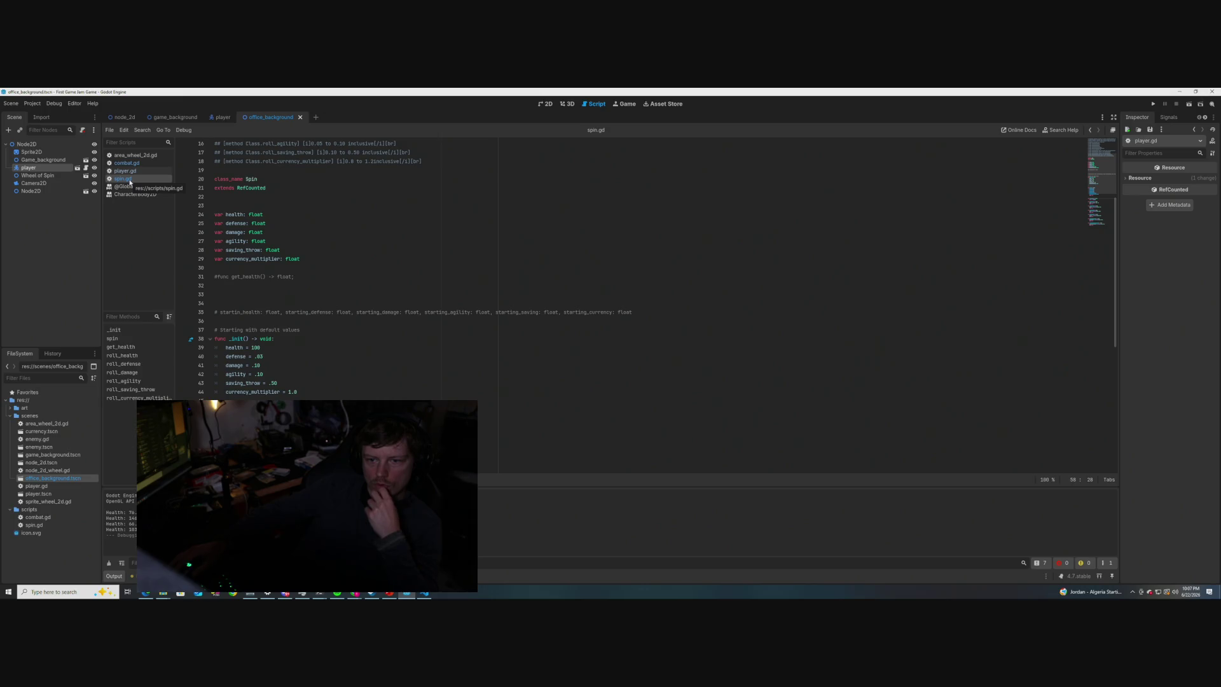
pyautogui.click(131, 165)
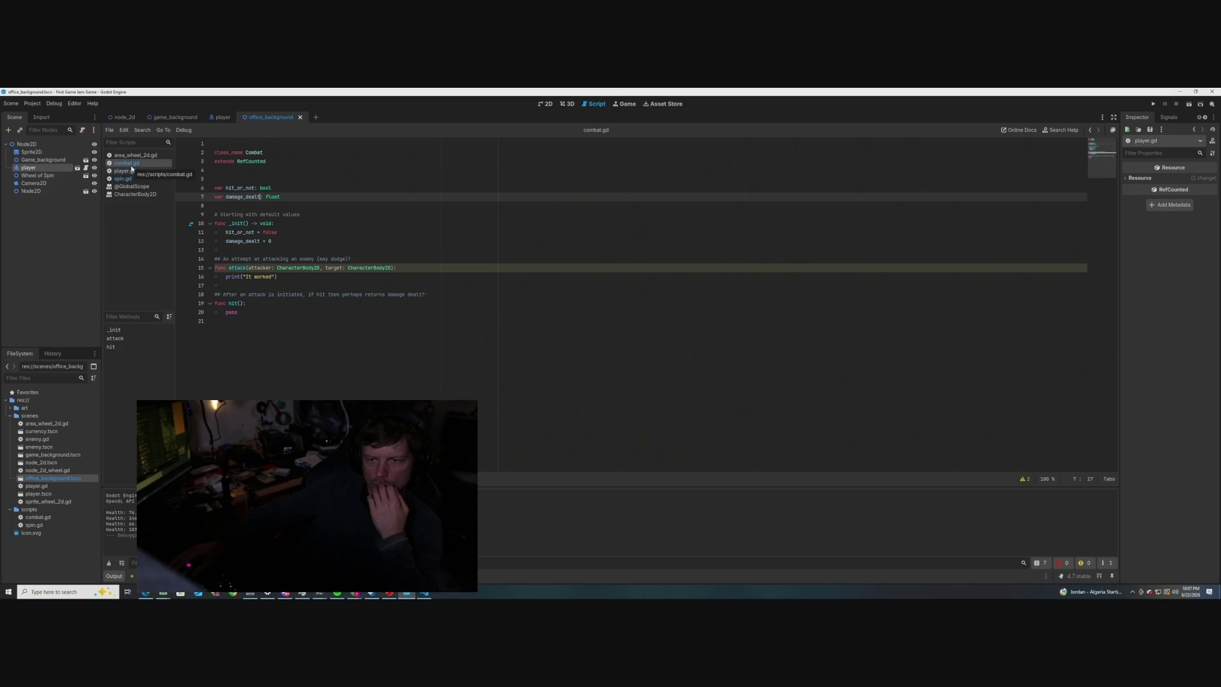
pyautogui.click(127, 178)
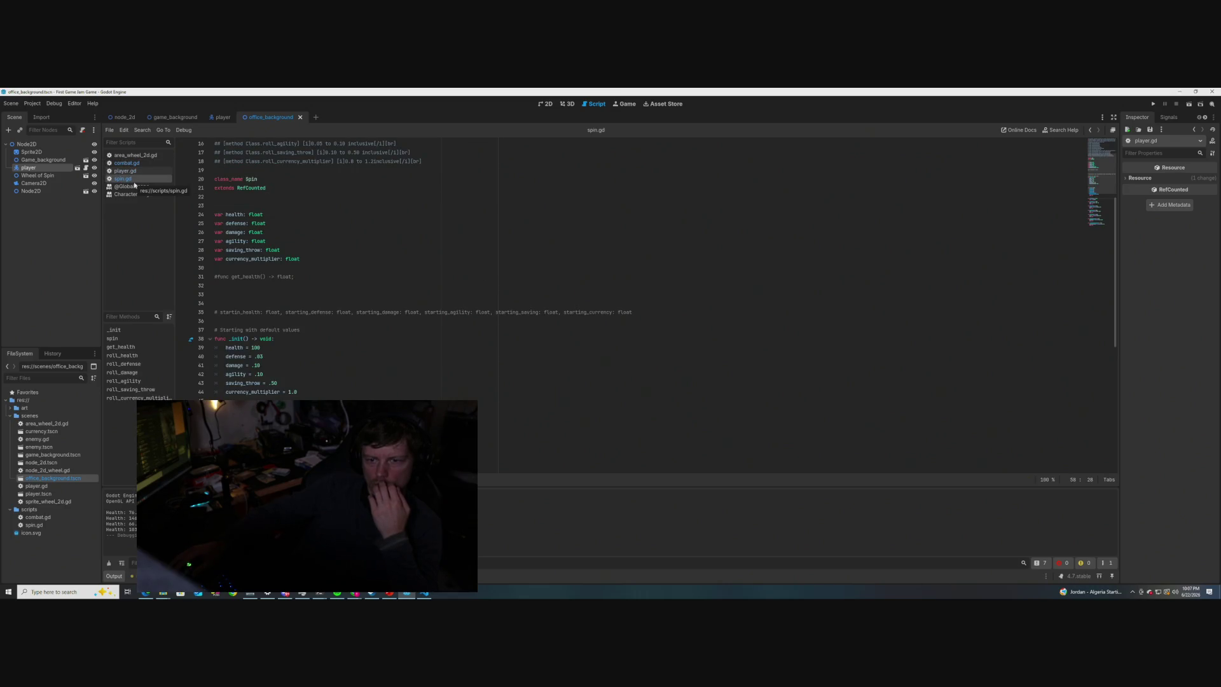
pyautogui.click(134, 164)
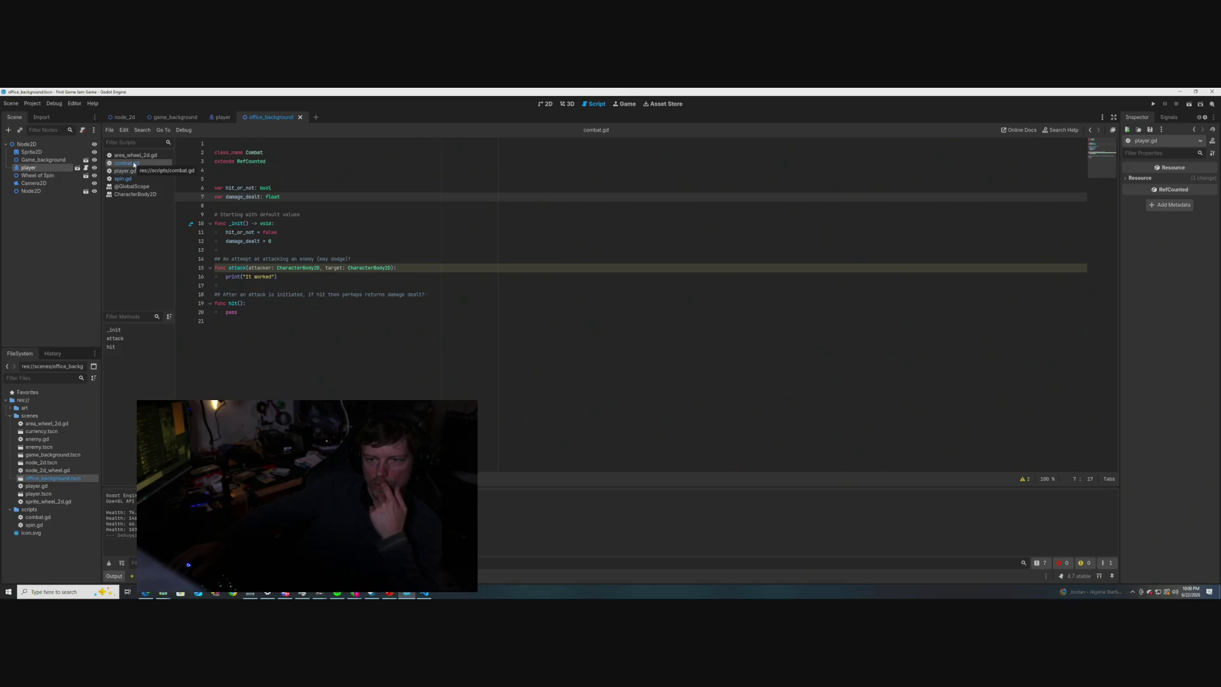
pyautogui.click(127, 178)
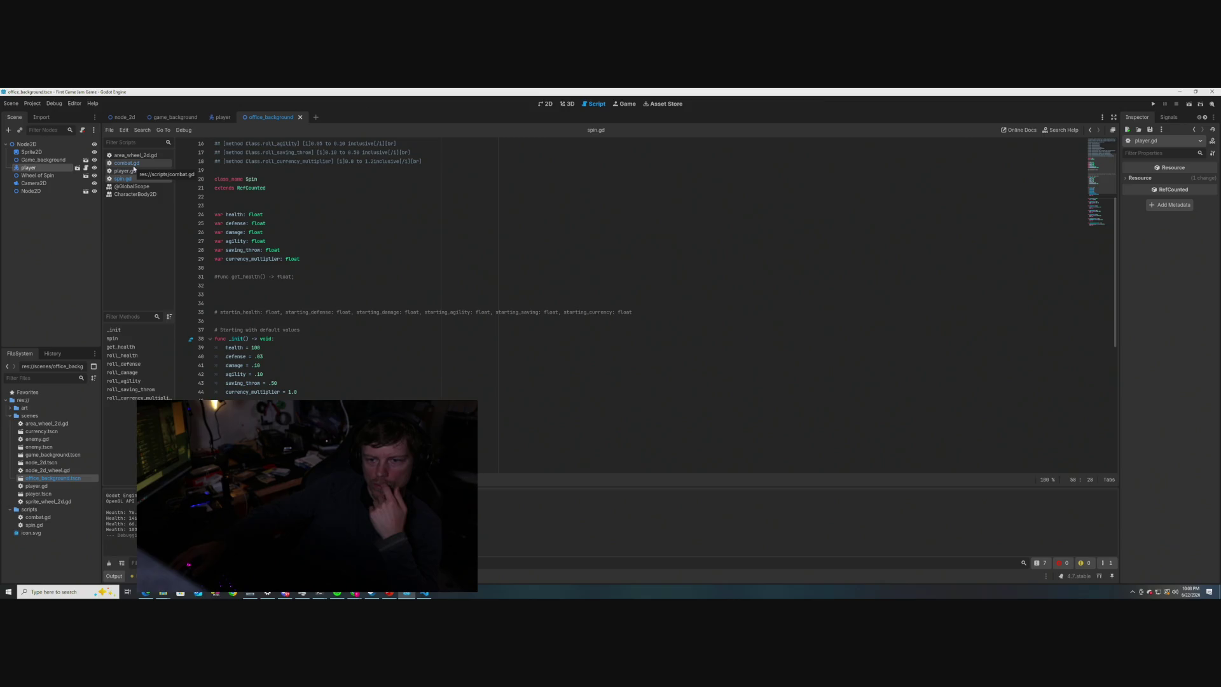
pyautogui.click(133, 165)
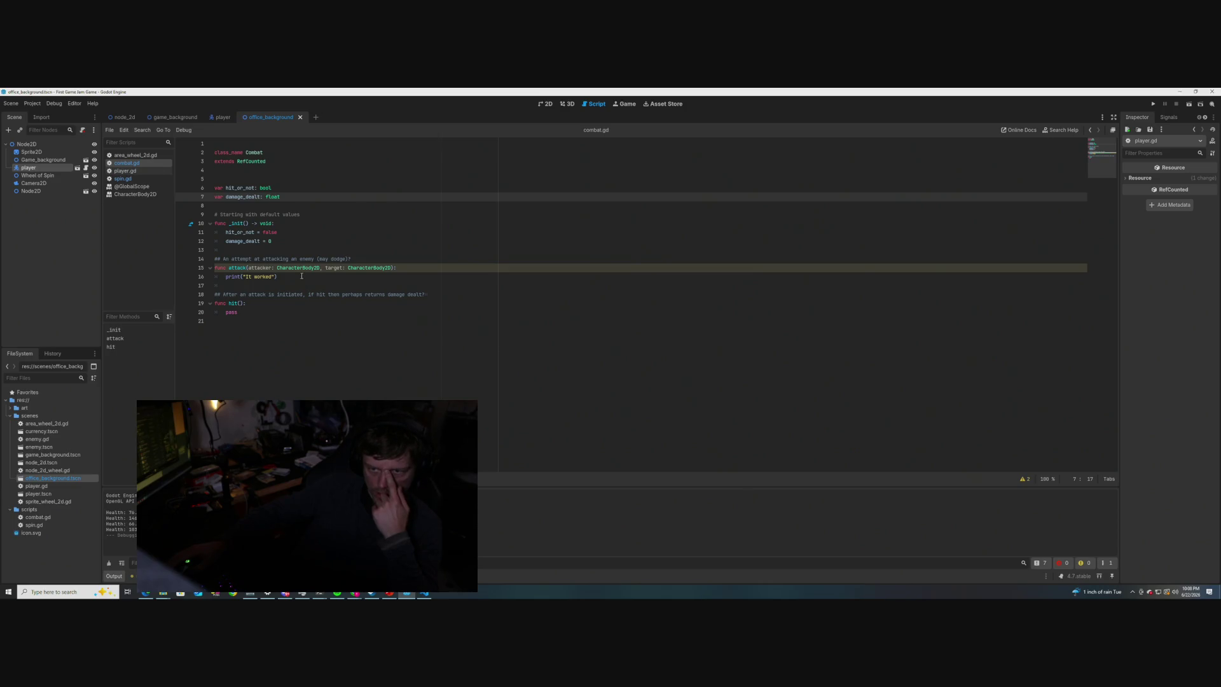
pyautogui.click(123, 179)
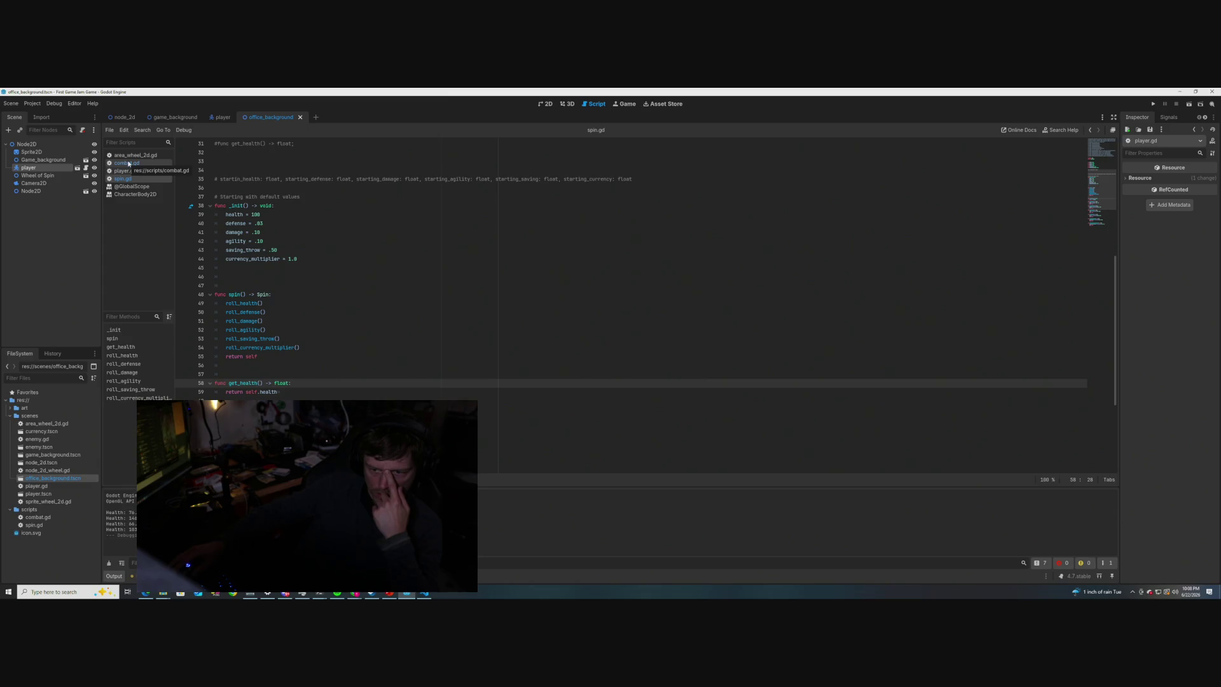
pyautogui.click(128, 164)
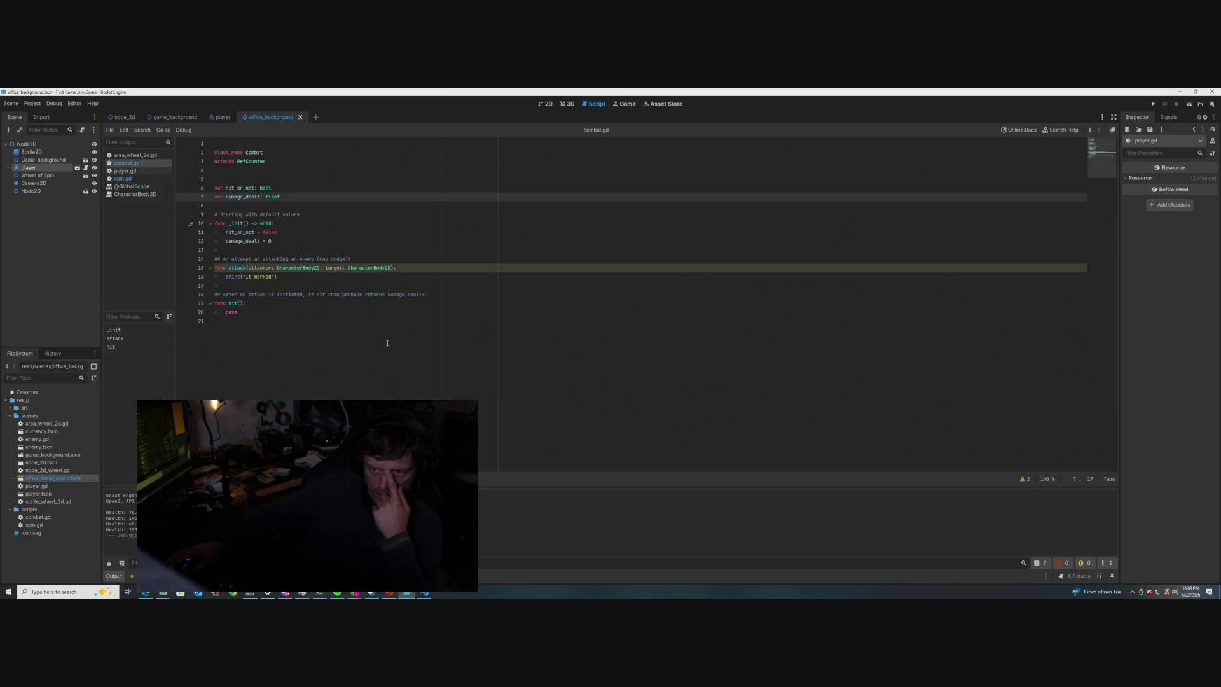
pyautogui.click(294, 277)
# - Add 'return self' under the print in attack(), save combat.gd, and switch to spin.gd
pyautogui.press('Return')
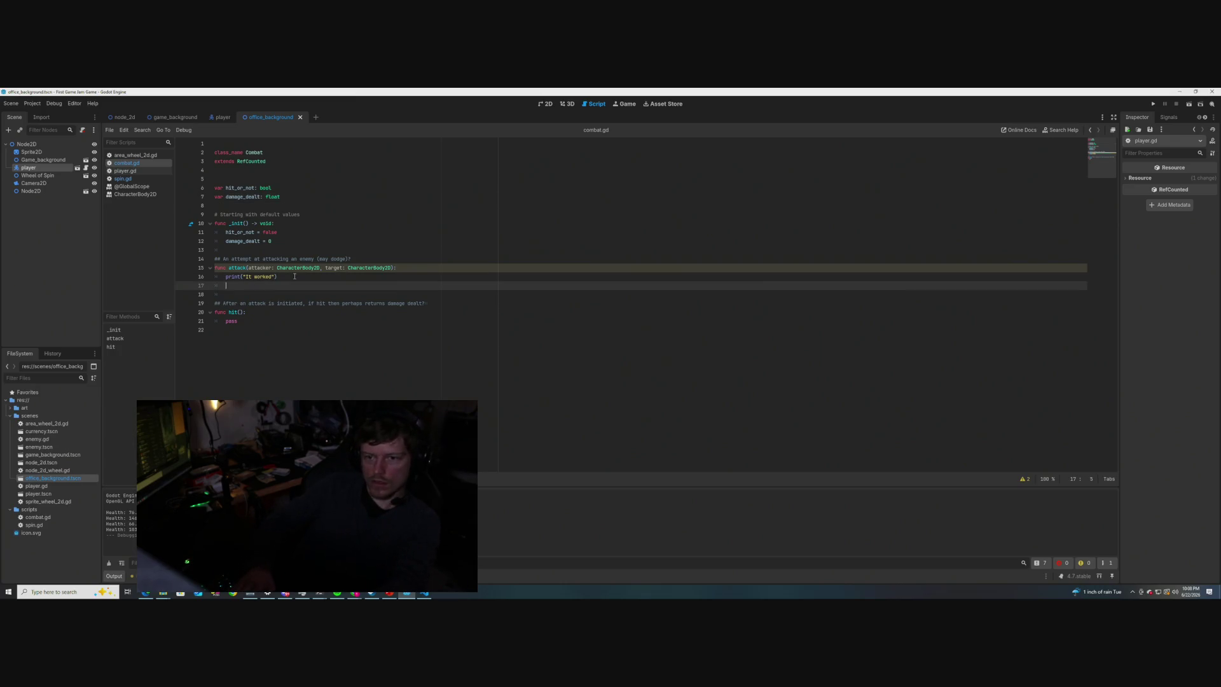
pyautogui.write('return ')
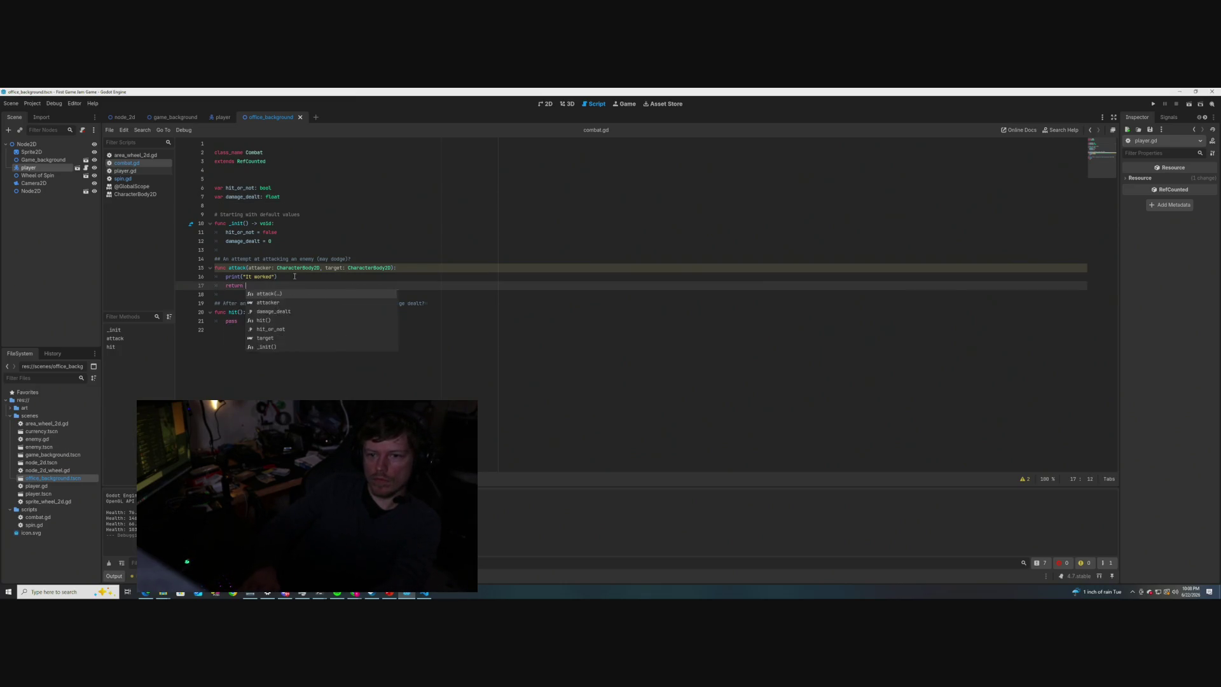
pyautogui.write('self')
pyautogui.click(504, 269)
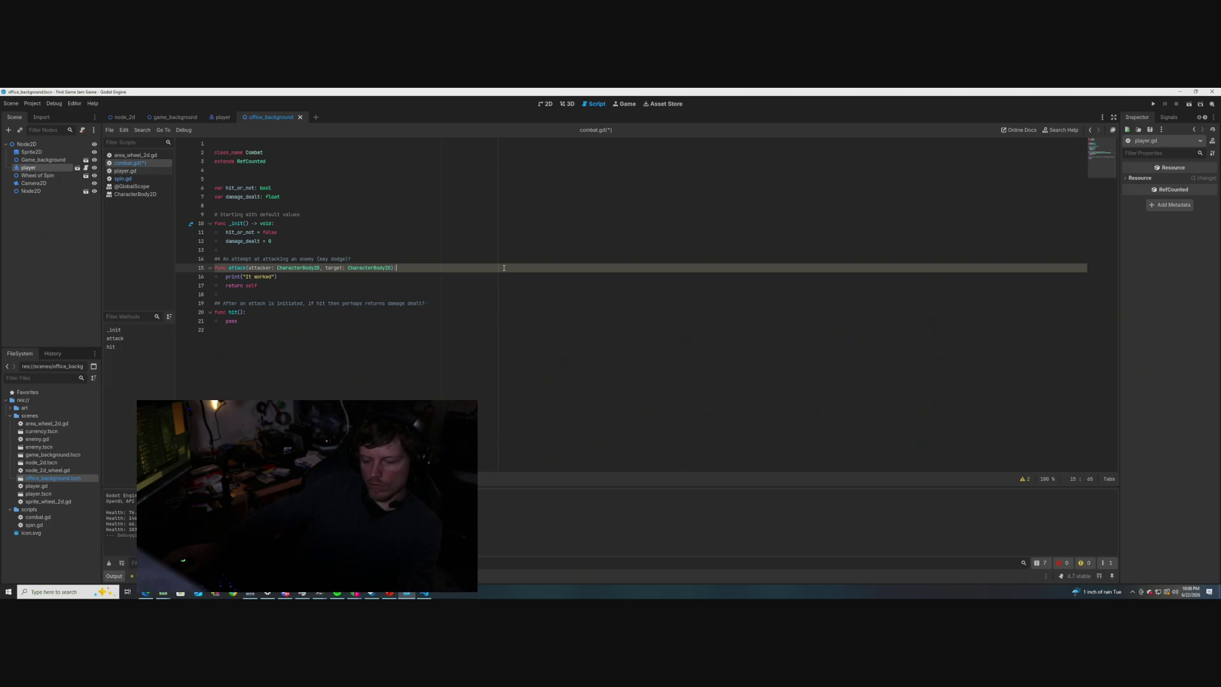
pyautogui.hotkey('ctrl', 's')
pyautogui.press('Down')
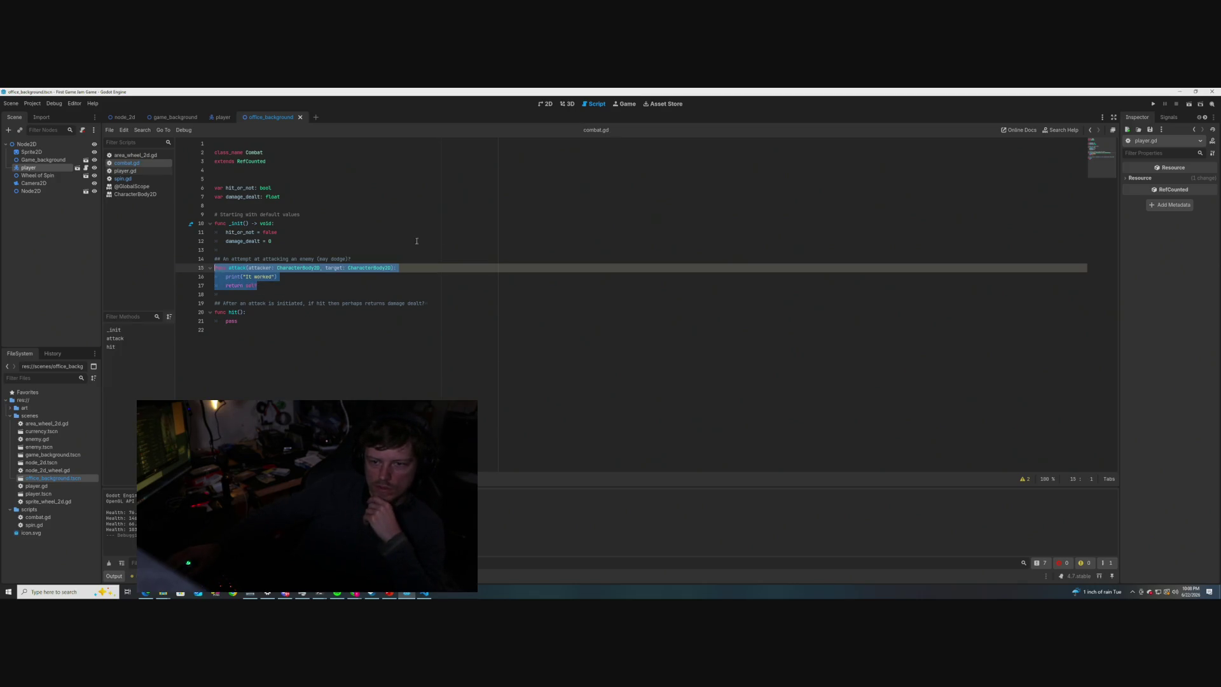
pyautogui.click(128, 186)
pyautogui.click(123, 178)
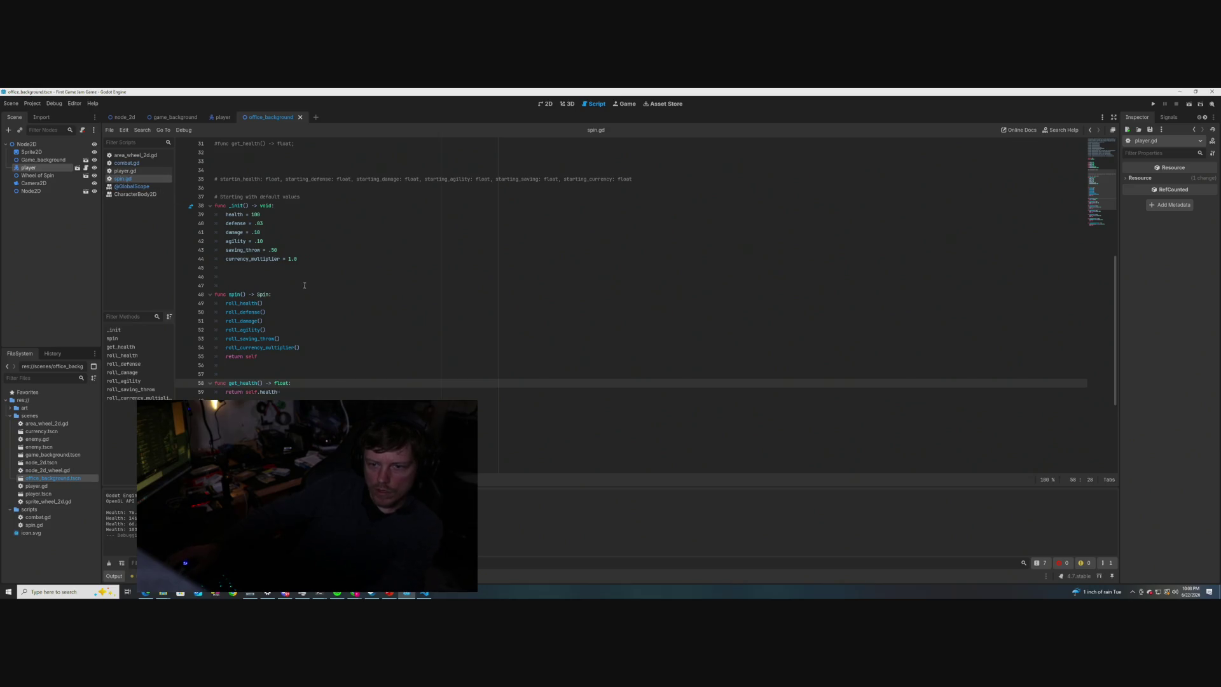
# - Scroll through spin.gd to review the spin and get_health functions
pyautogui.press('Up')
pyautogui.press('Up')
pyautogui.press('Up')
pyautogui.scroll(-3, 305, 286)
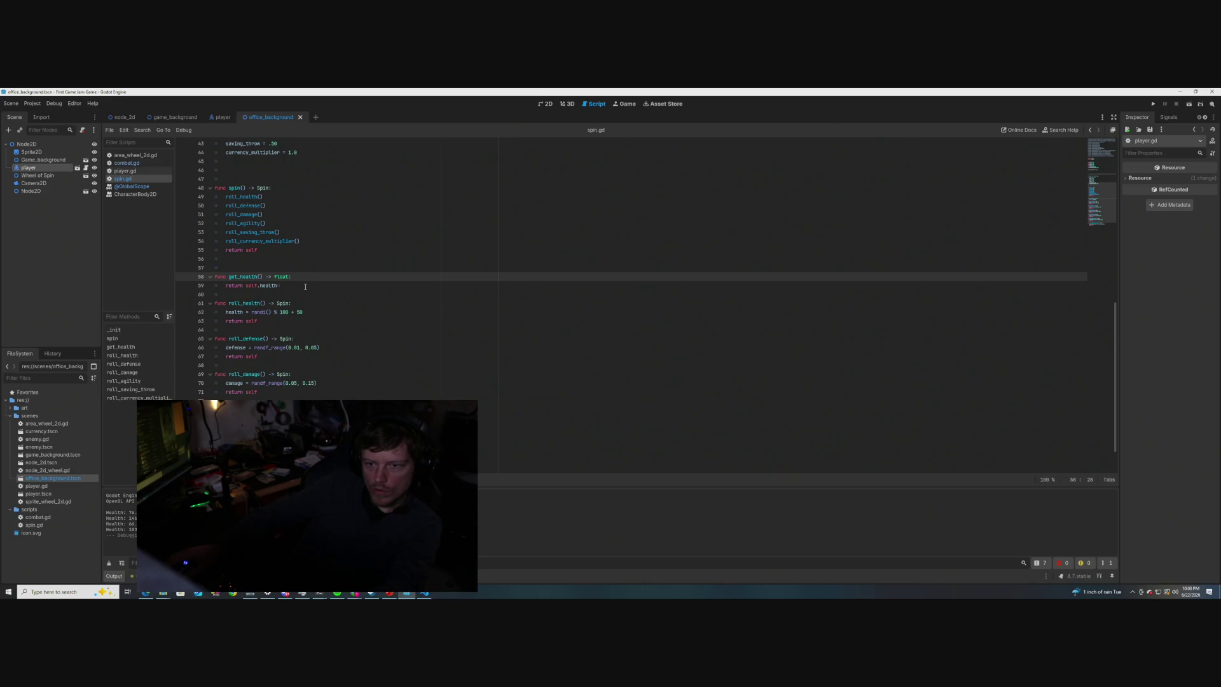
pyautogui.scroll(4, 305, 287)
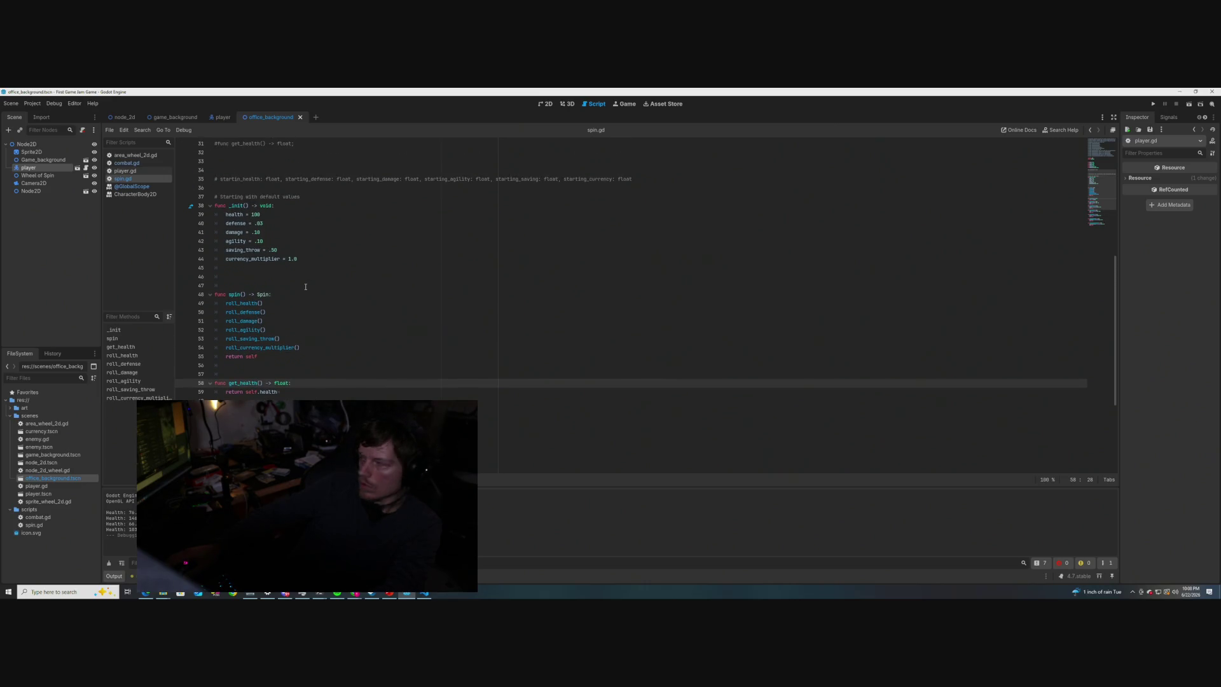
pyautogui.scroll(-2, 306, 286)
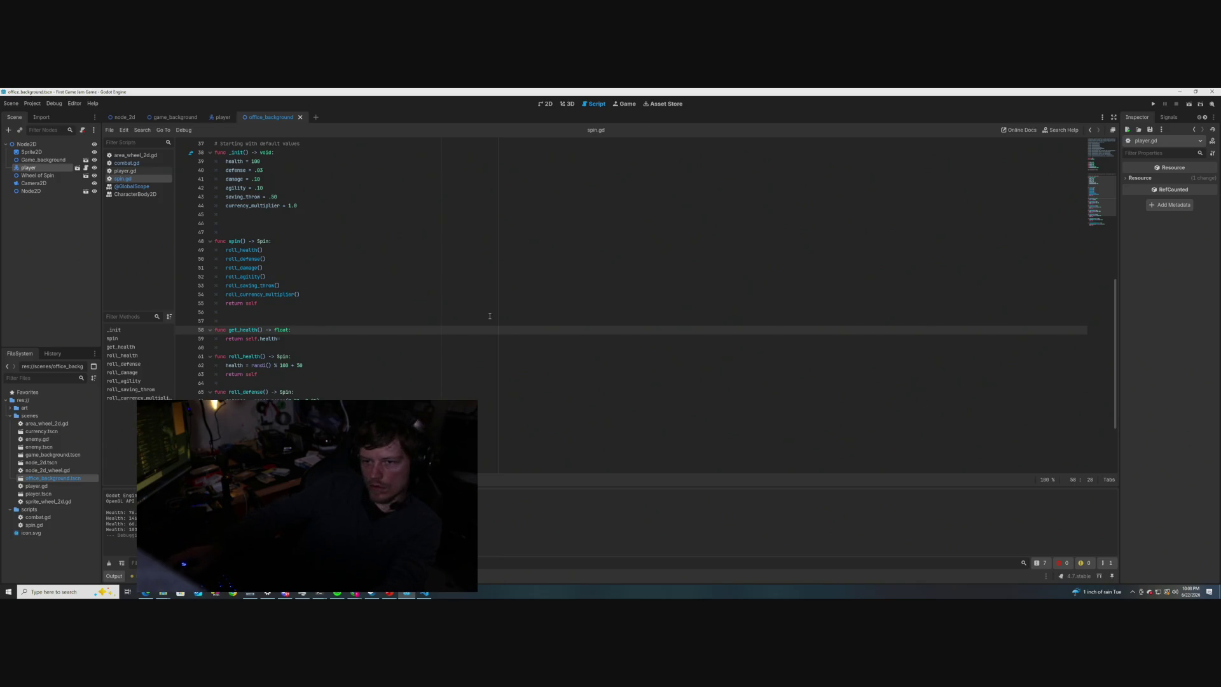
pyautogui.scroll(2, 291, 310)
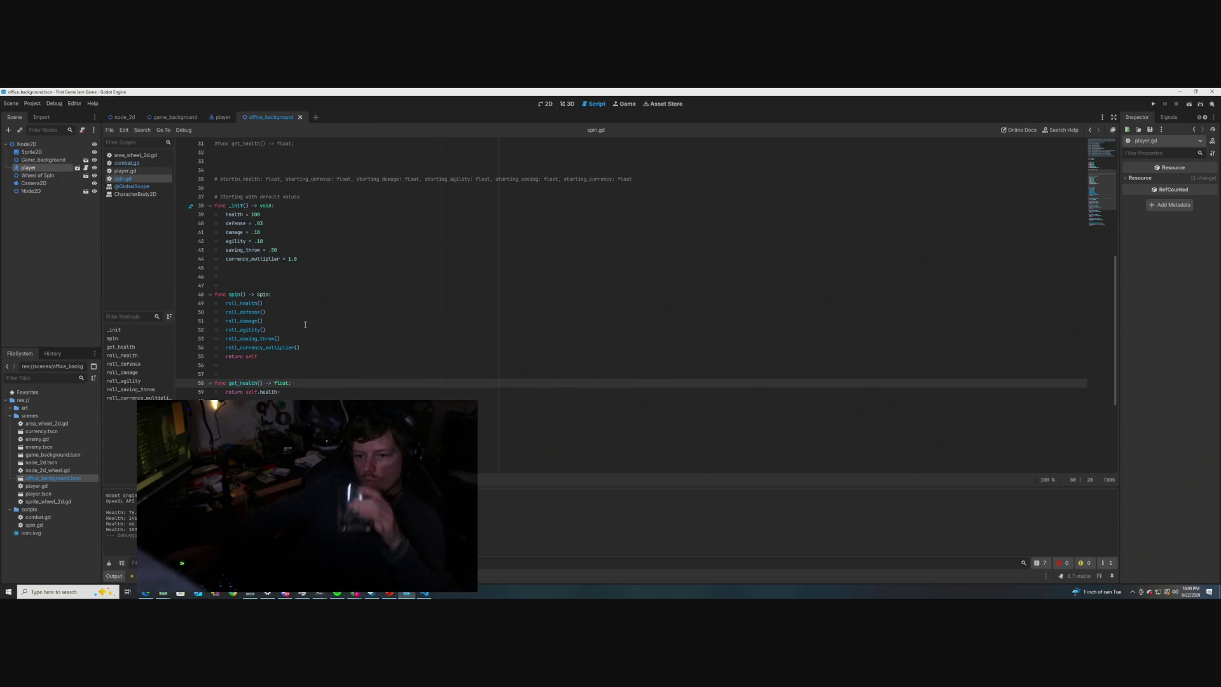
pyautogui.scroll(-1, 305, 321)
pyautogui.scroll(1, 304, 320)
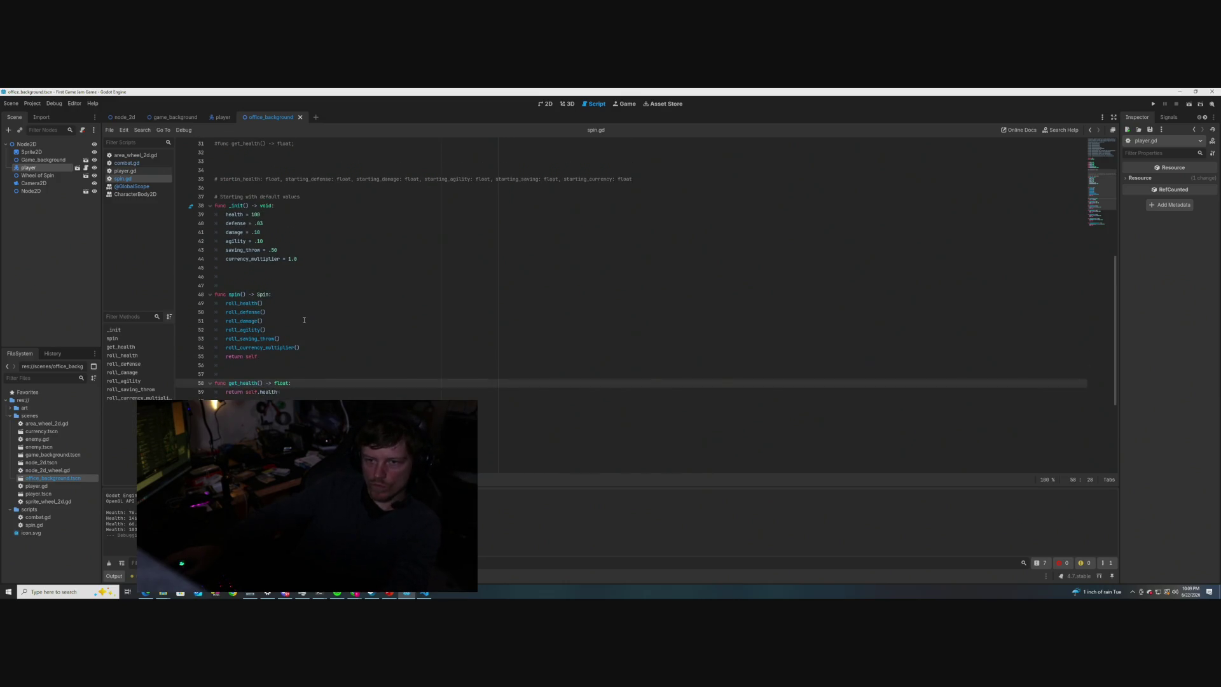
# - Switch to player.gd and select the commented-out health assignment inside _init()
pyautogui.click(125, 171)
pyautogui.click(332, 267)
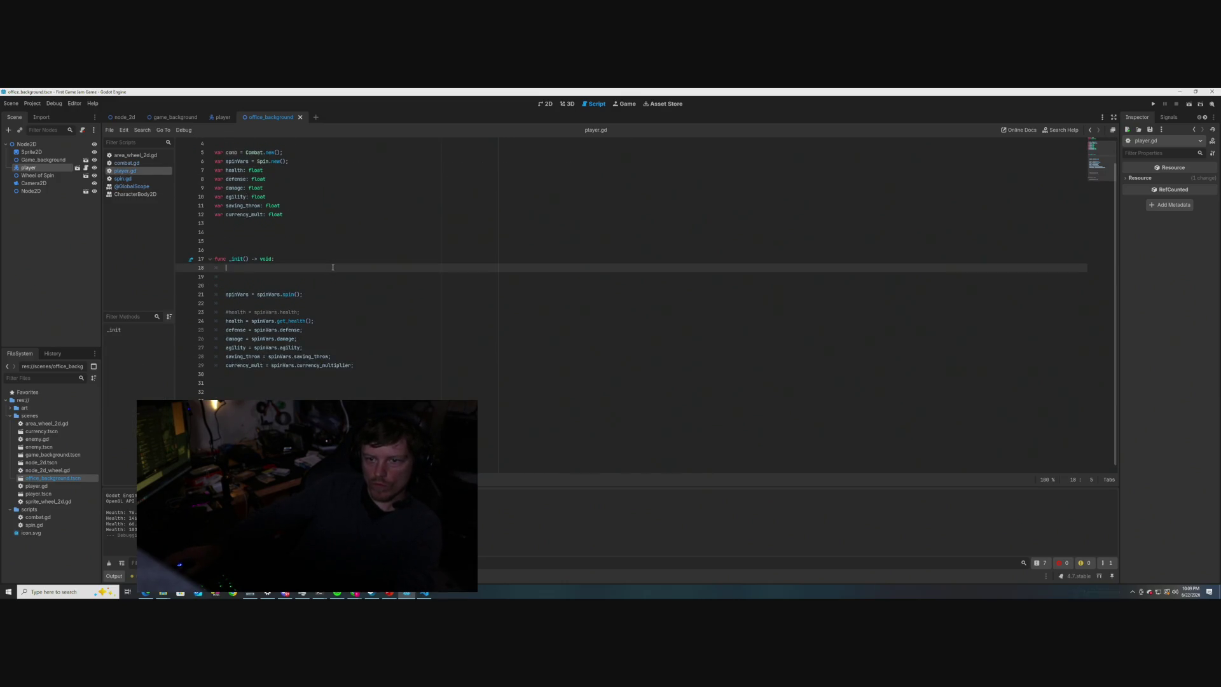
pyautogui.click(333, 295)
pyautogui.scroll(-2, 333, 268)
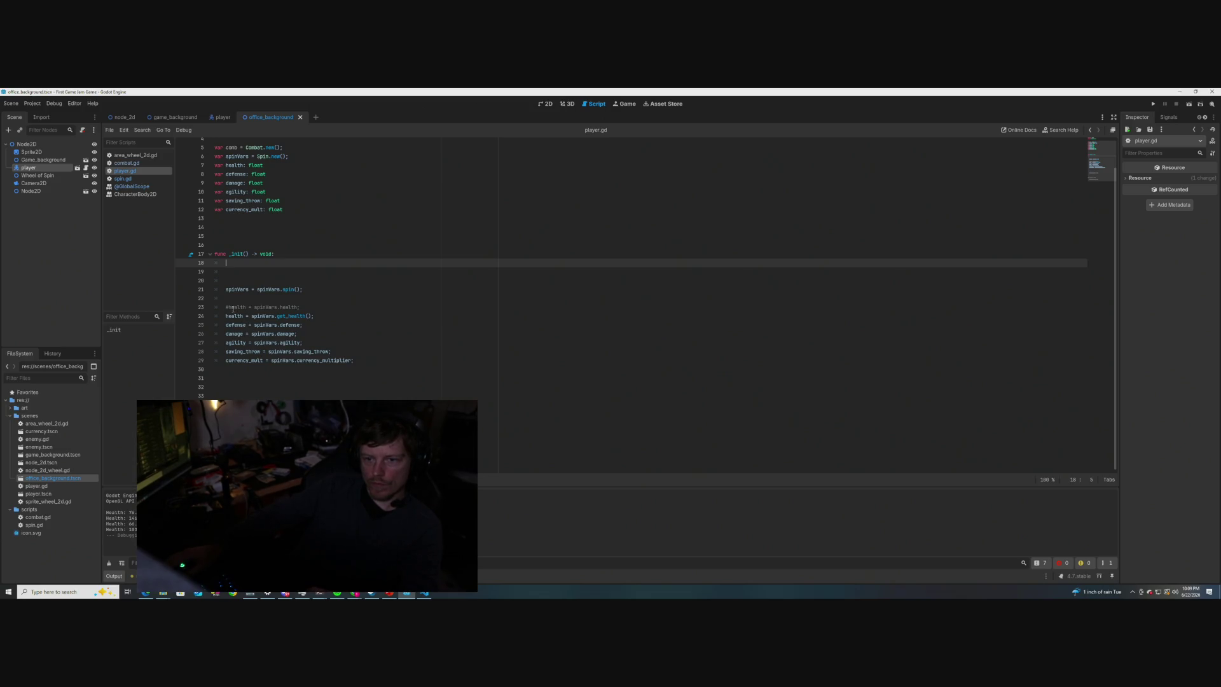
pyautogui.moveTo(299, 308); pyautogui.dragTo(225, 307)
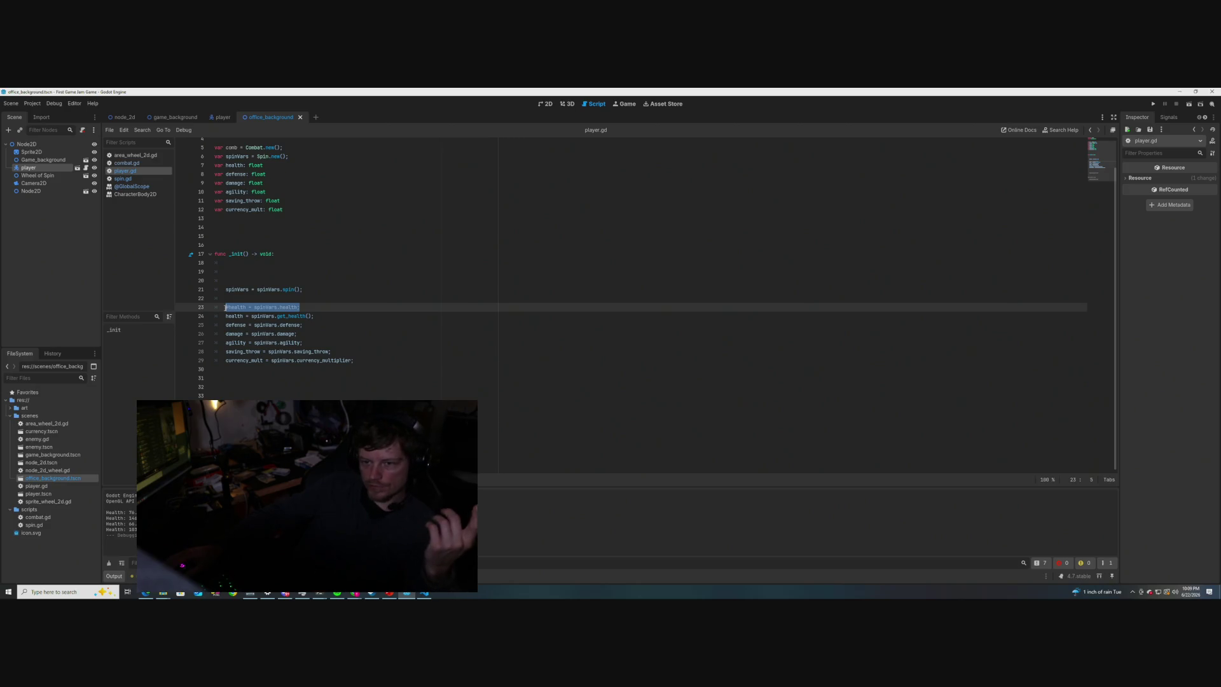
# - Save player.gd, run the game with F5 to check it prints 'It worked', then close it
pyautogui.click(255, 378)
pyautogui.click(254, 405)
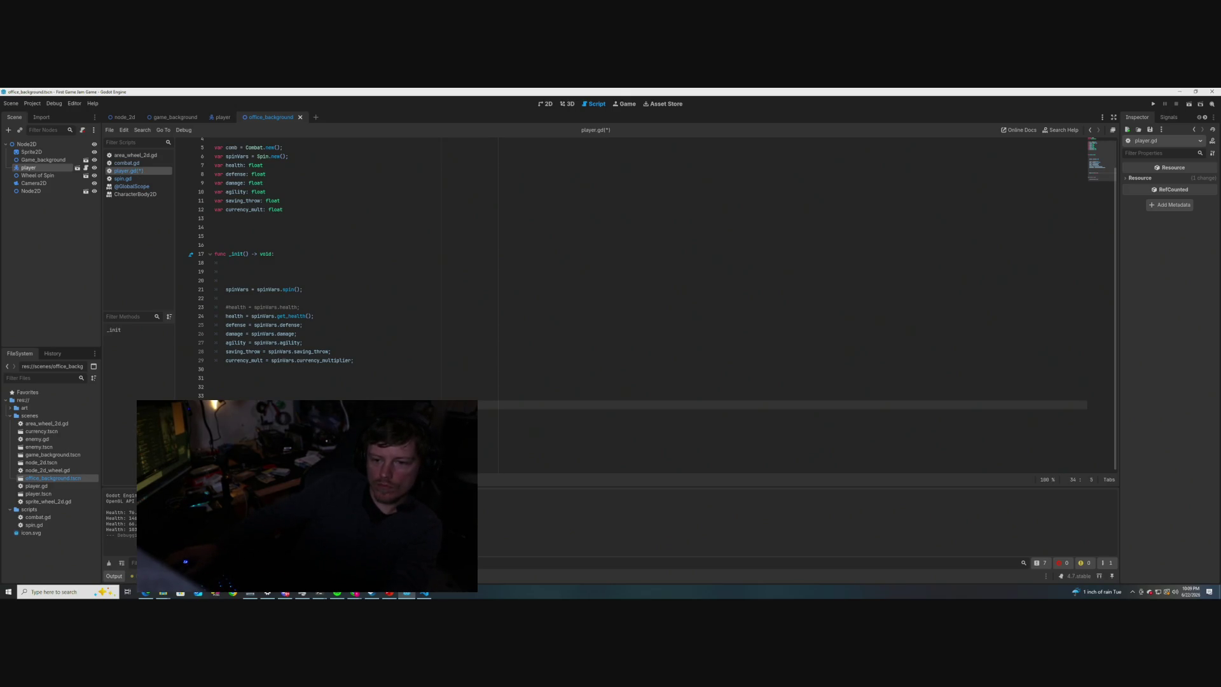
pyautogui.hotkey('ctrl', 's')
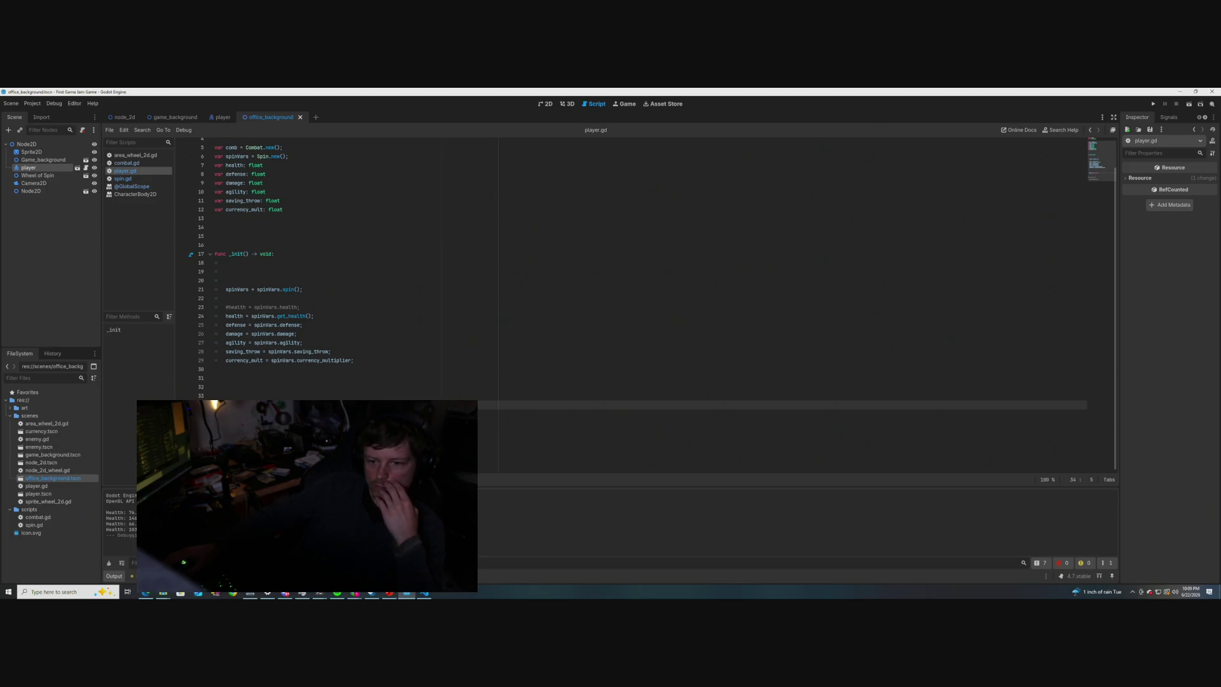
pyautogui.press('F5')
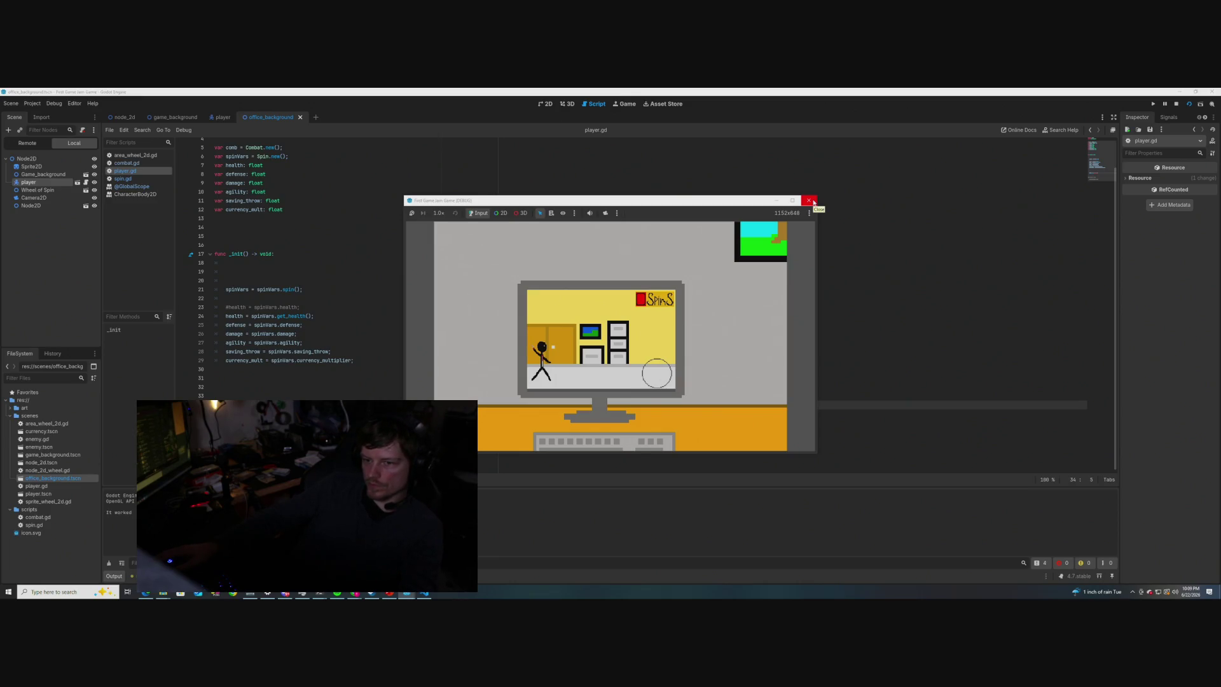
pyautogui.click(813, 202)
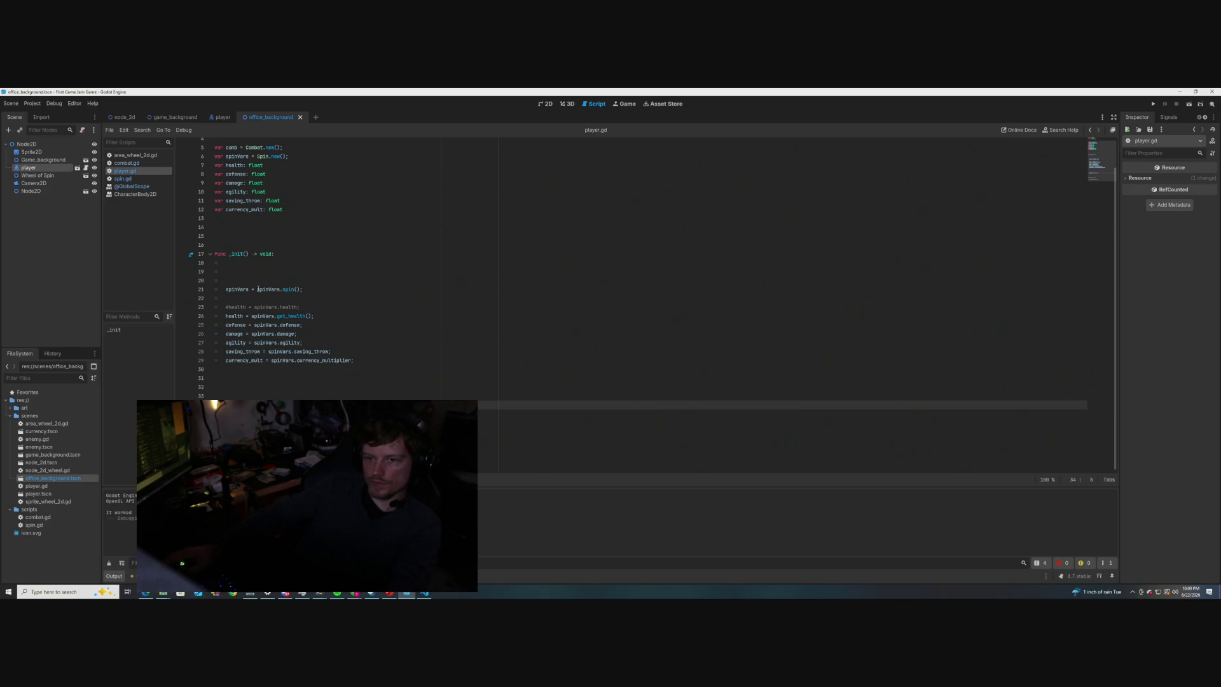
# - Change attack()'s print to 'An attack happened' followed by return self, and save combat.gd
pyautogui.click(126, 163)
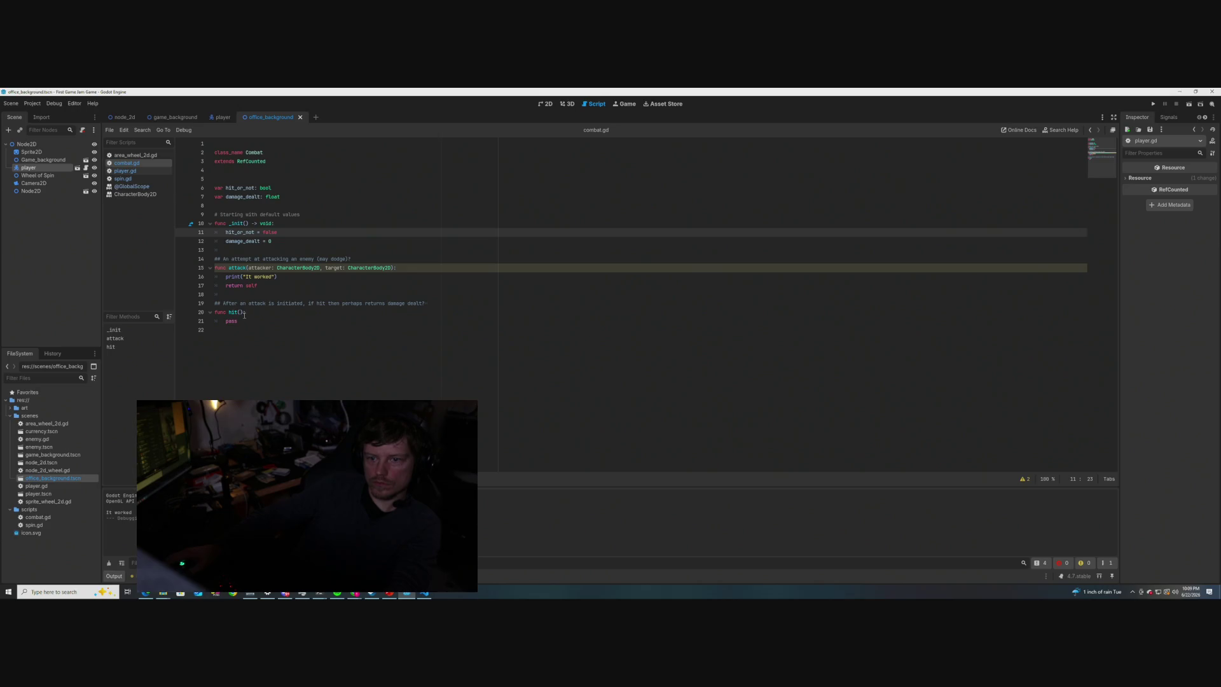
pyautogui.moveTo(272, 276); pyautogui.dragTo(254, 277)
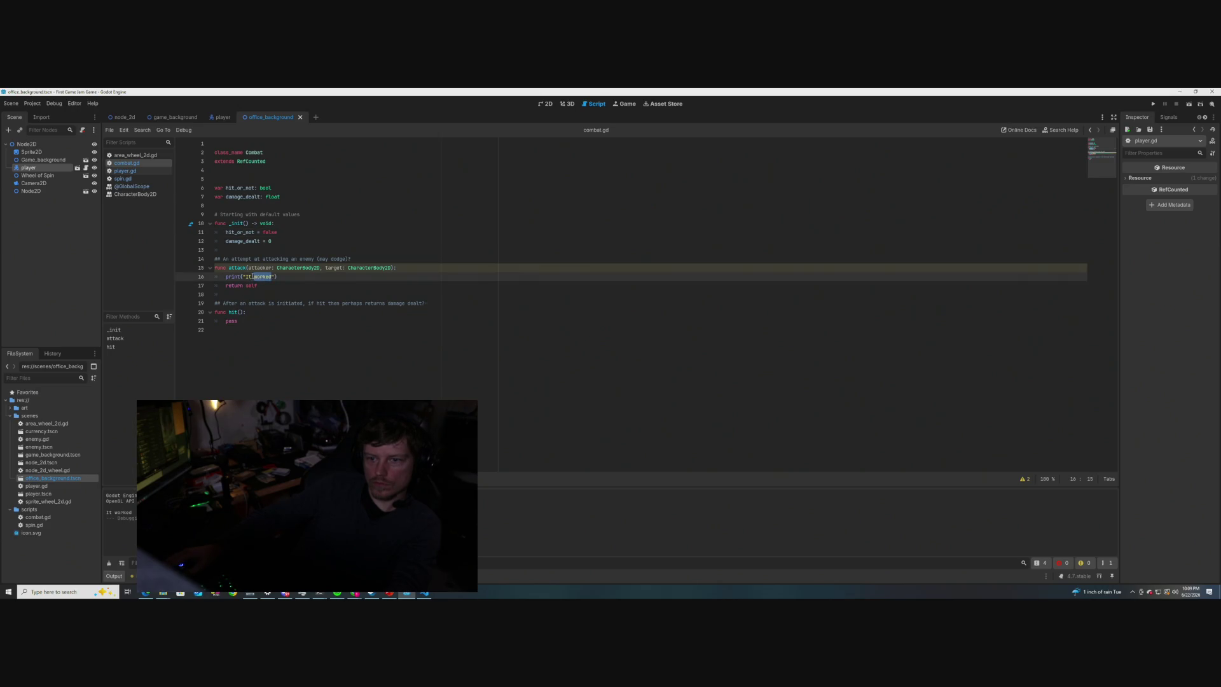
pyautogui.press('BackSpace')
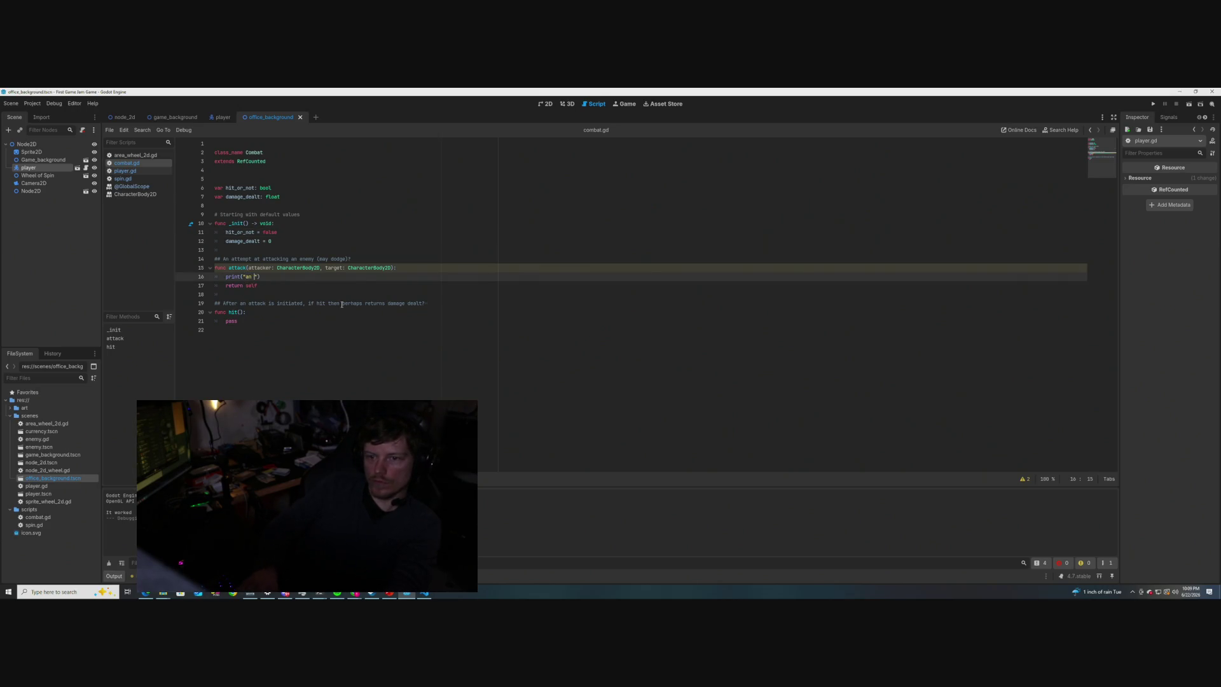
pyautogui.write('An attack ha')
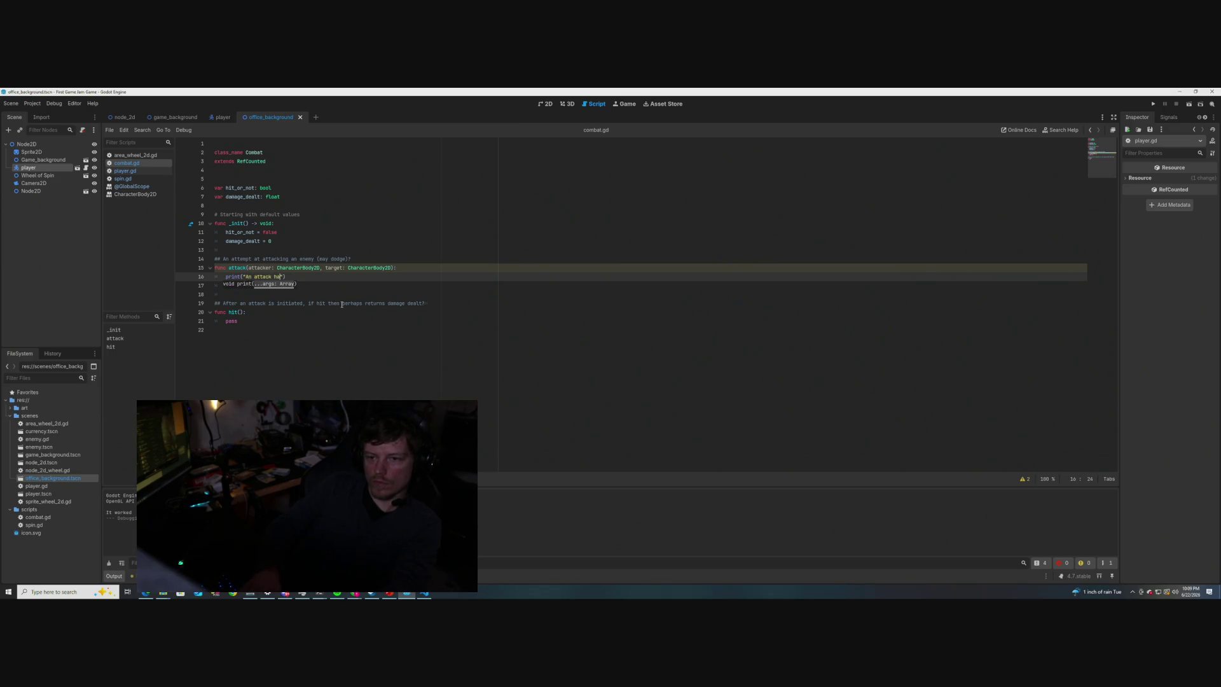
pyautogui.write('ed')
pyautogui.press('End')
pyautogui.press('Return')
pyautogui.write('return self')
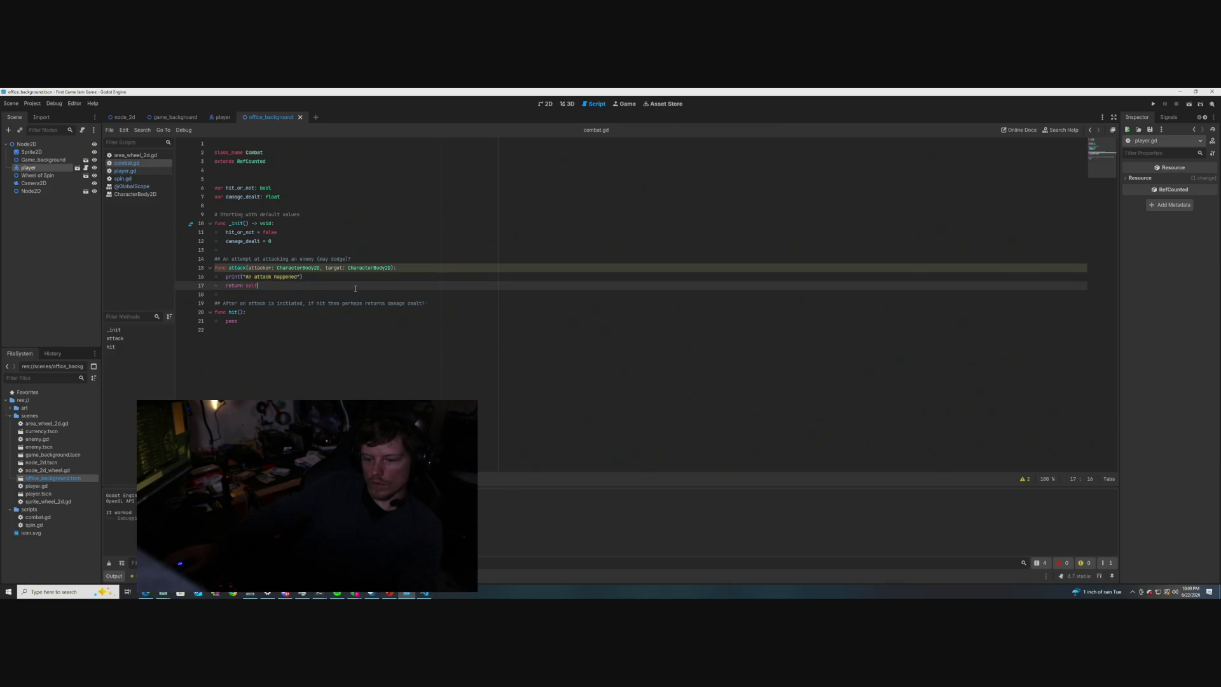
pyautogui.hotkey('ctrl', 's')
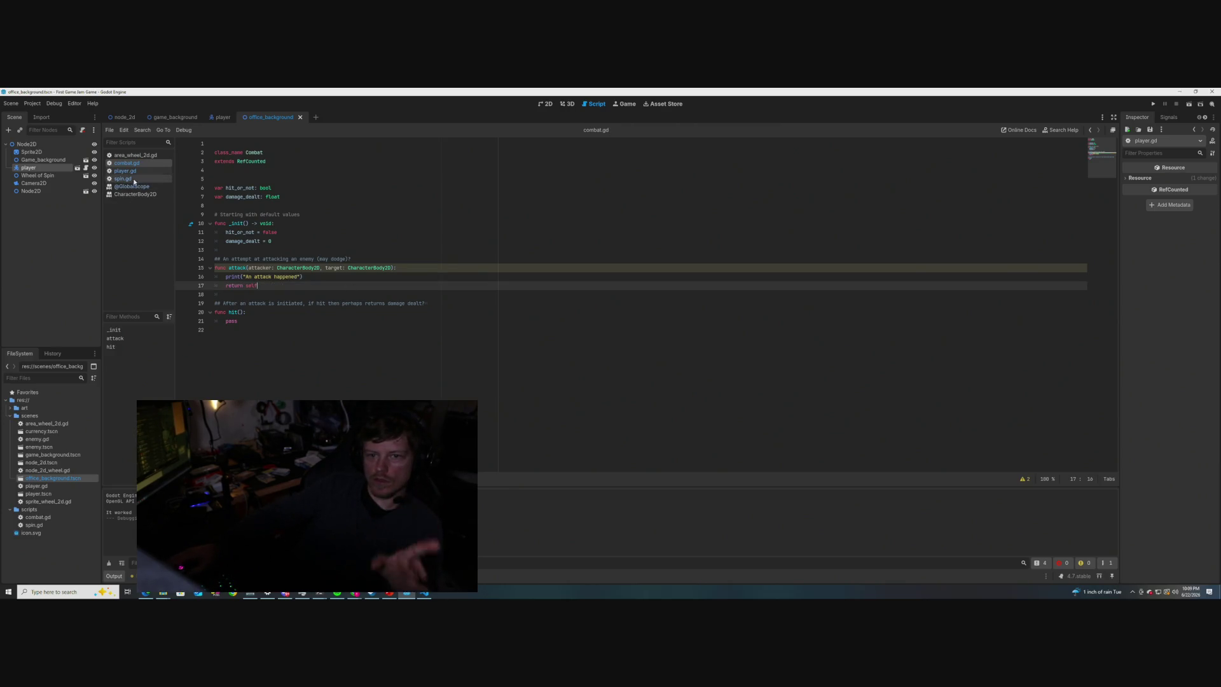
# - Glance over spin.gd, then go to the commented-out direct health line in player.gd
pyautogui.click(123, 179)
pyautogui.scroll(-4, 209, 243)
pyautogui.scroll(4, 286, 306)
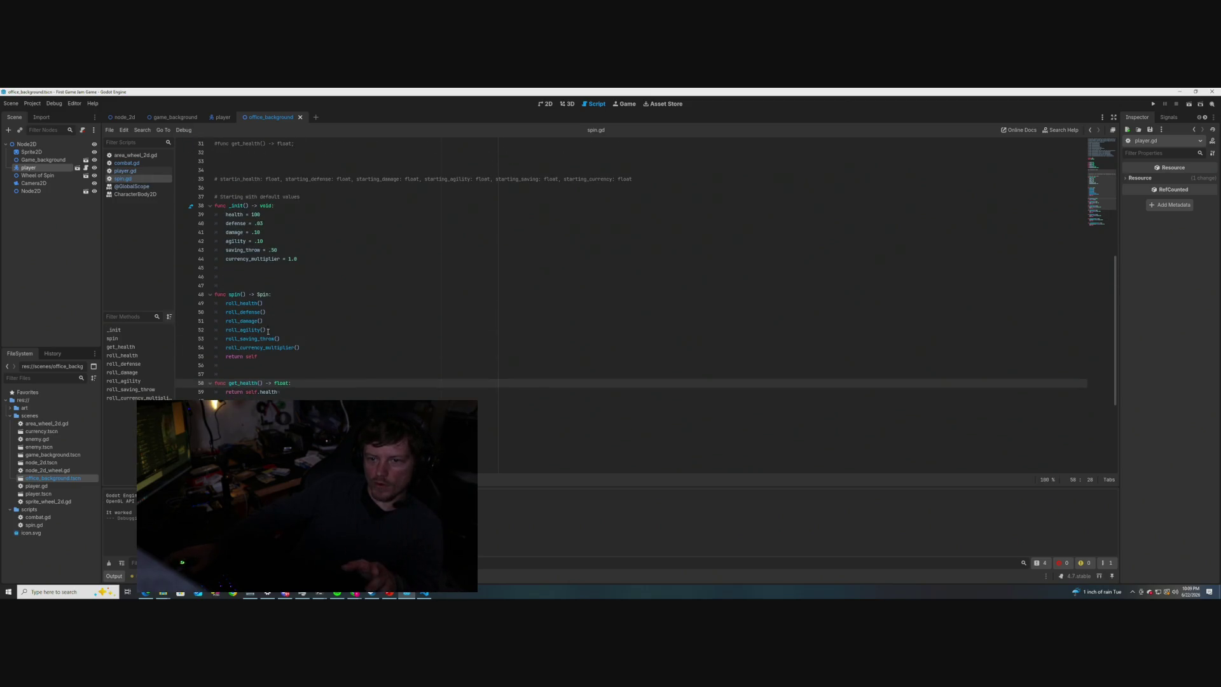
pyautogui.scroll(-6, 328, 351)
pyautogui.scroll(5, 328, 352)
pyautogui.click(125, 170)
pyautogui.scroll(5, 272, 319)
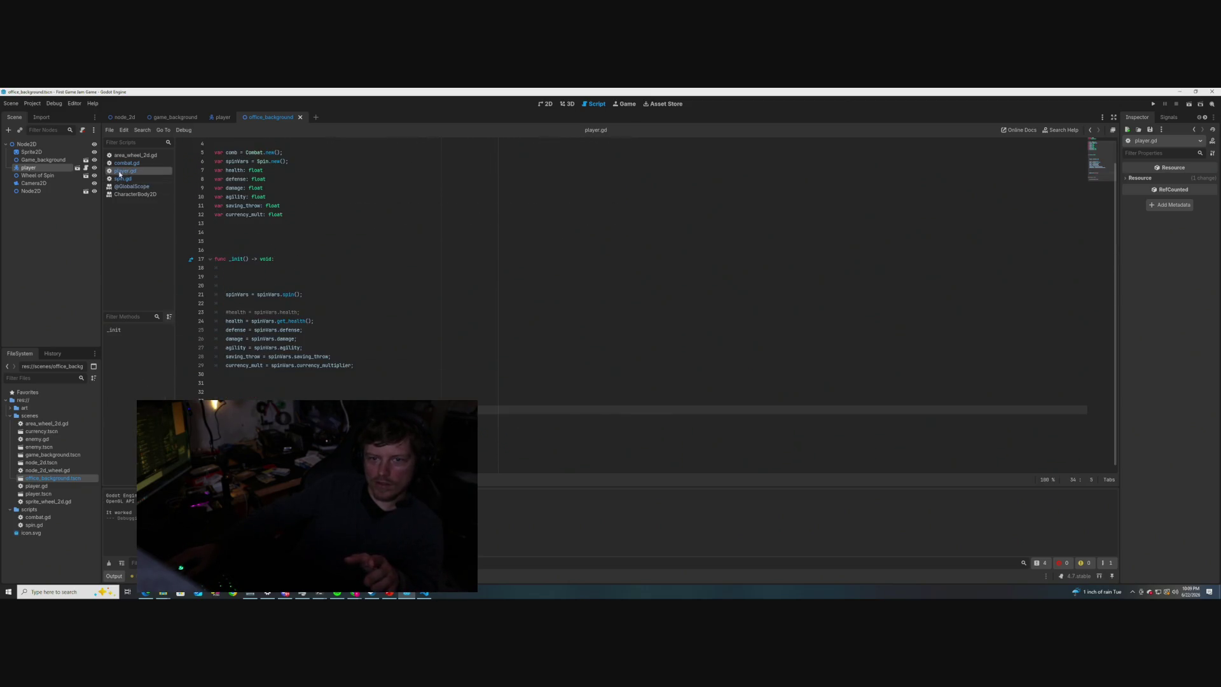
pyautogui.scroll(1, 273, 318)
pyautogui.click(227, 334)
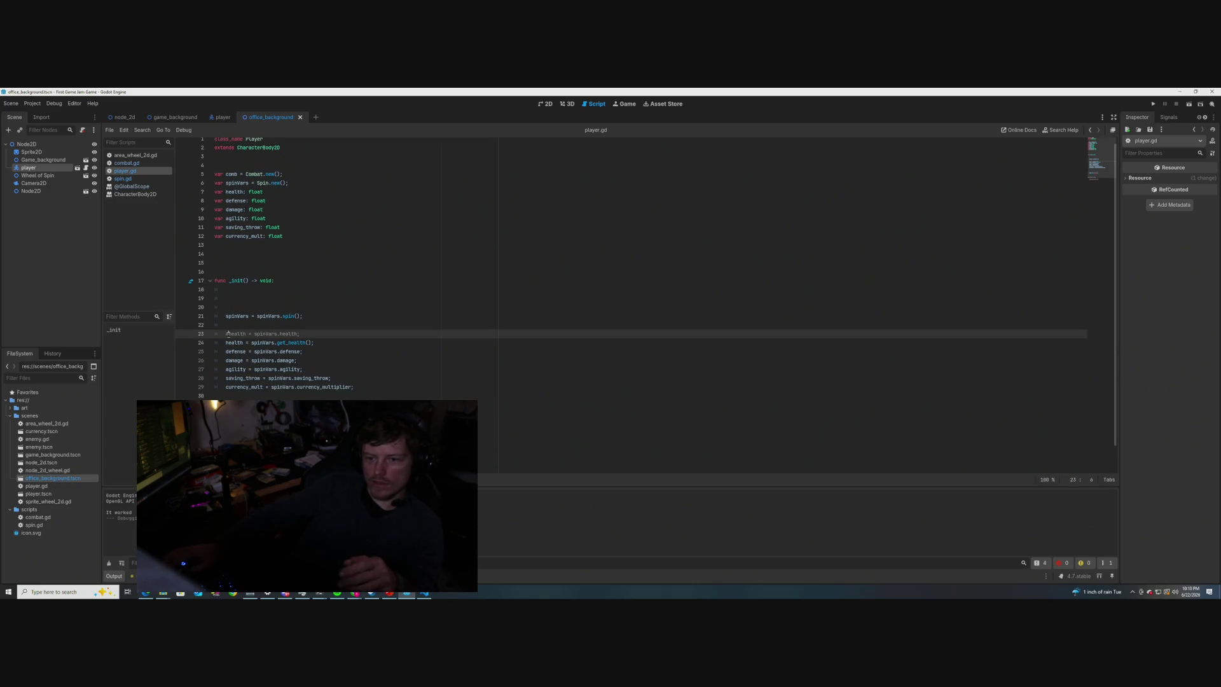
# - Uncomment health = spinVars.health, comment out the get_health() line, then run and close the game
pyautogui.hotkey('ctrl', 'k')
pyautogui.click(227, 342)
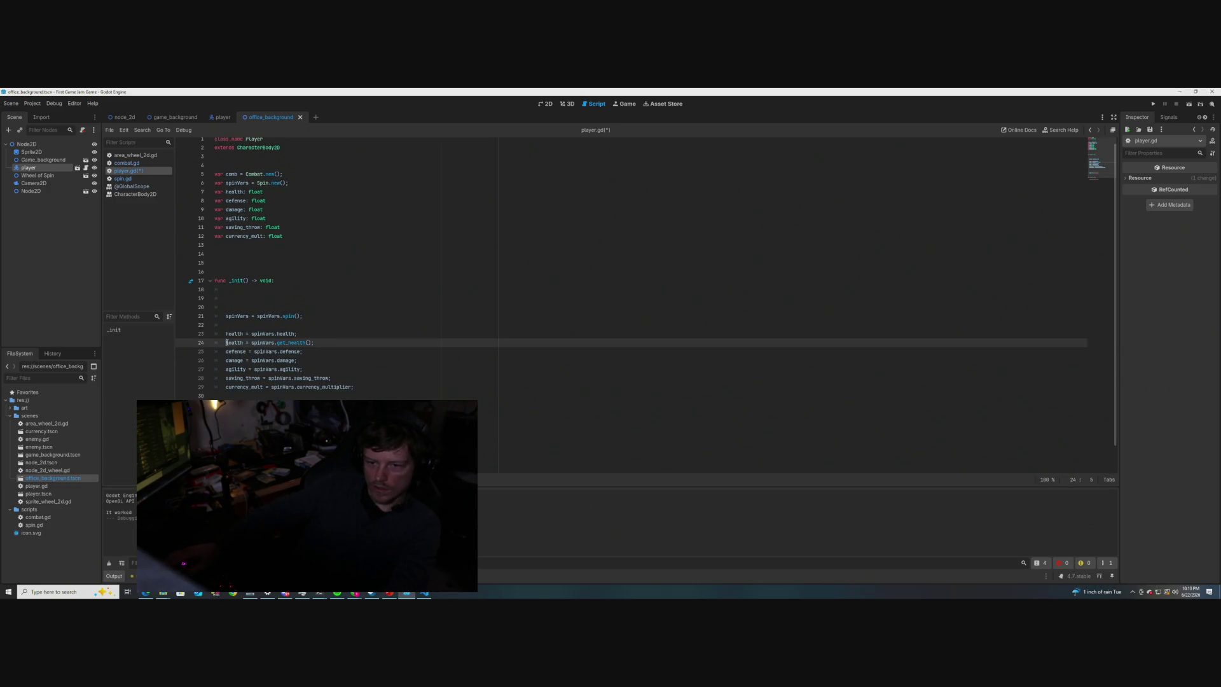
pyautogui.hotkey('ctrl', 'k')
pyautogui.click(372, 334)
pyautogui.press('F5')
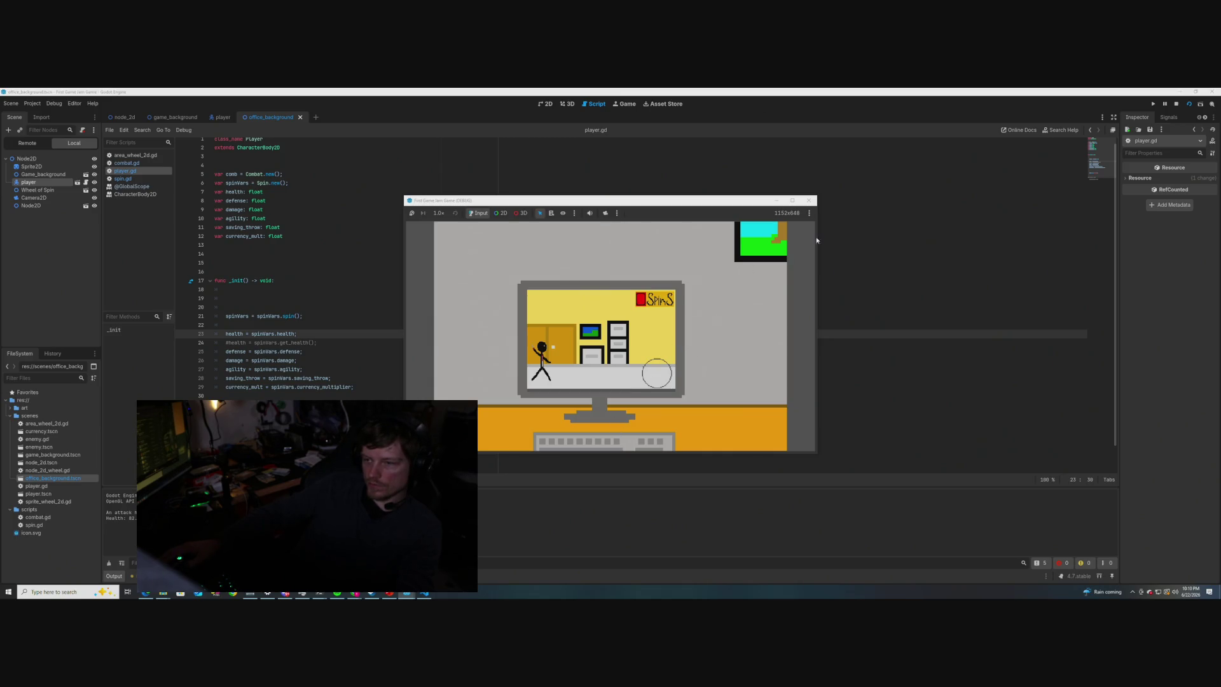
pyautogui.click(811, 201)
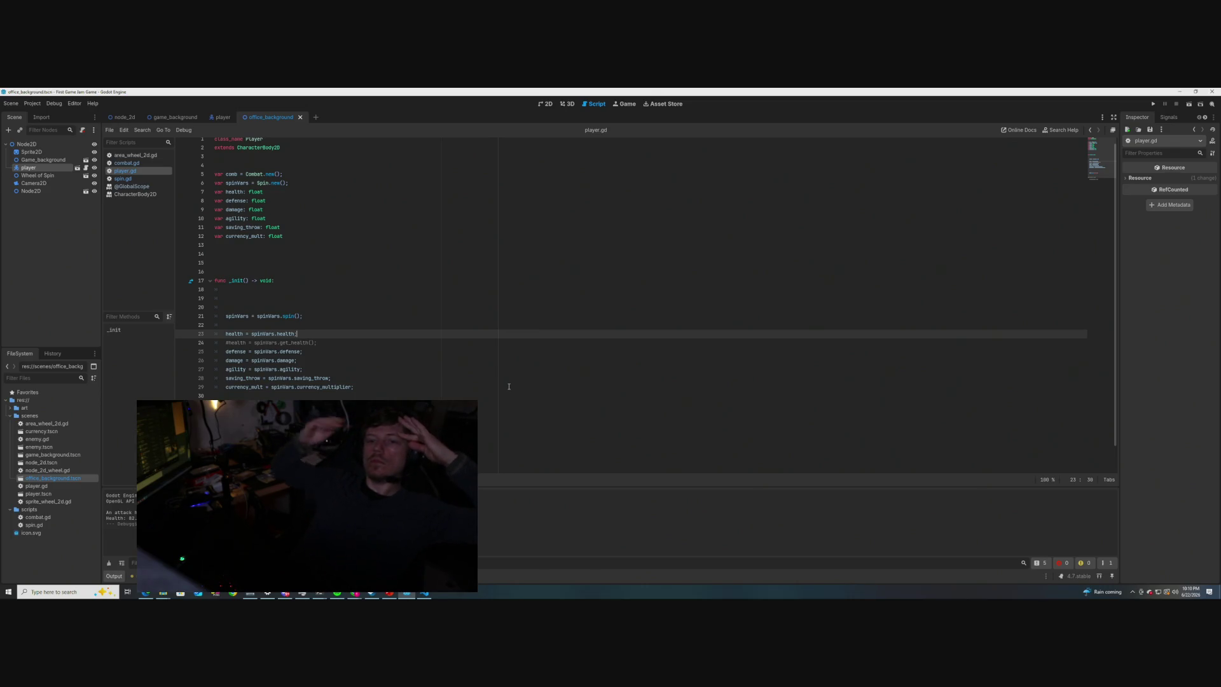
pyautogui.scroll(1, 326, 309)
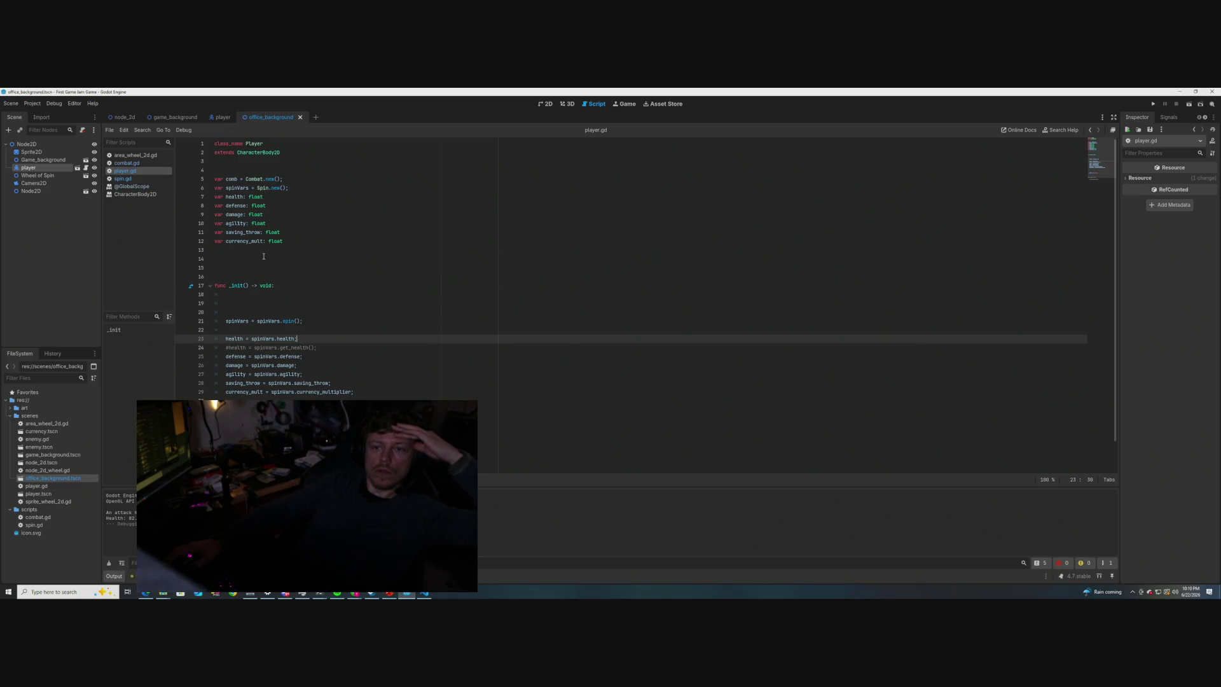
# - Review player.gd's comb, spinVars and damage declarations and its _init function
pyautogui.doubleClick(233, 179)
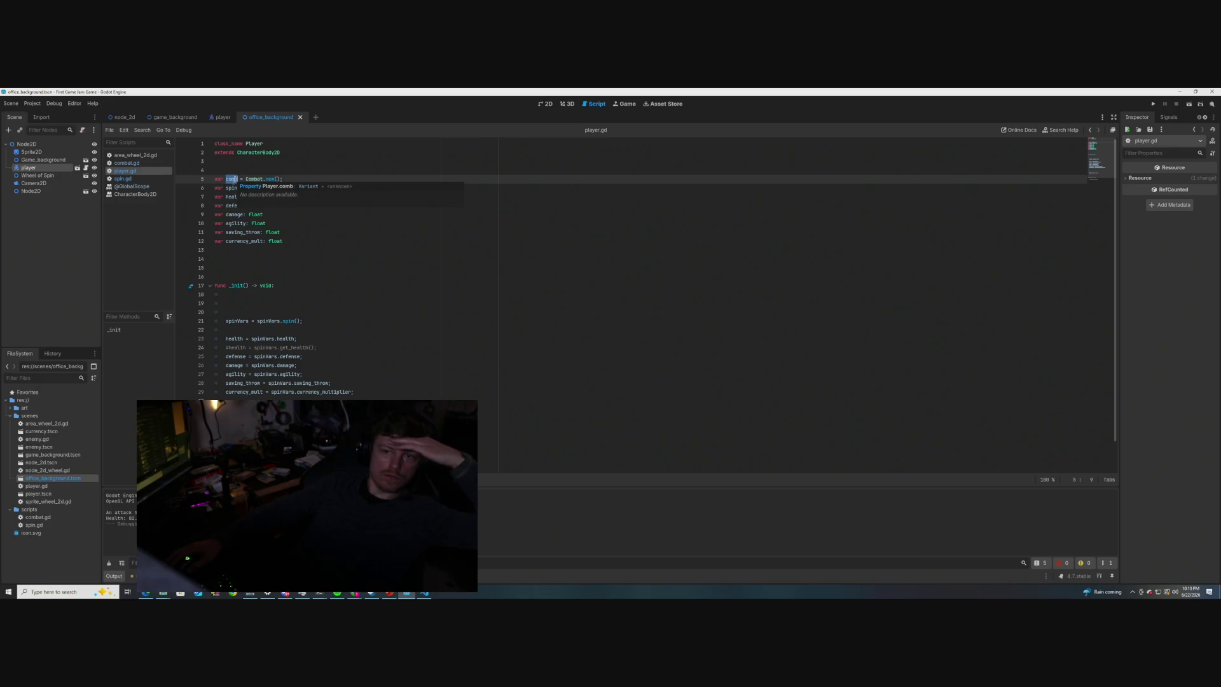
pyautogui.doubleClick(230, 187)
pyautogui.click(352, 217)
pyautogui.scroll(-1, 355, 222)
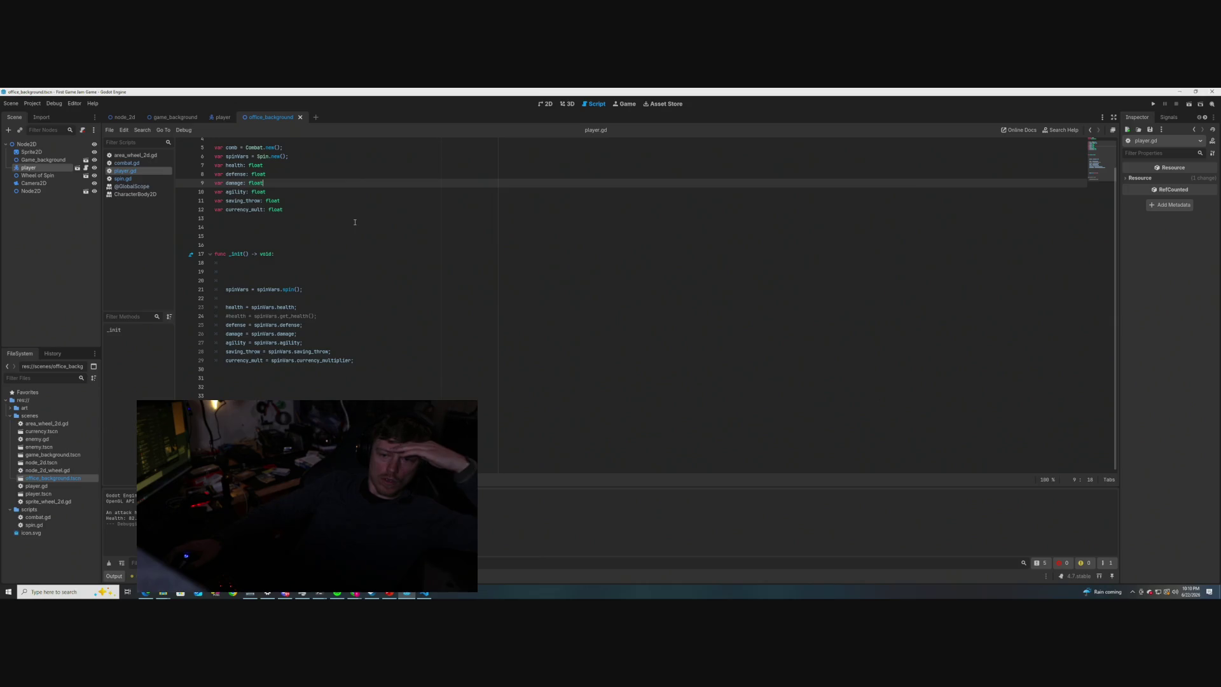
pyautogui.scroll(1, 344, 297)
pyautogui.scroll(-1, 343, 300)
pyautogui.click(344, 440)
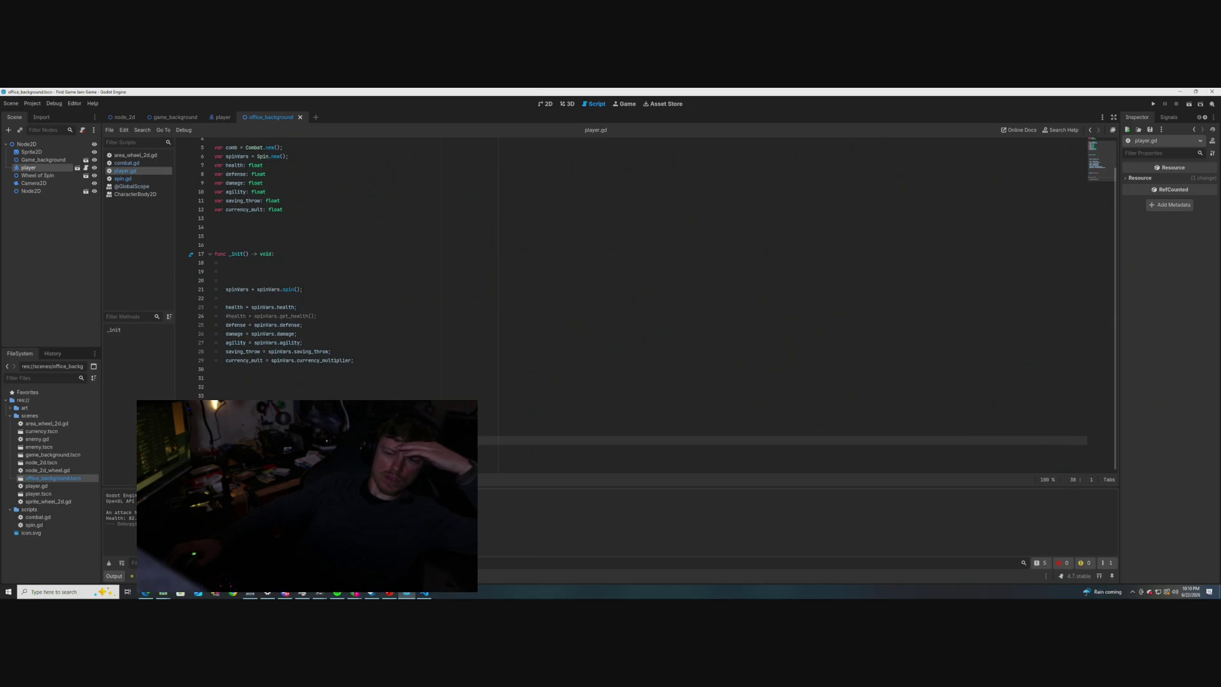
pyautogui.scroll(1, 267, 290)
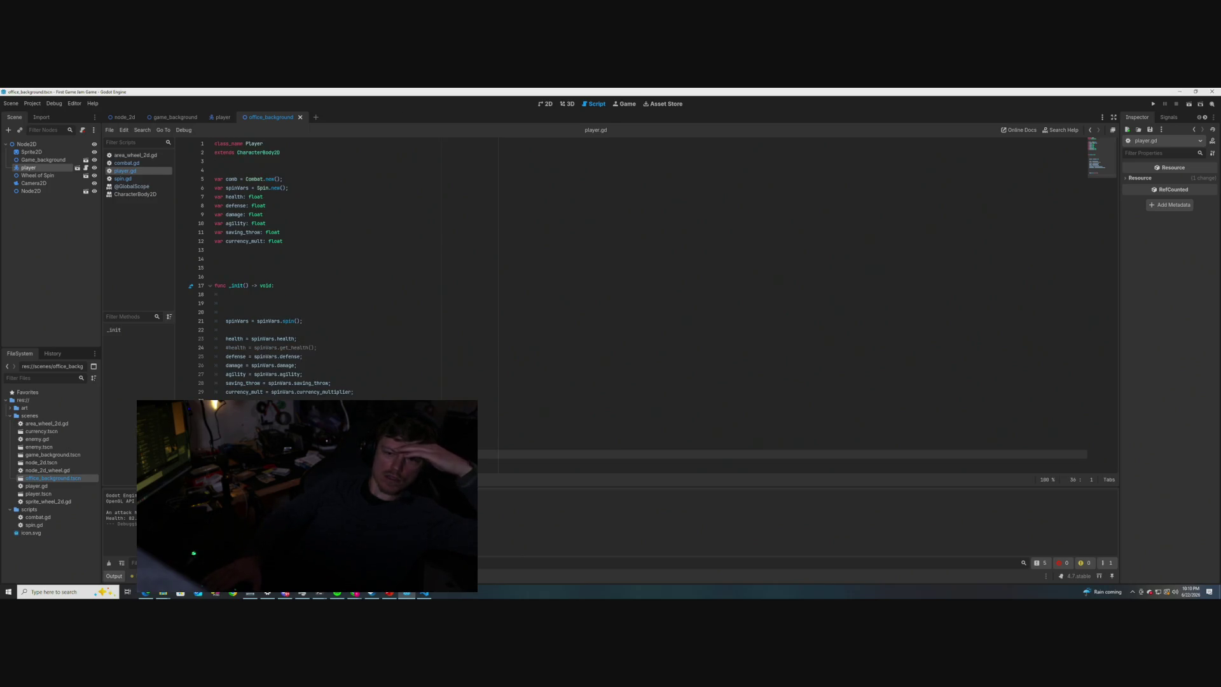
pyautogui.keyDown('shift'); pyautogui.click(267, 290); pyautogui.keyUp('shift')
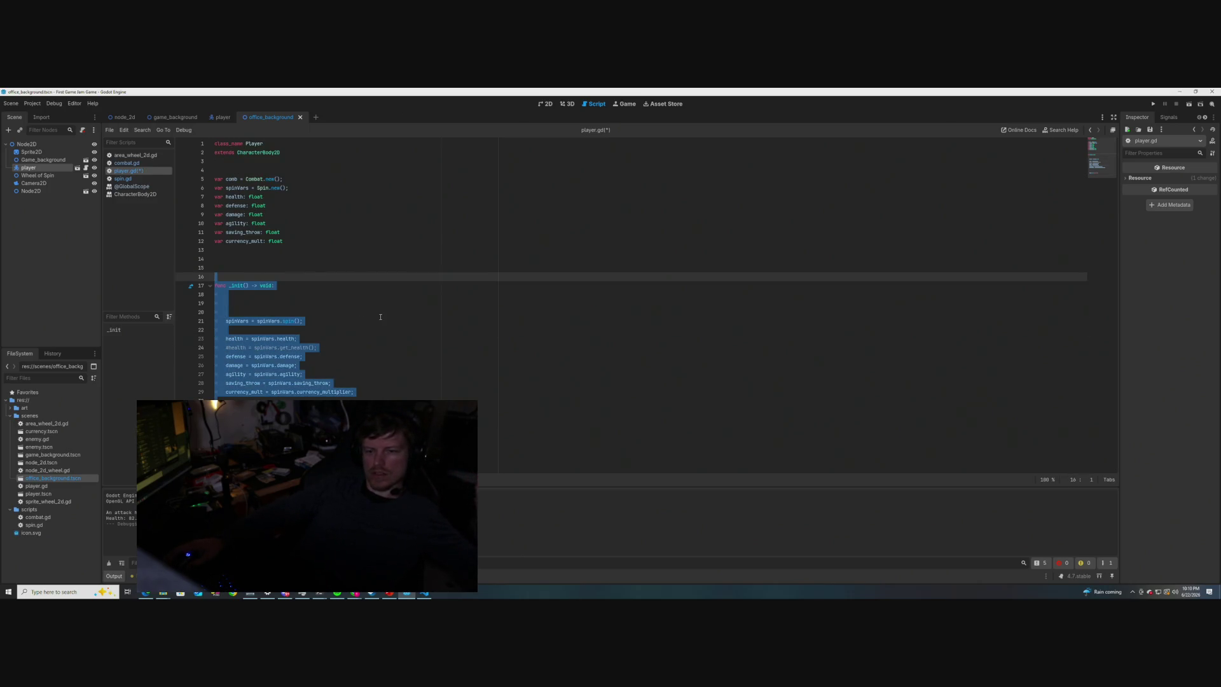
pyautogui.click(380, 317)
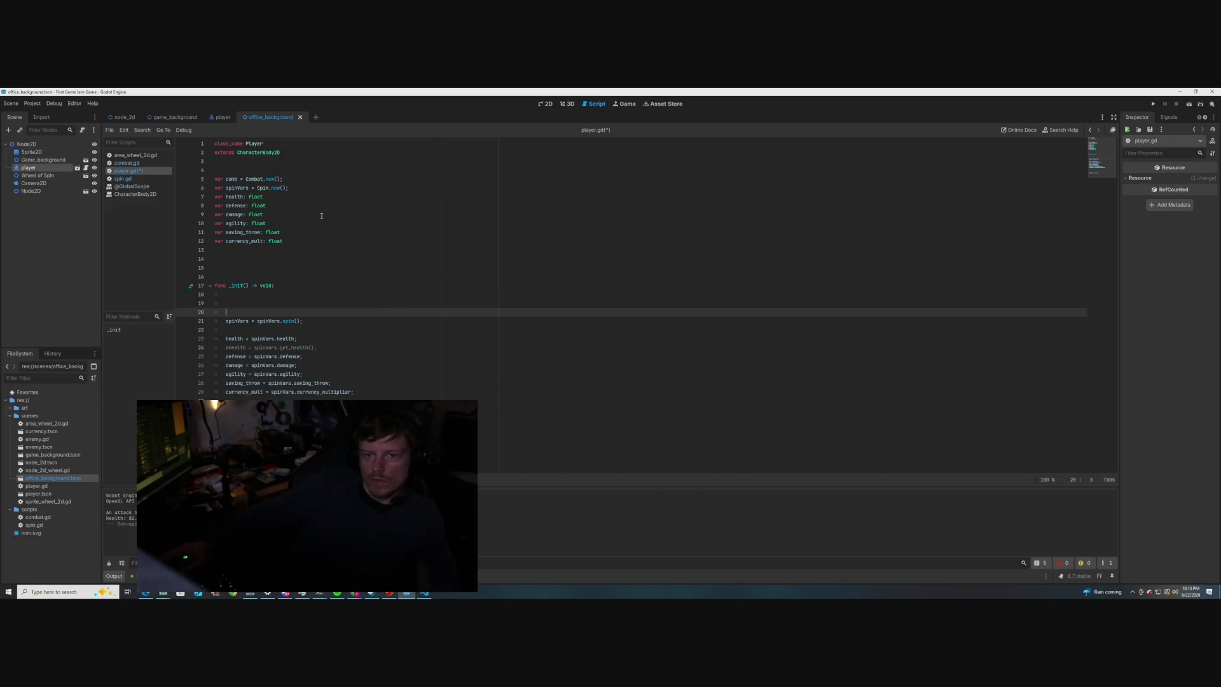
# - Inspect the attack function in combat.gd and show the script warnings list
pyautogui.click(121, 178)
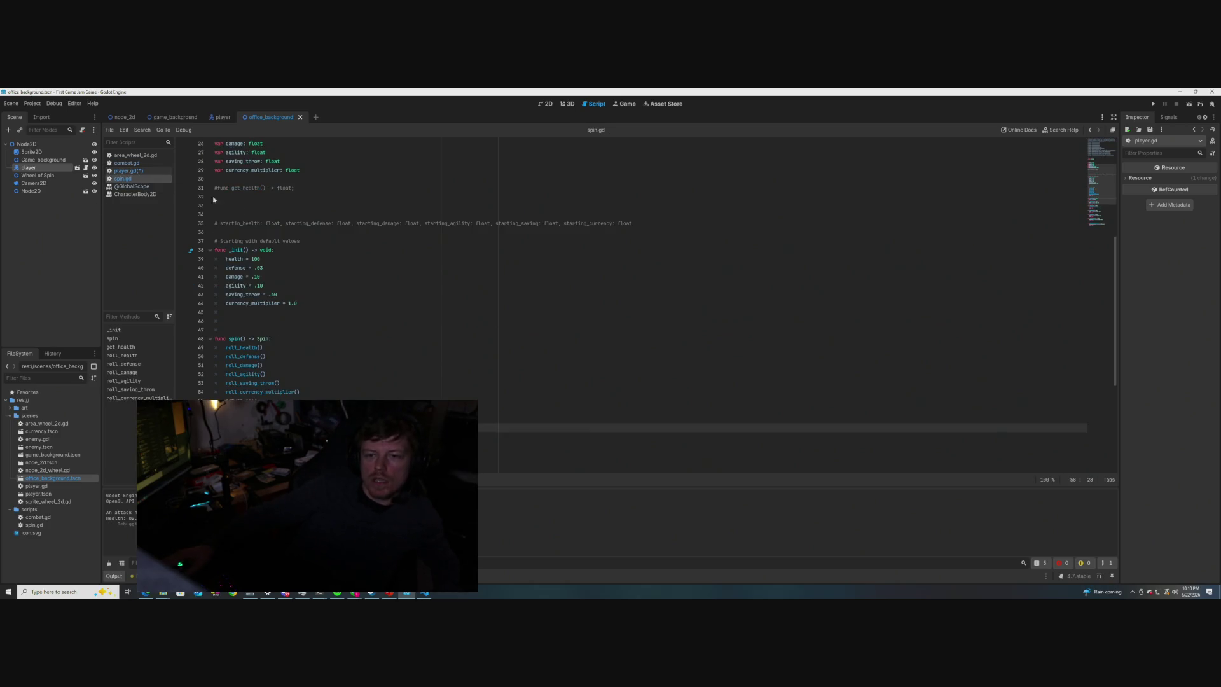
pyautogui.click(127, 163)
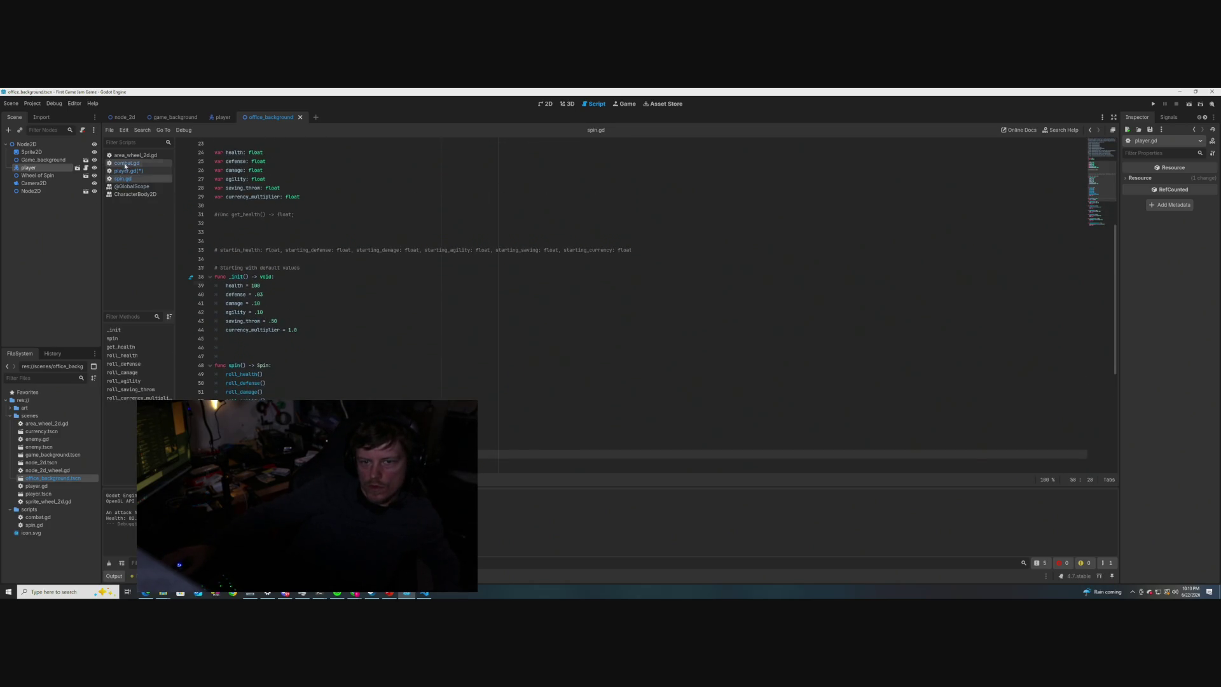
pyautogui.moveTo(262, 289); pyautogui.dragTo(214, 268)
pyautogui.click(378, 218)
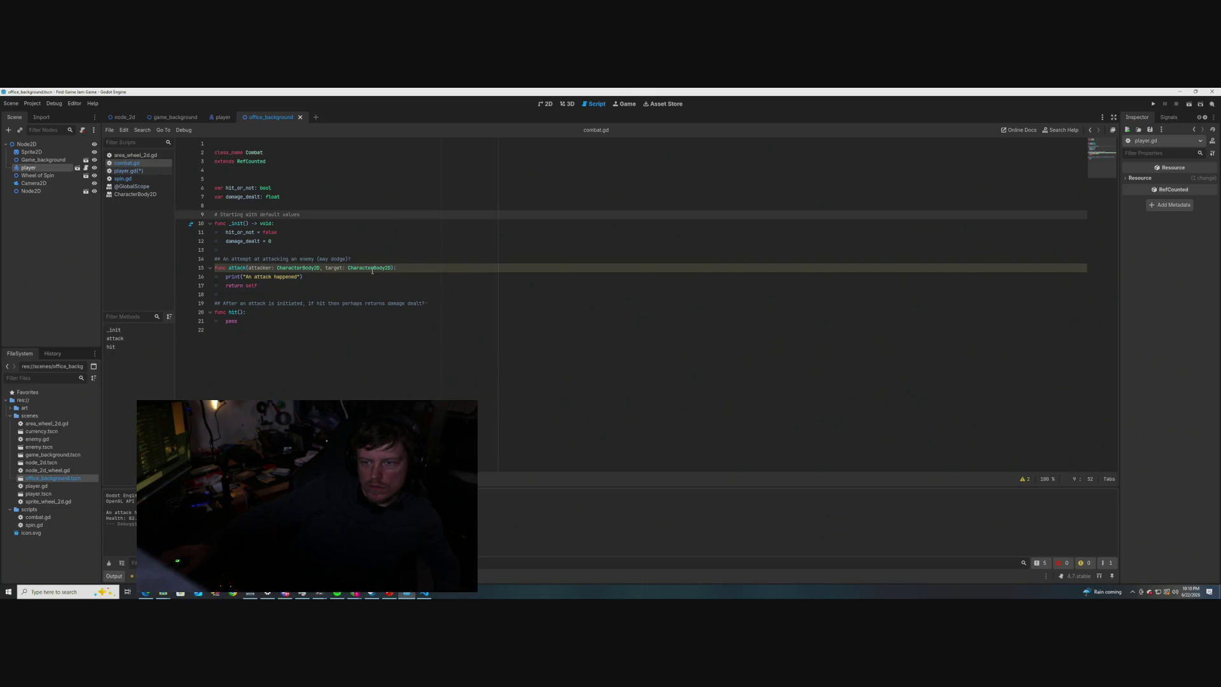
pyautogui.moveTo(372, 271)
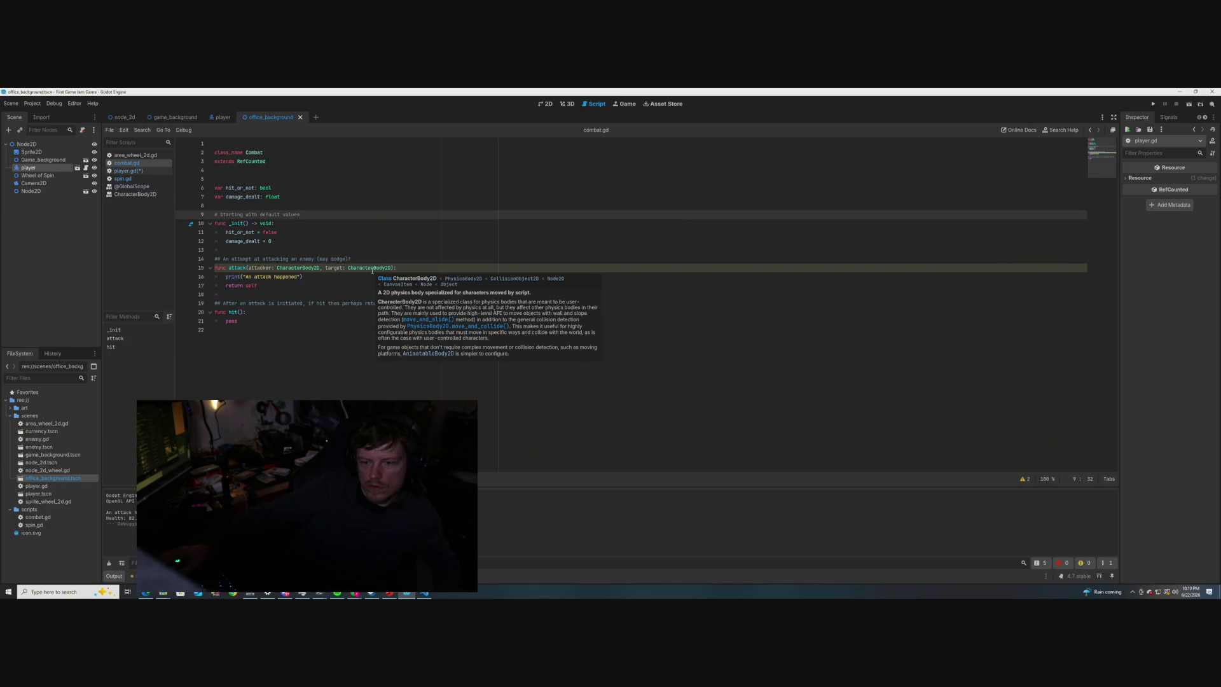
pyautogui.click(1025, 483)
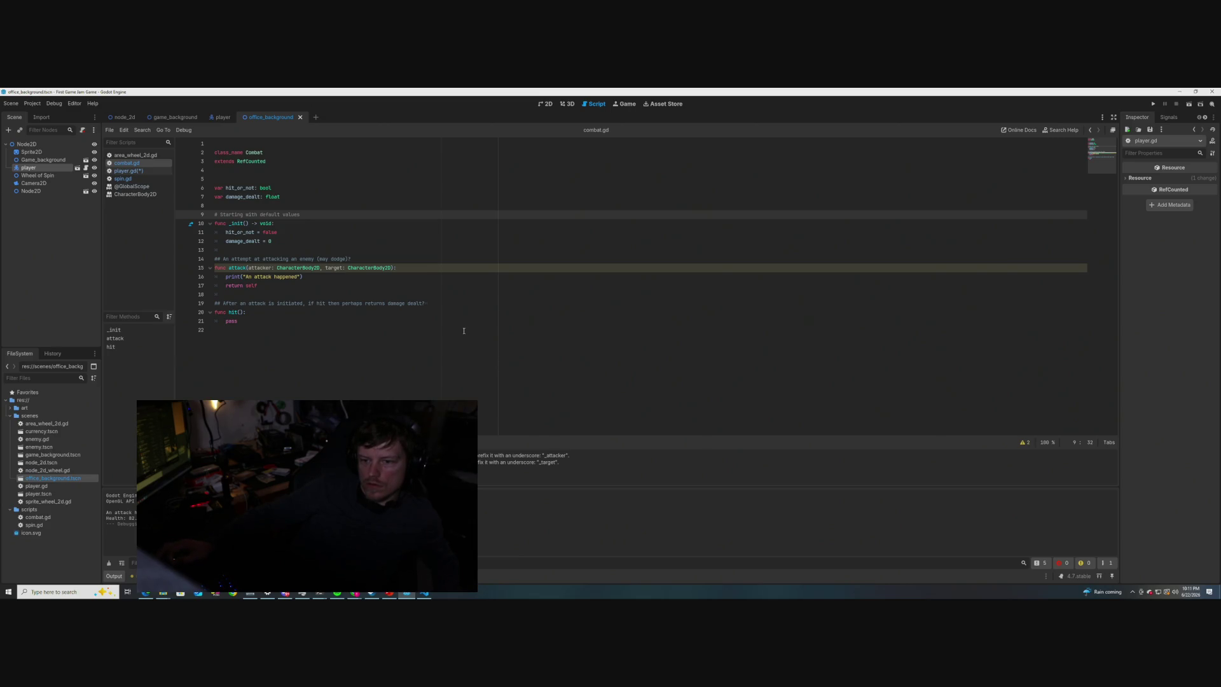
# - Delete 'return self' and its empty line from attack(), save combat.gd, and return to player.gd
pyautogui.moveTo(255, 285); pyautogui.dragTo(225, 286)
pyautogui.press('BackSpace')
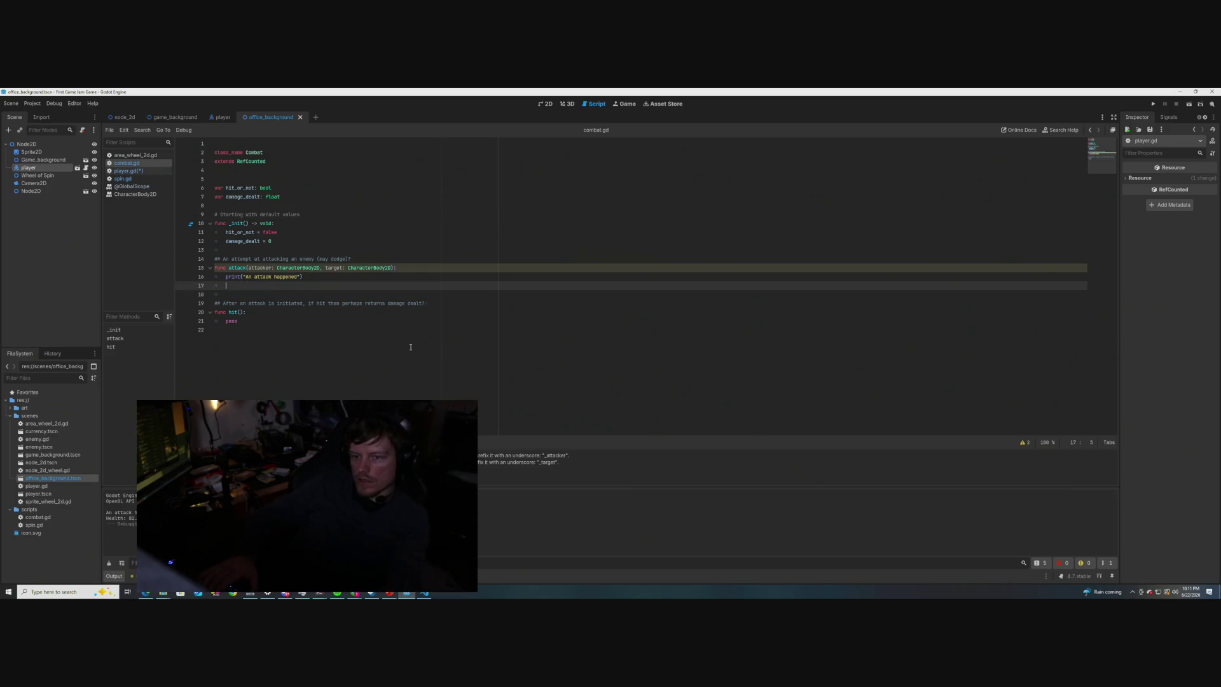
pyautogui.press('BackSpace')
pyautogui.press('BackSpace')
pyautogui.hotkey('ctrl', 's')
pyautogui.click(396, 229)
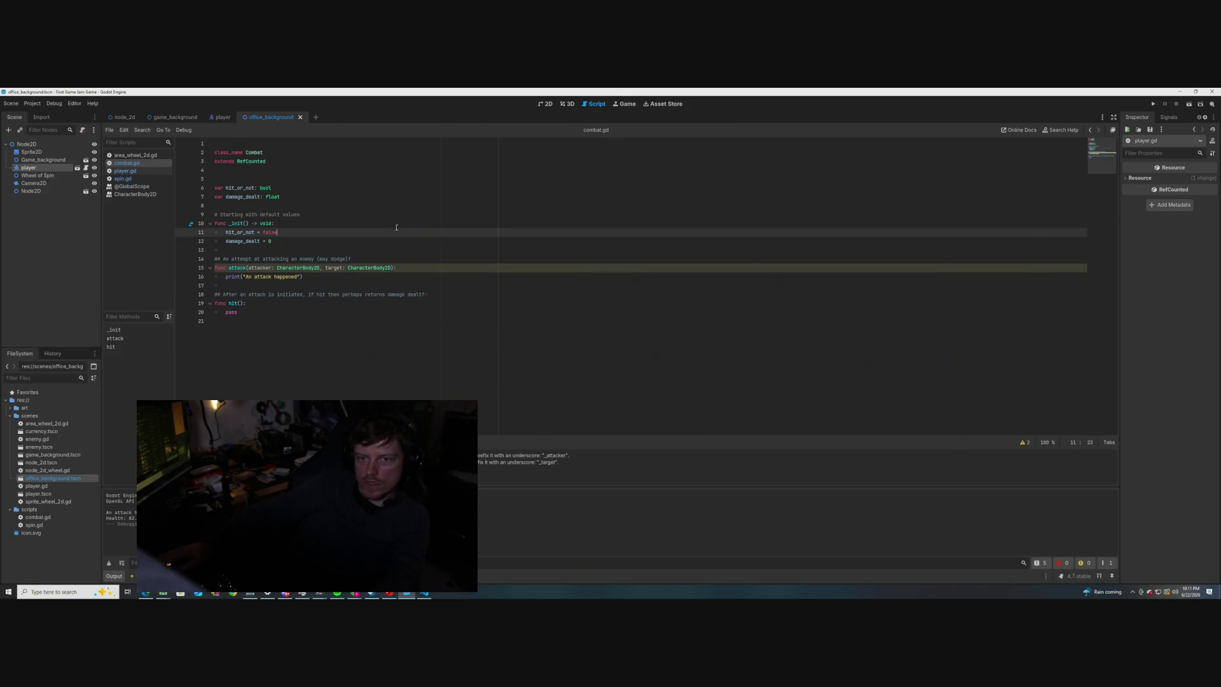
pyautogui.click(125, 171)
pyautogui.click(352, 276)
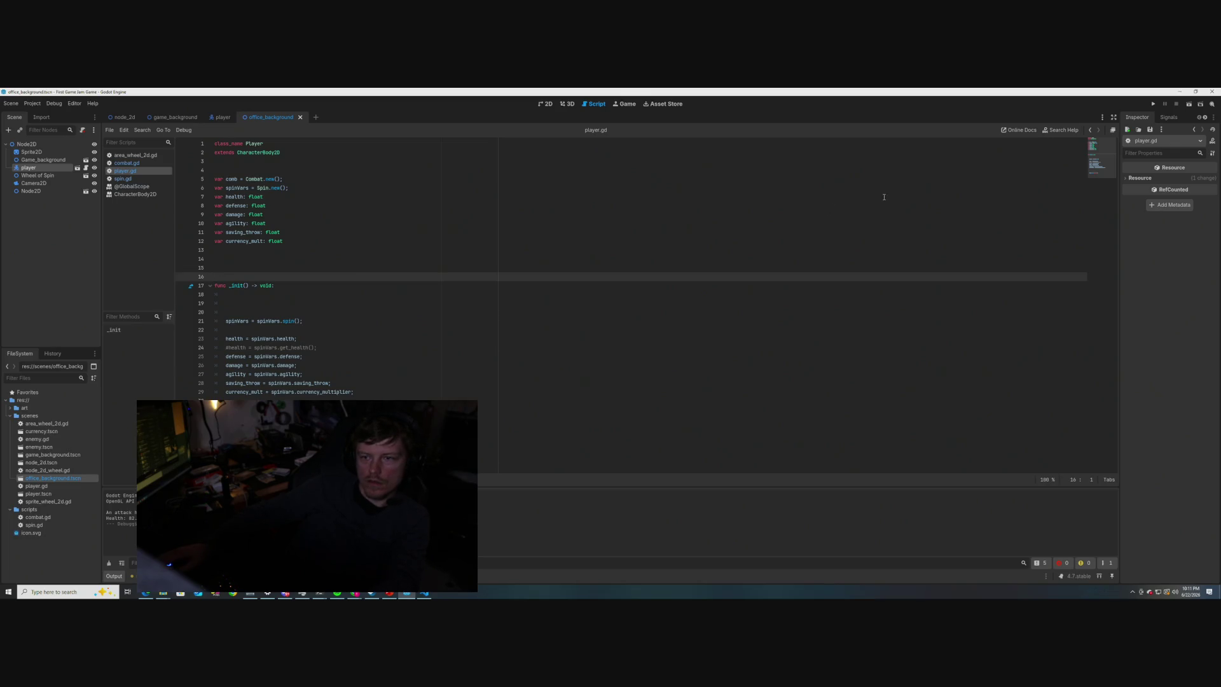
pyautogui.click(1188, 104)
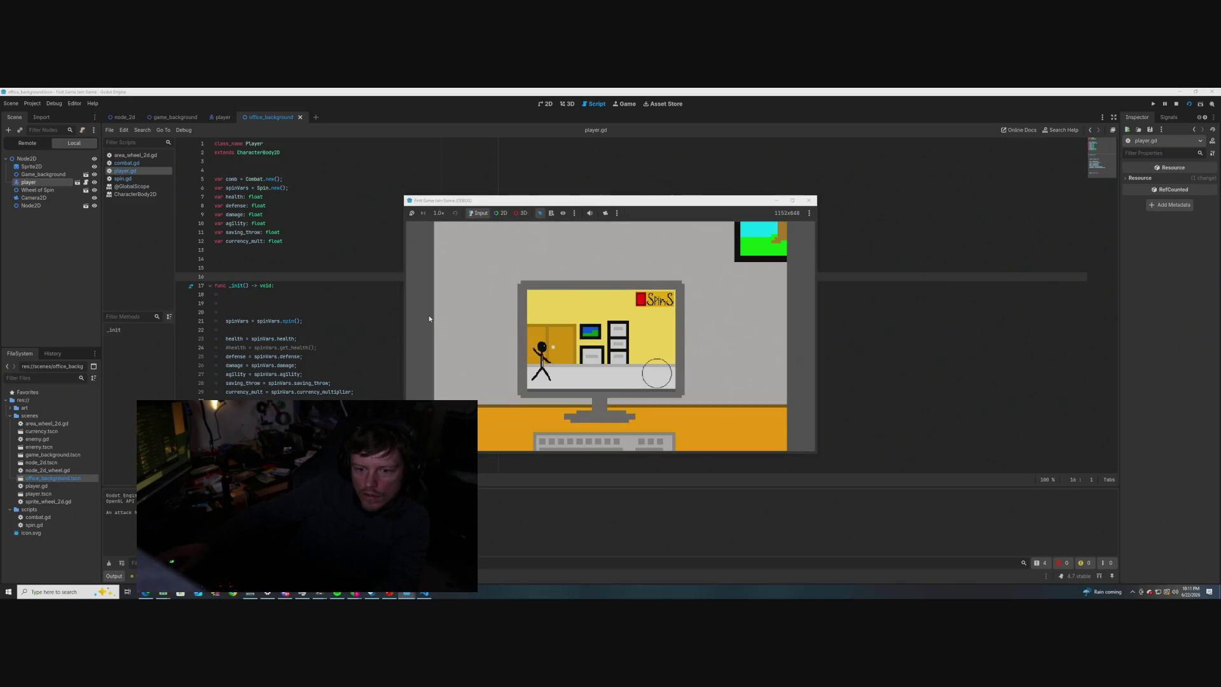
pyautogui.click(809, 201)
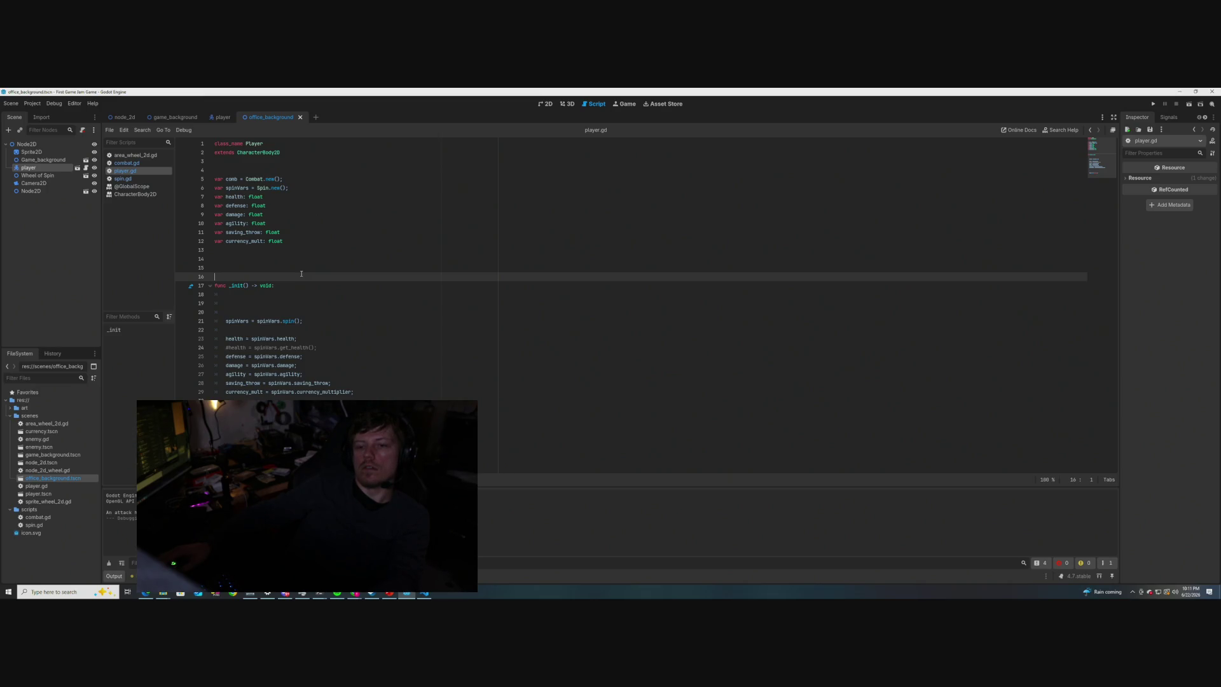
pyautogui.click(353, 395)
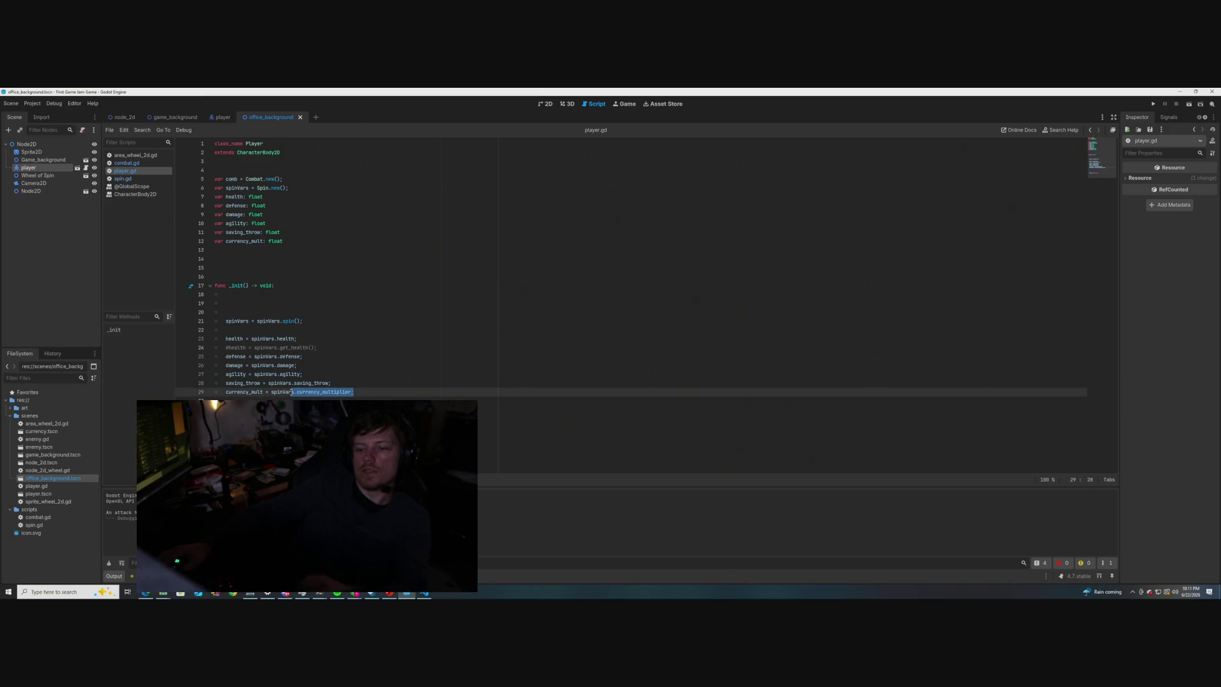
pyautogui.click(293, 332)
pyautogui.doubleClick(289, 338)
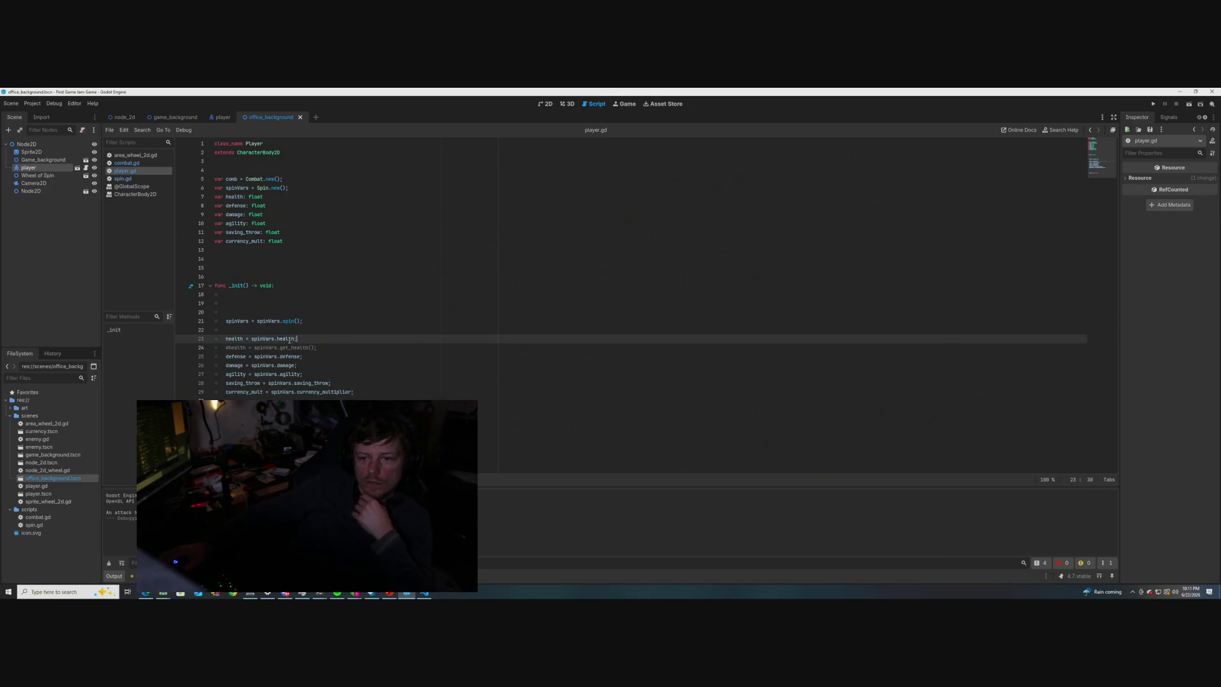
pyautogui.click(305, 285)
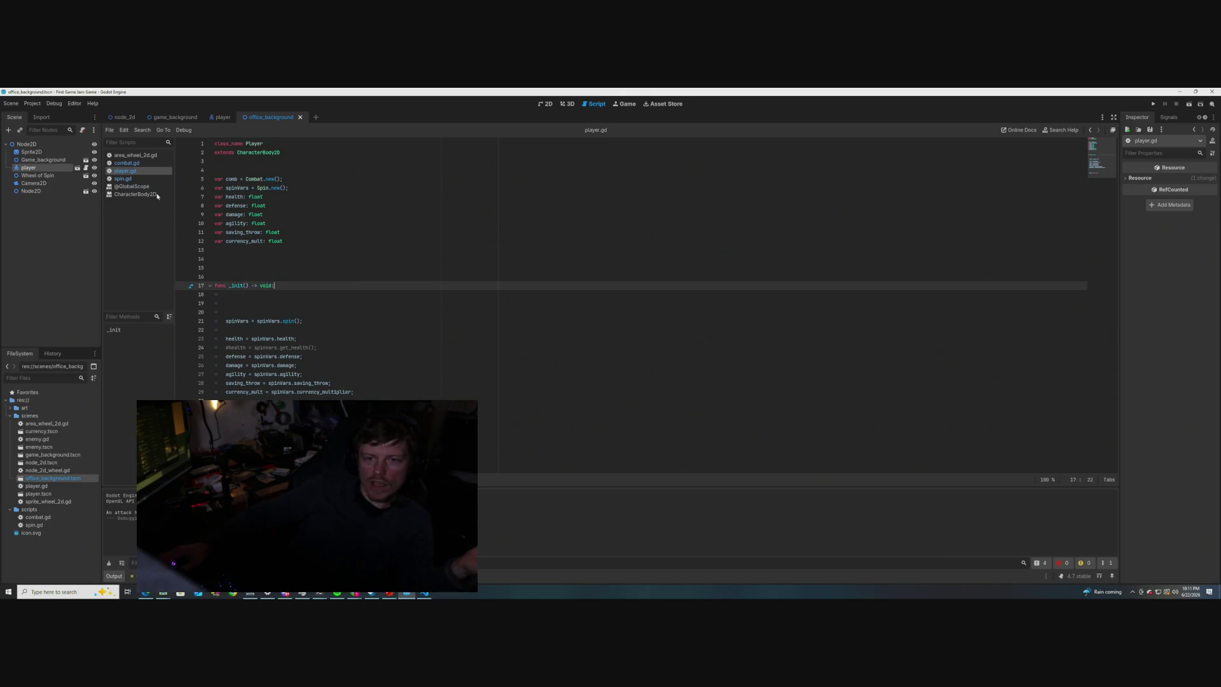
pyautogui.click(123, 178)
pyautogui.scroll(-4, 413, 362)
pyautogui.scroll(6, 414, 356)
pyautogui.click(125, 170)
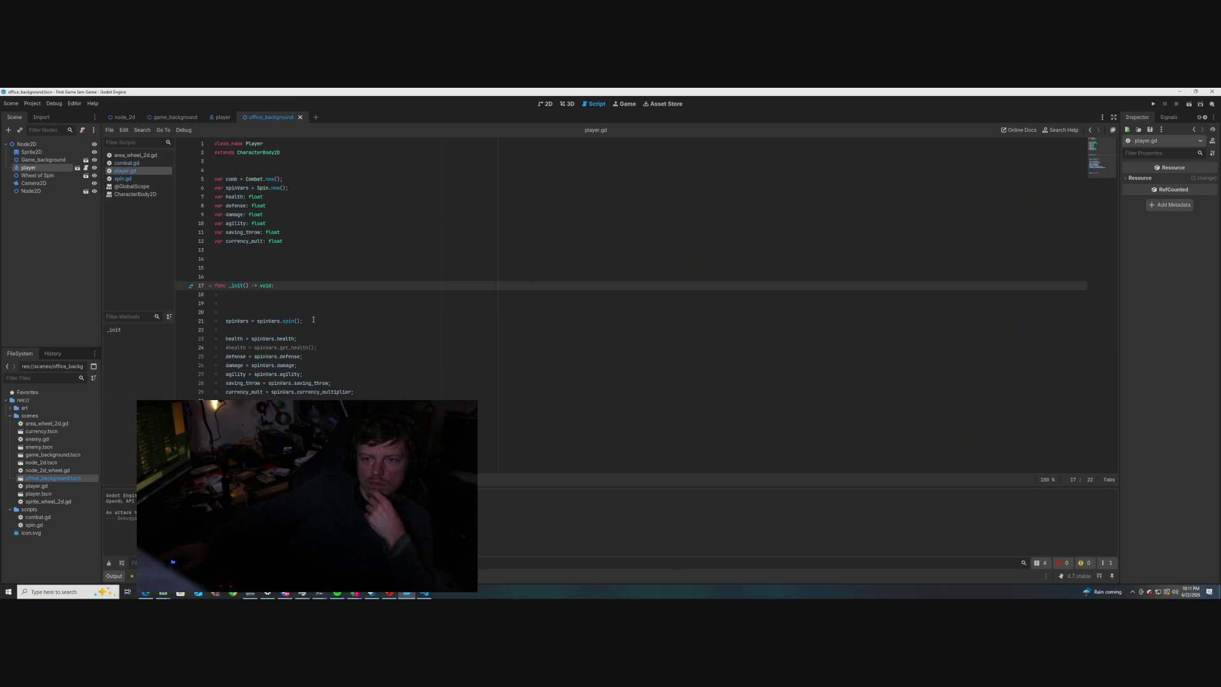
pyautogui.click(286, 178)
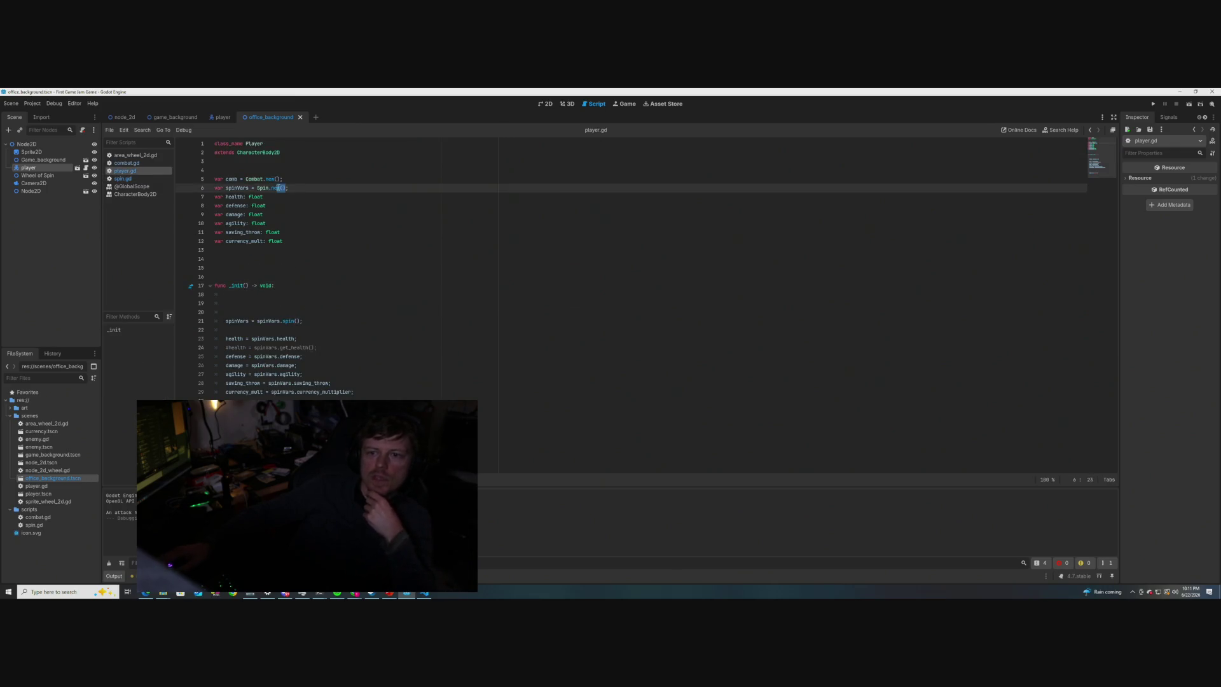
# - Insert 'return self' on a new line after the print in combat.gd's attack()
pyautogui.click(156, 163)
pyautogui.click(312, 277)
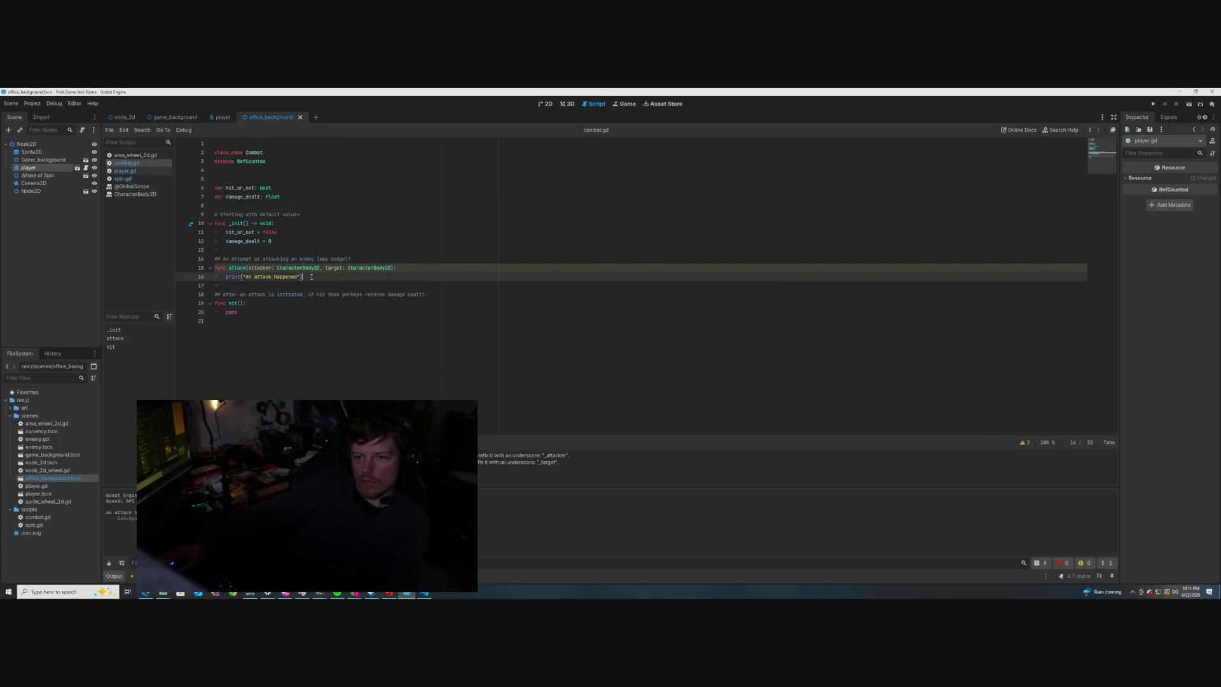
pyautogui.press('Return')
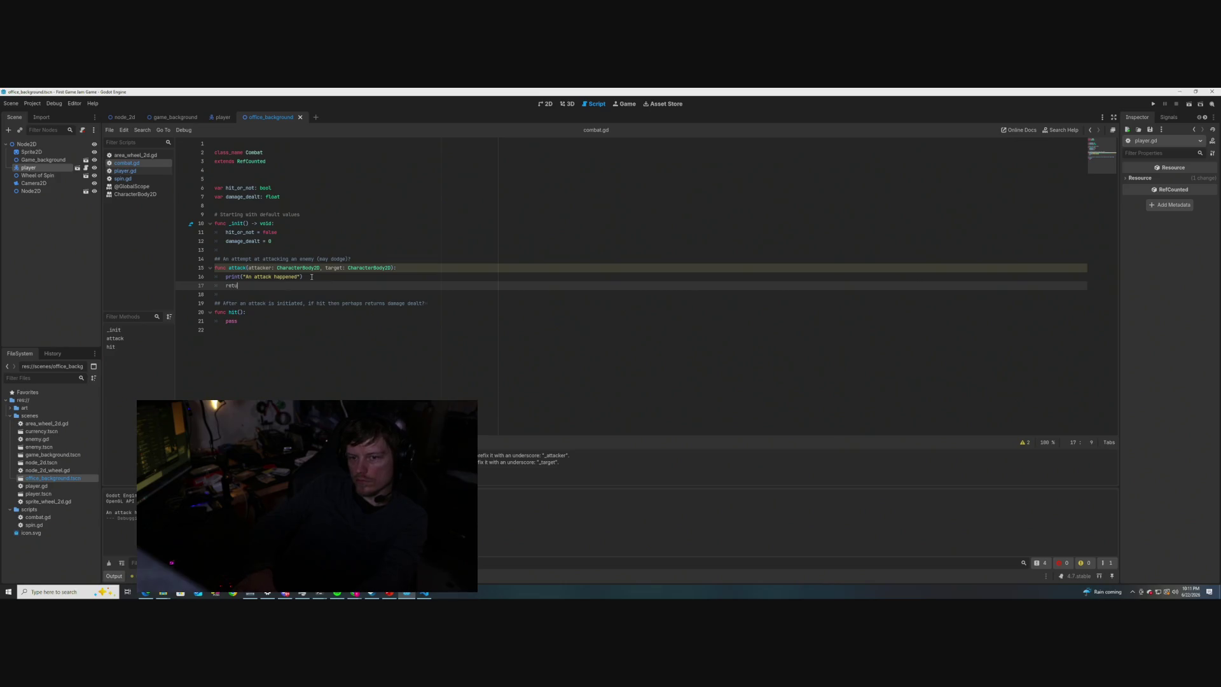
pyautogui.write('return self')
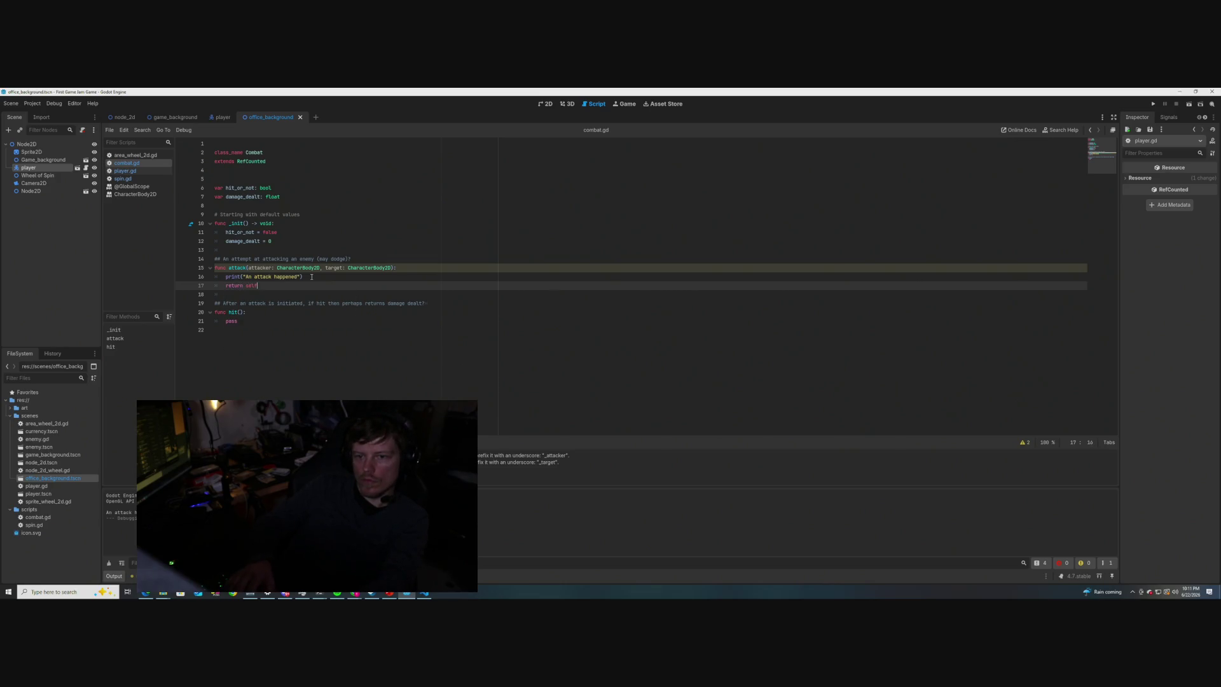
pyautogui.press('Escape')
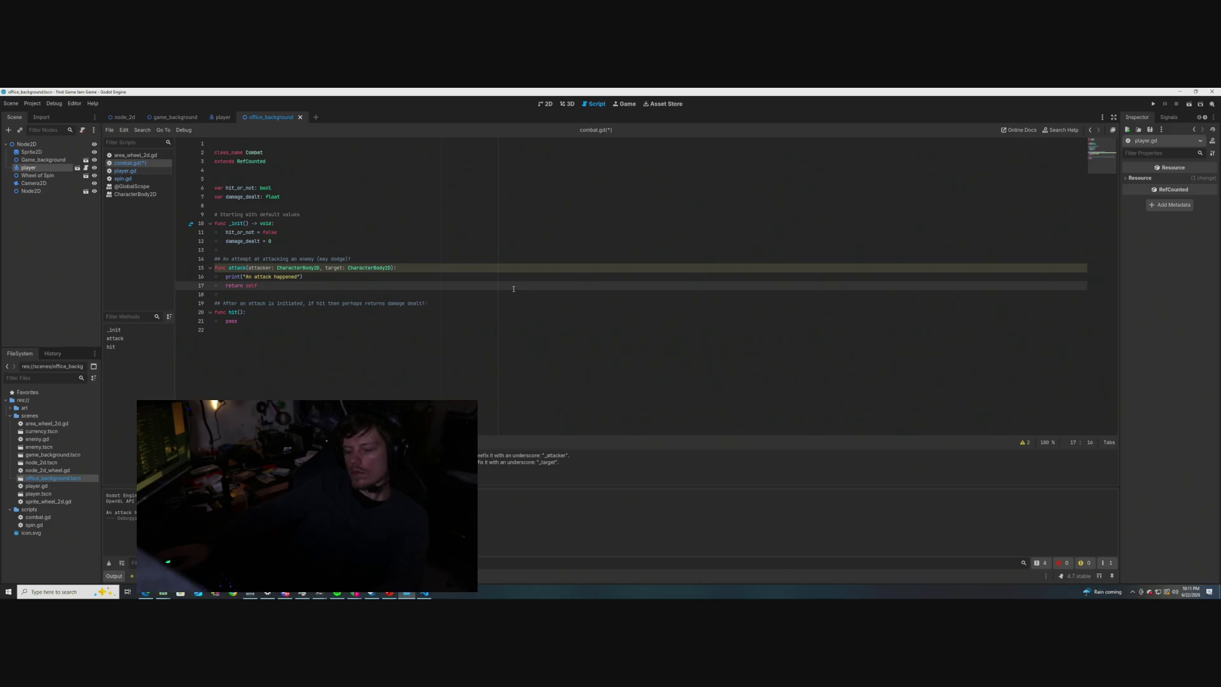
pyautogui.click(516, 259)
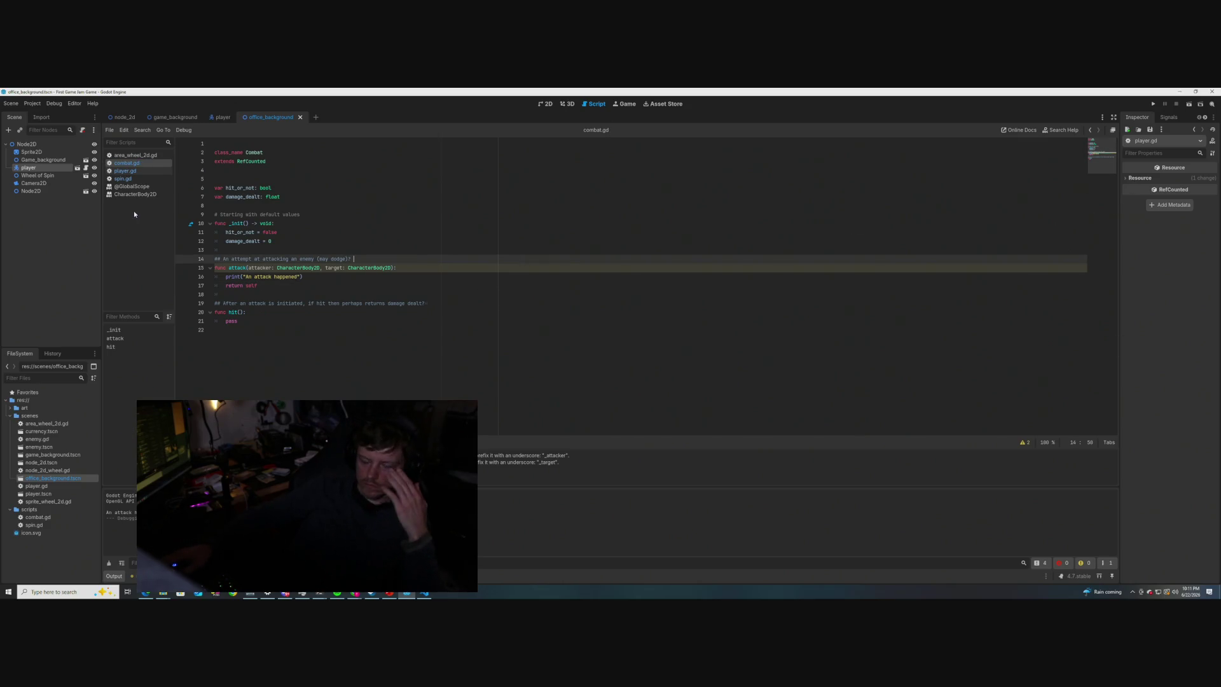
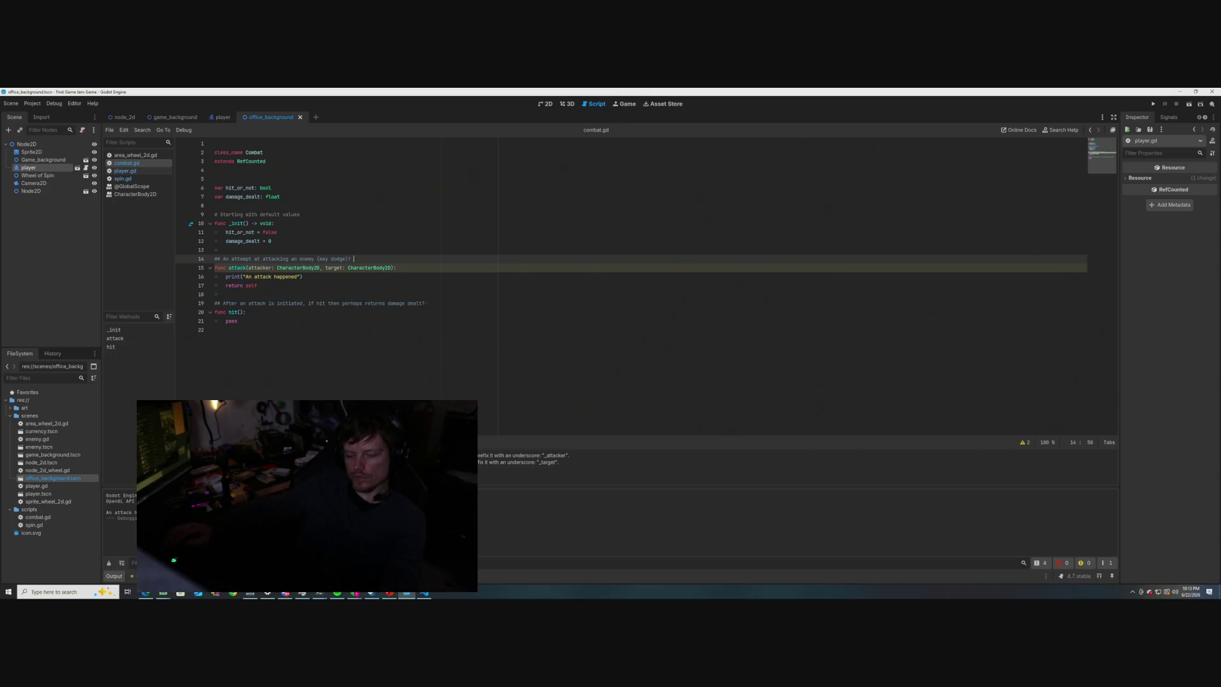
# - Change the attack message on line 16 to "An attack is taking place"
pyautogui.press('Up')
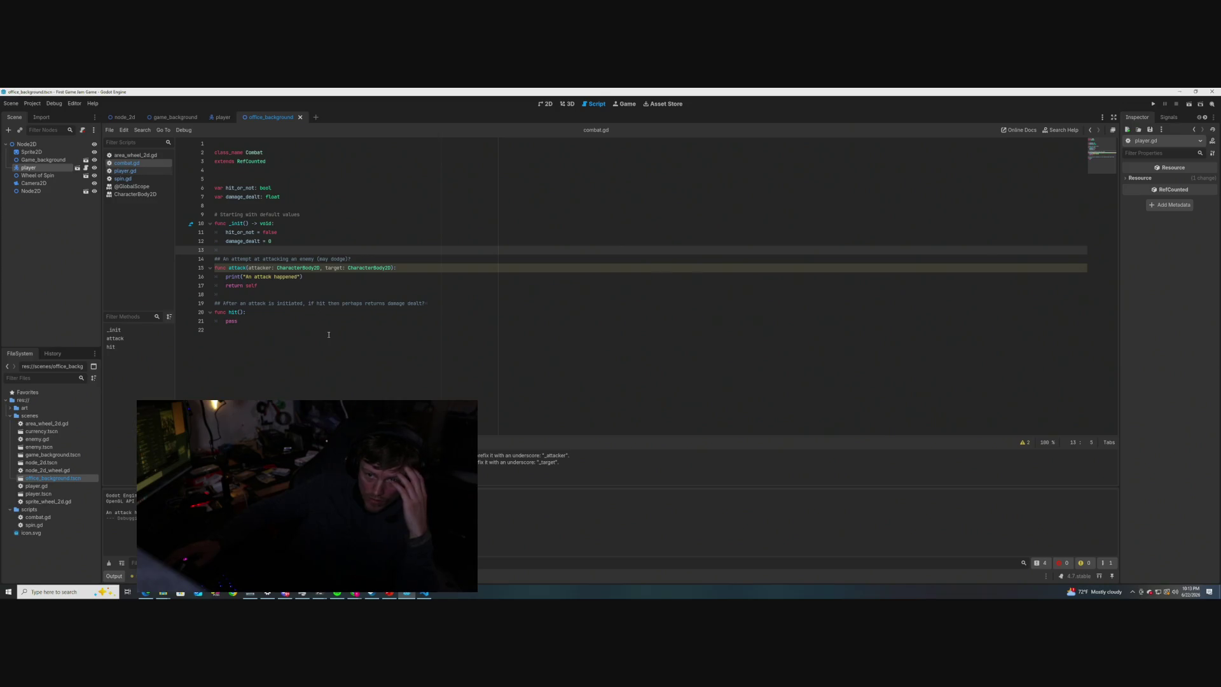
pyautogui.moveTo(322, 267); pyautogui.dragTo(276, 268)
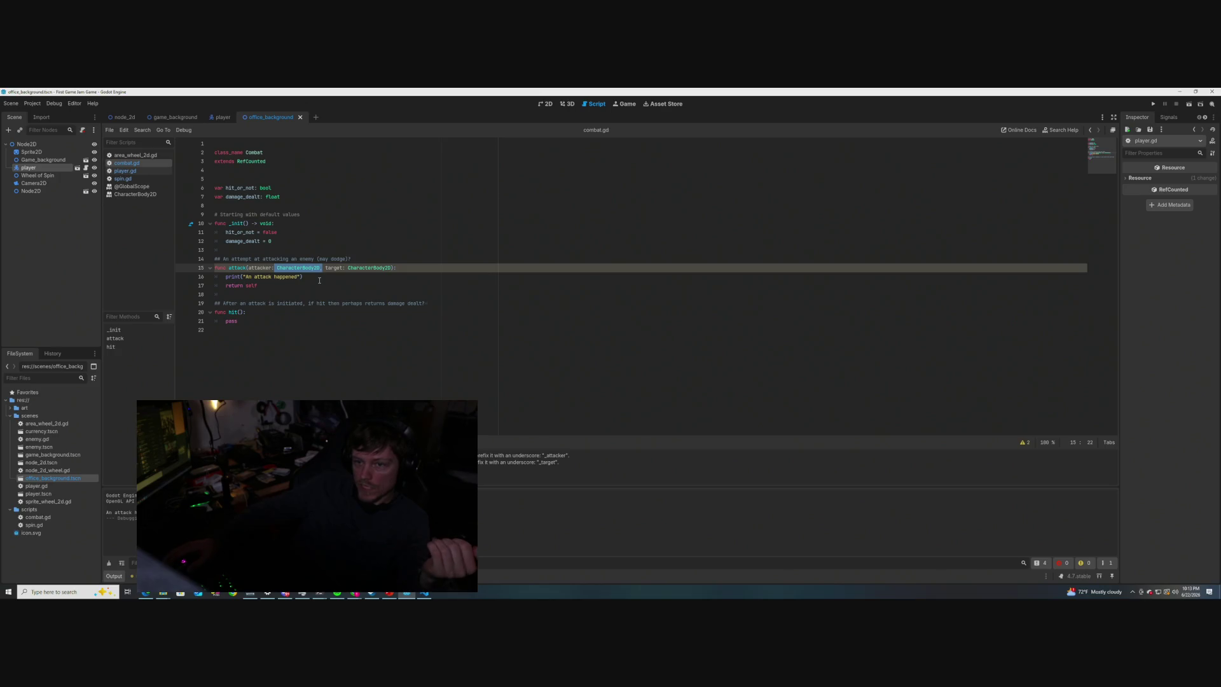
pyautogui.press('Down')
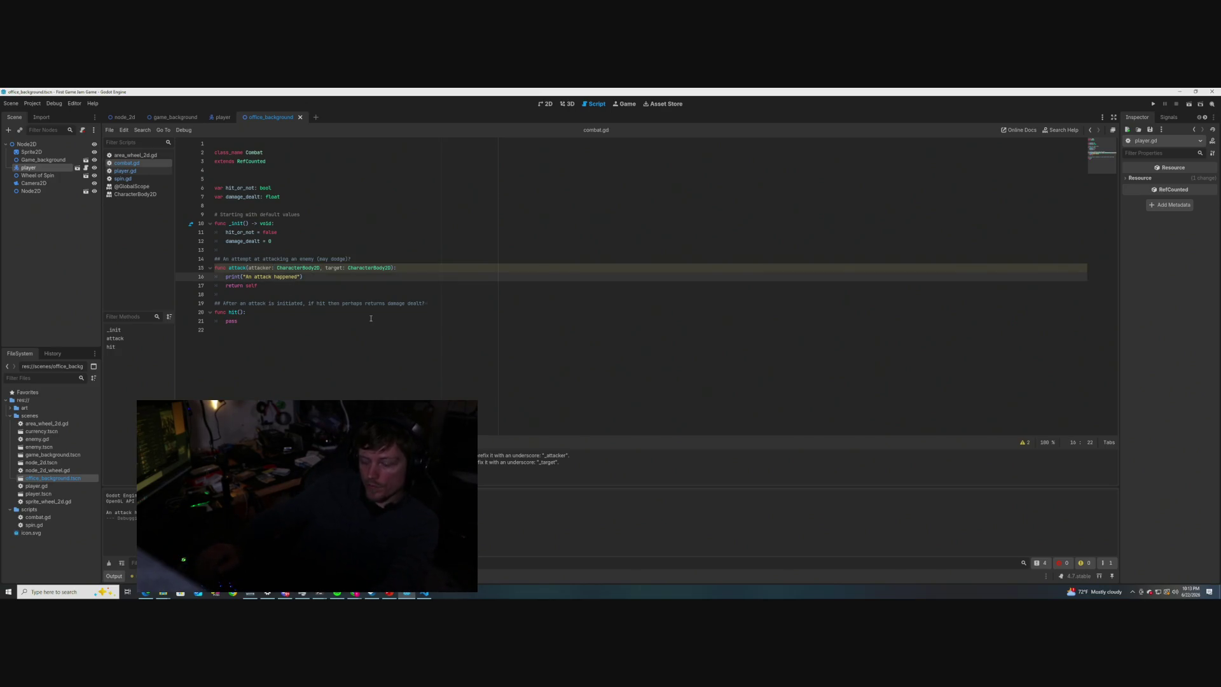
pyautogui.write('is takin')
pyautogui.write('g place')
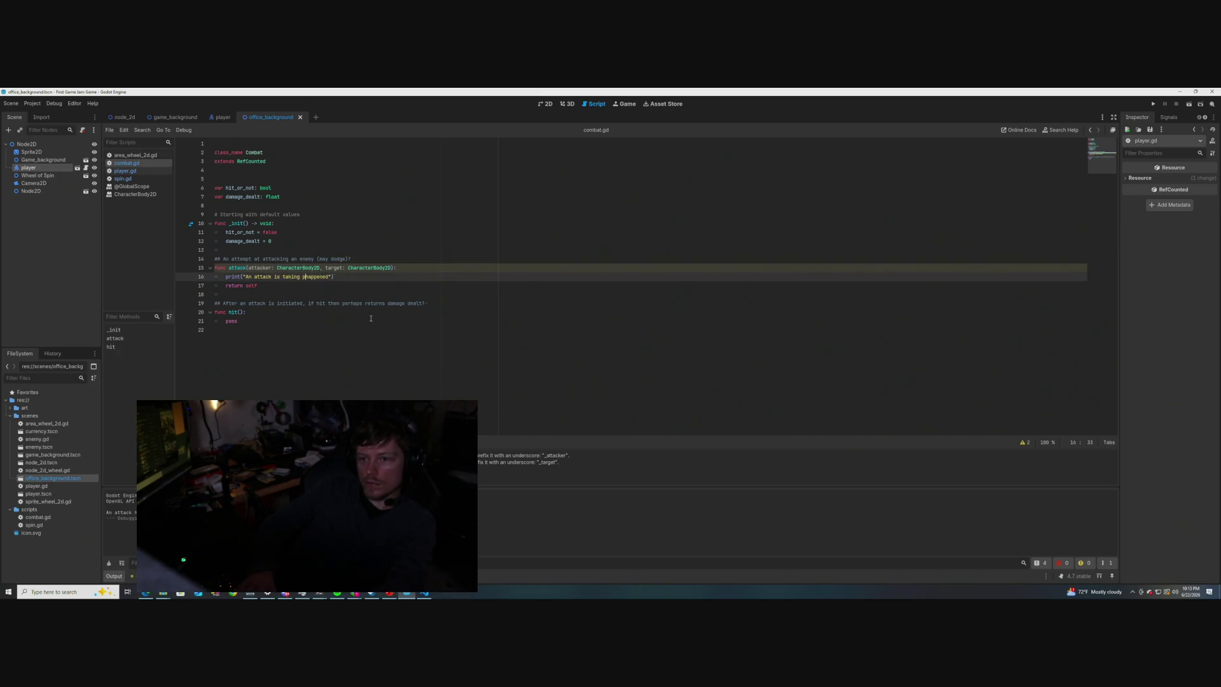
pyautogui.press('Delete')
pyautogui.press('Delete')
pyautogui.press('Delete')
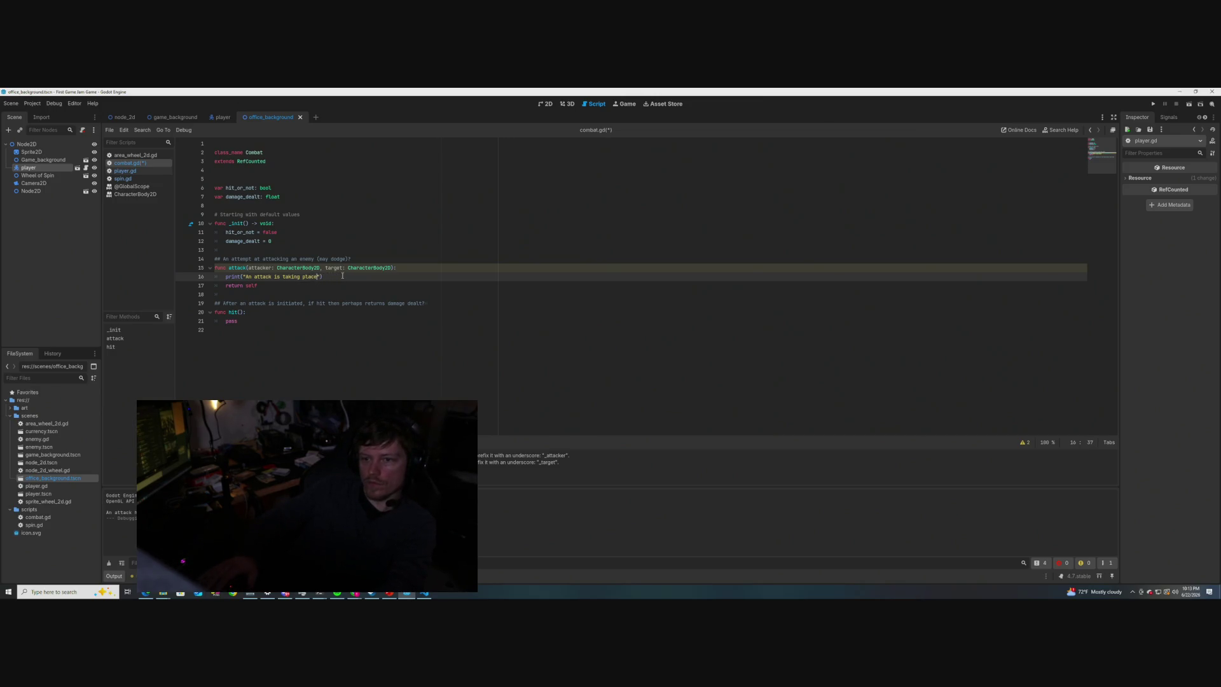
# - Start a new print() call on the line below the attack message
pyautogui.press('End')
pyautogui.press('Return')
pyautogui.write('print')
pyautogui.press('BackSpace')
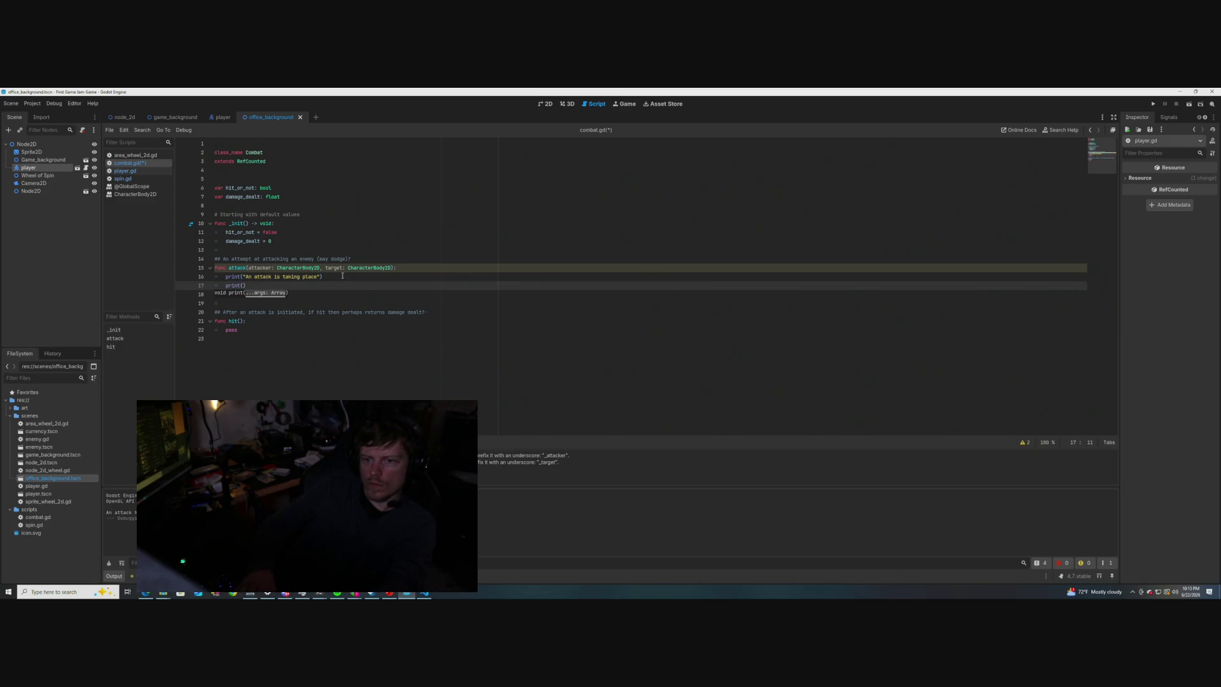
# - Fill the new print with the "The attacker: " label and the attacker argument
pyautogui.write('attacker: ", attac')
pyautogui.write('ker')
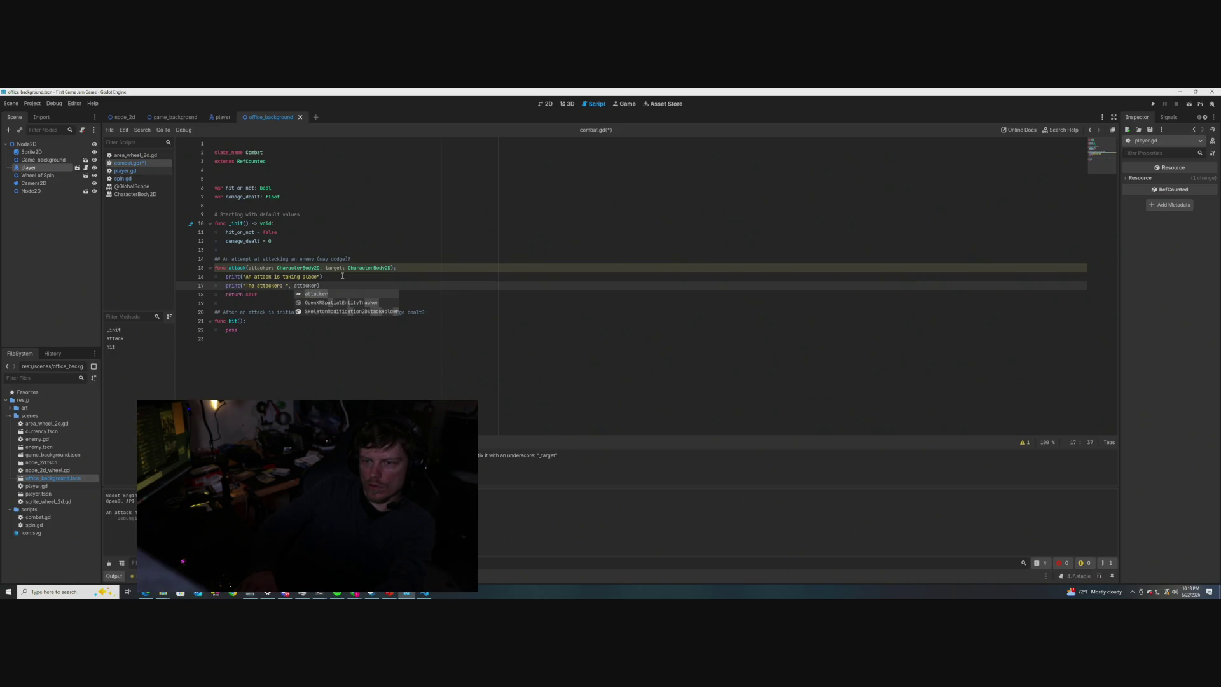
pyautogui.press('Escape')
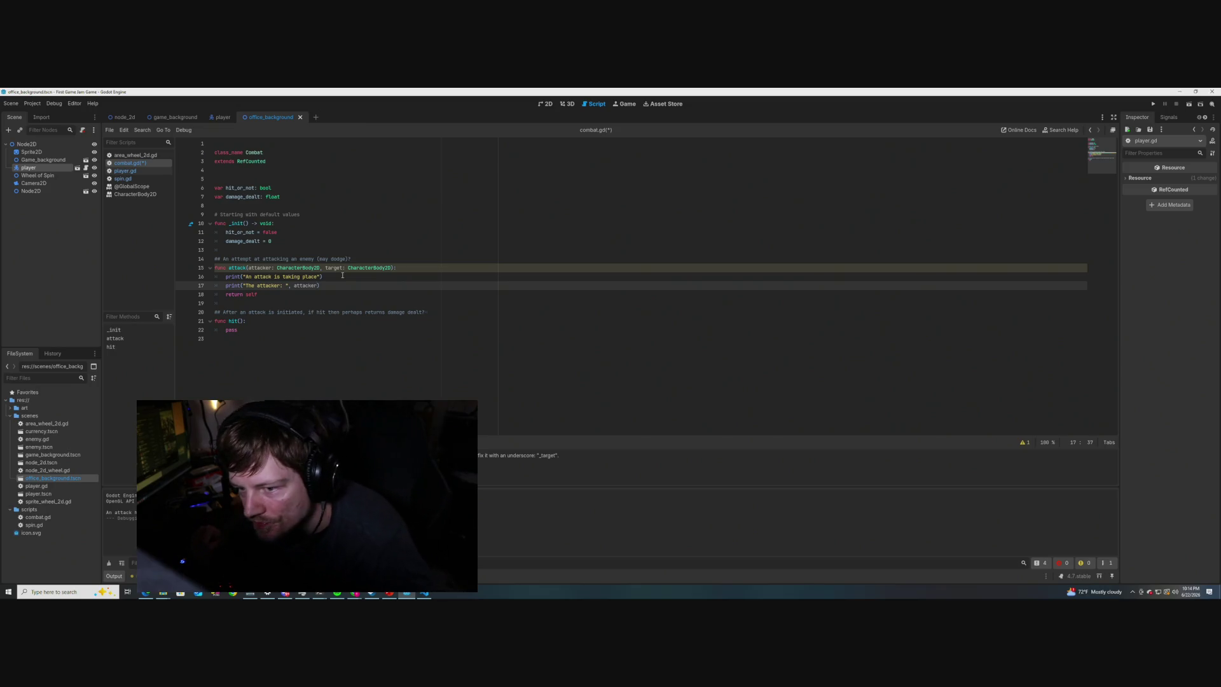
pyautogui.write('.type')
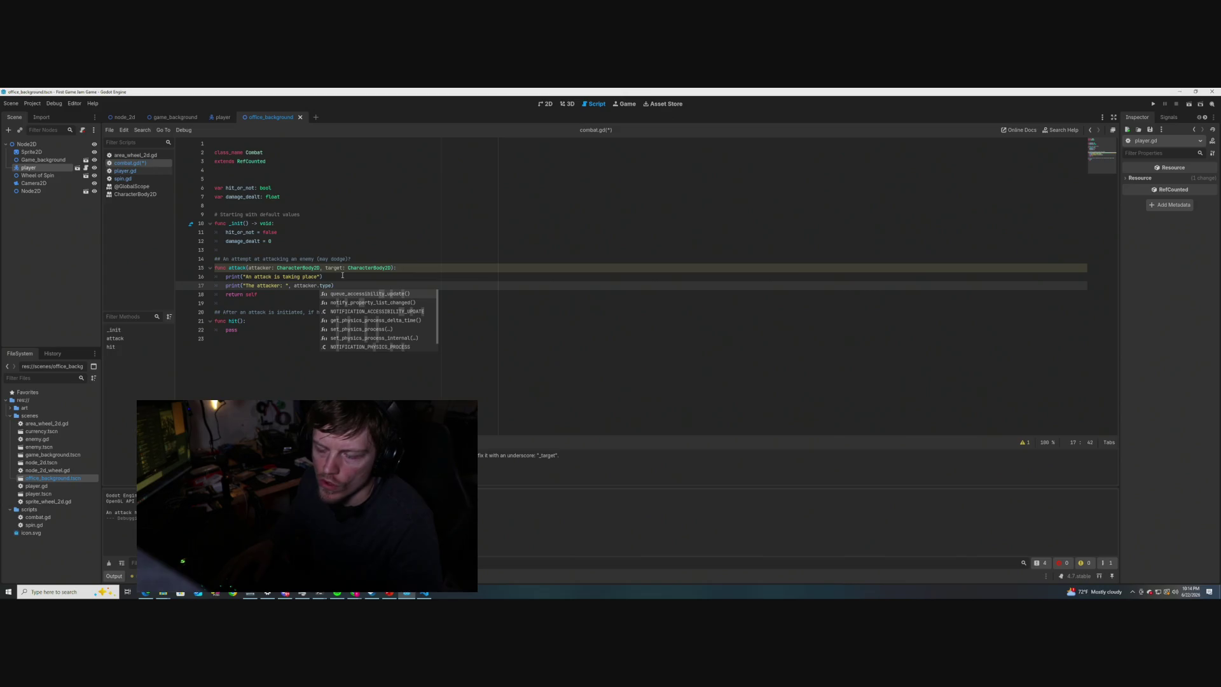
pyautogui.click(369, 280)
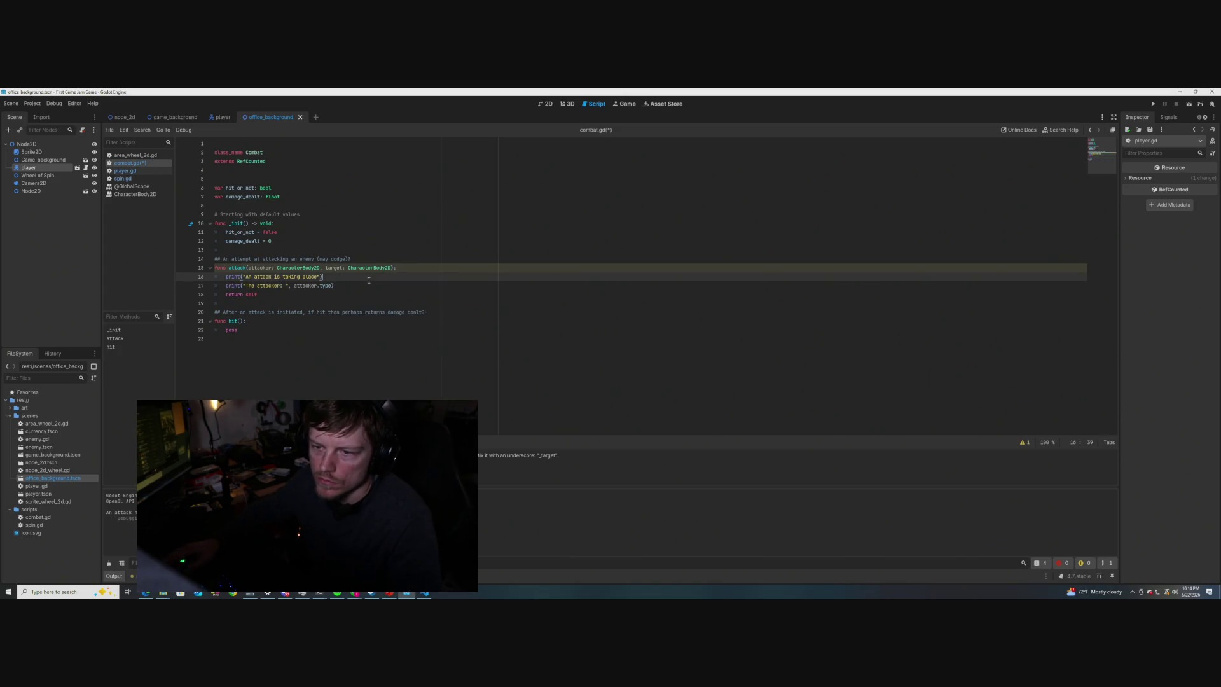
pyautogui.click(333, 286)
pyautogui.press('BackSpace')
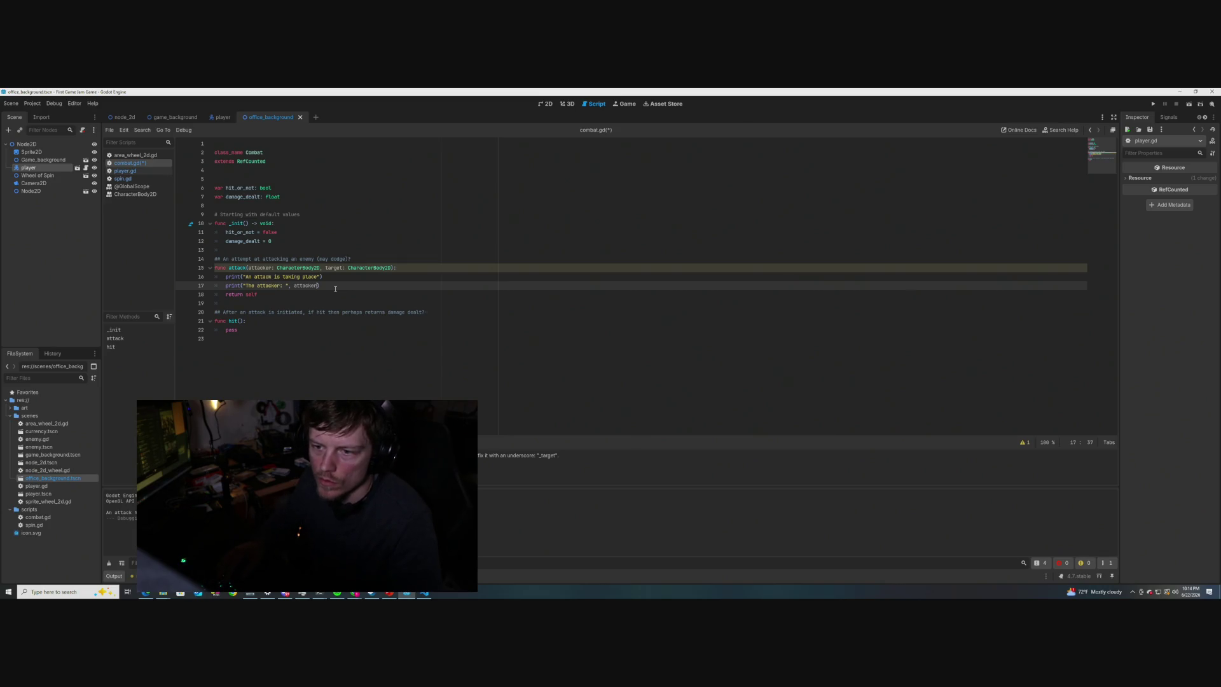
# - Add the "The target: " label and target argument to the print, then save combat.gd
pyautogui.write('.f')
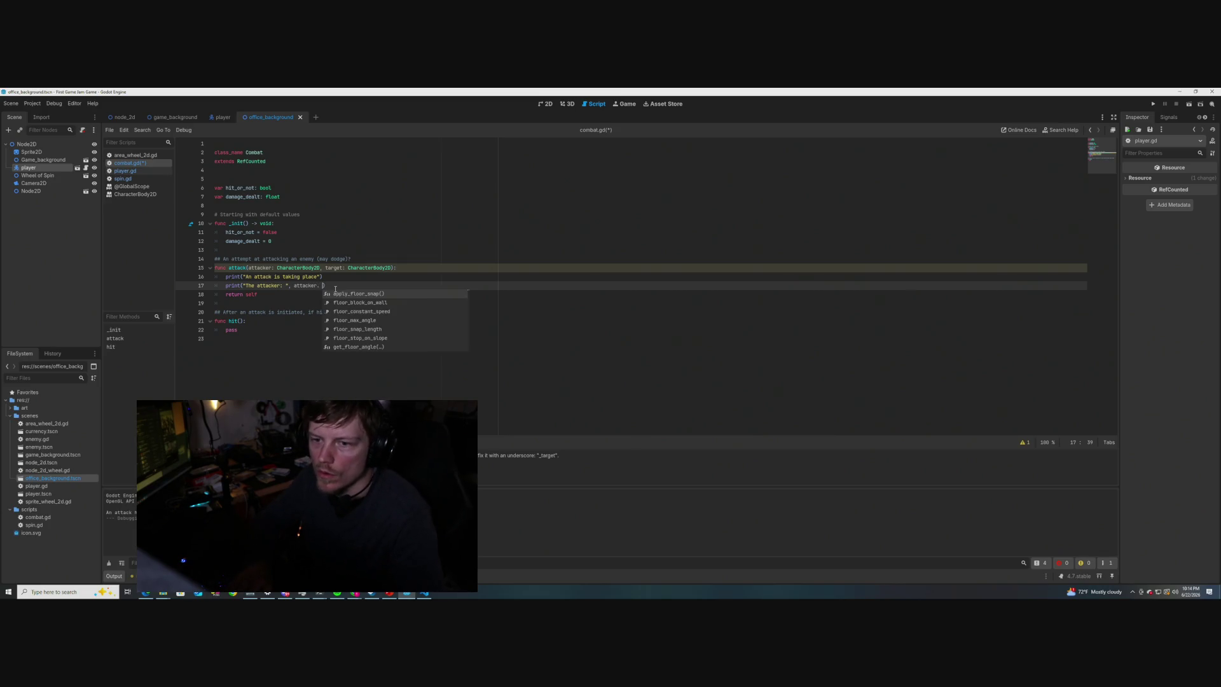
pyautogui.write('"The ')
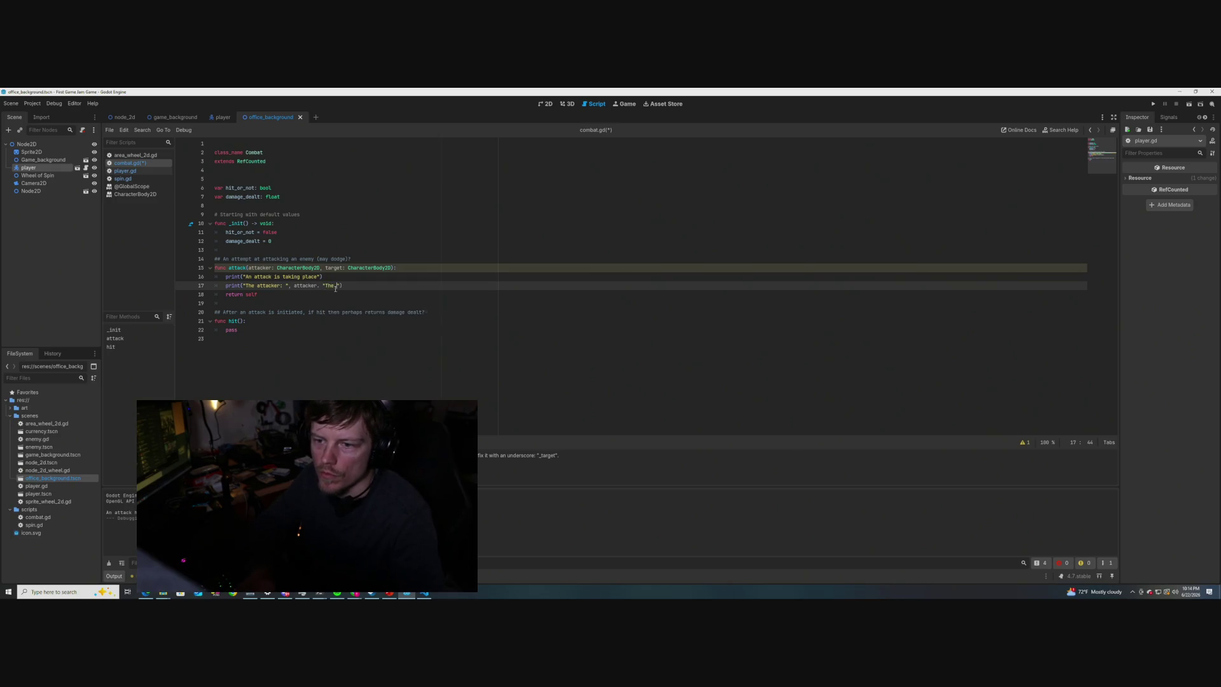
pyautogui.write('target')
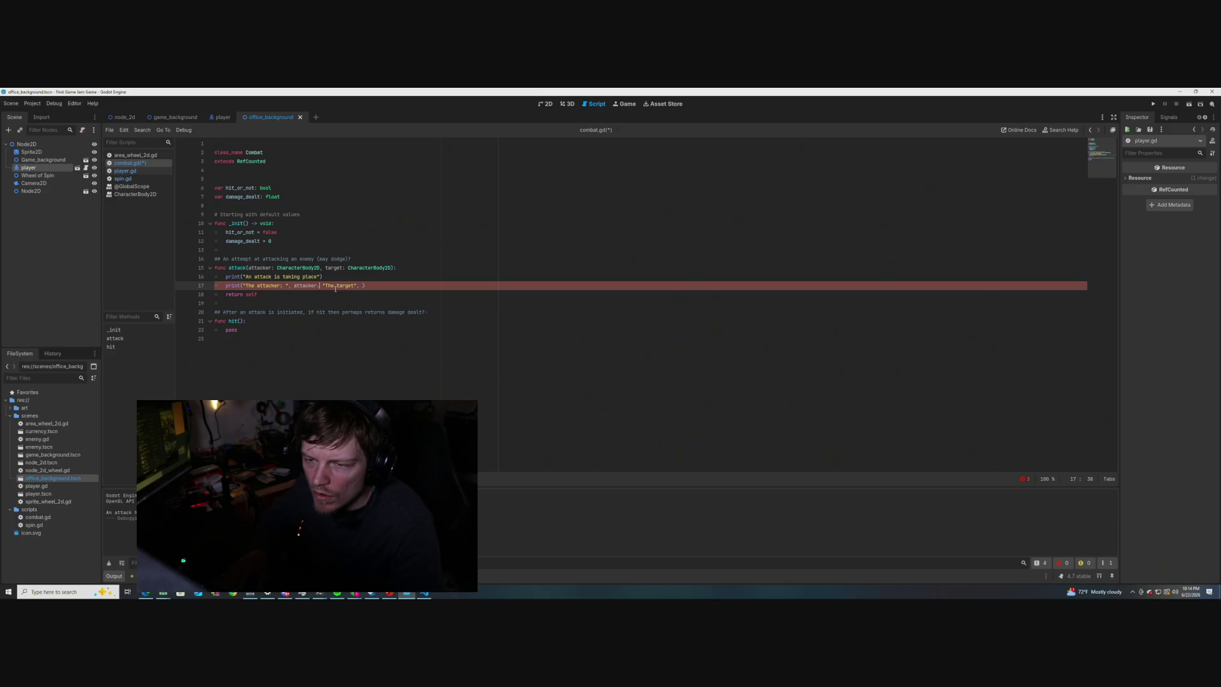
pyautogui.press('BackSpace')
pyautogui.write(',')
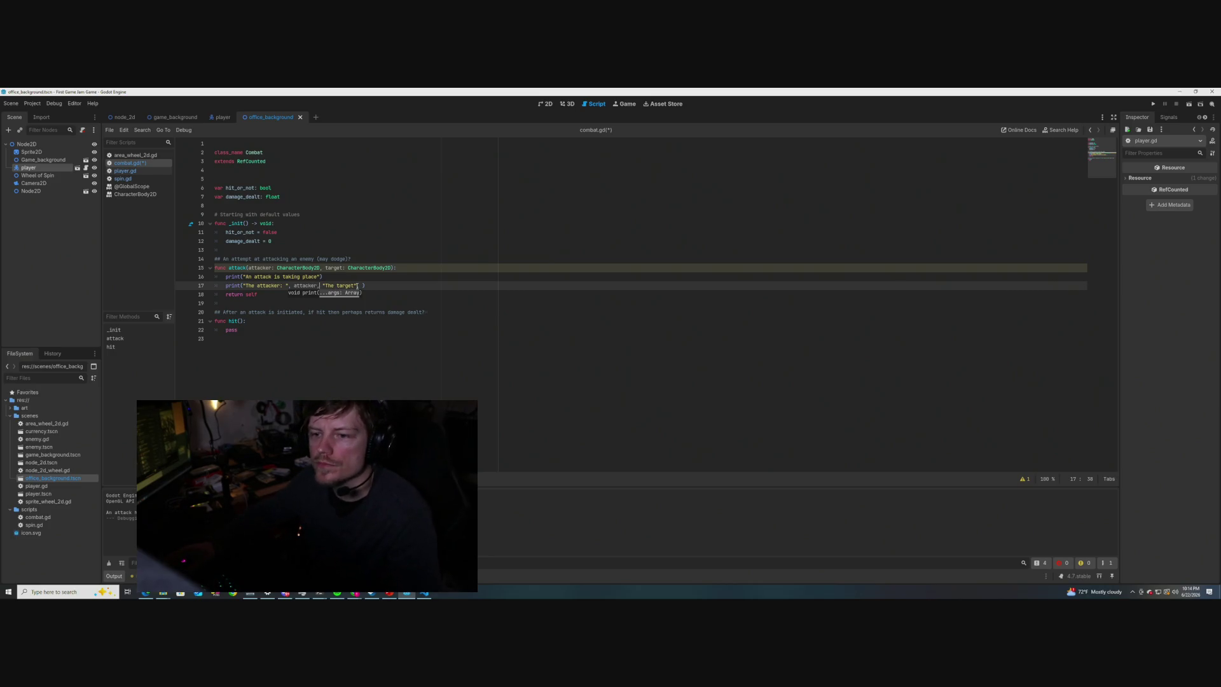
pyautogui.write(': ')
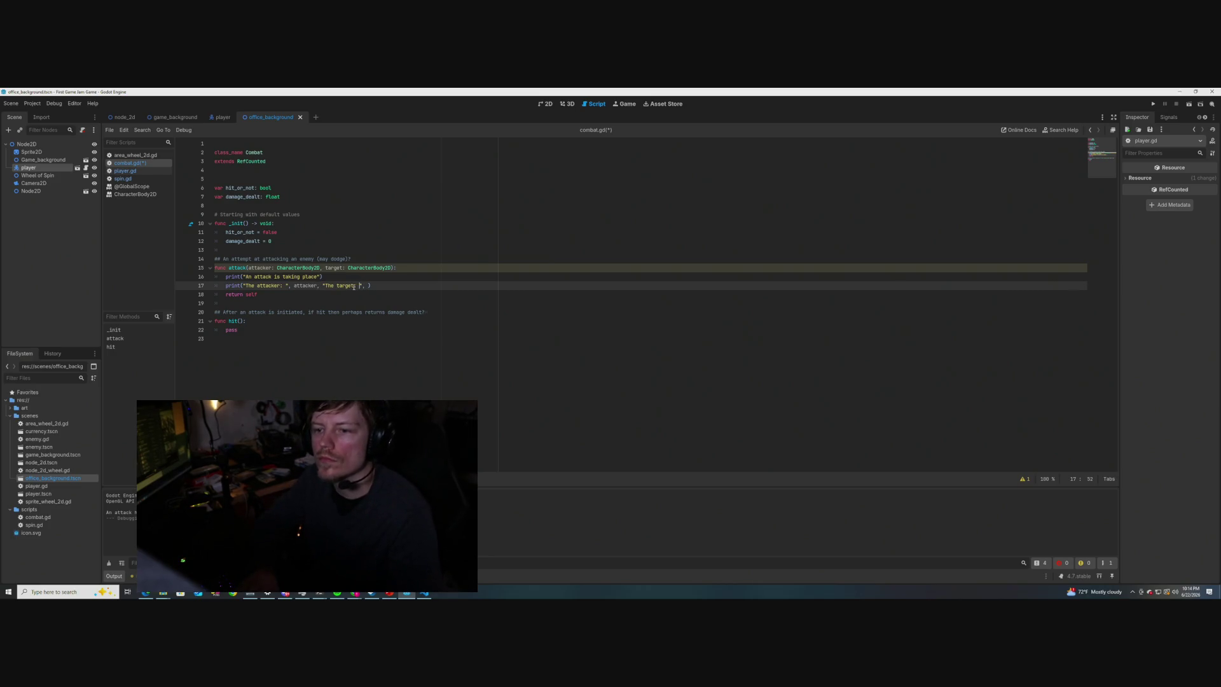
pyautogui.write('", a')
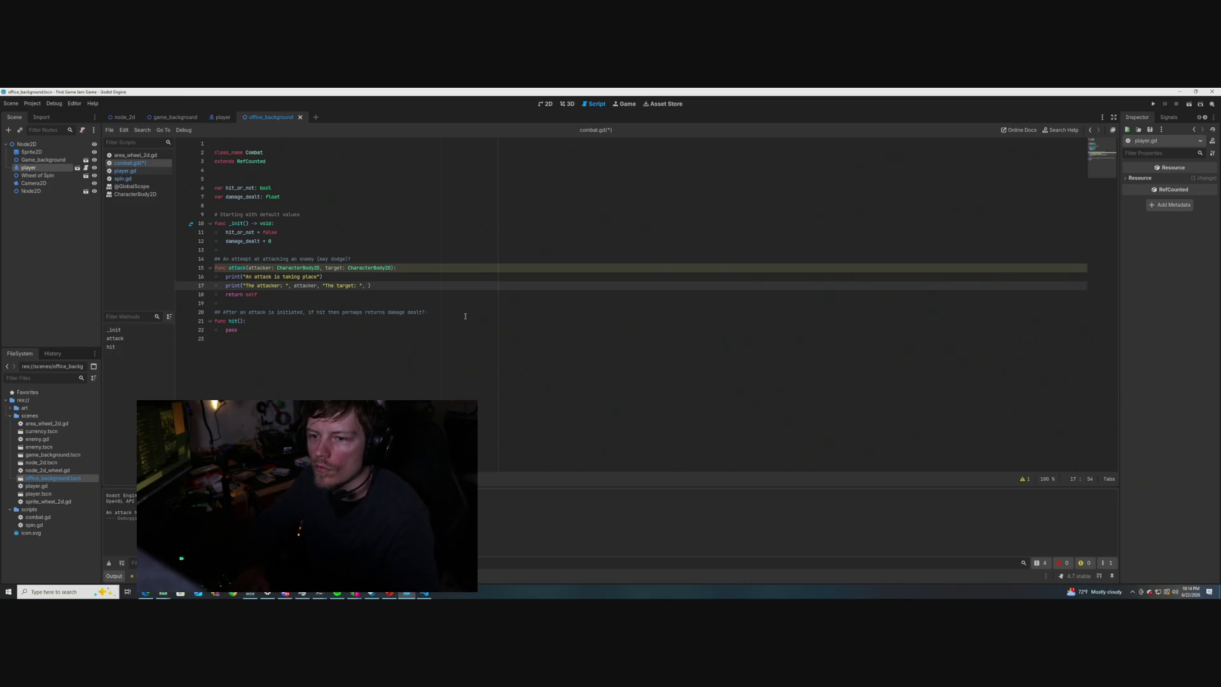
pyautogui.write('arget')
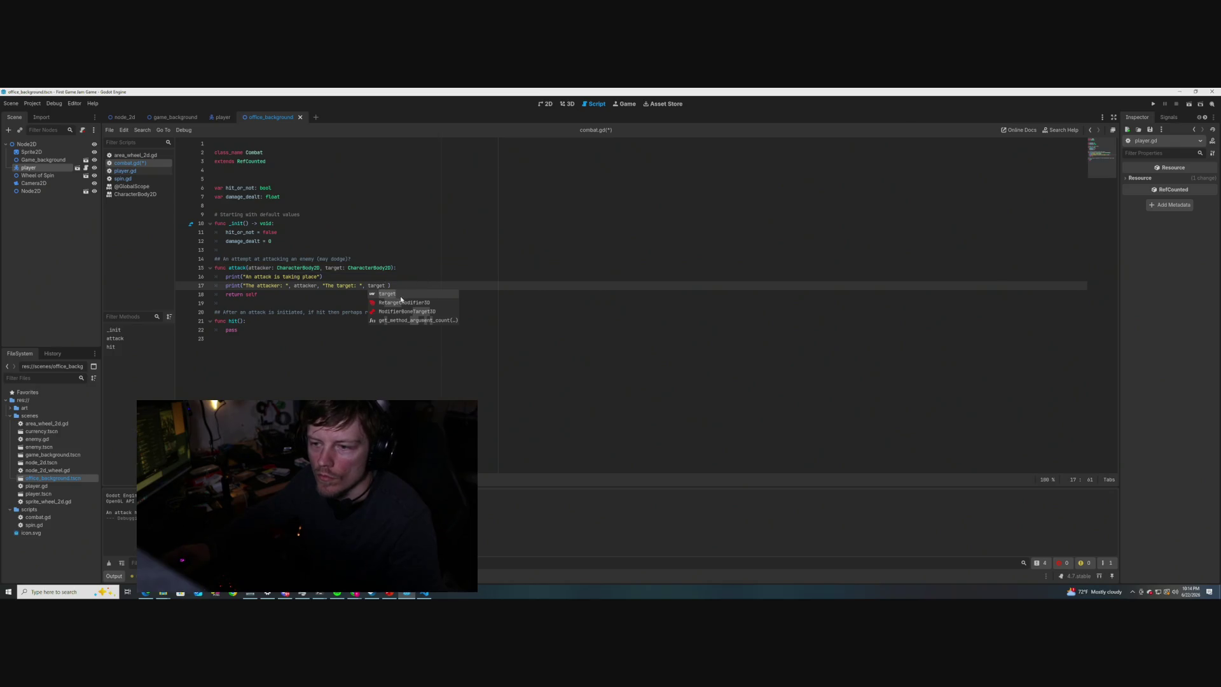
pyautogui.press('Escape')
pyautogui.press('Up')
pyautogui.press('Up')
pyautogui.press('End')
pyautogui.hotkey('ctrl', 's')
pyautogui.click(426, 277)
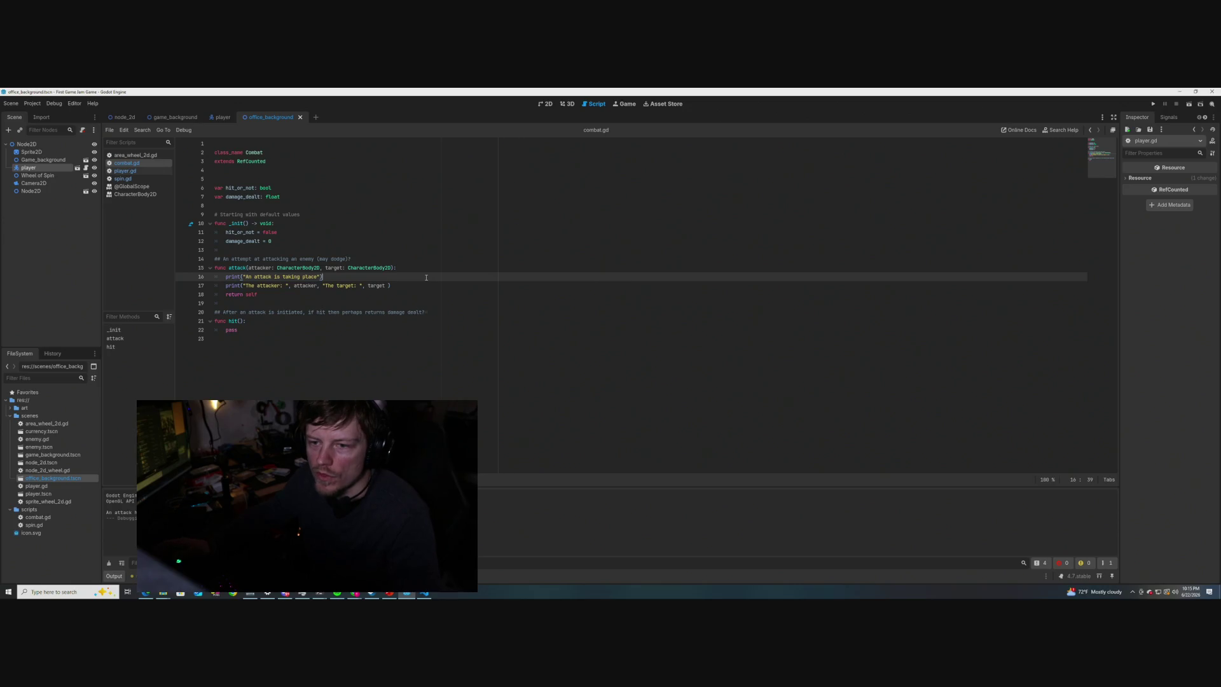
# - Open player.gd in the script editor
pyautogui.moveTo(302, 268)
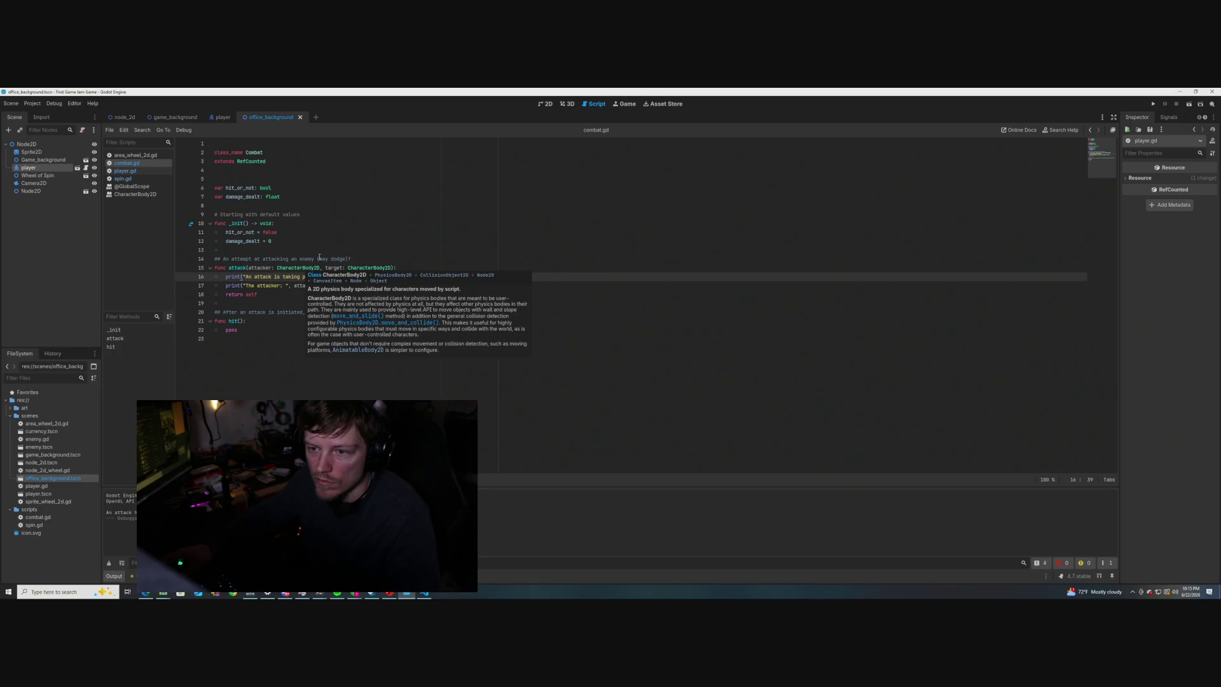
pyautogui.click(396, 225)
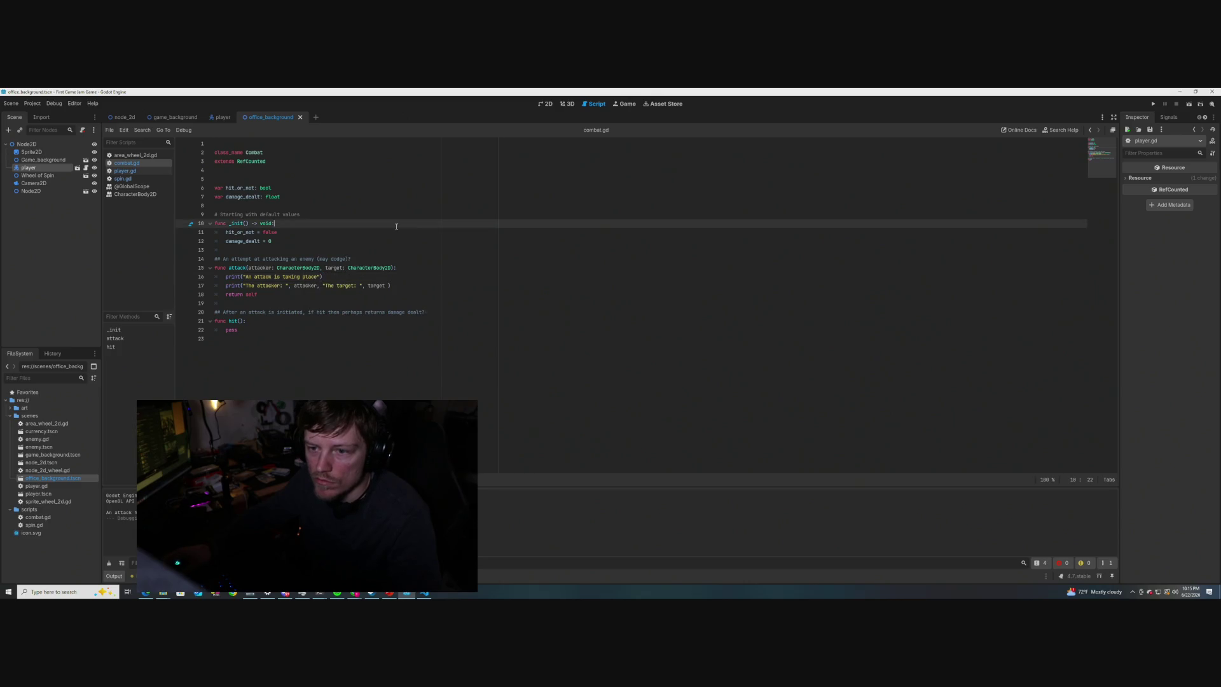
pyautogui.click(125, 170)
pyautogui.click(390, 268)
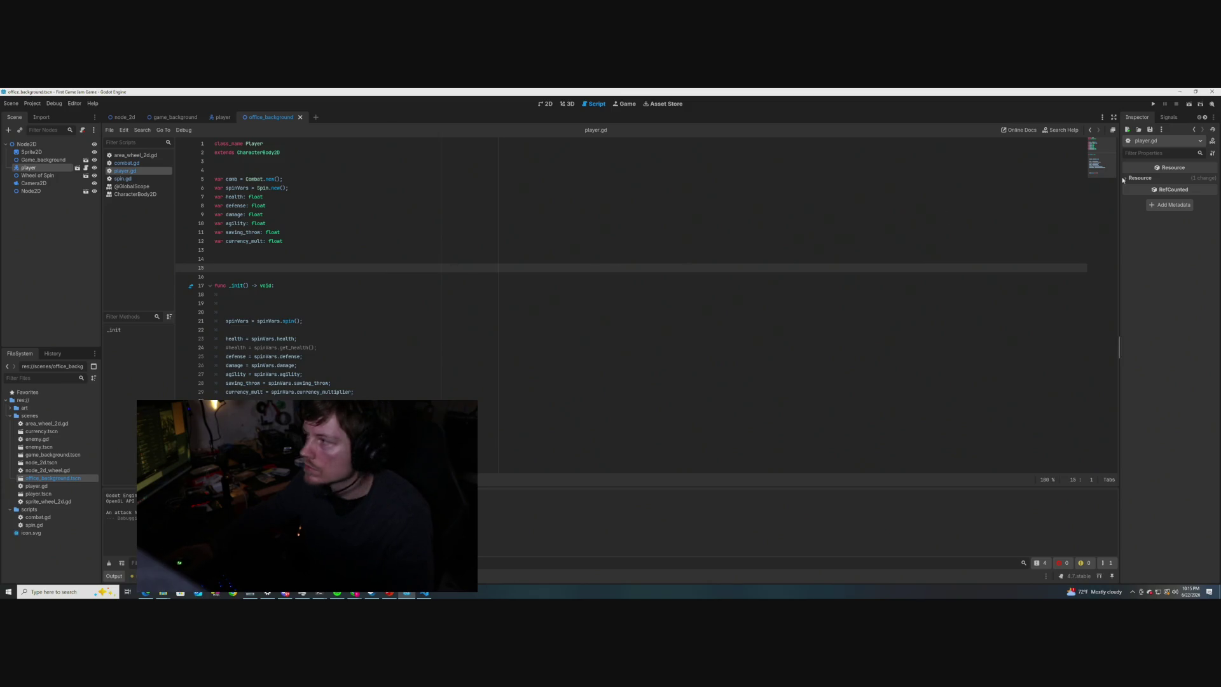
# - Run the game to check the attack and attacker printouts, then close the game window
pyautogui.click(1189, 104)
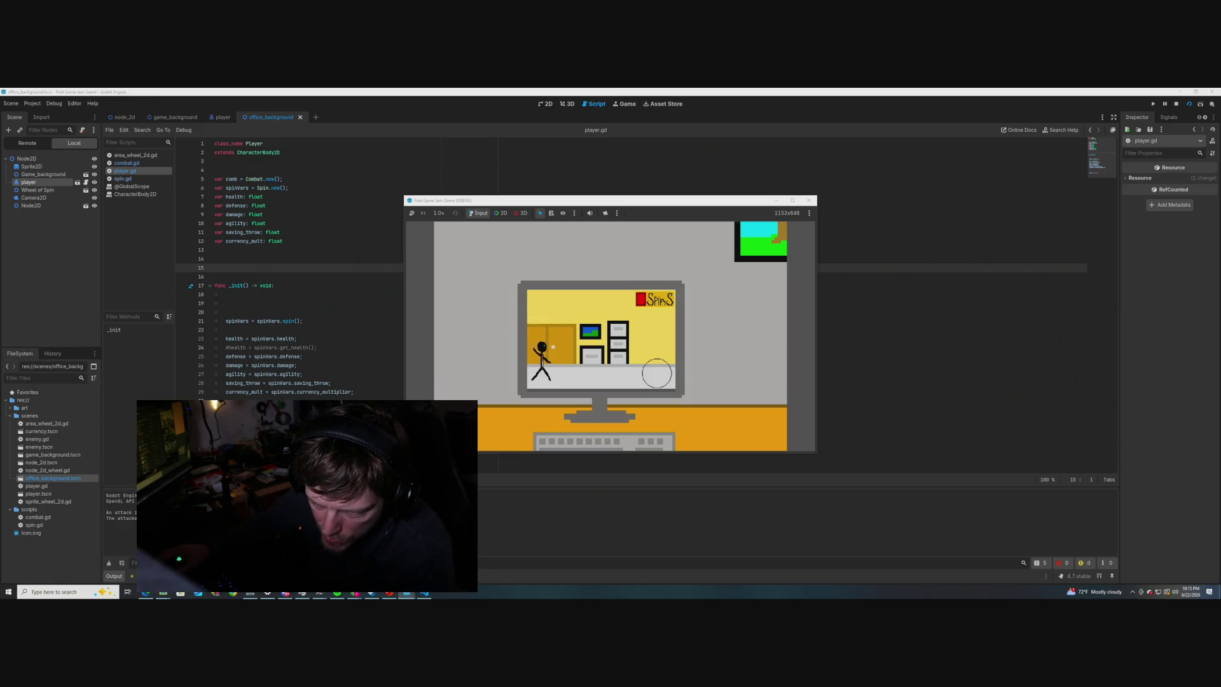
pyautogui.press('F8')
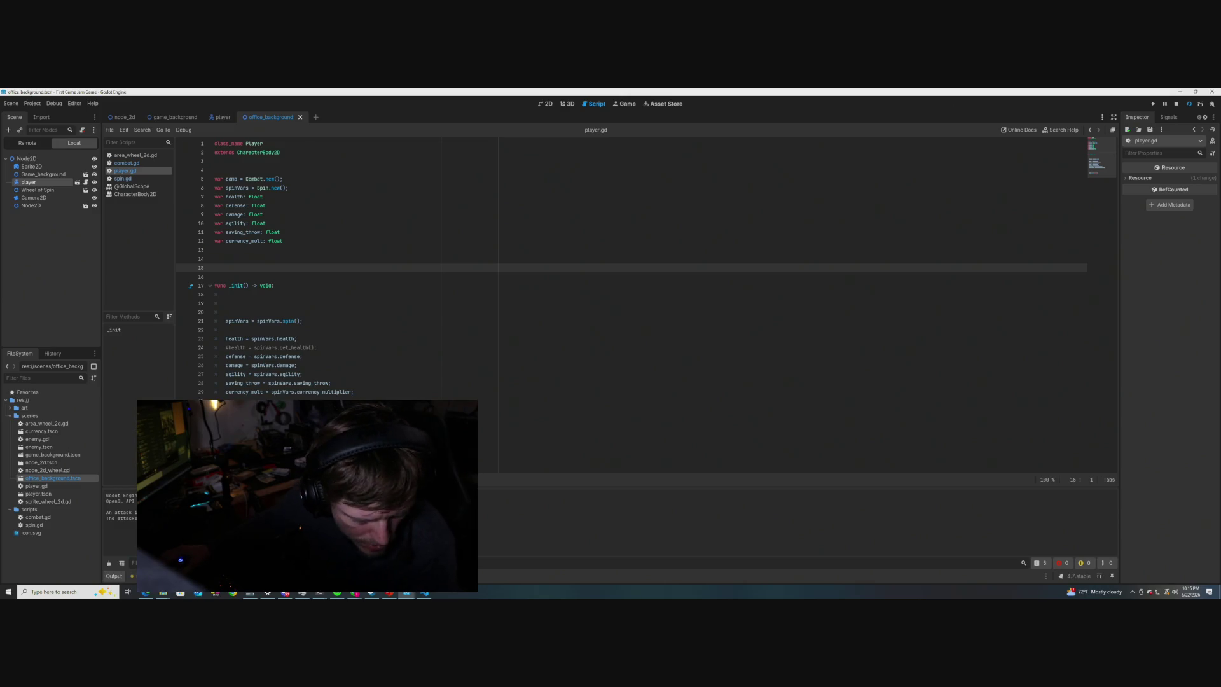
pyautogui.press('F5')
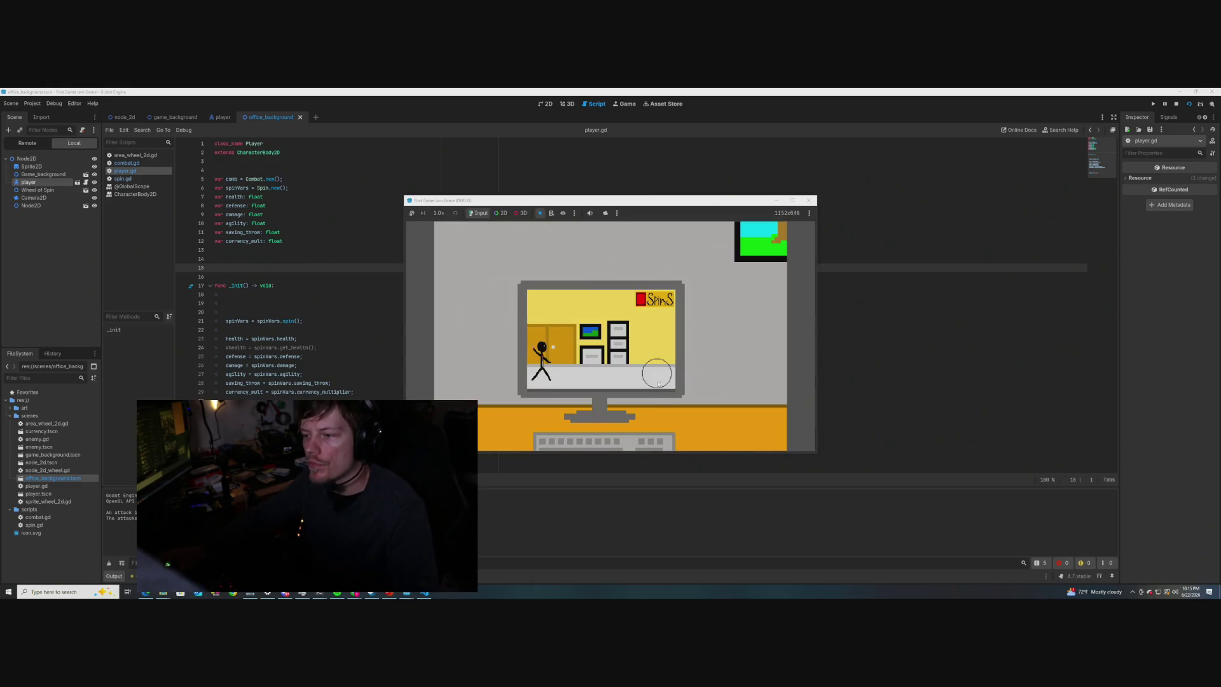
pyautogui.click(810, 201)
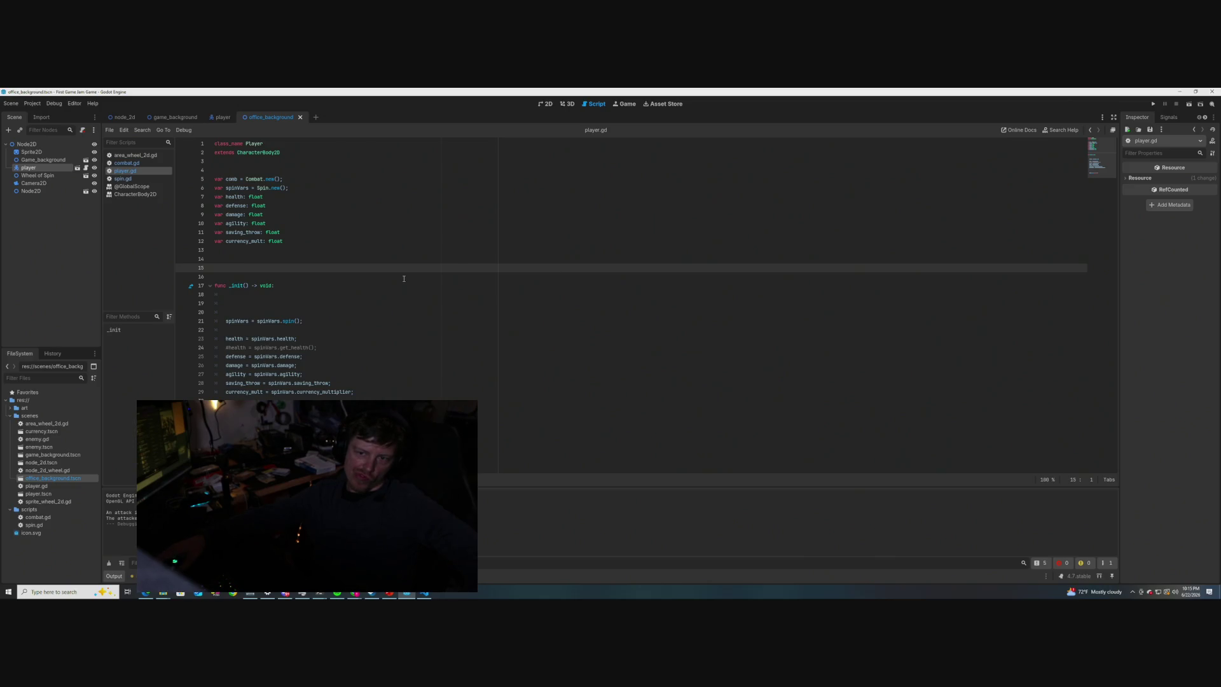
# - Remove the commented-out #health = spinVars.get_health() line from player.gd, then return to combat.gd
pyautogui.click(308, 181)
pyautogui.moveTo(354, 392); pyautogui.dragTo(267, 215)
pyautogui.click(267, 214)
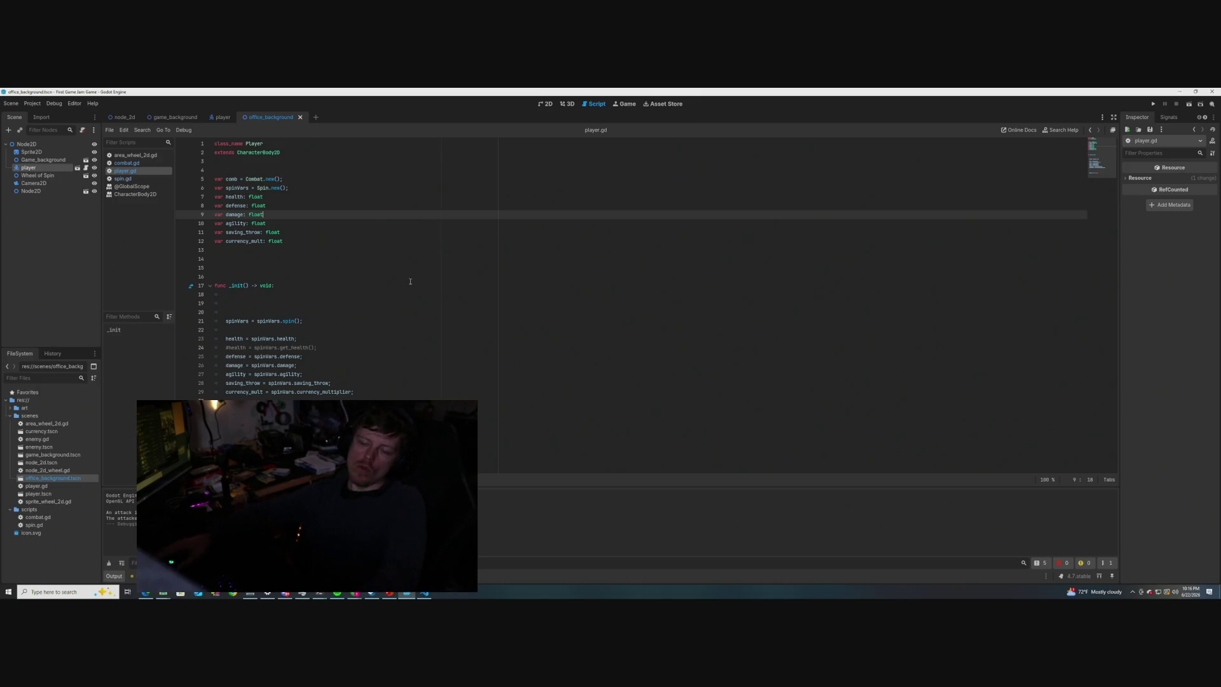
pyautogui.moveTo(318, 348); pyautogui.dragTo(227, 348)
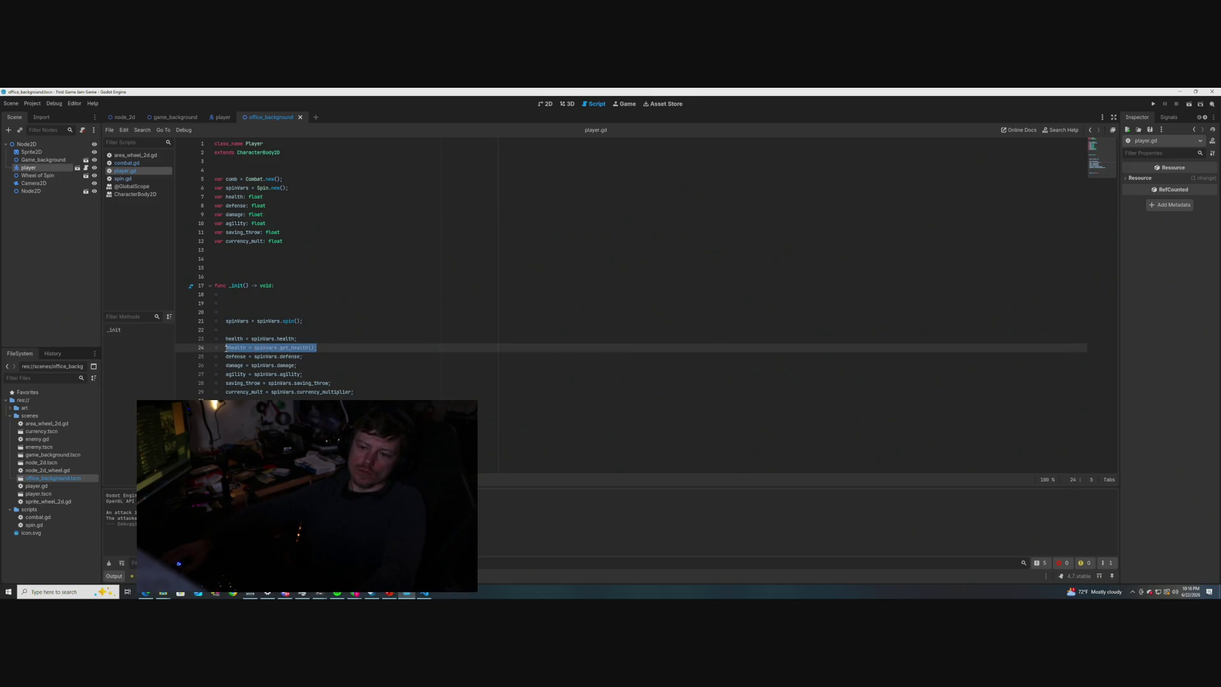
pyautogui.press('BackSpace')
pyautogui.press('XF86AudioLowerVolume')
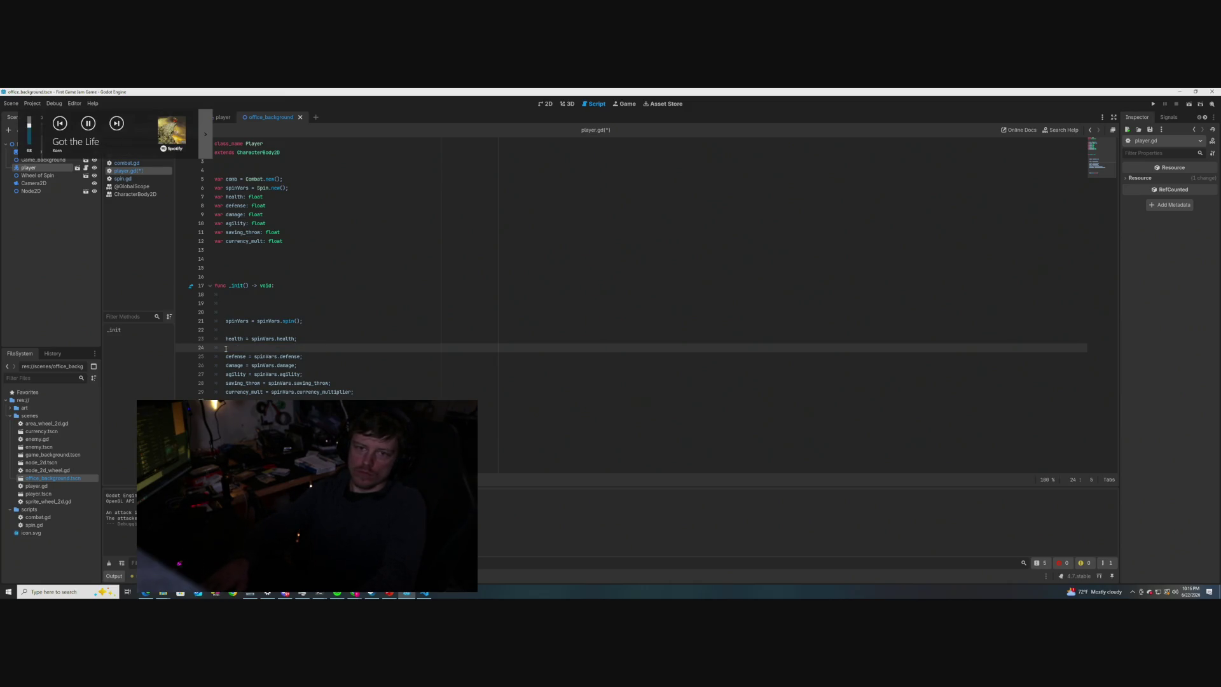
pyautogui.press('BackSpace')
pyautogui.press('BackSpace')
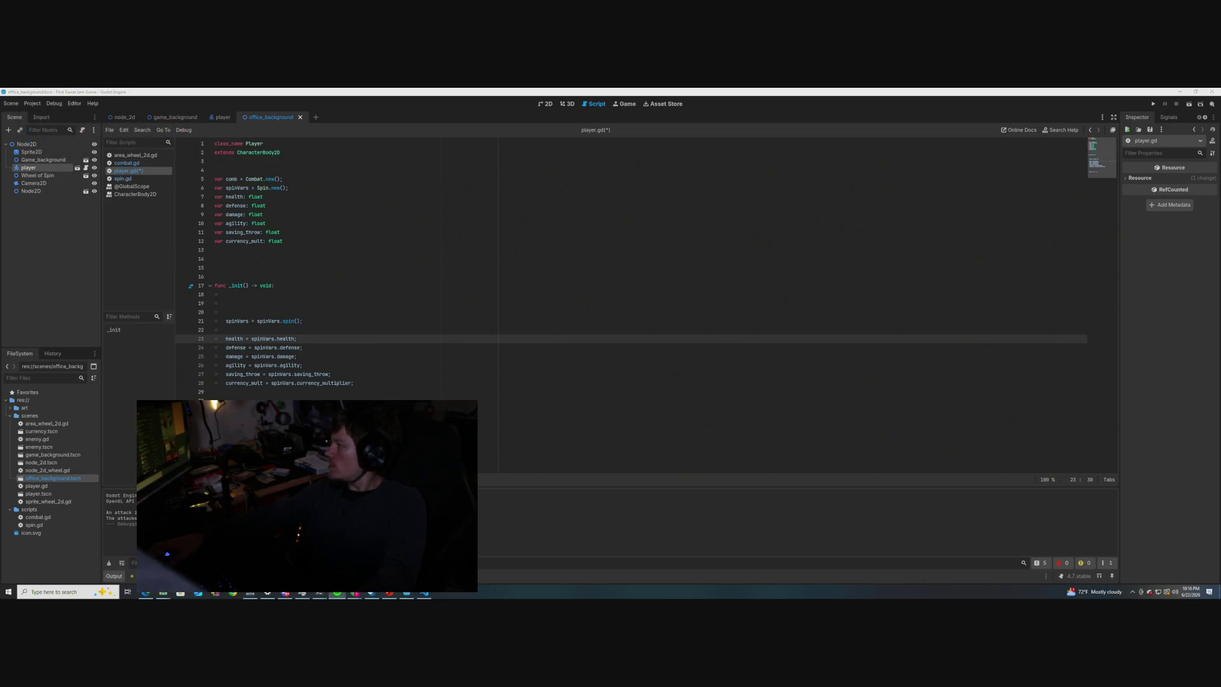
pyautogui.click(431, 268)
pyautogui.hotkey('ctrl', 'shift', ',')
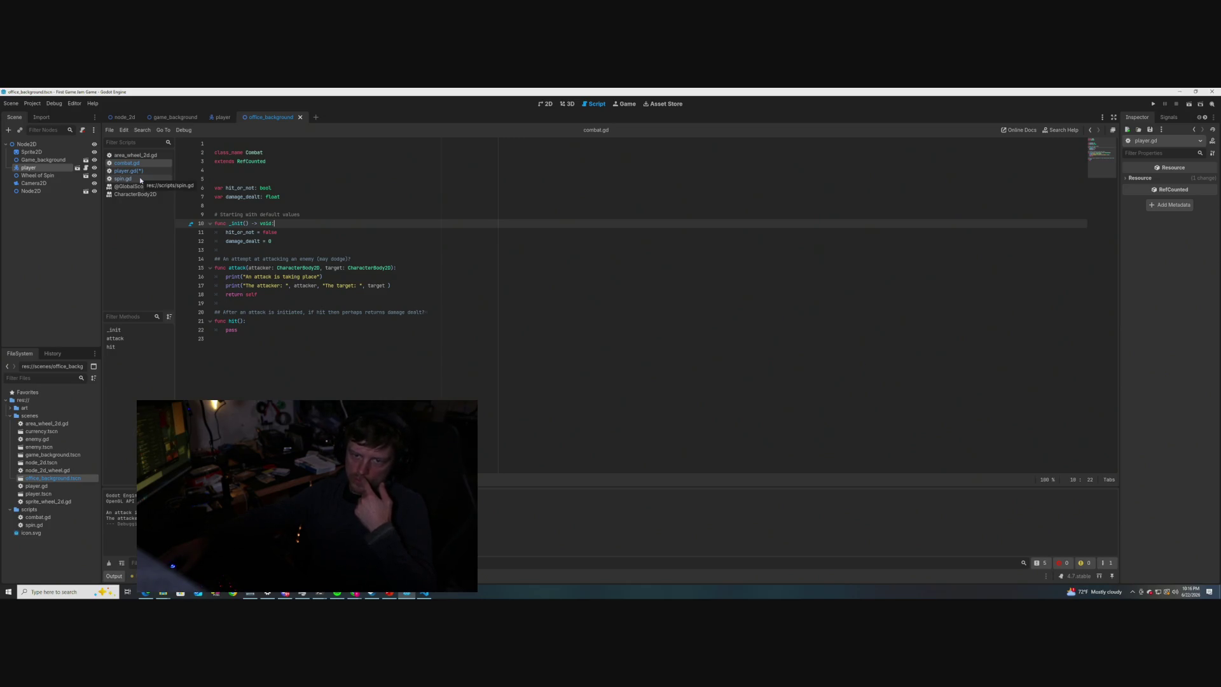
# - Select enemy.gd under res://scenes in the FileSystem dock
pyautogui.moveTo(371, 269)
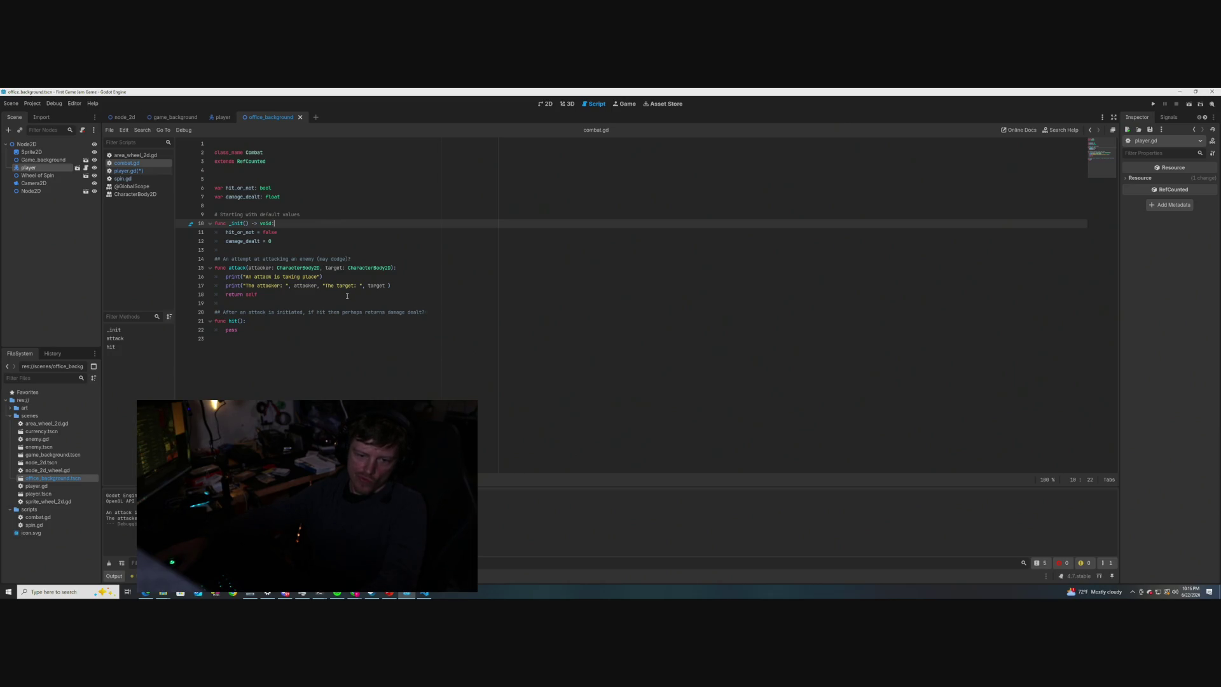
pyautogui.click(39, 439)
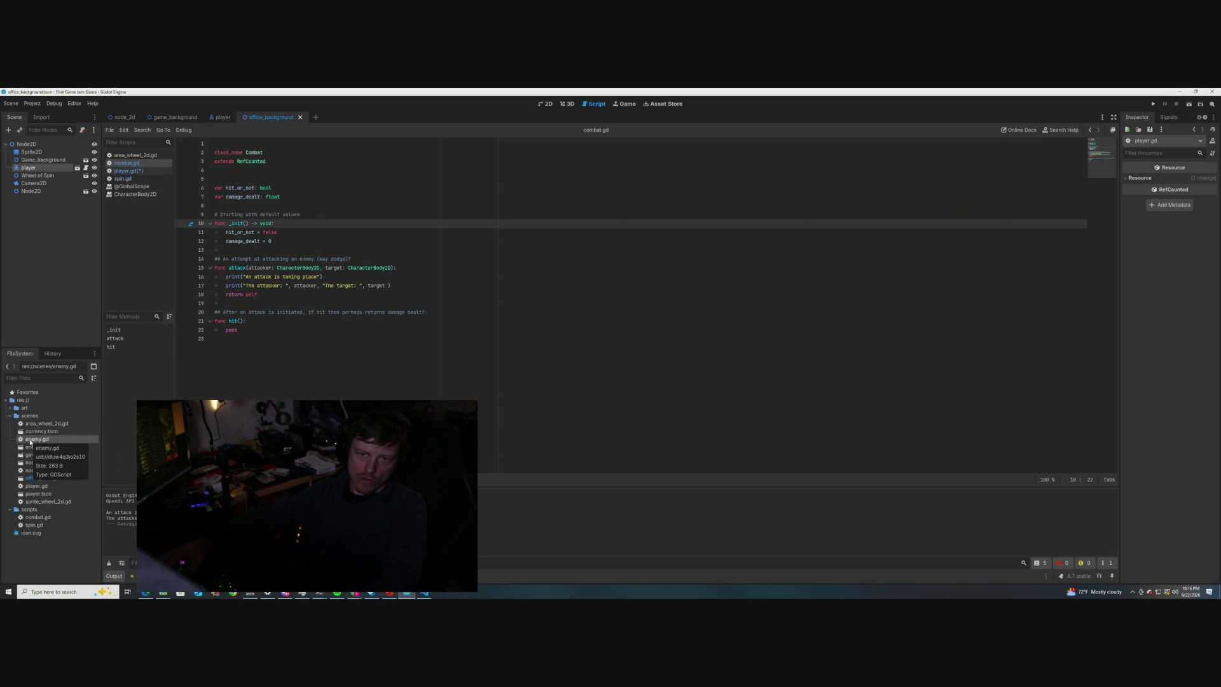
# - Copy player.gd's seven typed variable declarations into enemy.gd
pyautogui.doubleClick(30, 439)
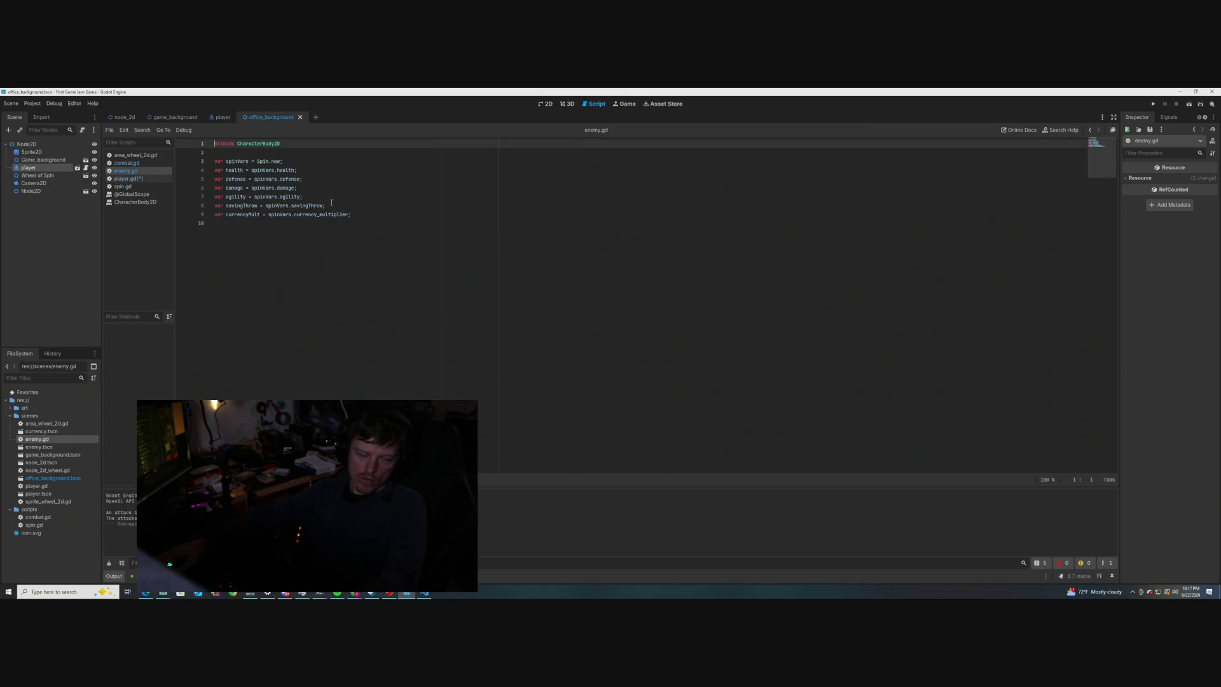
pyautogui.click(127, 179)
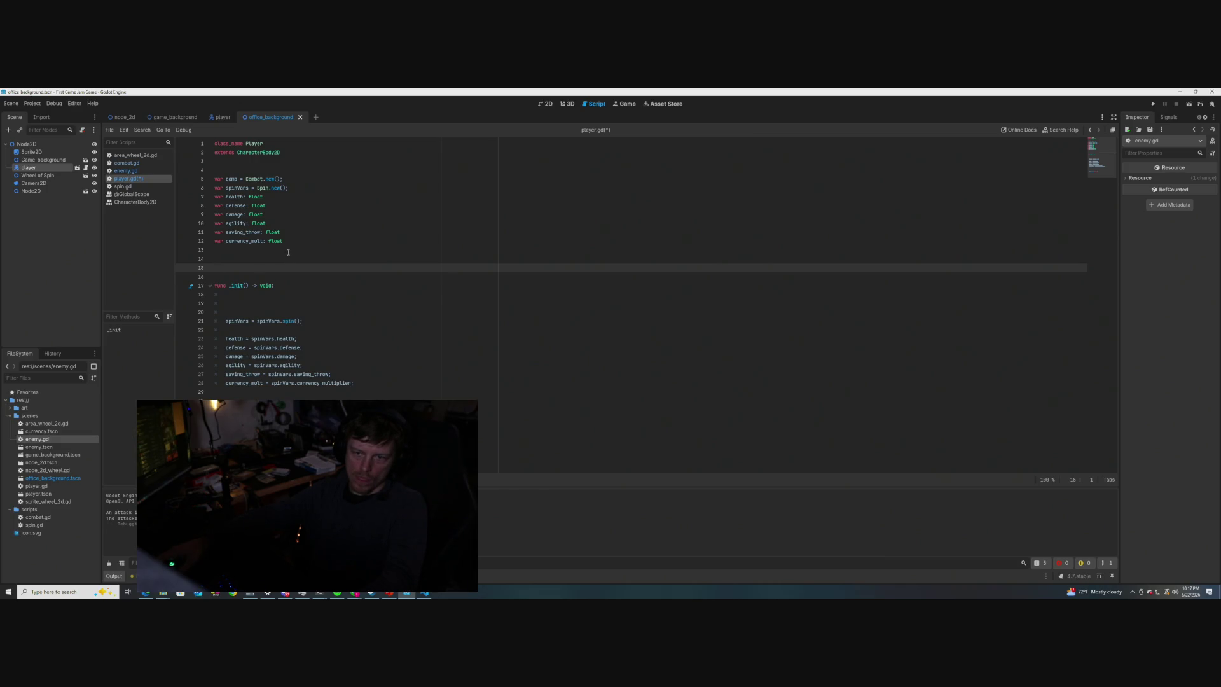
pyautogui.moveTo(286, 242); pyautogui.dragTo(199, 189)
pyautogui.hotkey('ctrl', 'c')
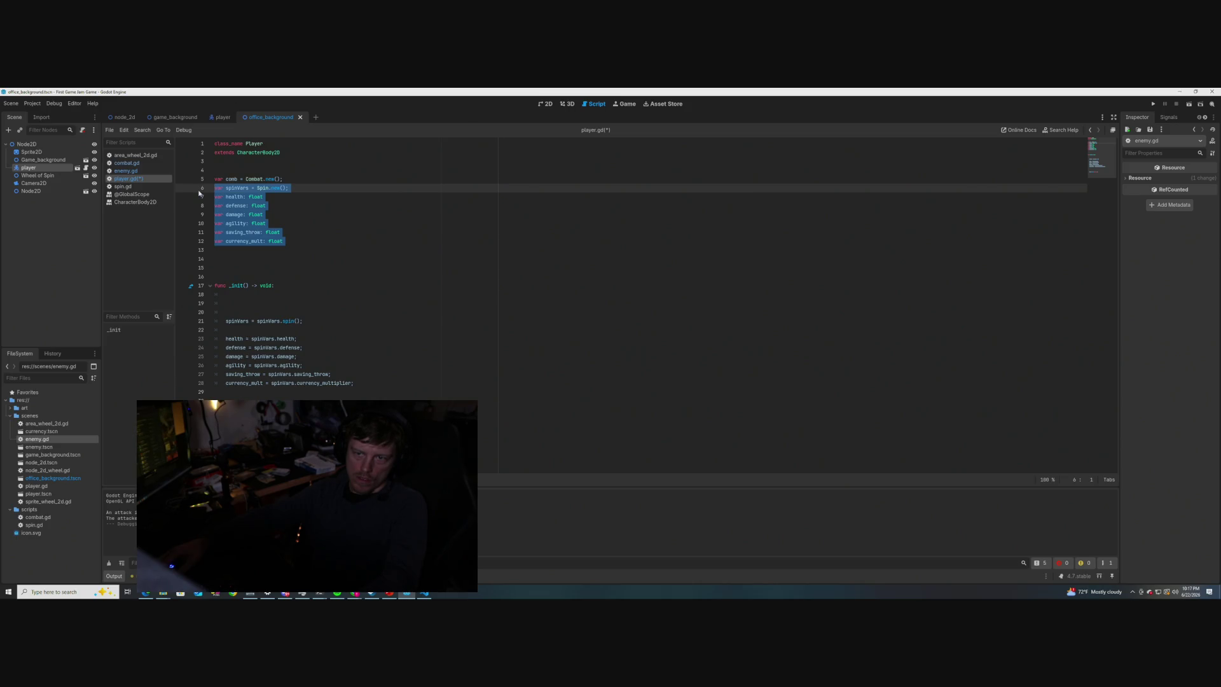
pyautogui.click(125, 171)
pyautogui.click(257, 244)
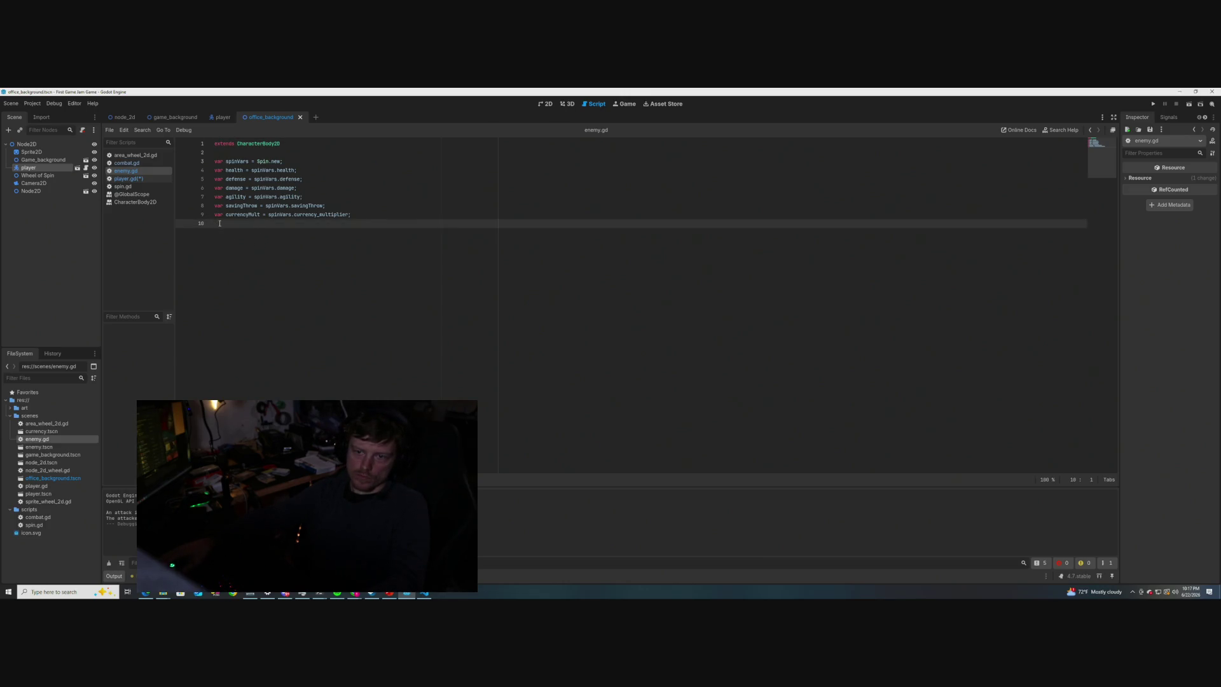
pyautogui.press('Return')
pyautogui.hotkey('ctrl', 'v')
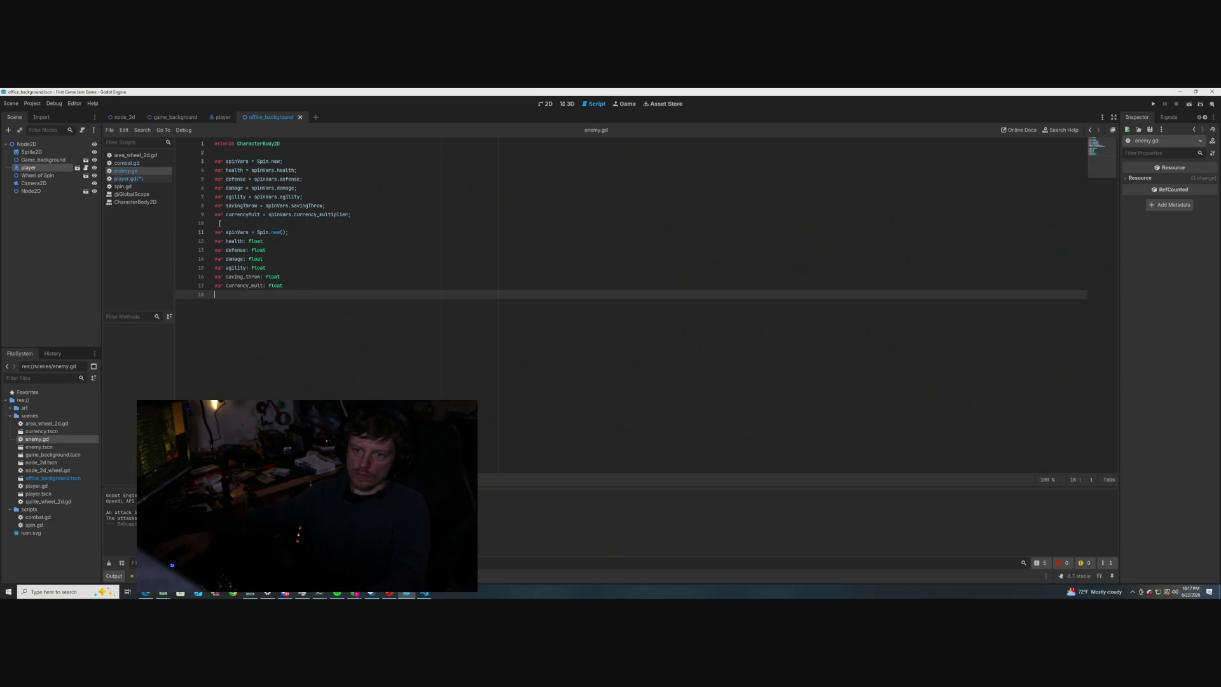
# - Delete enemy.gd's old spinVars-assigned variables and begin func _init() below the declarations
pyautogui.click(263, 287)
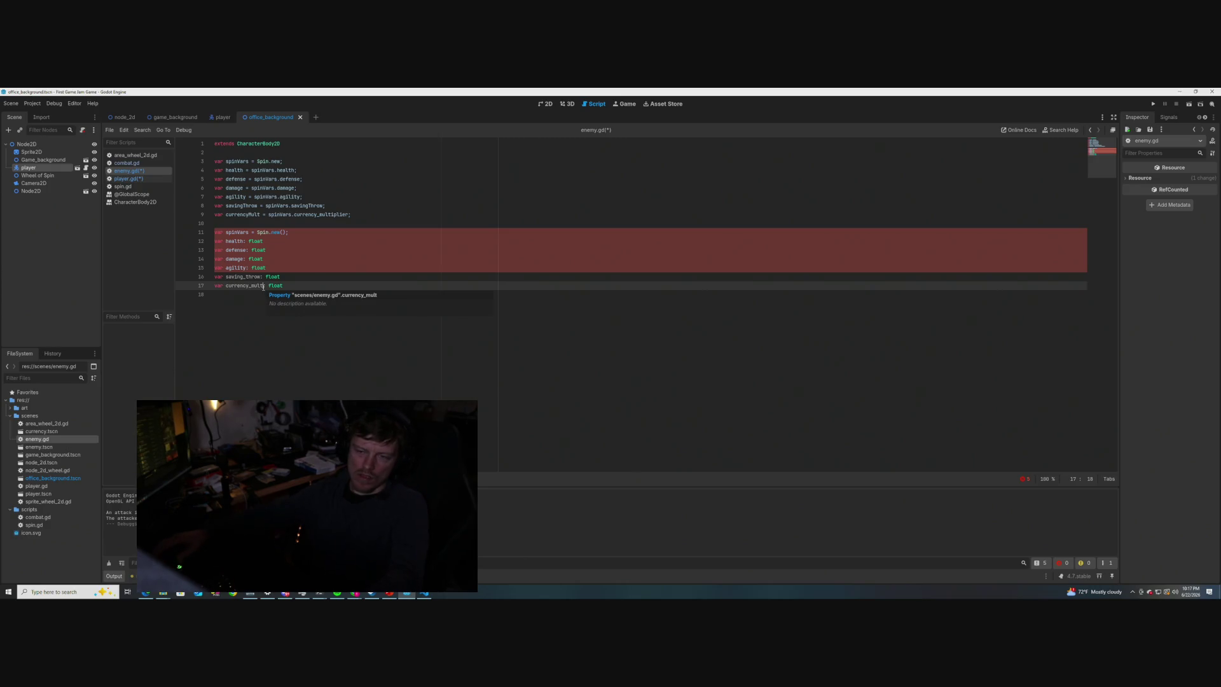
pyautogui.moveTo(351, 215)
pyautogui.mouseDown()
pyautogui.moveTo(217, 192)
pyautogui.moveTo(208, 166)
pyautogui.mouseUp()
pyautogui.hotkey('ctrl', 'c')
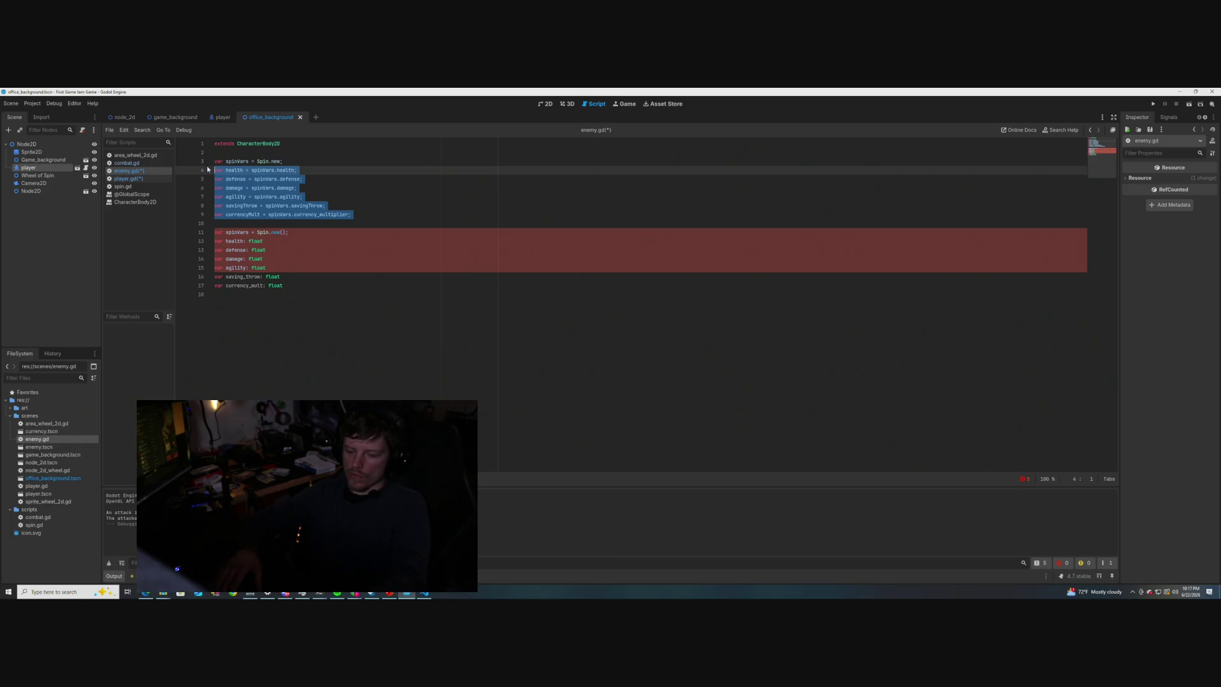
pyautogui.press('BackSpace')
pyautogui.press('BackSpace')
pyautogui.press('Delete')
pyautogui.press('BackSpace')
pyautogui.press('BackSpace')
pyautogui.press('BackSpace')
pyautogui.press('BackSpace')
pyautogui.press('BackSpace')
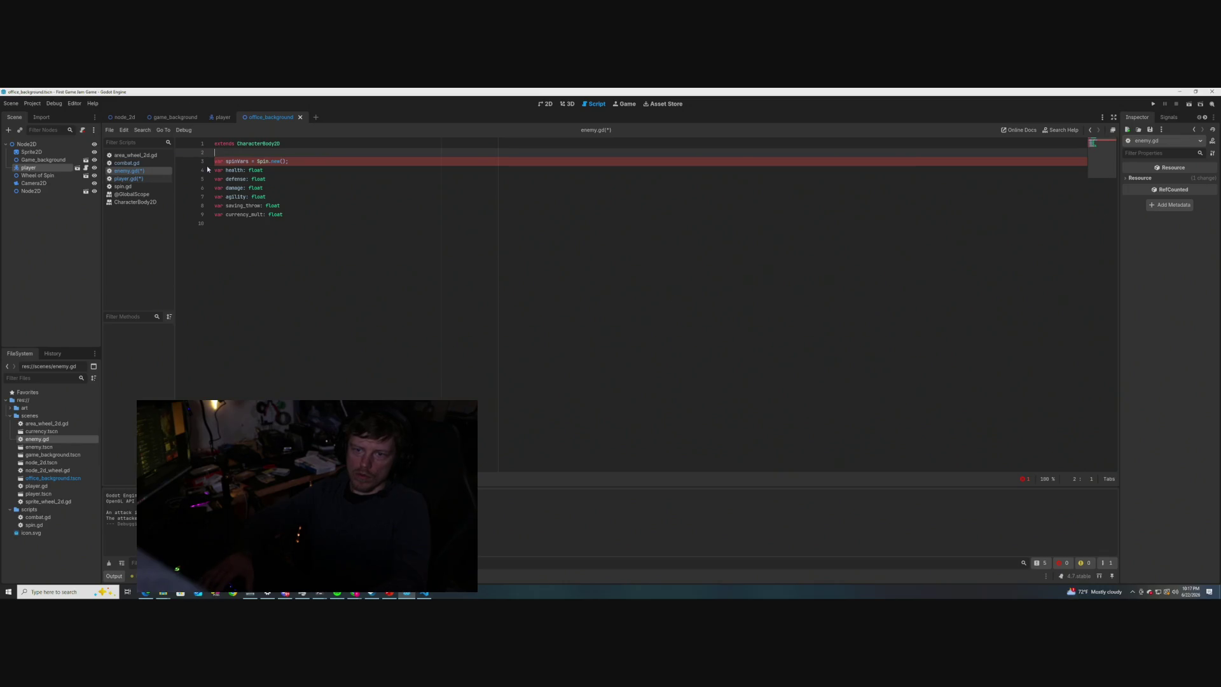
pyautogui.click(236, 253)
pyautogui.press('Return')
pyautogui.press('Return')
pyautogui.press('Return')
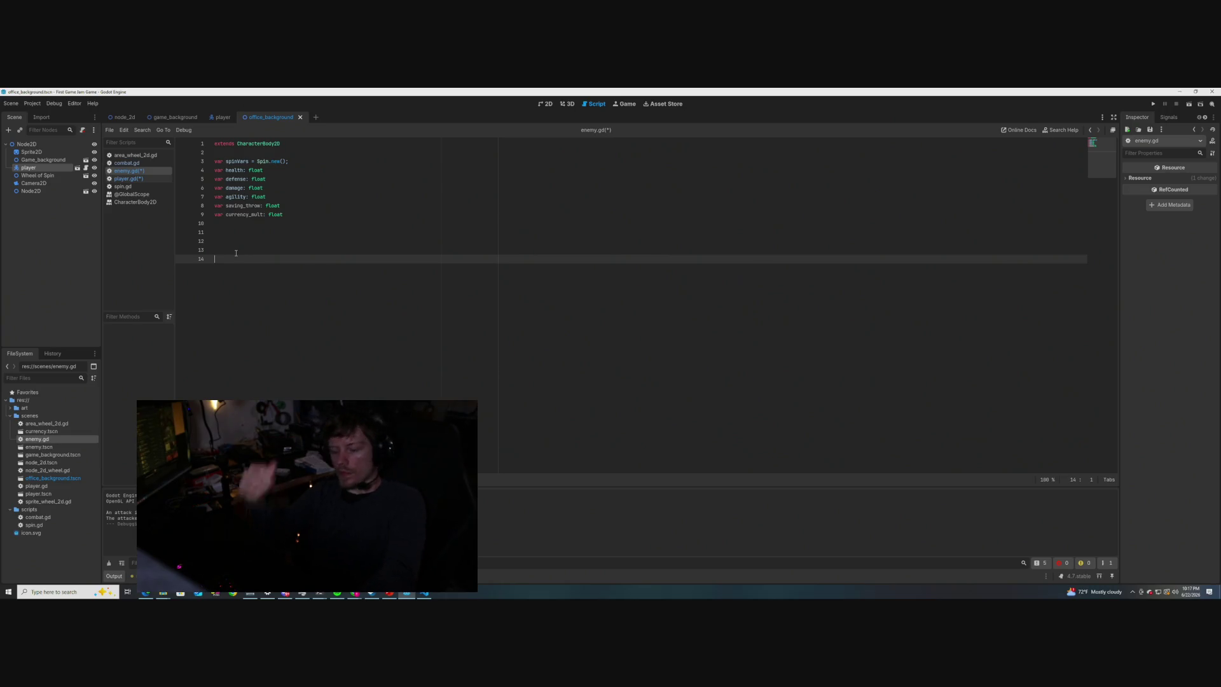
pyautogui.write('func _init()')
# - Complete the header as func _init() -> void: and paste the spinVars assignment lines into it
pyautogui.press('Tab')
pyautogui.press('BackSpace')
pyautogui.press('BackSpace')
pyautogui.write(':>')
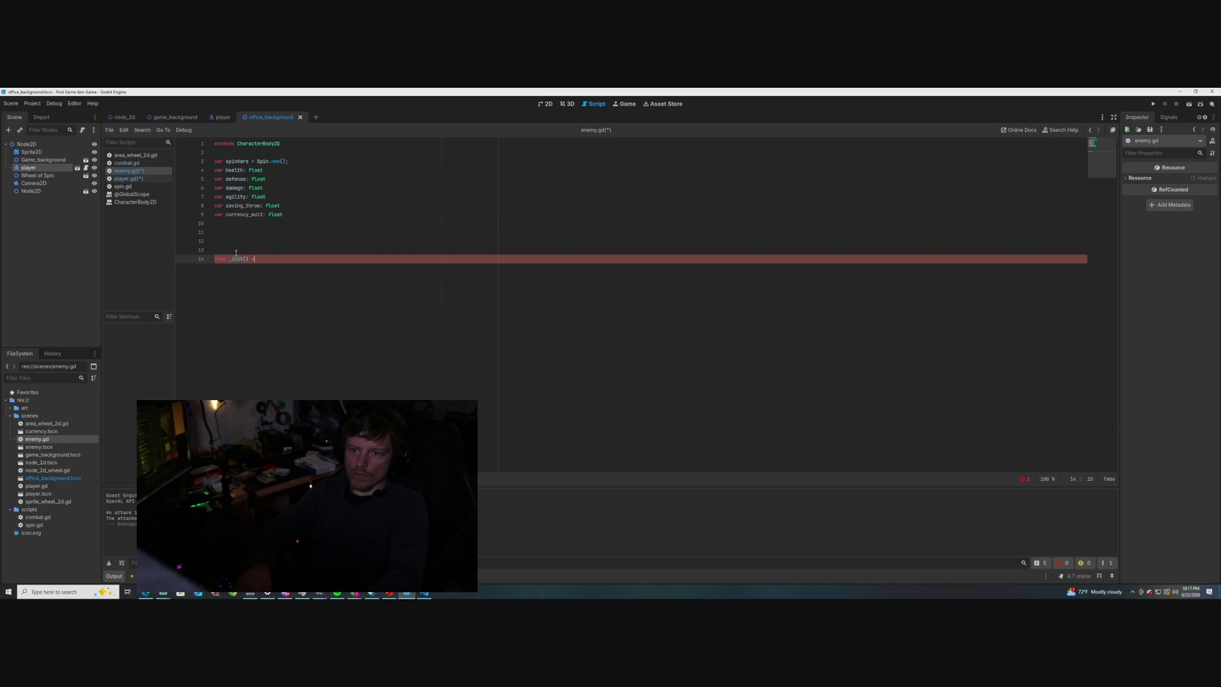
pyautogui.press('Return')
pyautogui.write(':')
pyautogui.press('Return')
pyautogui.press('Return')
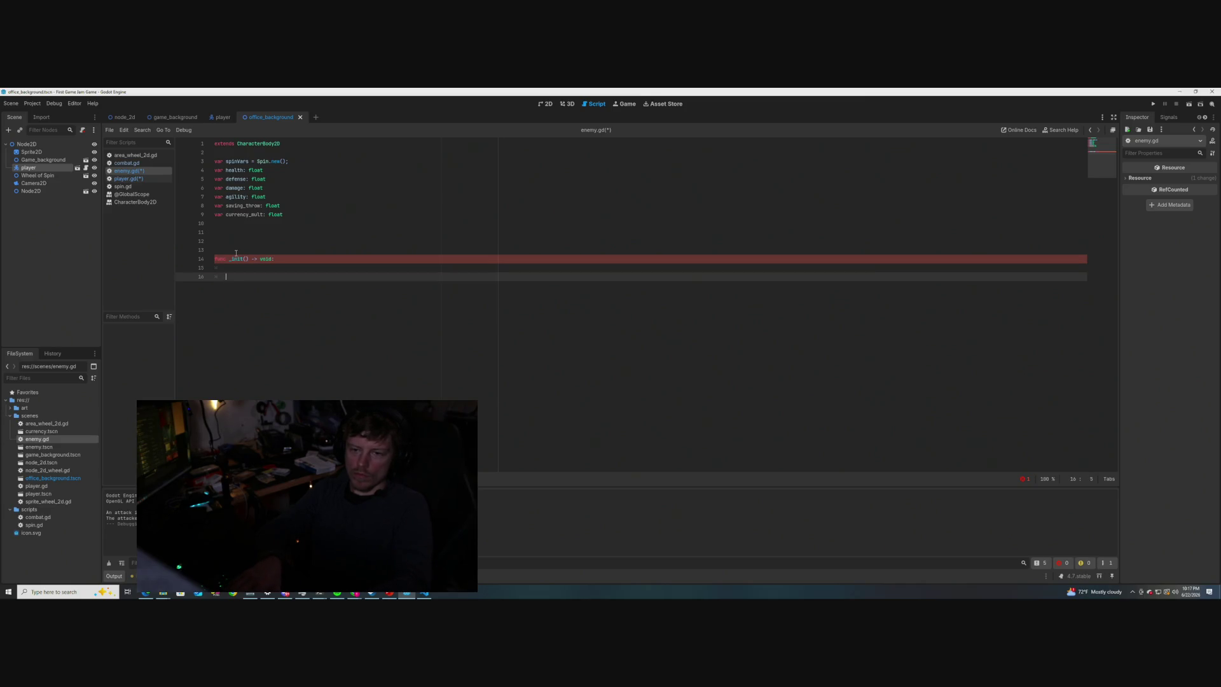
pyautogui.hotkey('ctrl', 'v')
# - Strip 'var' from each pasted assignment and indent health through currencyMult inside _init
pyautogui.click(237, 277)
pyautogui.press('BackSpace')
pyautogui.press('BackSpace')
pyautogui.press('BackSpace')
pyautogui.press('Down')
pyautogui.press('BackSpace')
pyautogui.press('BackSpace')
pyautogui.press('BackSpace')
pyautogui.press('BackSpace')
pyautogui.press('Tab')
pyautogui.press('Down')
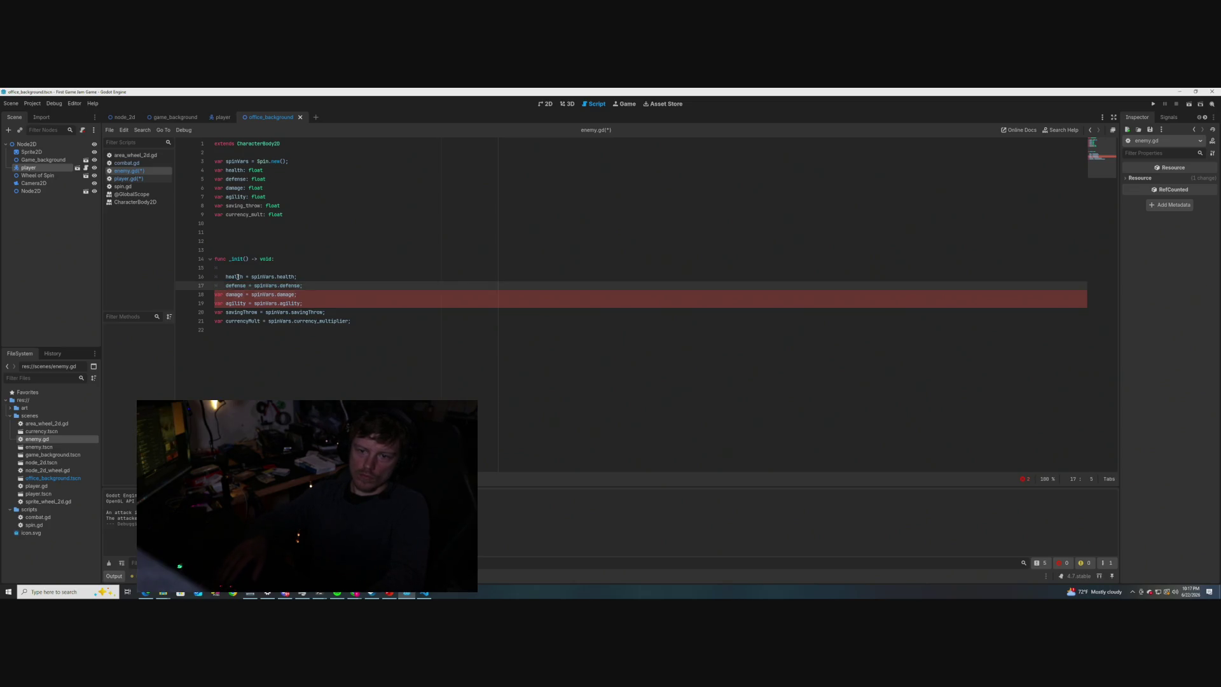
pyautogui.press('BackSpace')
pyautogui.press('BackSpace')
pyautogui.press('BackSpace')
pyautogui.press('BackSpace')
pyautogui.press('Tab')
pyautogui.press('Down')
pyautogui.press('BackSpace')
pyautogui.press('BackSpace')
pyautogui.press('BackSpace')
pyautogui.press('BackSpace')
pyautogui.press('Tab')
pyautogui.press('Down')
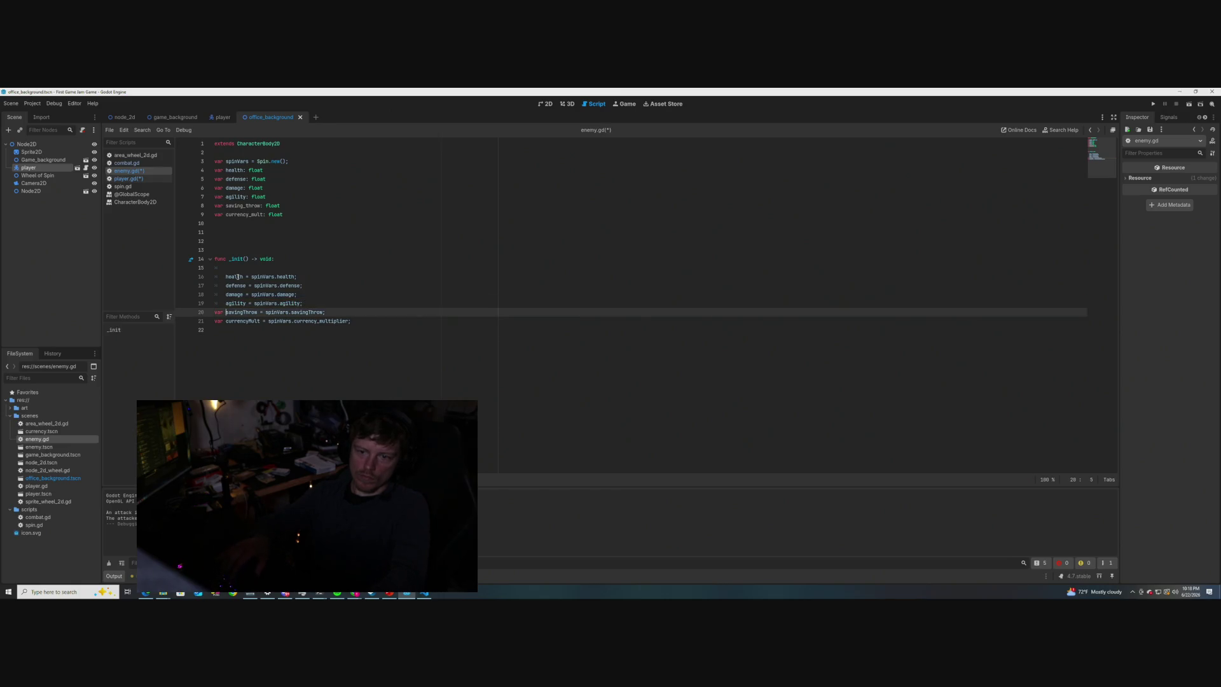
pyautogui.press('BackSpace')
pyautogui.press('BackSpace')
pyautogui.press('BackSpace')
pyautogui.press('Tab')
pyautogui.press('Down')
pyautogui.press('BackSpace')
pyautogui.press('BackSpace')
pyautogui.press('BackSpace')
pyautogui.press('Tab')
# - Start correcting savingThrow's source property toward saving_throw
pyautogui.click(356, 285)
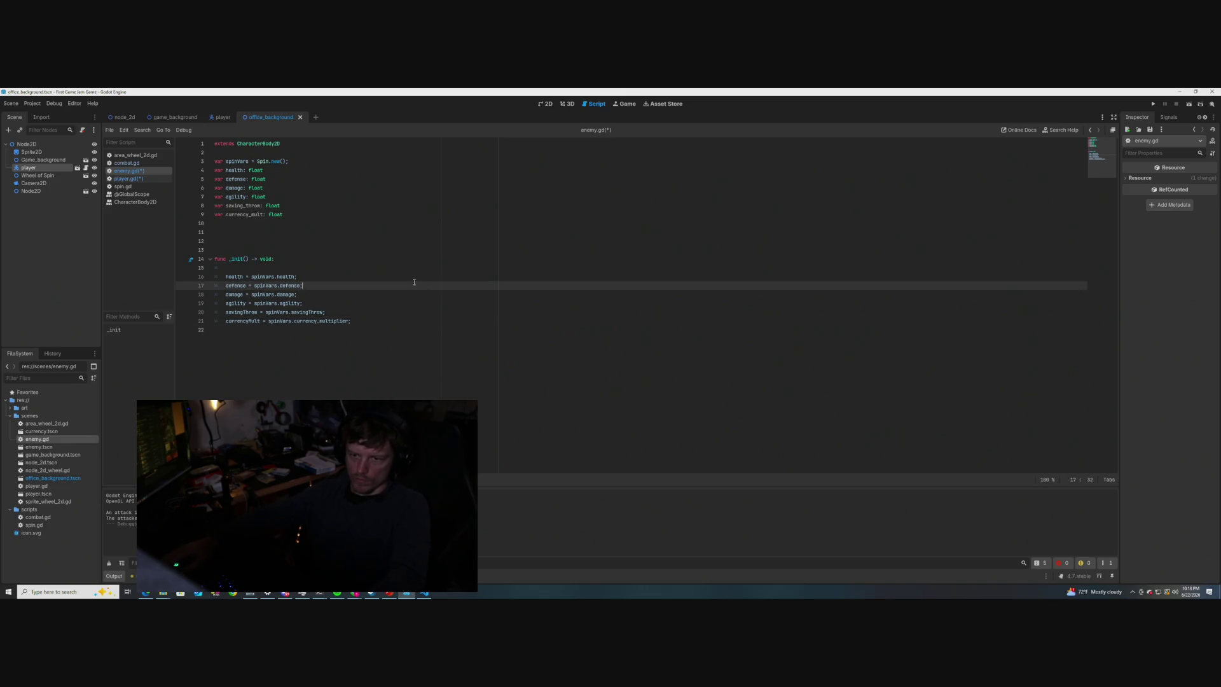
pyautogui.click(241, 350)
pyautogui.click(311, 313)
pyautogui.press('BackSpace')
# - Finish renaming the source property to saving_throw and save the scripts
pyautogui.write('_t')
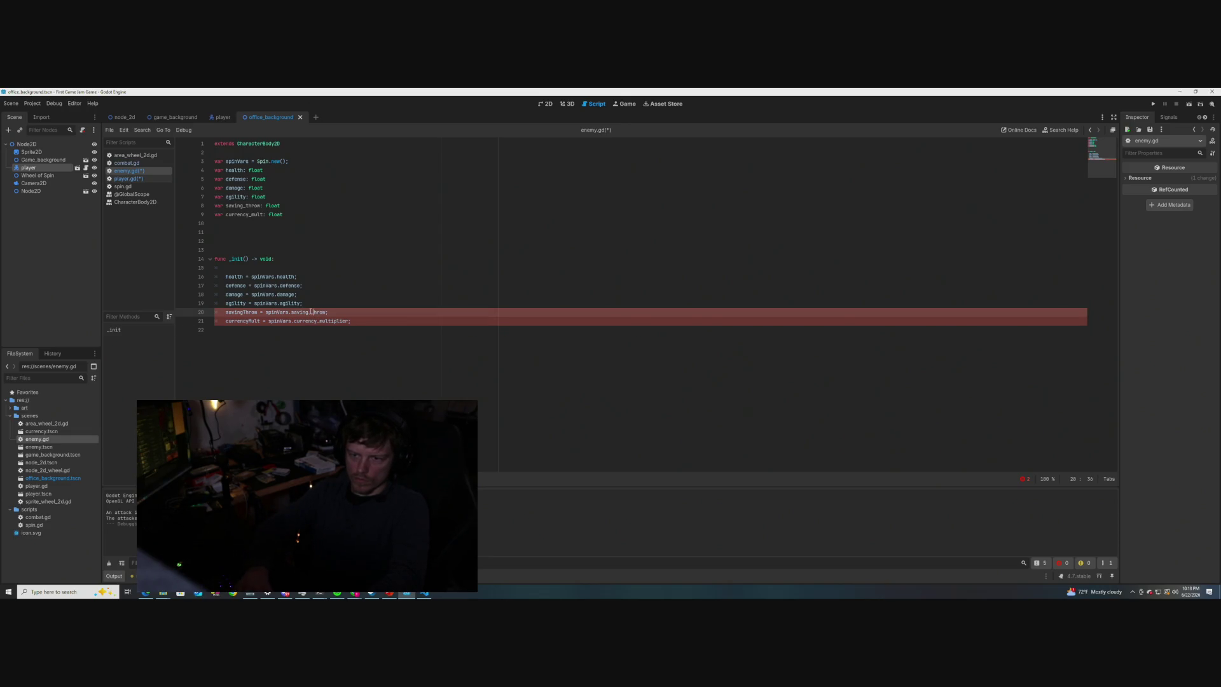
pyautogui.click(356, 268)
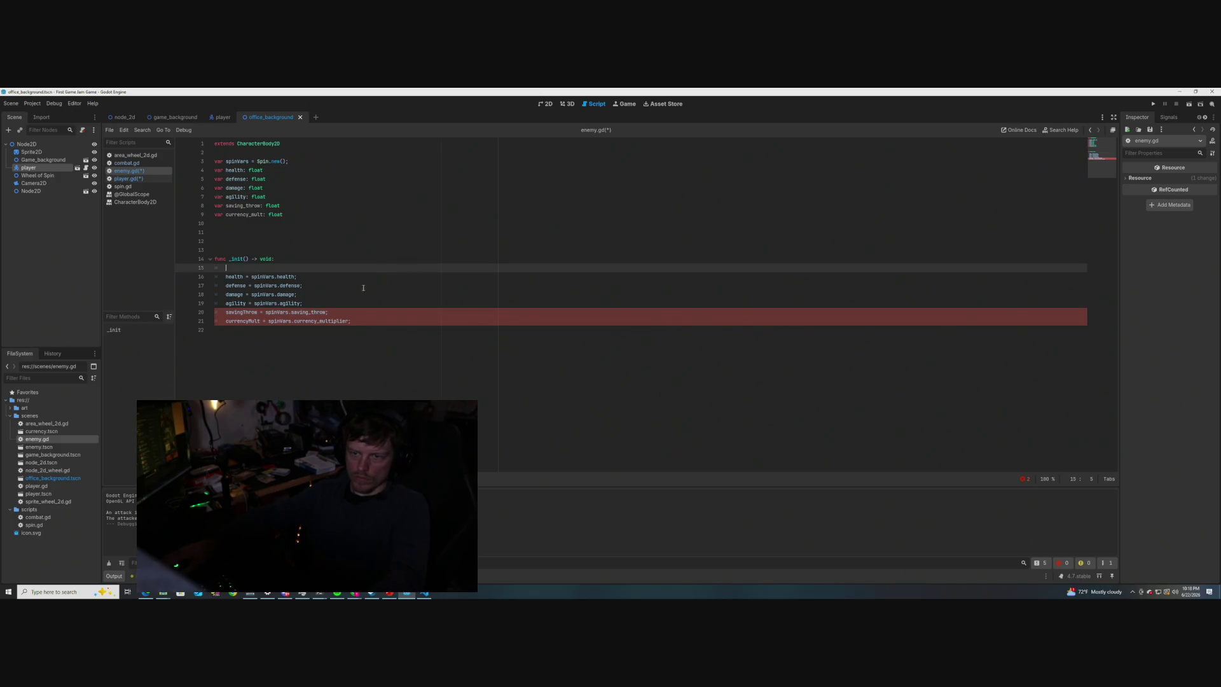
pyautogui.moveTo(323, 321)
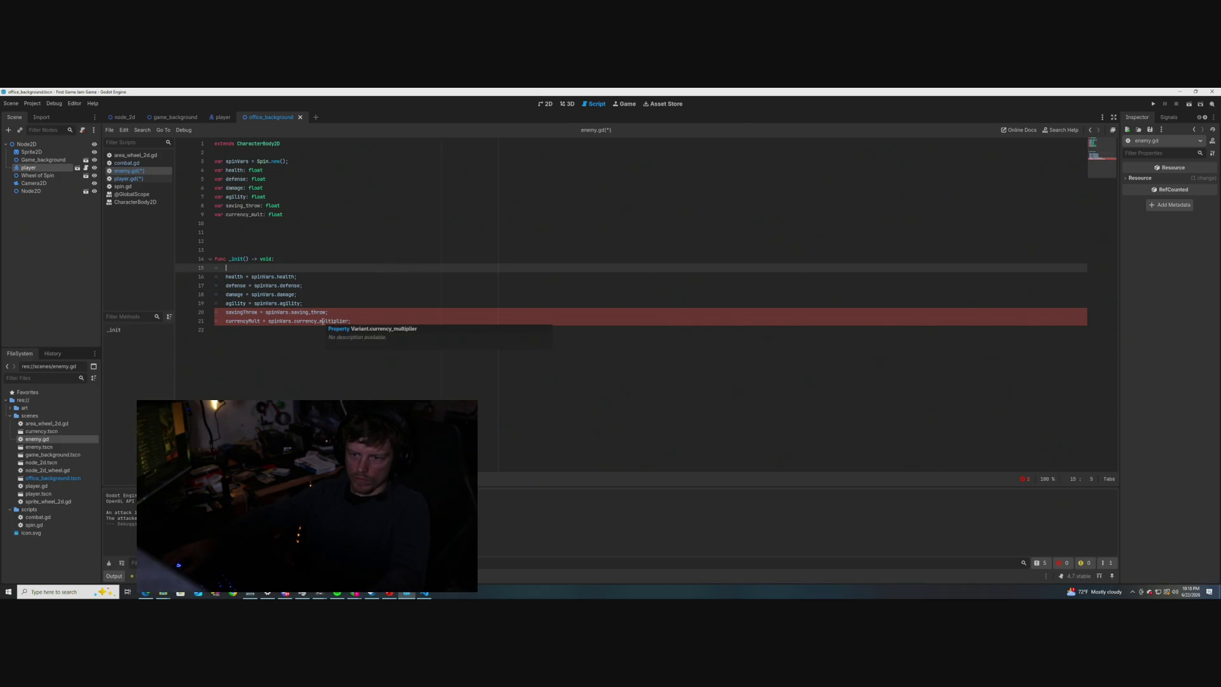
pyautogui.hotkey('ctrl', 's')
pyautogui.click(348, 254)
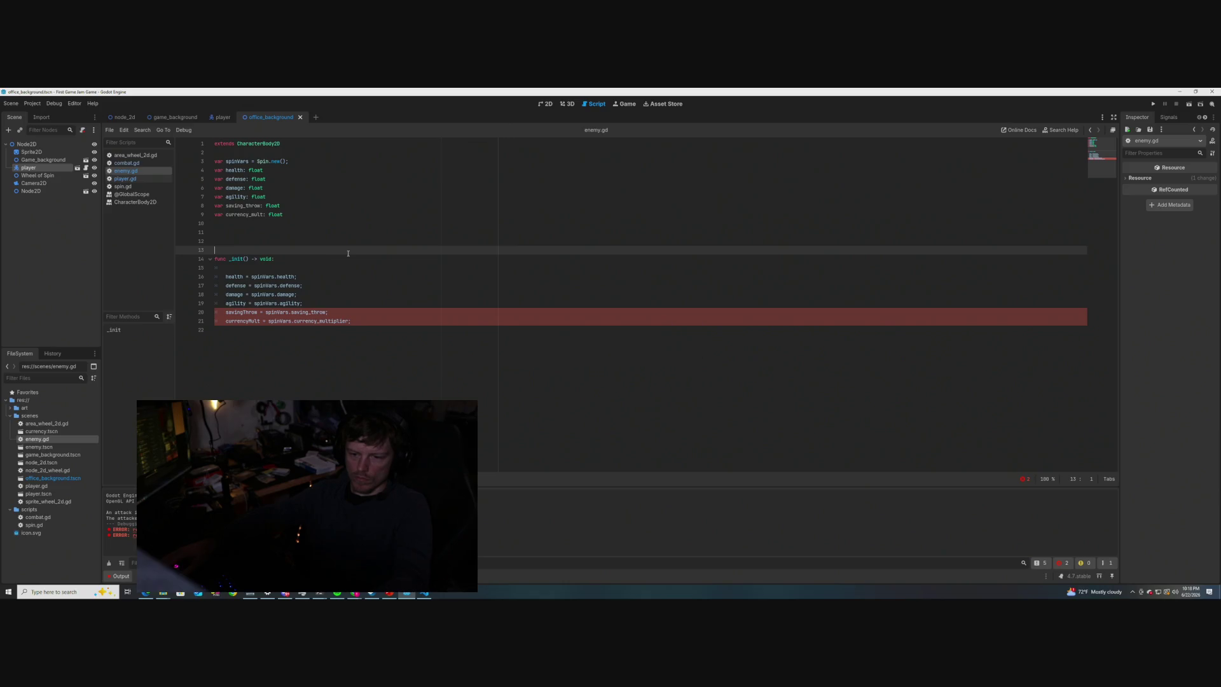
pyautogui.click(353, 322)
pyautogui.click(331, 371)
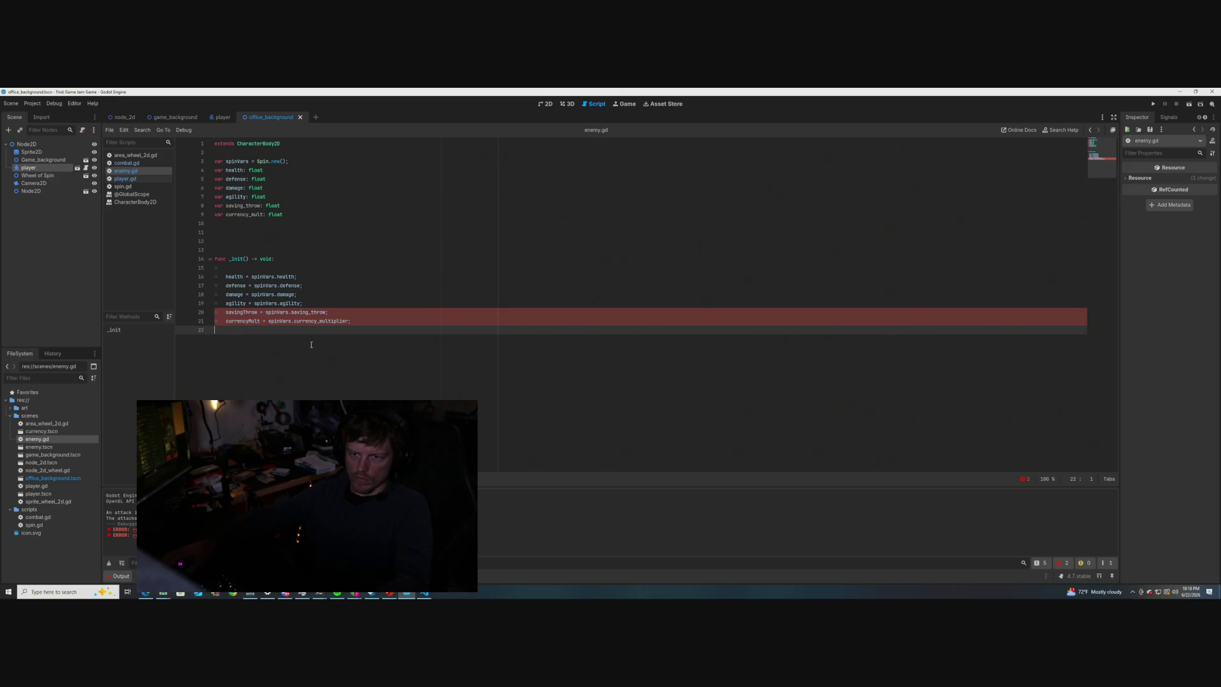
# - Retouch the saving_throw declaration, extend line 9 to currency_multiplier, and save enemy.gd
pyautogui.click(258, 206)
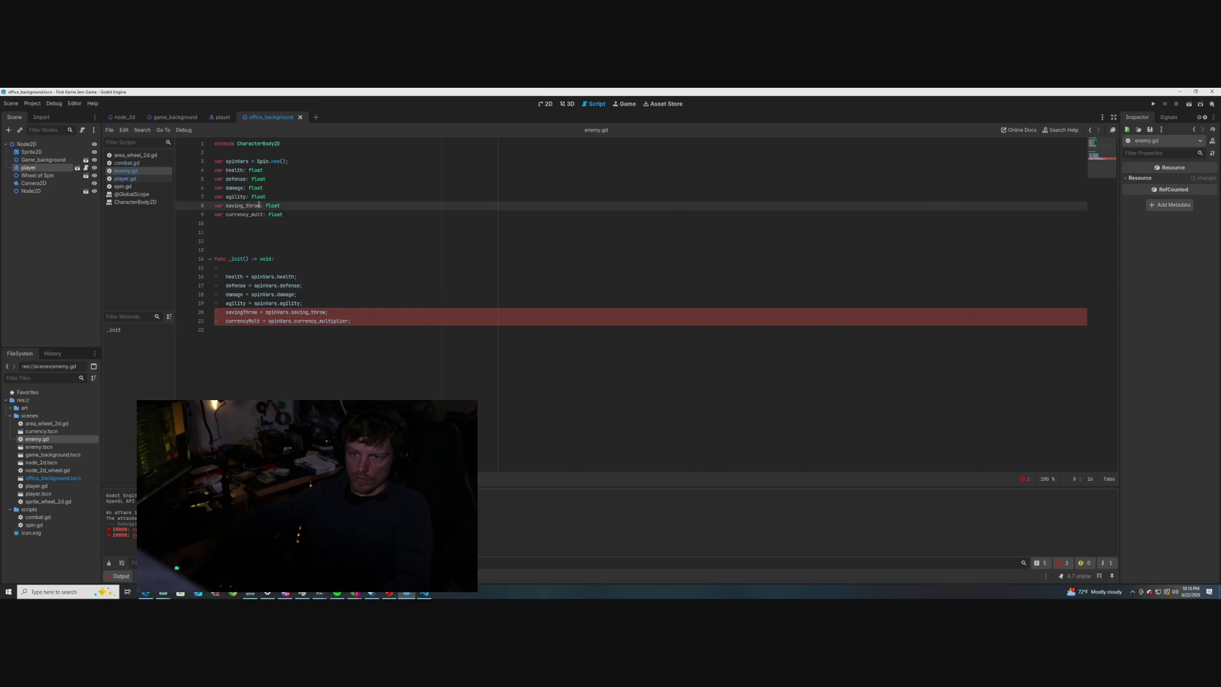
pyautogui.press('BackSpace')
pyautogui.write('o')
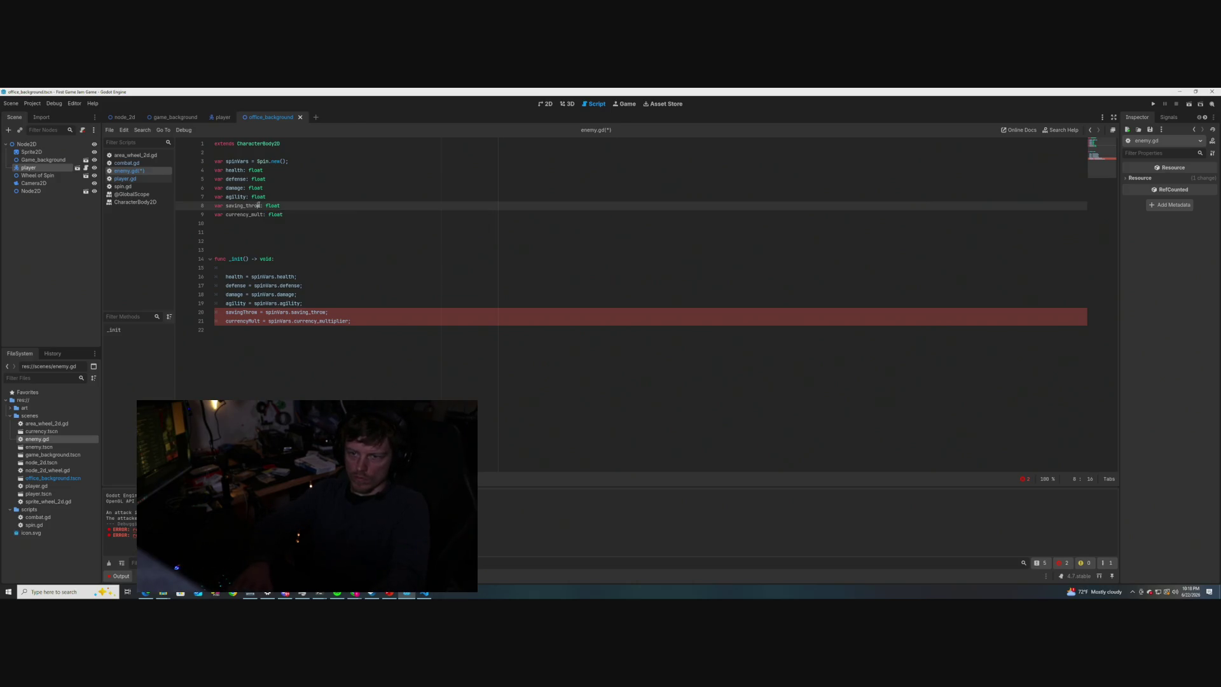
pyautogui.click(266, 233)
pyautogui.click(263, 214)
pyautogui.write('iplier')
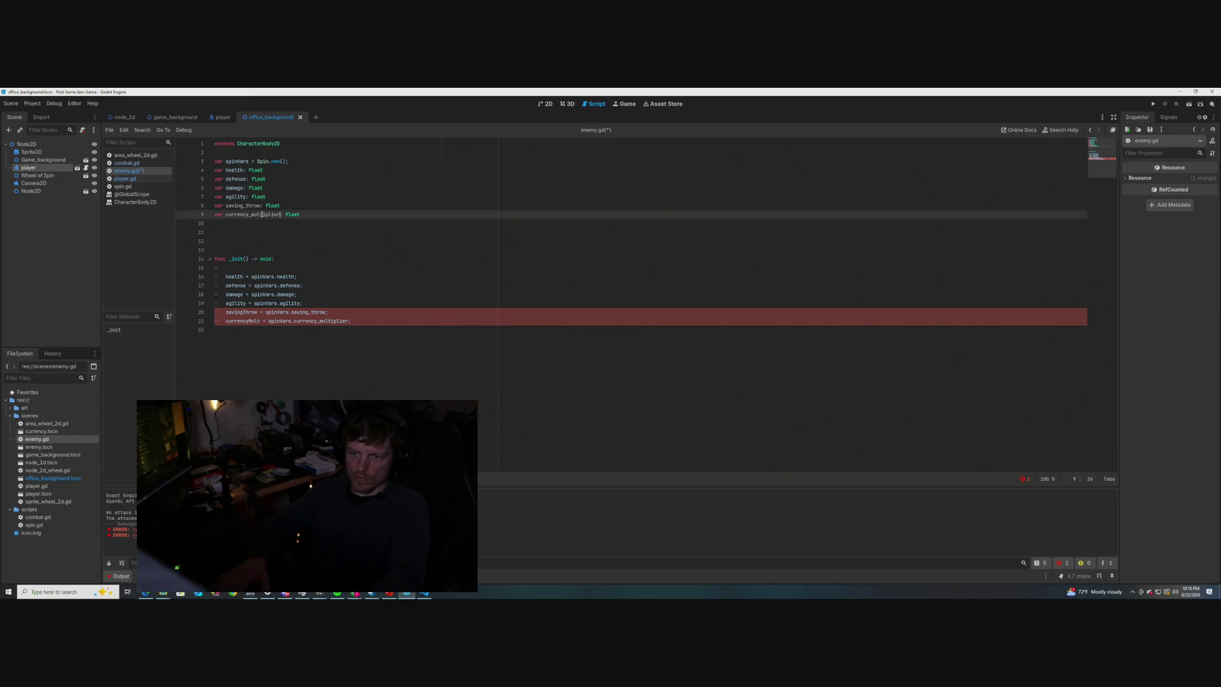
pyautogui.click(332, 247)
pyautogui.hotkey('ctrl', 's')
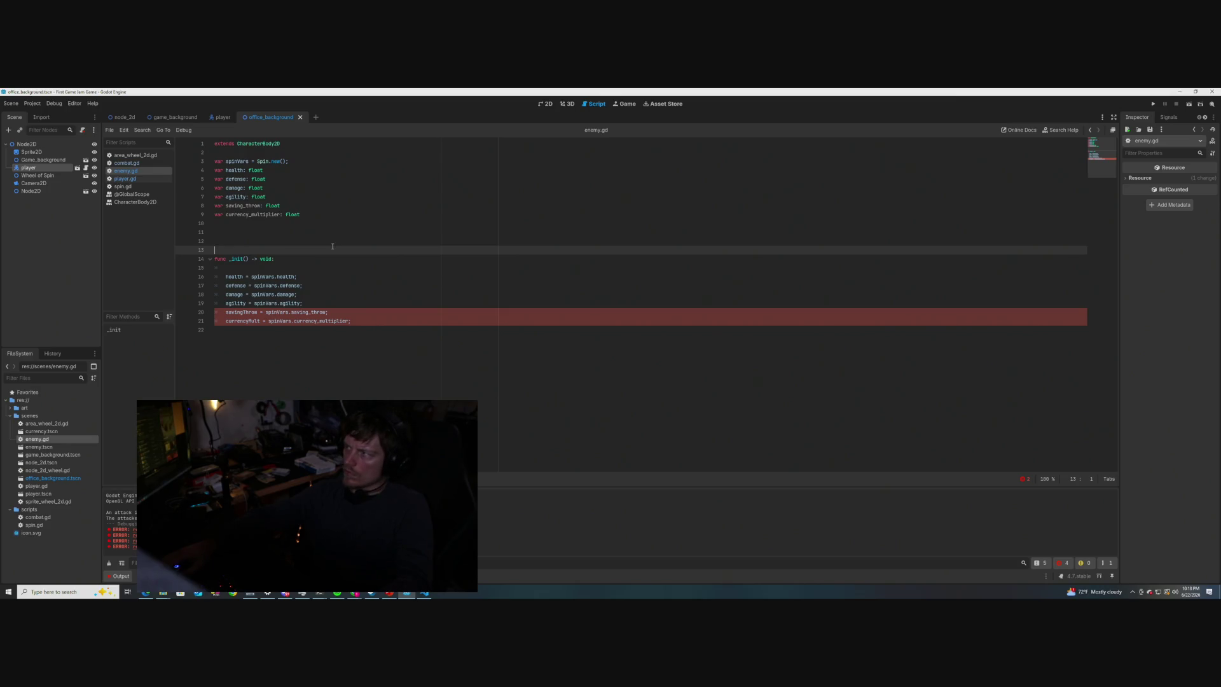
# - Compare against player.gd and revert line 9's declaration to currency_mult
pyautogui.click(127, 178)
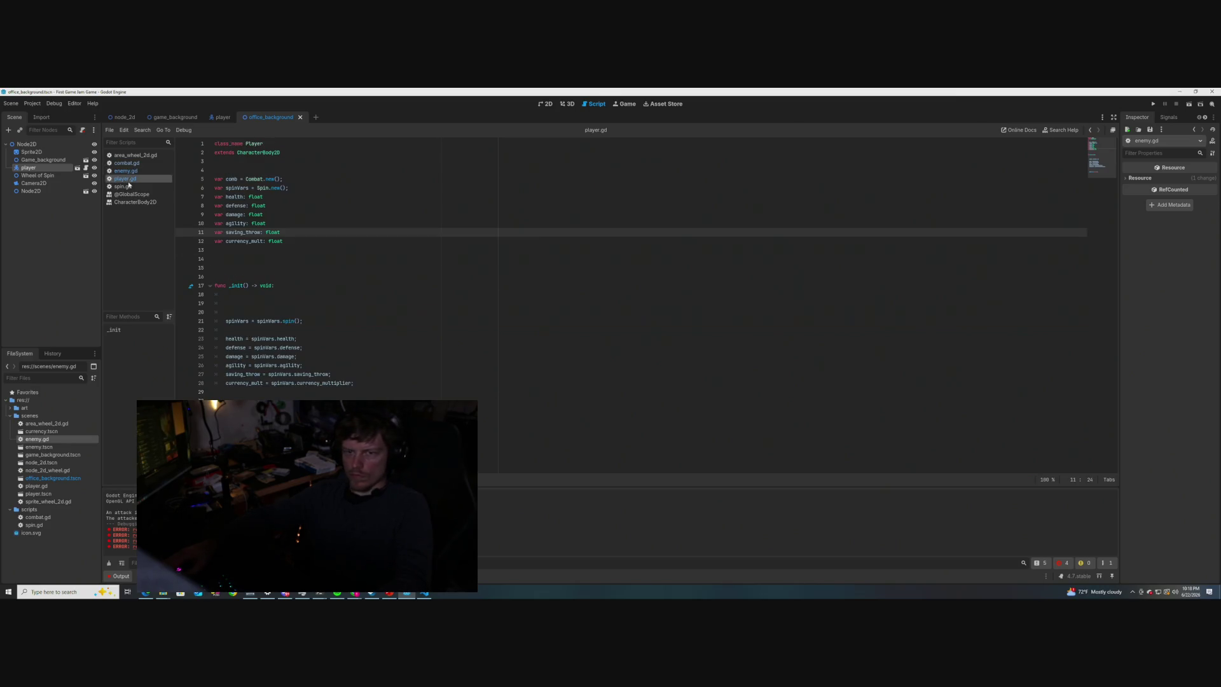
pyautogui.click(127, 171)
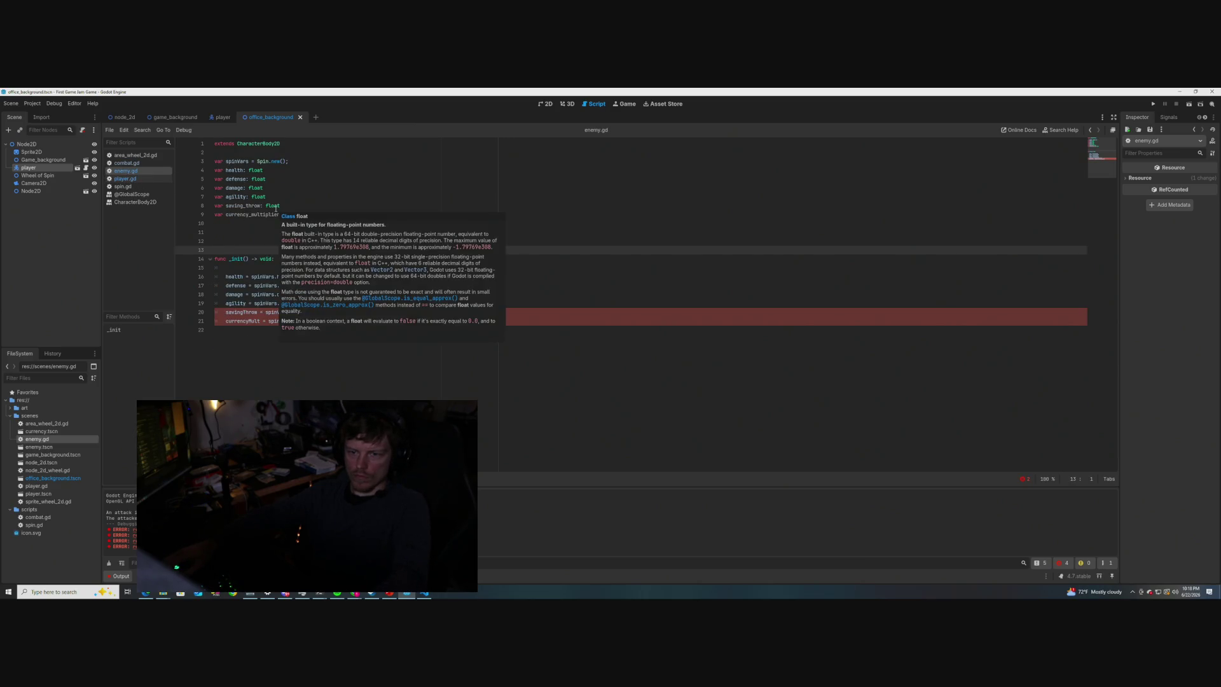
pyautogui.click(282, 214)
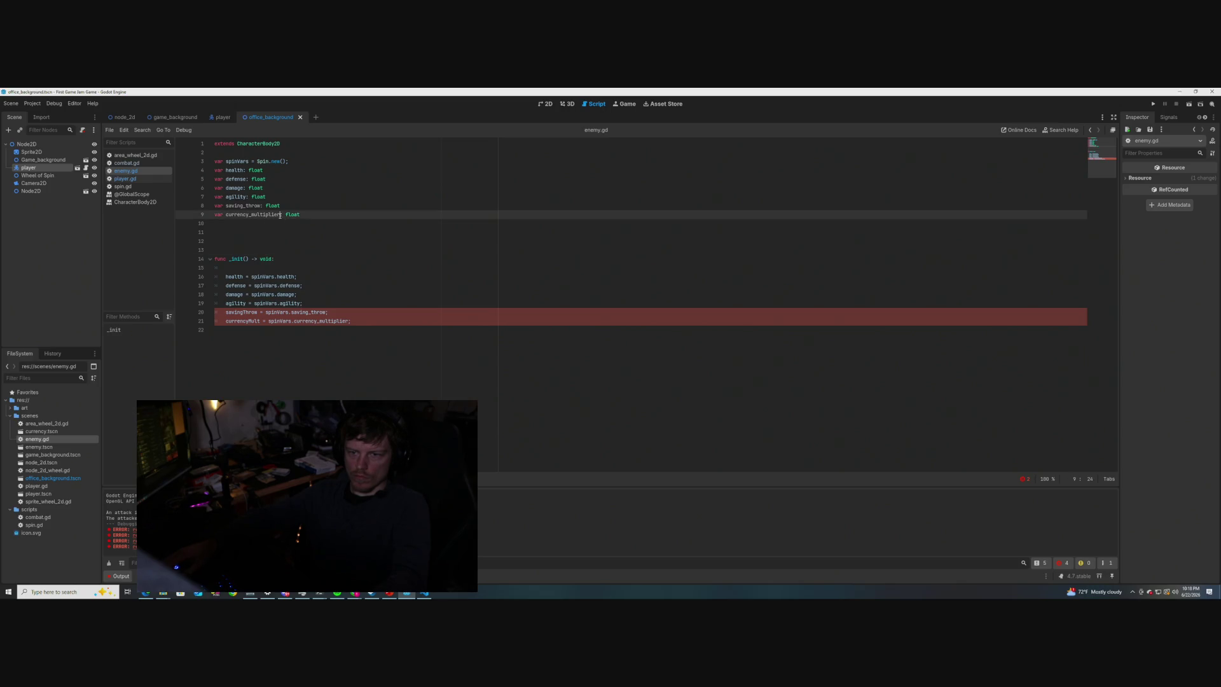
pyautogui.press('BackSpace')
pyautogui.press('BackSpace')
pyautogui.press('BackSpace')
pyautogui.press('BackSpace')
pyautogui.press('BackSpace')
pyautogui.press('BackSpace')
# - Rename savingThrow to saving_throw and currencyMult to currency_mult on lines 20–21, then save
pyautogui.click(245, 312)
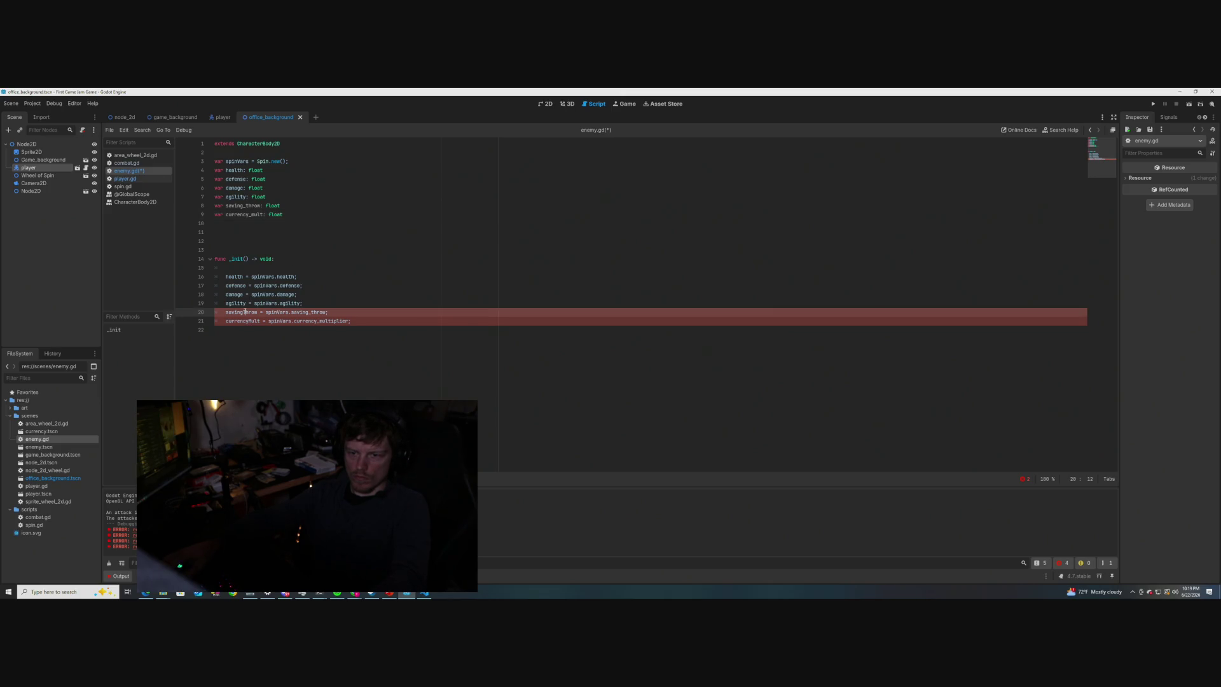
pyautogui.press('Delete')
pyautogui.write('_t')
pyautogui.click(356, 259)
pyautogui.click(250, 320)
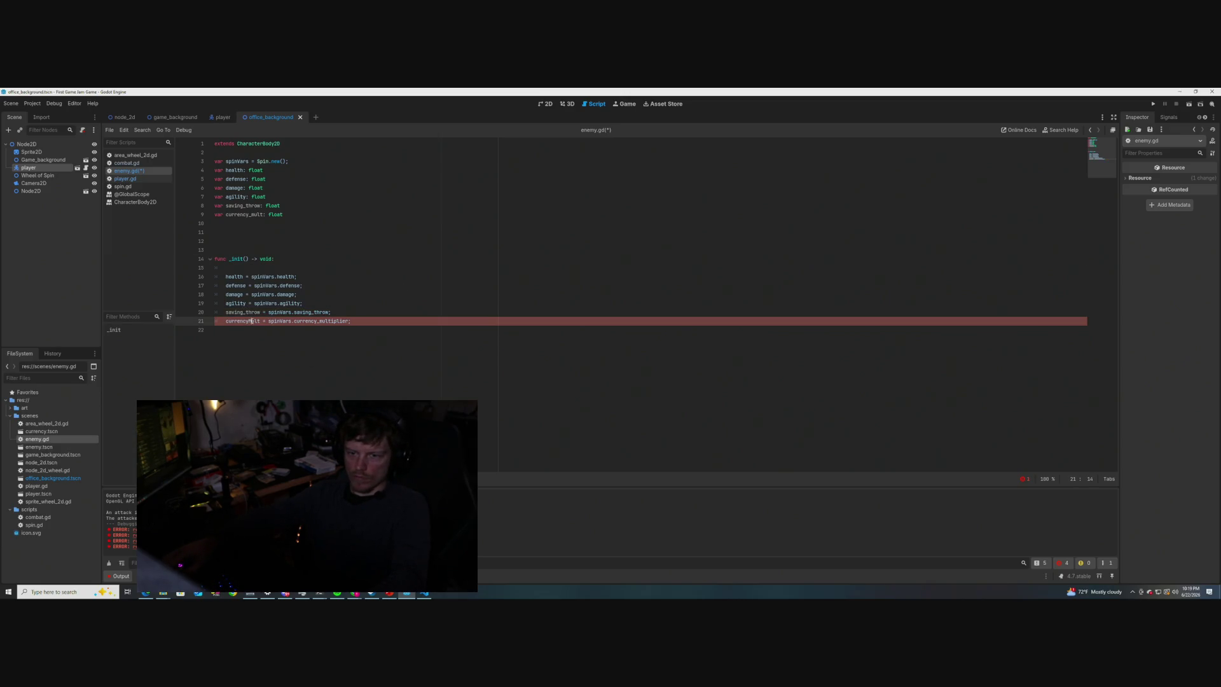
pyautogui.press('Delete')
pyautogui.write('_m')
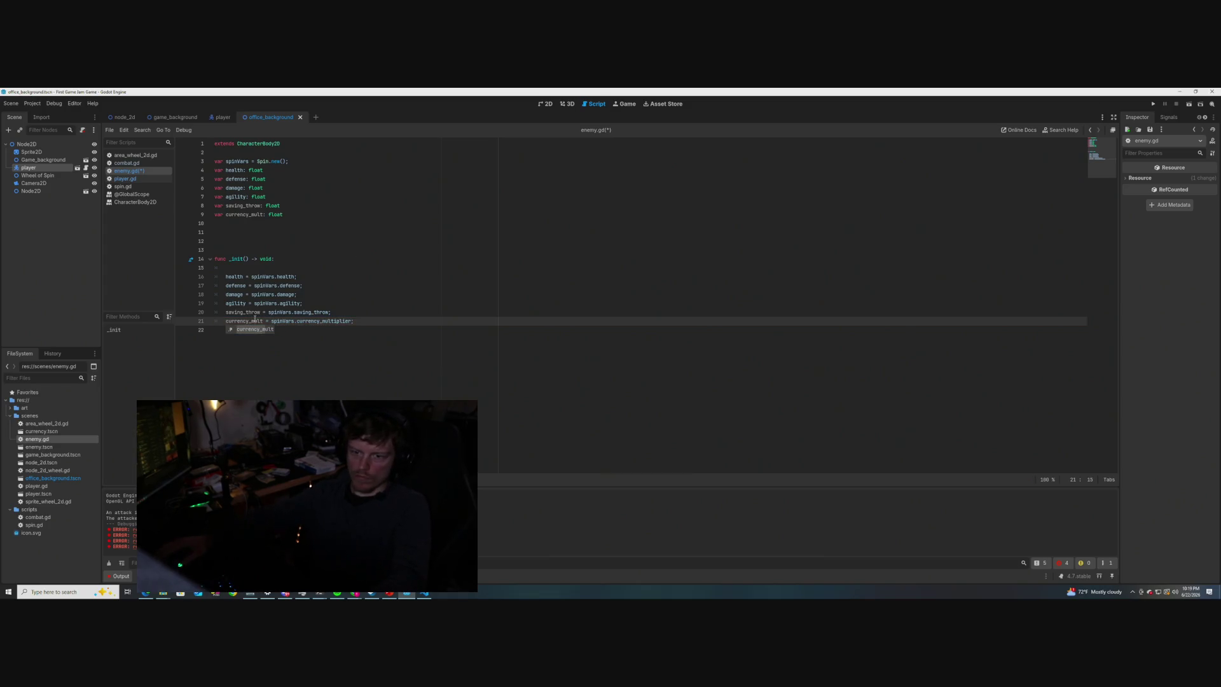
pyautogui.click(430, 285)
pyautogui.hotkey('ctrl', 's')
# - Review enemy.gd's declarations and _init, ending with the caret at the start of _init
pyautogui.click(352, 295)
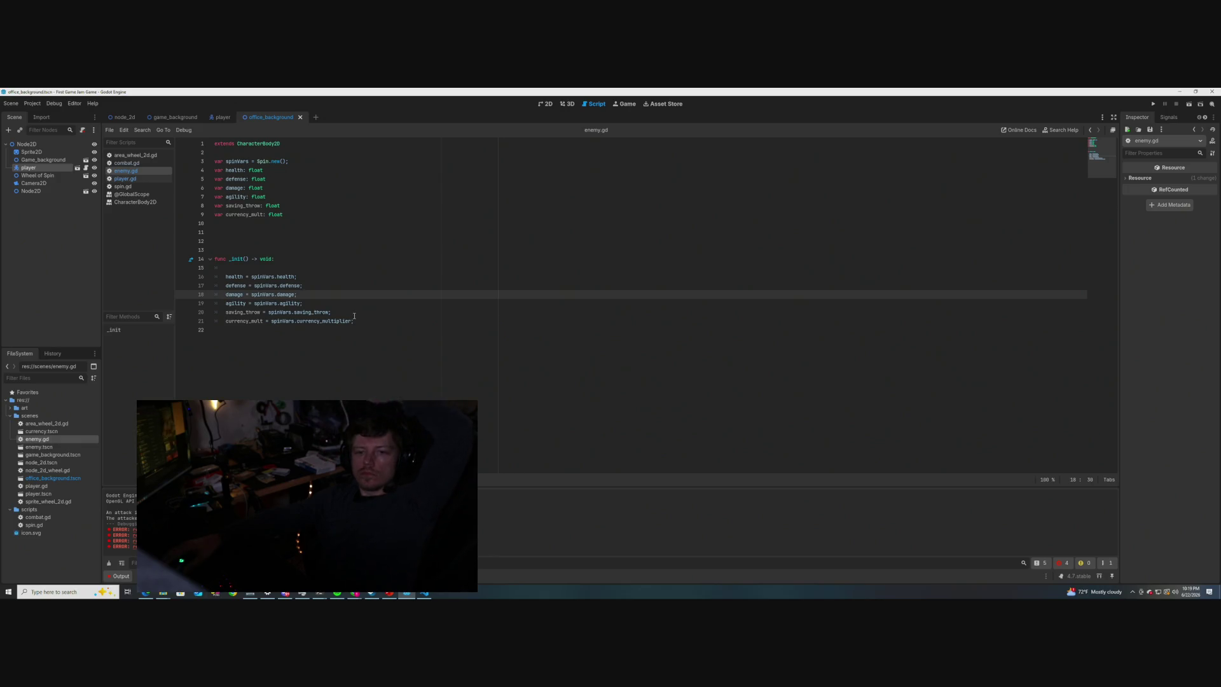
pyautogui.moveTo(342, 321)
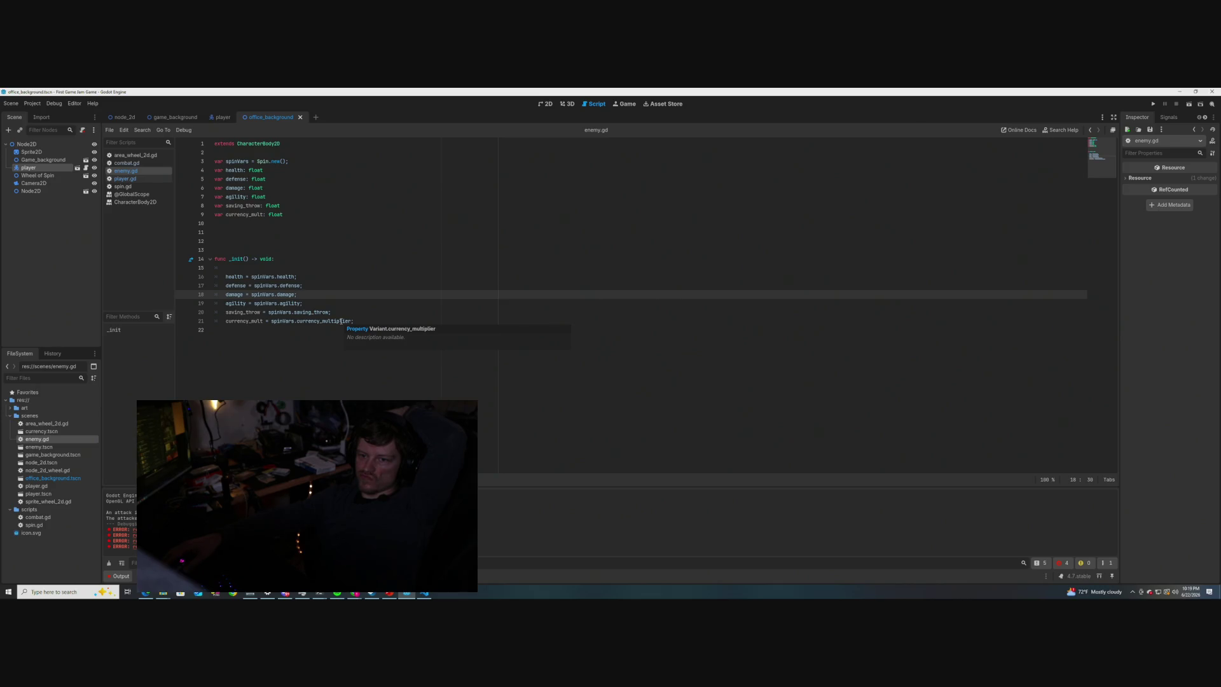
pyautogui.click(351, 244)
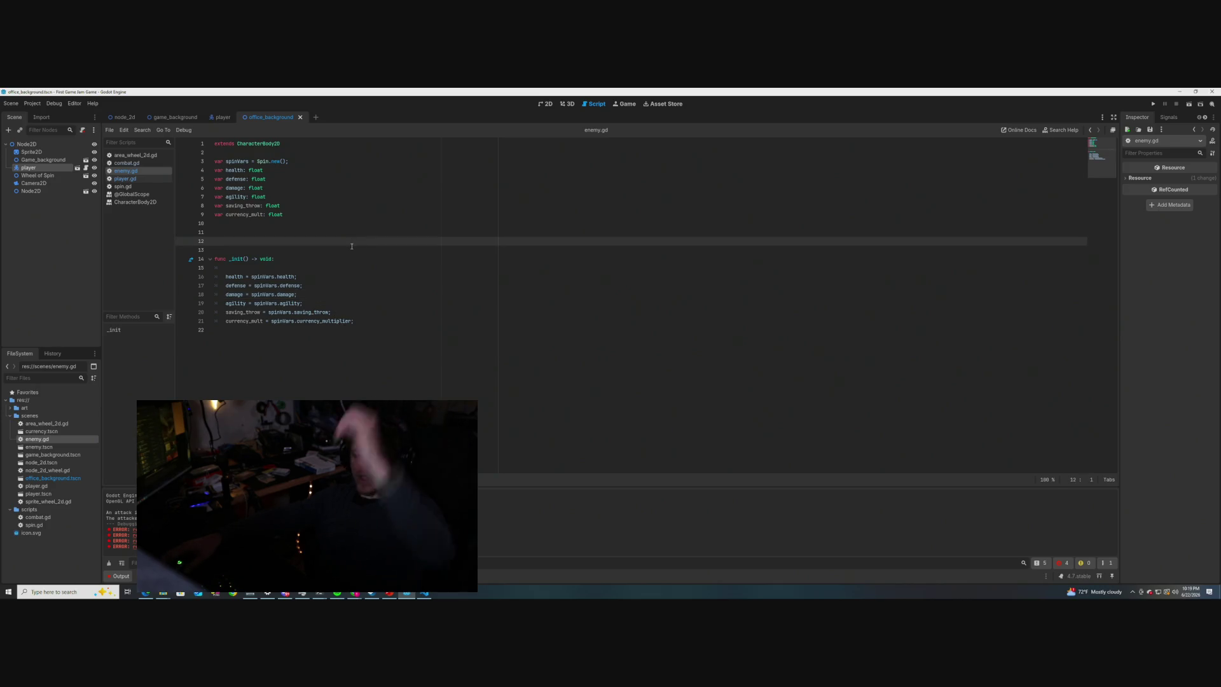
pyautogui.hotkey('ctrl', 'End')
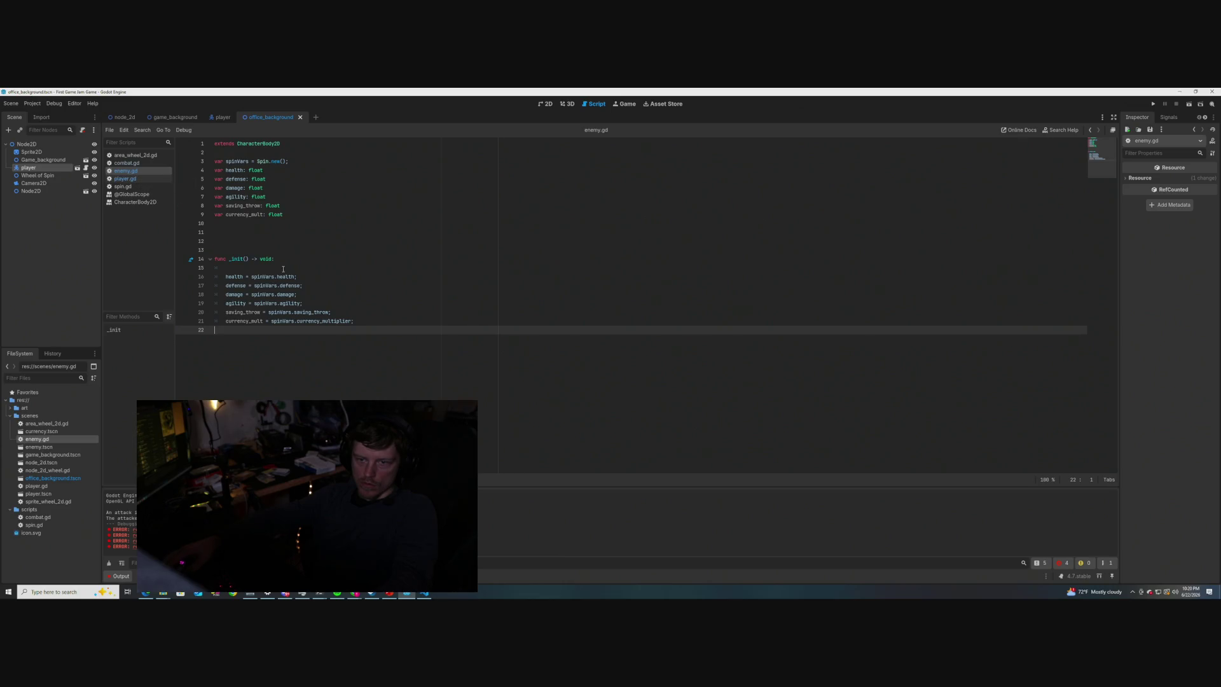
pyautogui.click(303, 262)
# - Insert spinVars = Spin.spin(); at the top of _init and save enemy.gd
pyautogui.press('Return')
pyautogui.press('Return')
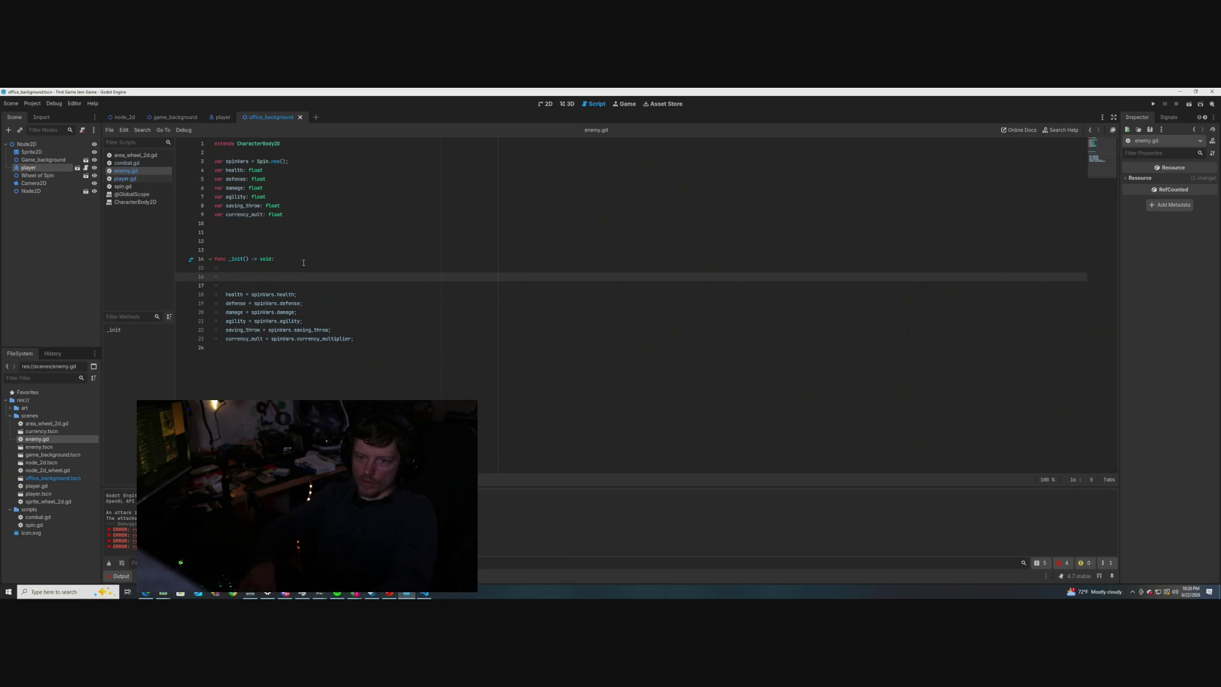
pyautogui.write('spinVars')
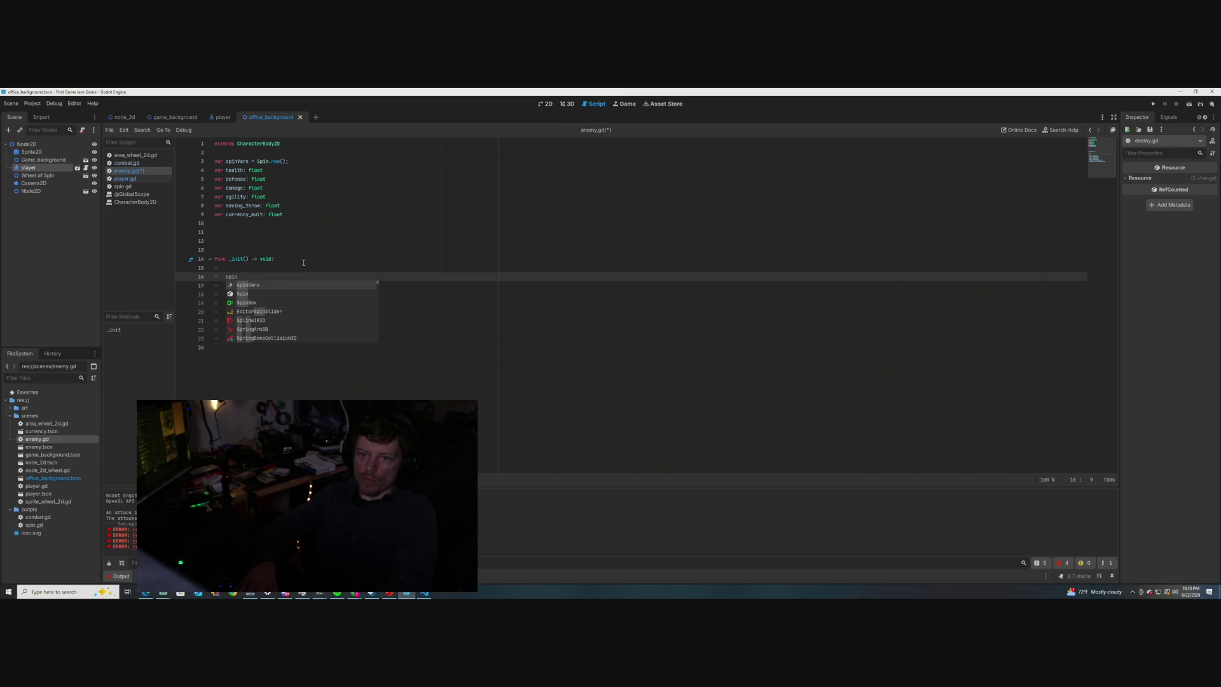
pyautogui.write(' = Spin.')
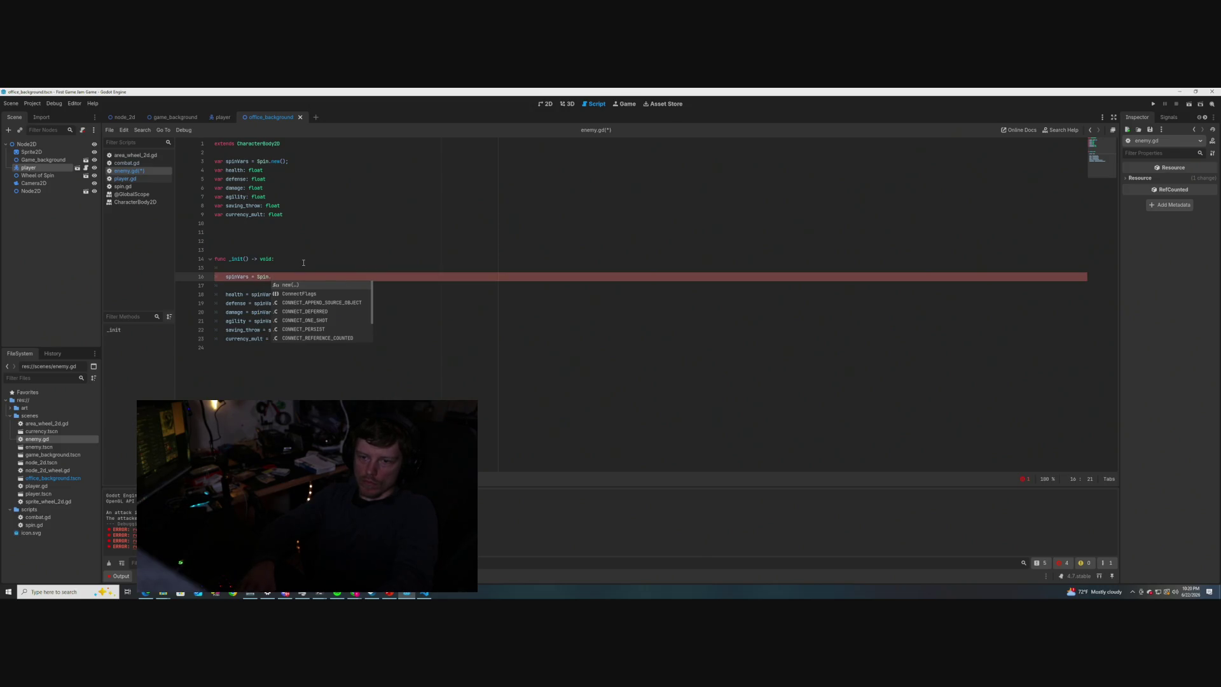
pyautogui.write('spin()')
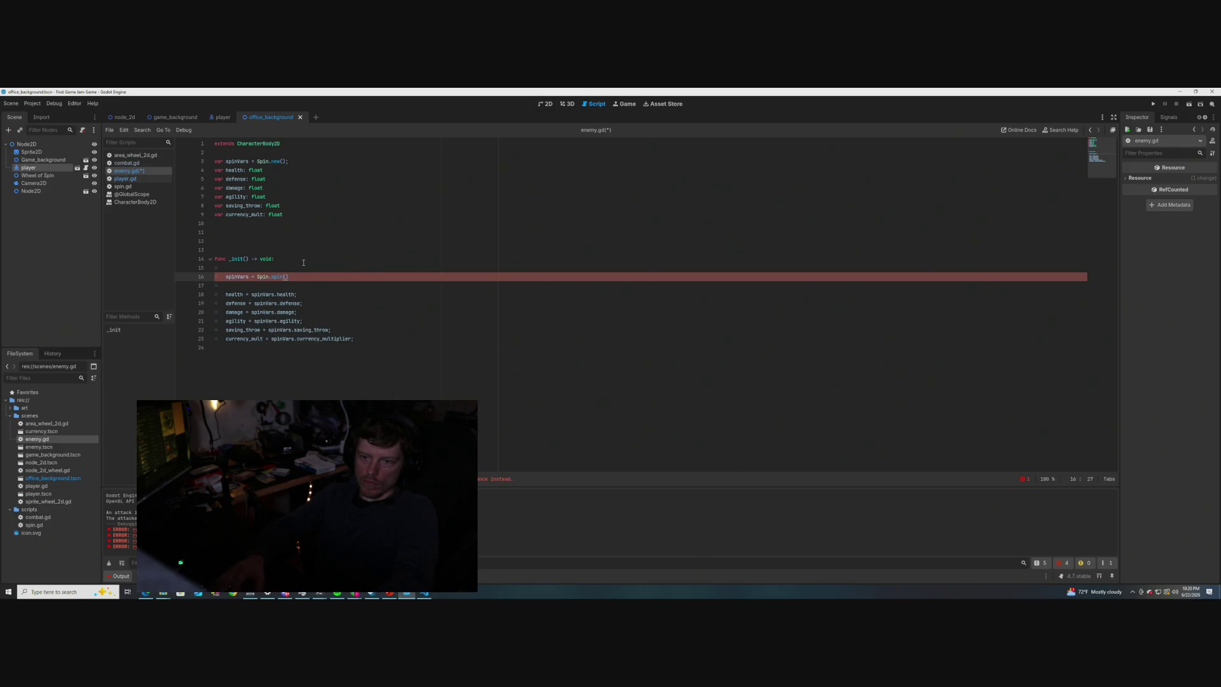
pyautogui.write(';')
pyautogui.click(316, 267)
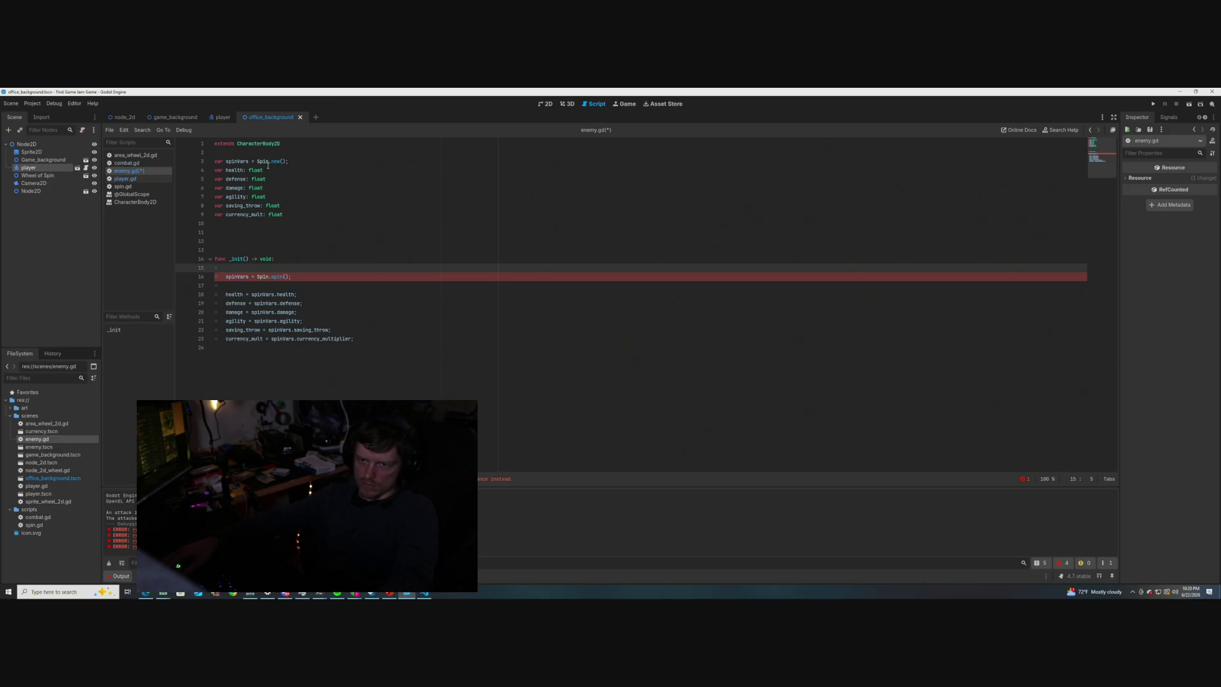
pyautogui.moveTo(263, 163)
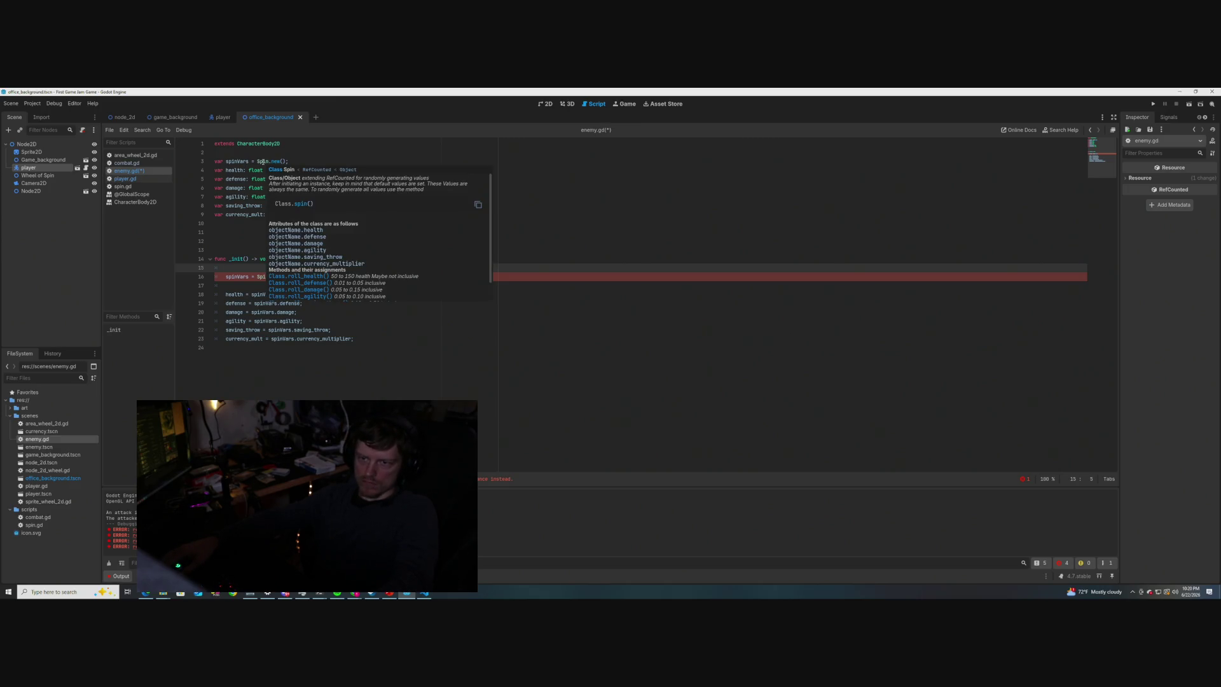
pyautogui.click(300, 275)
pyautogui.click(320, 323)
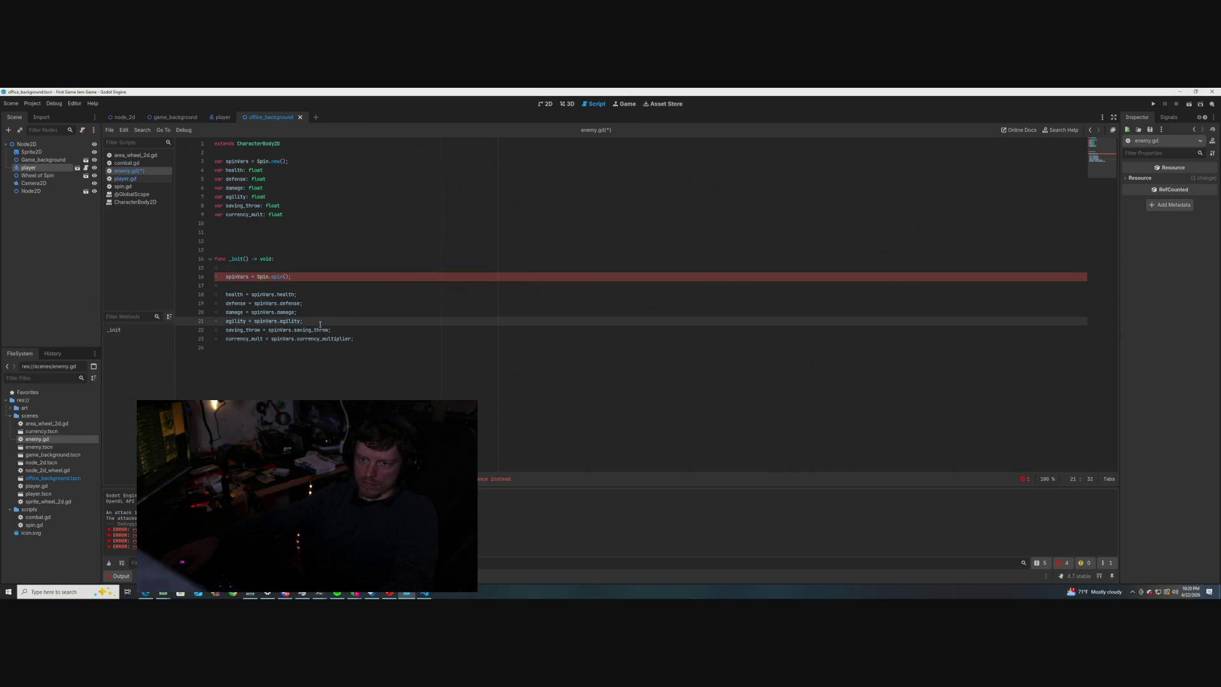
pyautogui.hotkey('ctrl', 's')
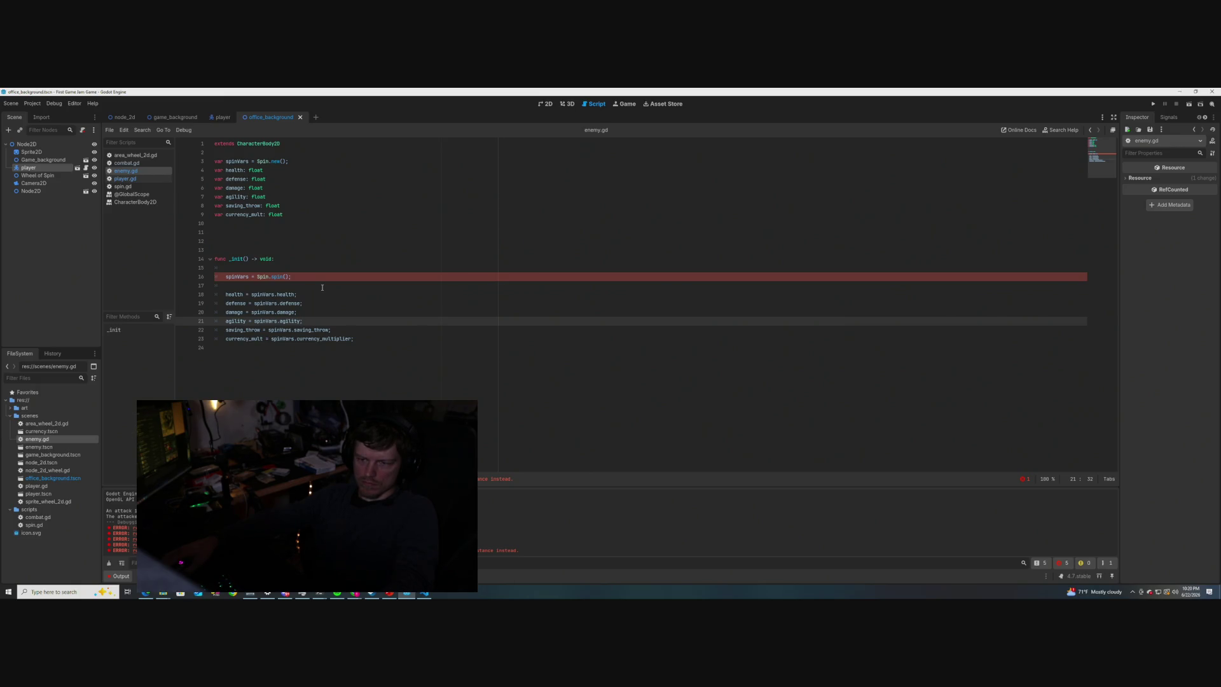
# - Replace Spin with spinVars in the spin call and save enemy.gd
pyautogui.doubleClick(260, 277)
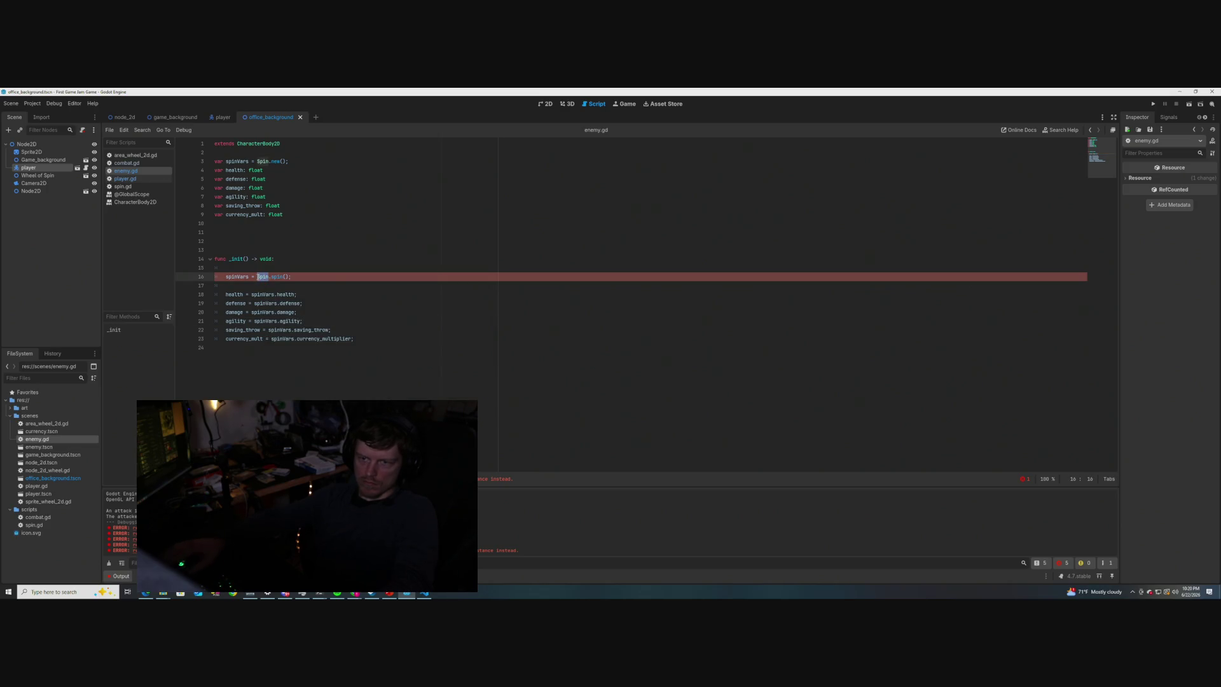
pyautogui.write('spinVars')
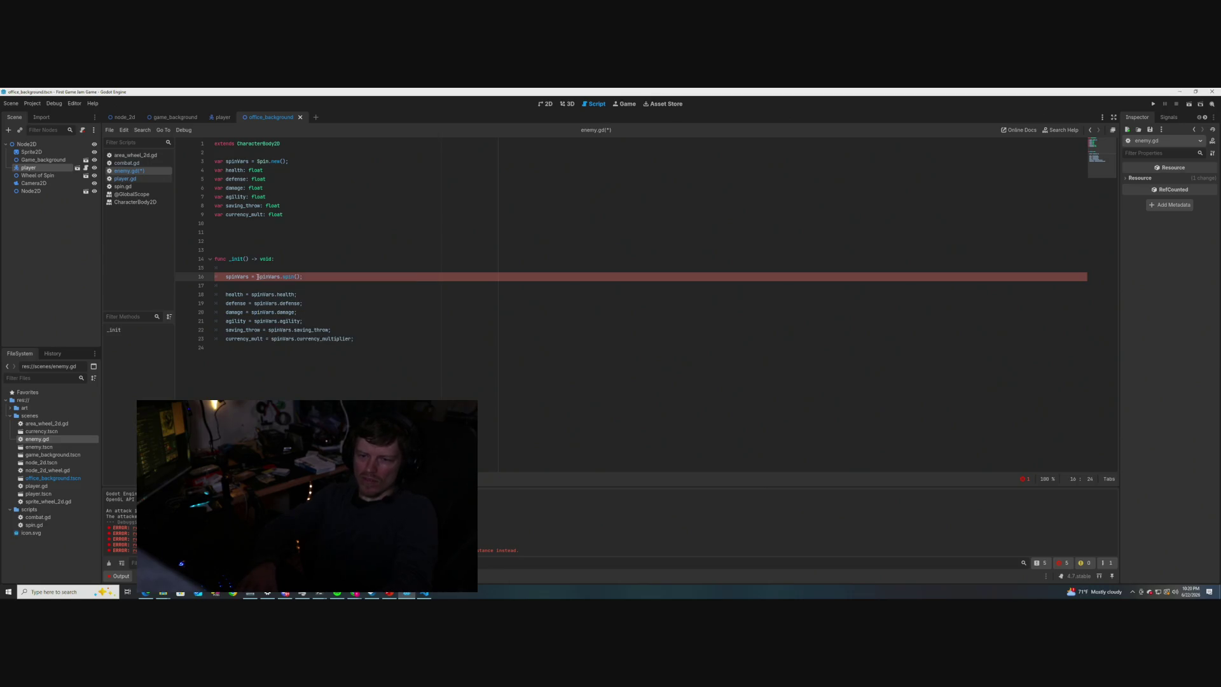
pyautogui.click(343, 248)
pyautogui.hotkey('ctrl', 's')
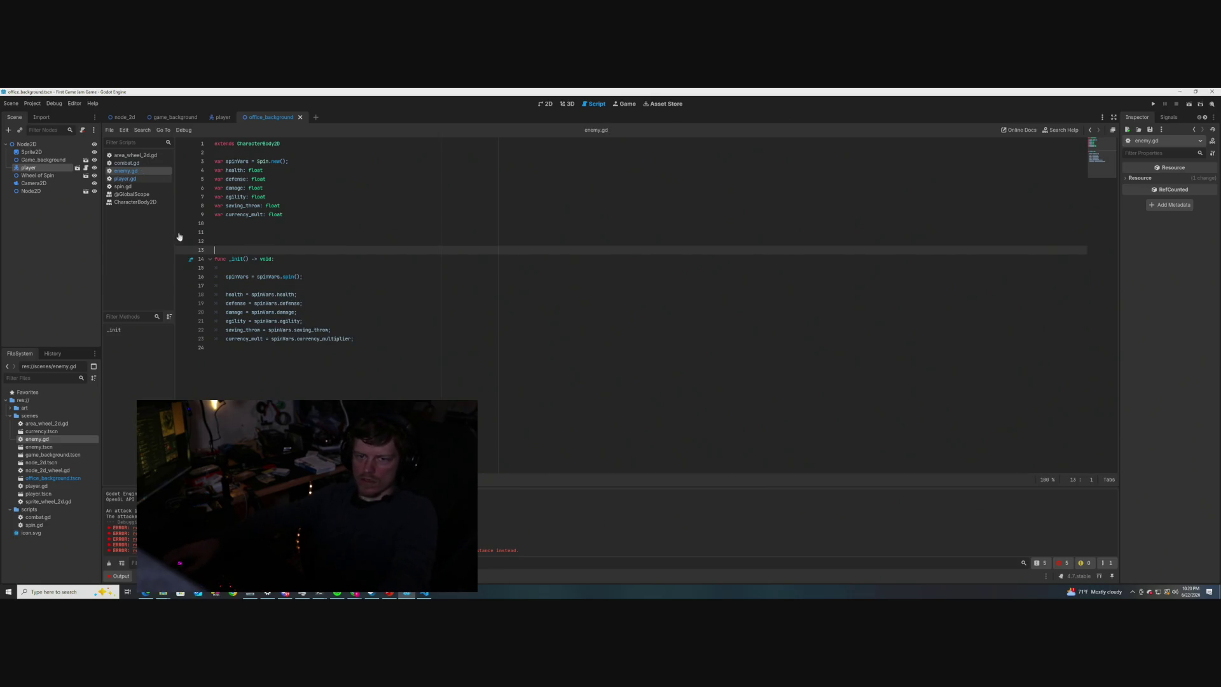
pyautogui.click(125, 179)
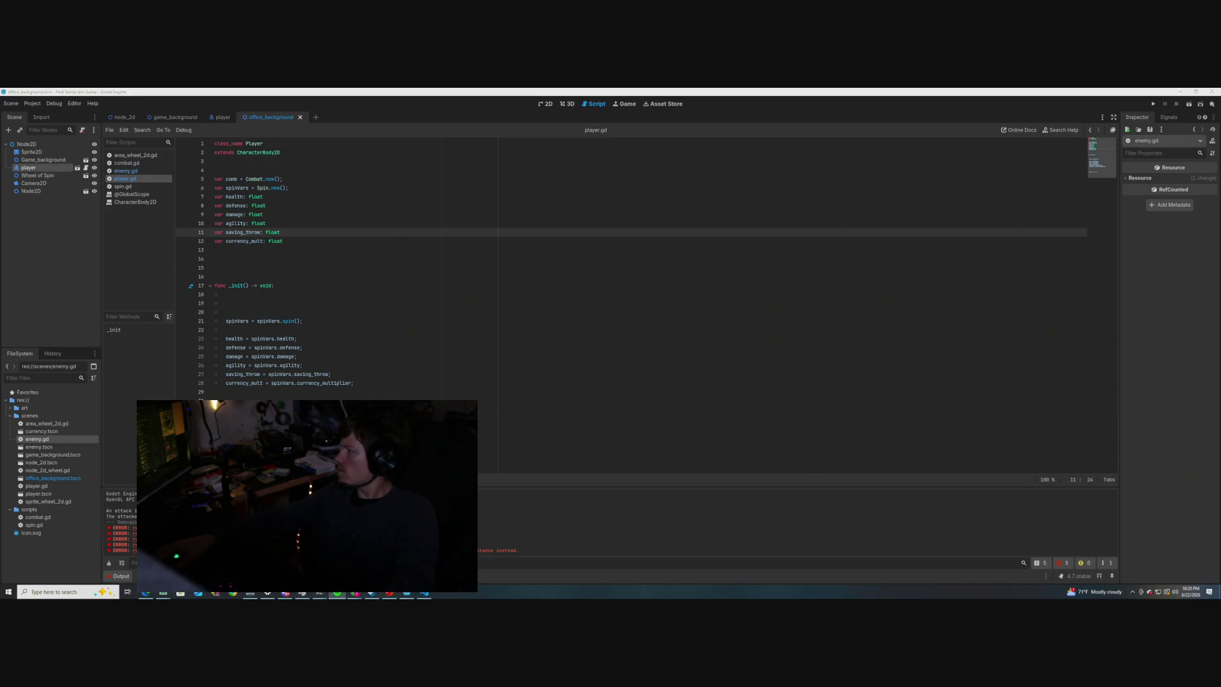
# - Add an indented comb.attack(enemy) call on the empty last line of player.gd's _init
pyautogui.click(458, 267)
pyautogui.click(414, 250)
pyautogui.click(262, 162)
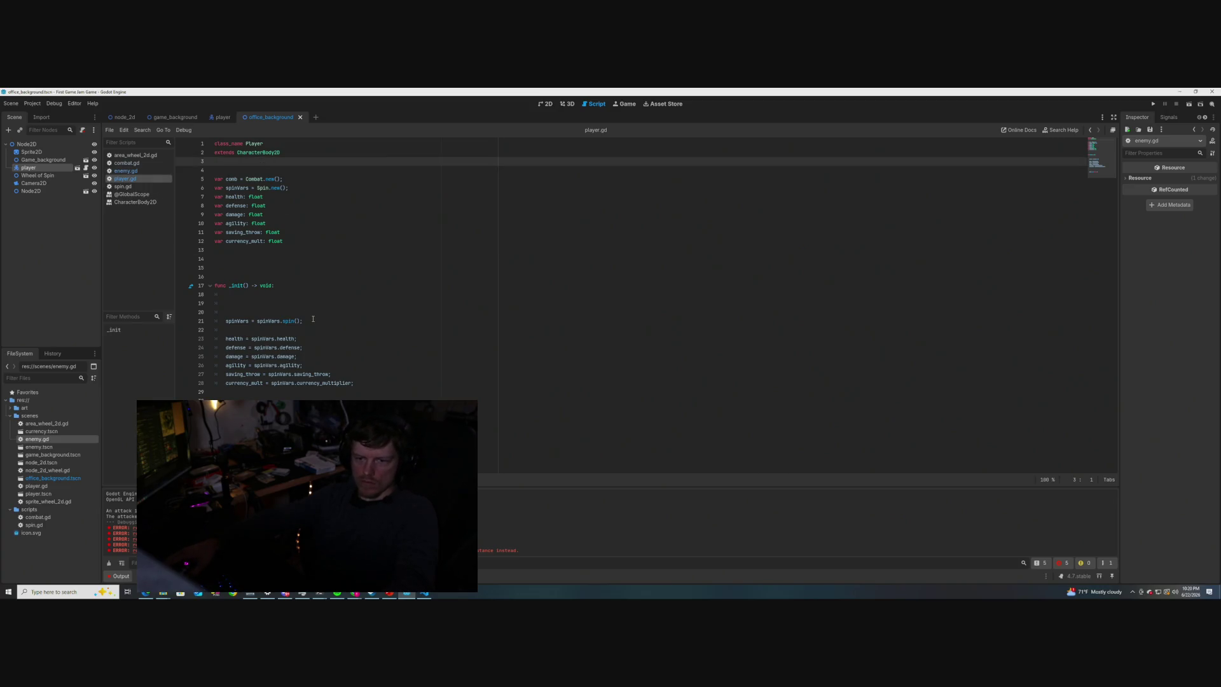
pyautogui.click(281, 179)
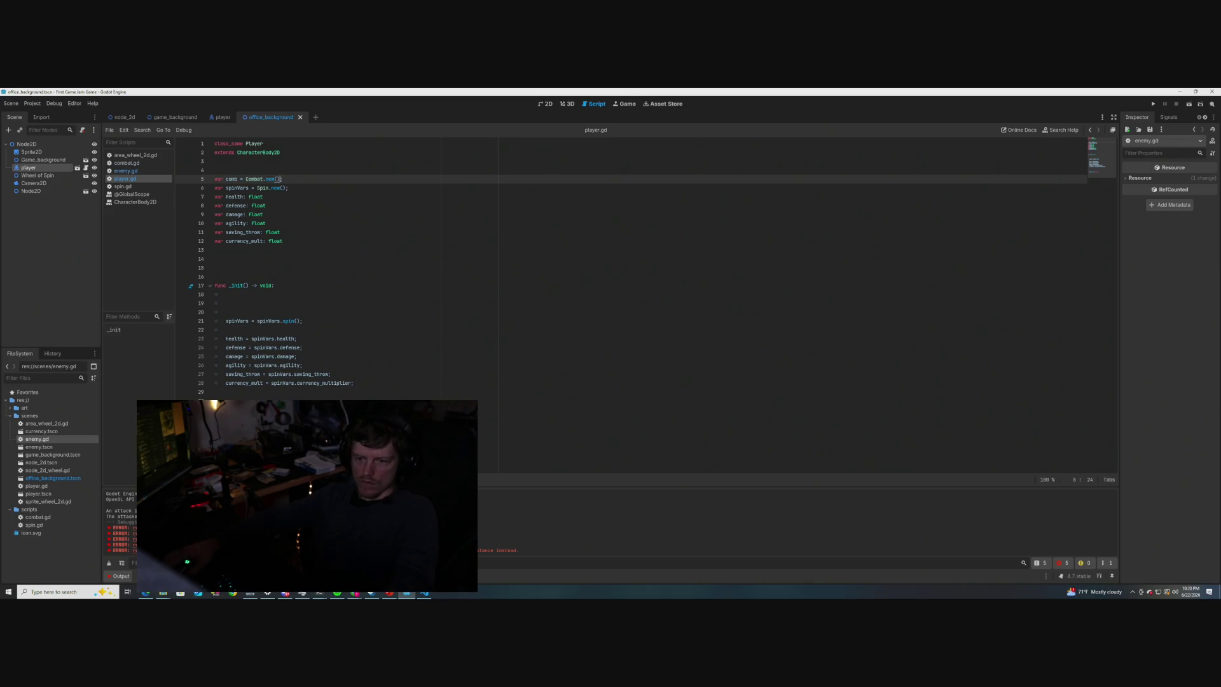
pyautogui.click(316, 400)
pyautogui.press('Delete')
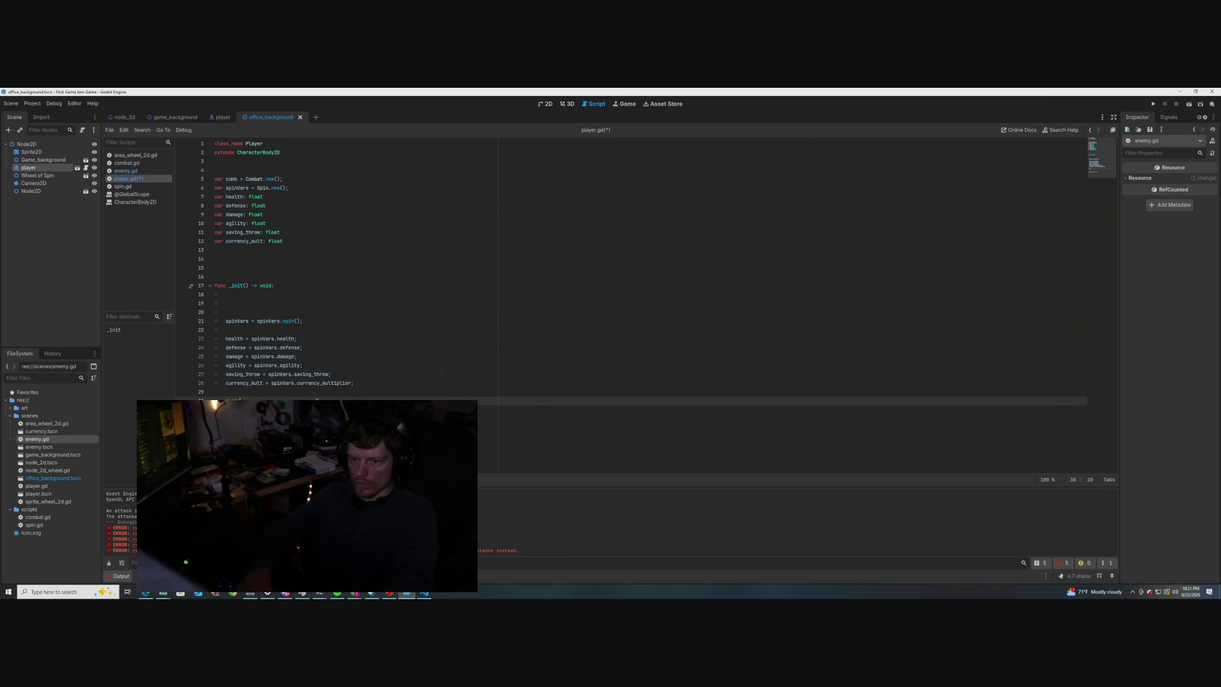
pyautogui.write('self.')
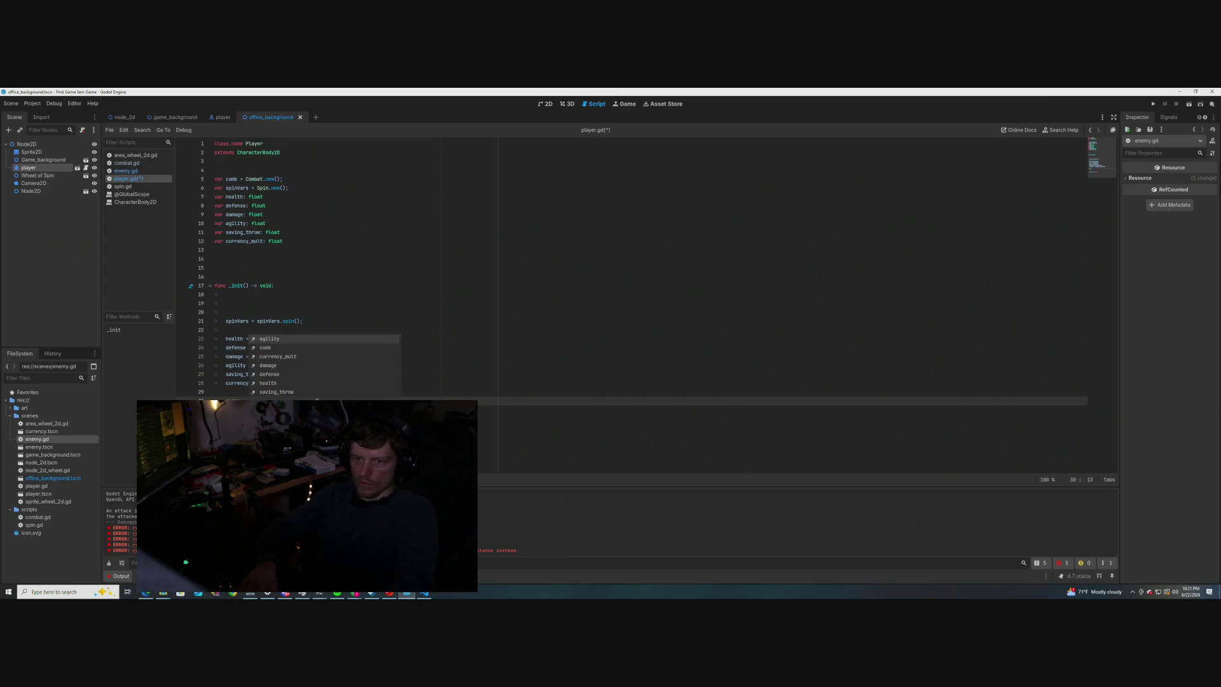
pyautogui.press('BackSpace')
pyautogui.press('BackSpace')
pyautogui.press('BackSpace')
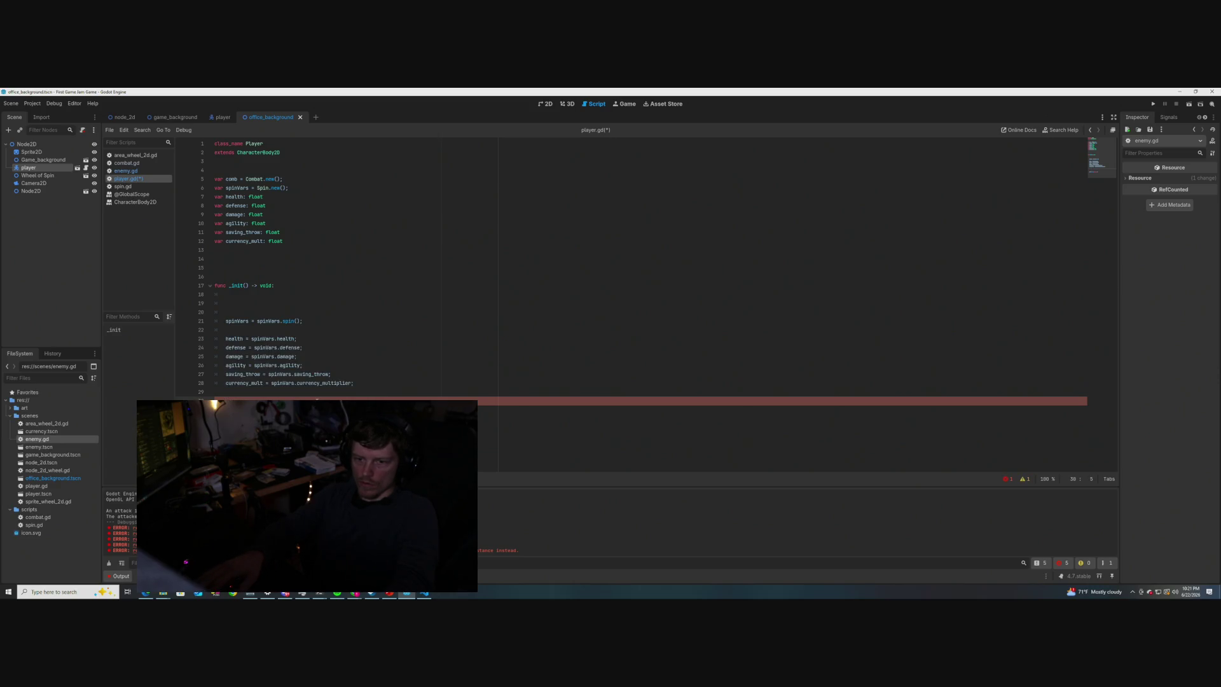
pyautogui.write('comb.atta')
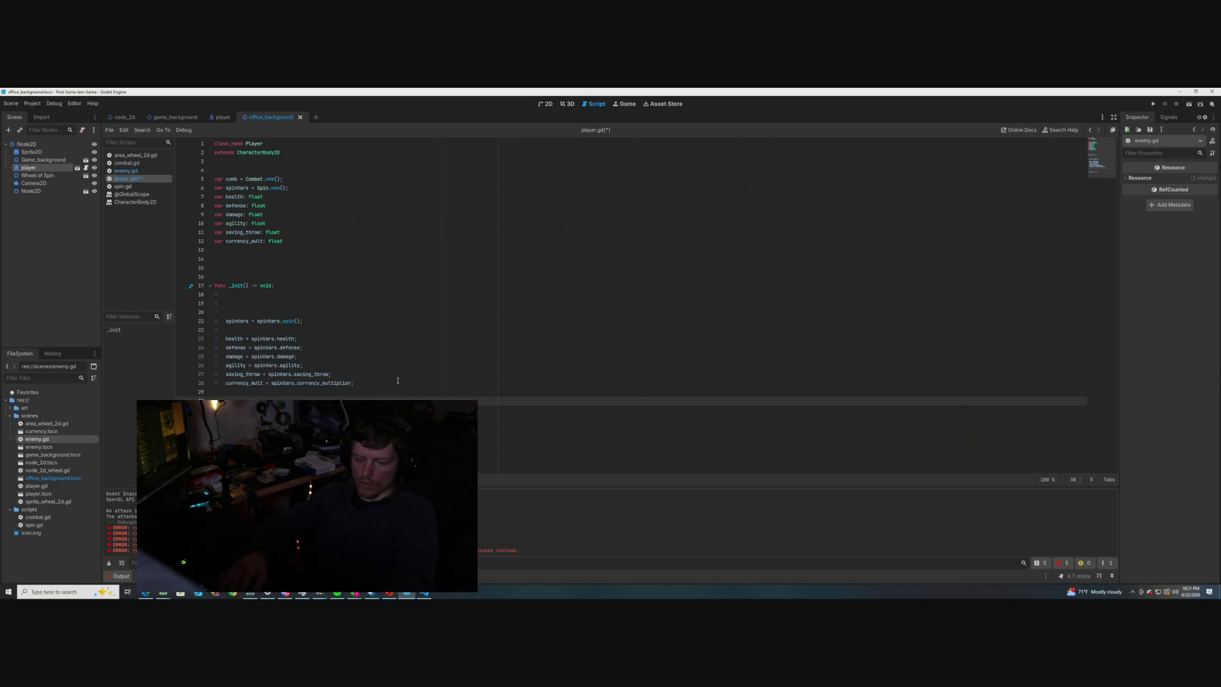
pyautogui.write('k(enem')
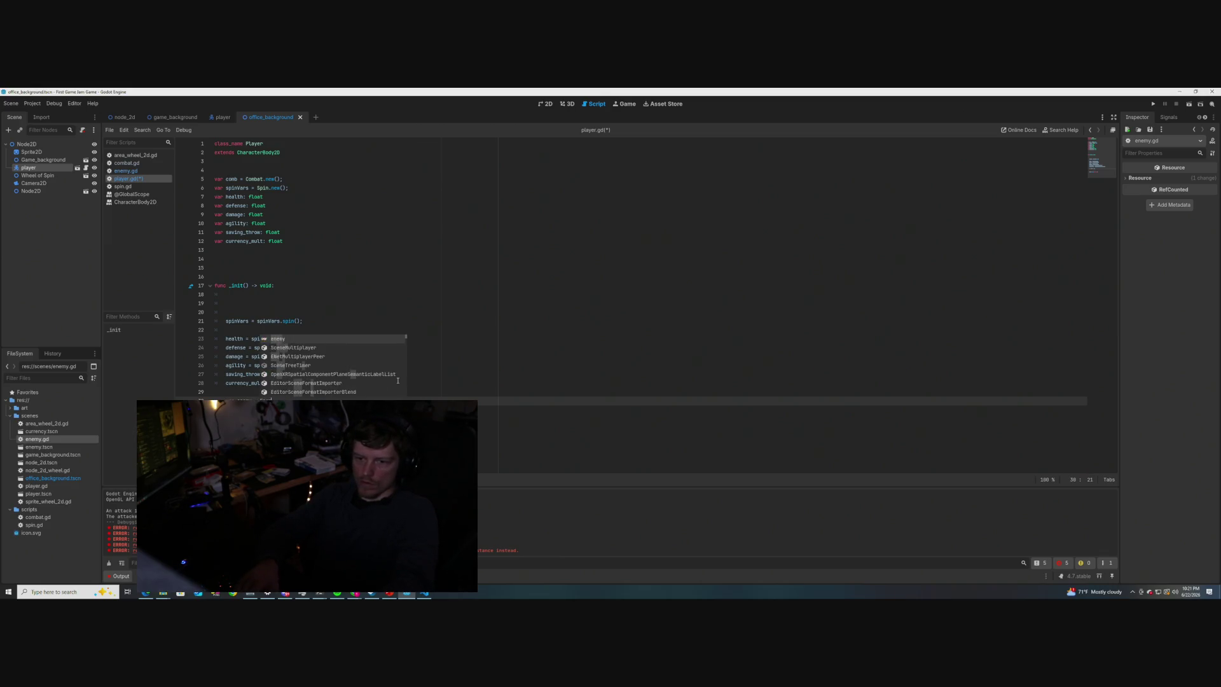
pyautogui.write('y)')
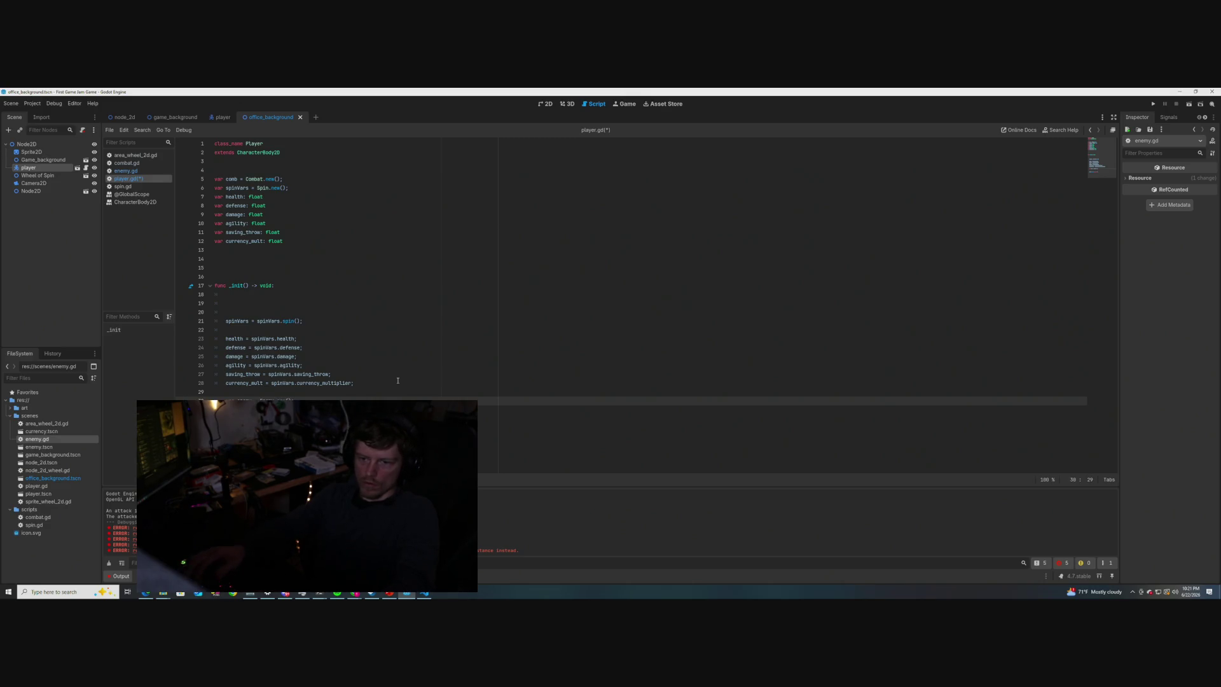
# - Add 'class_name Enemy' above extends CharacterBody2D in enemy.gd and save it
pyautogui.click(332, 250)
pyautogui.click(126, 170)
pyautogui.hotkey('ctrl', 'Home')
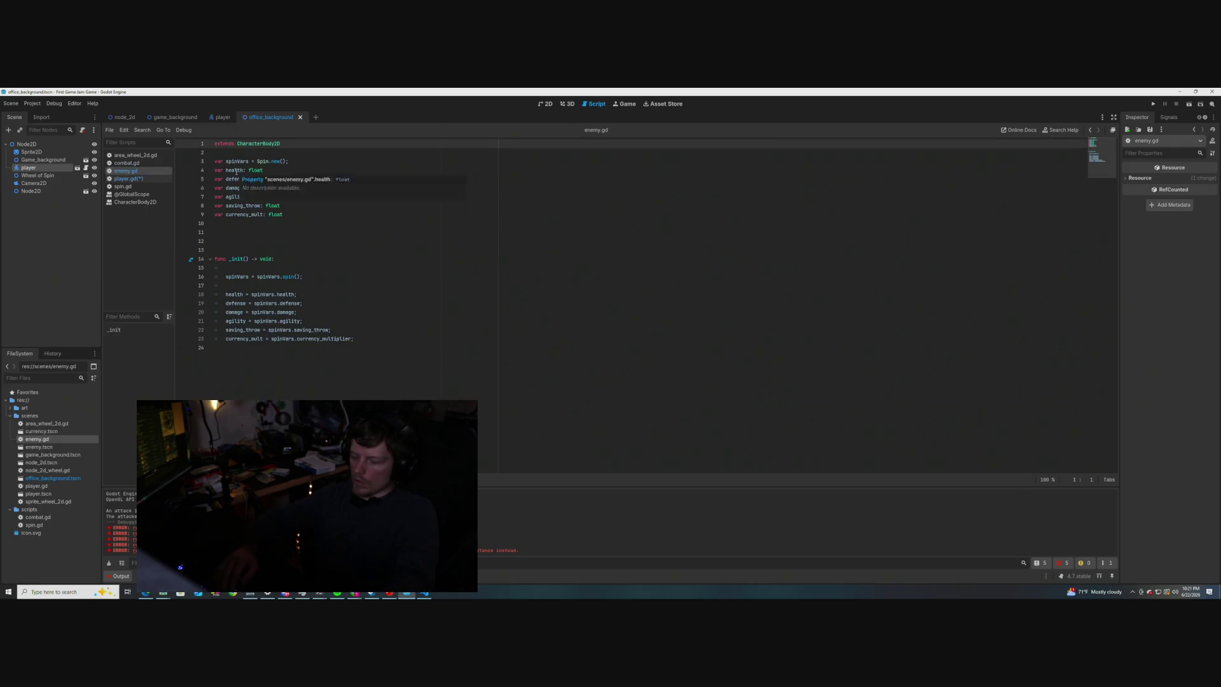
pyautogui.press('Return')
pyautogui.press('Up')
pyautogui.write('class_name Enemy')
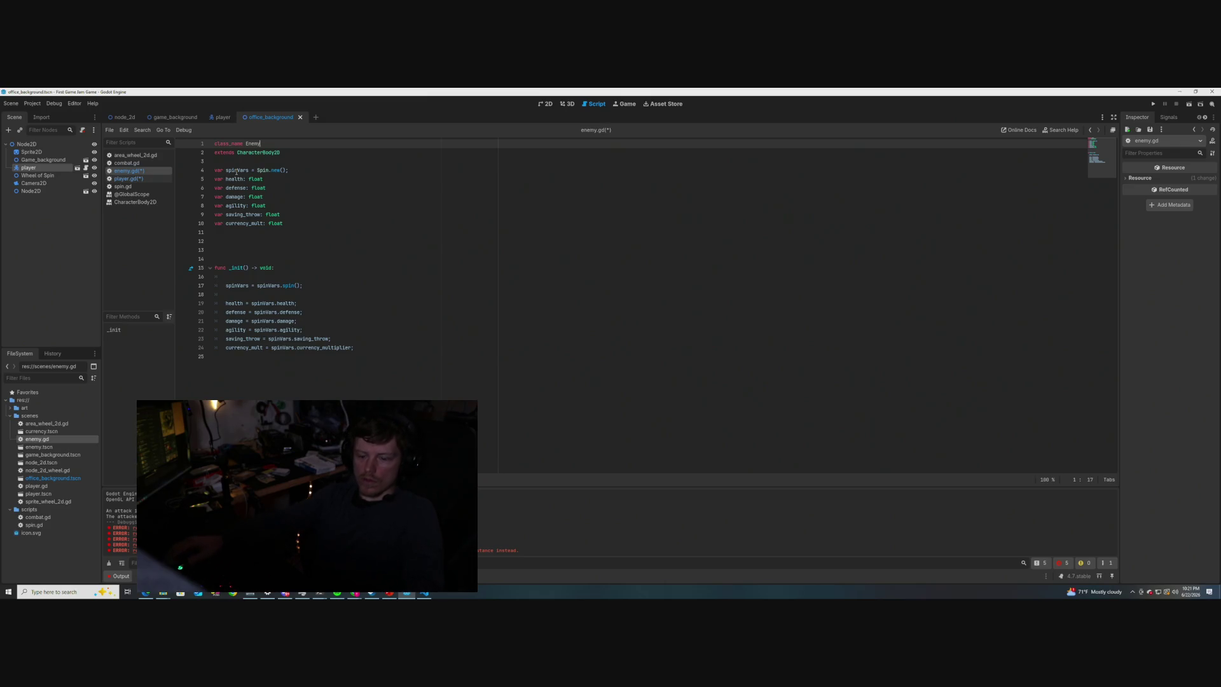
pyautogui.hotkey('ctrl', 's')
# - Return to player.gd and save it along with the scene
pyautogui.click(125, 179)
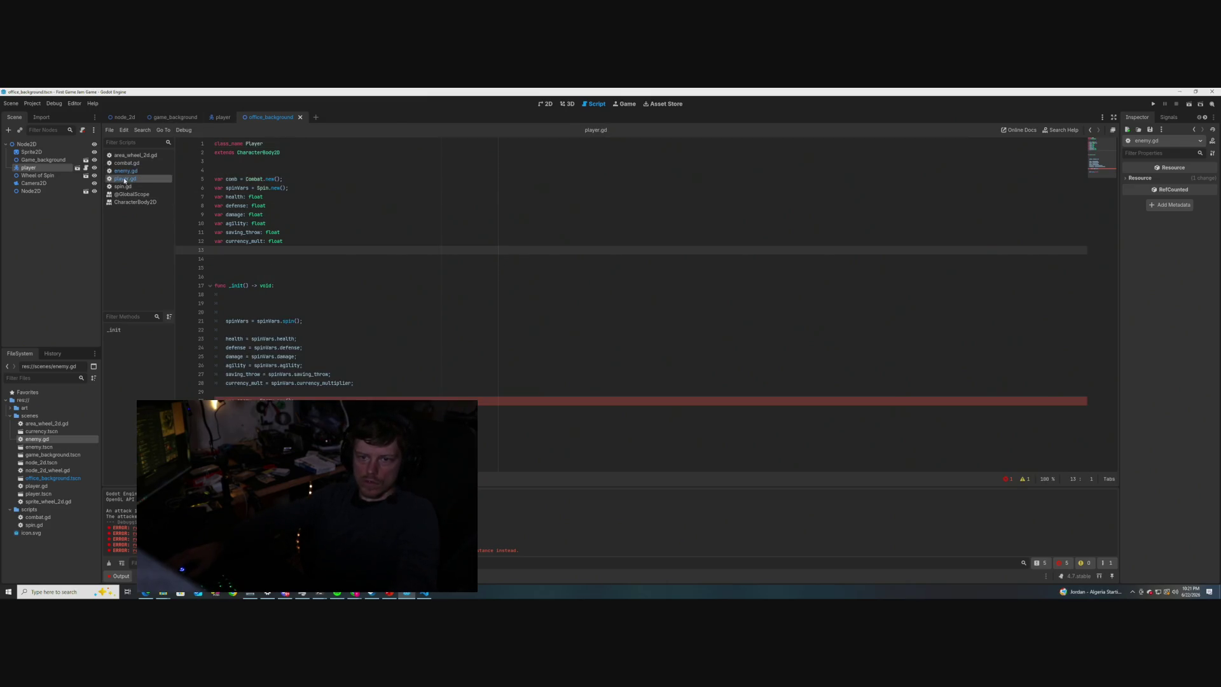
pyautogui.click(316, 409)
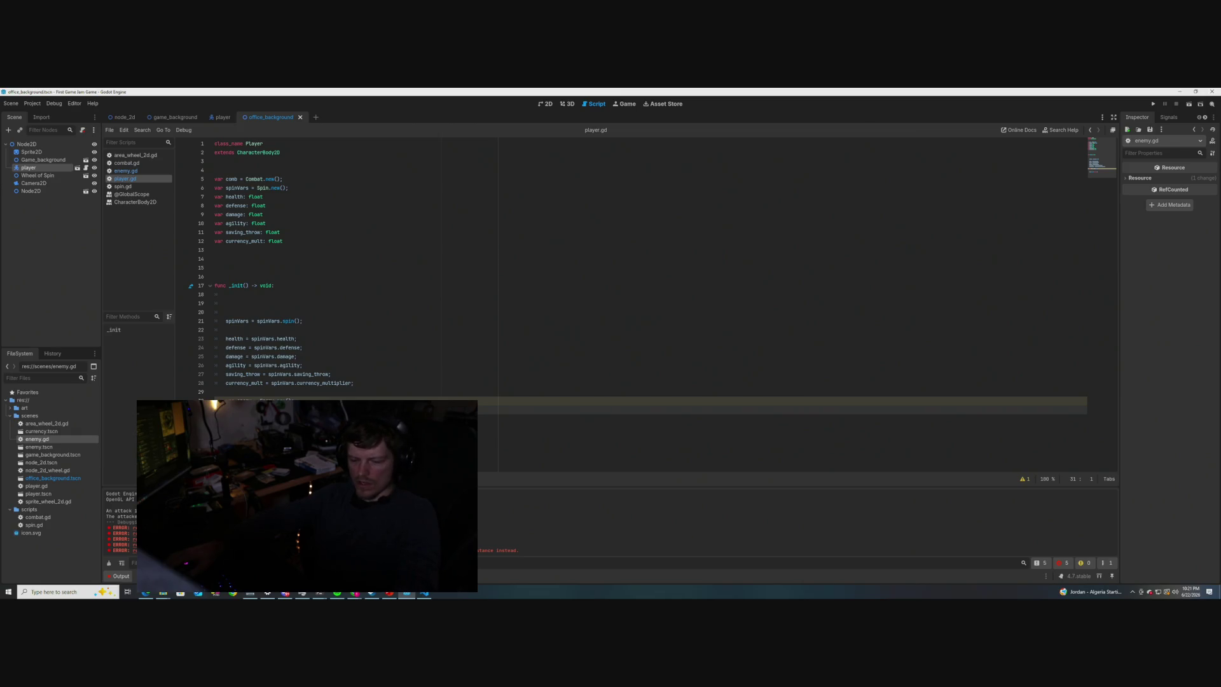
pyautogui.click(294, 400)
pyautogui.click(294, 427)
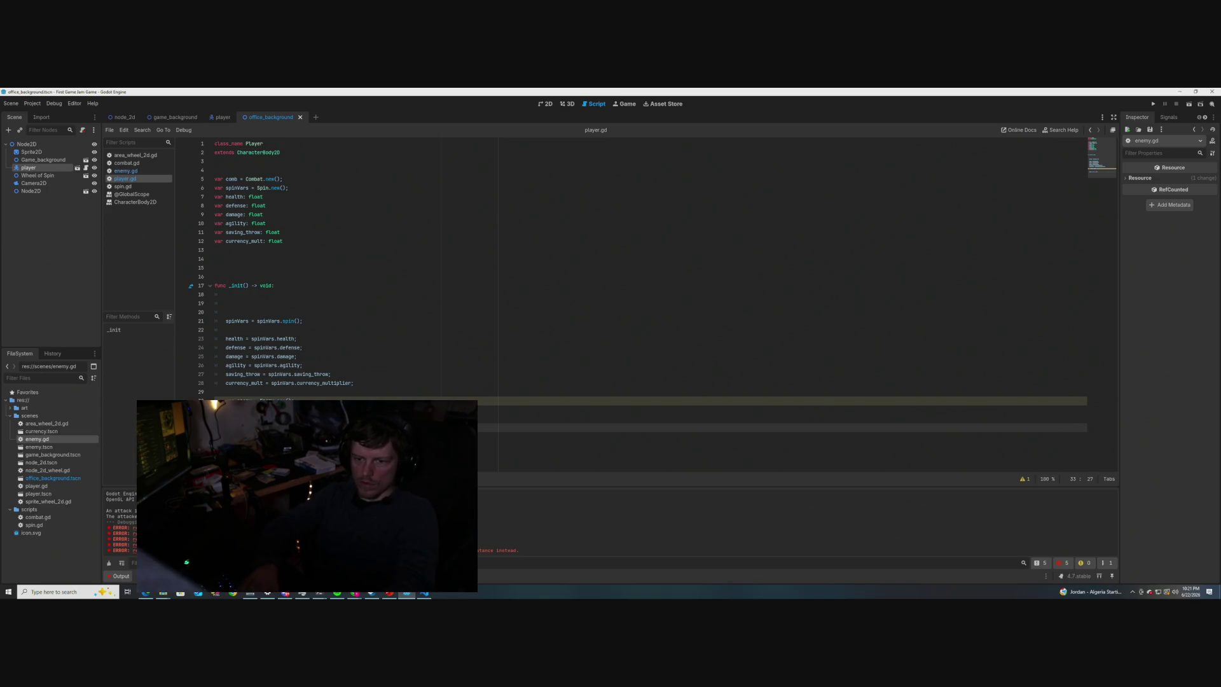
pyautogui.write('.')
pyautogui.press('Return')
pyautogui.press('Return')
pyautogui.hotkey('ctrl', 's')
pyautogui.press('Up')
pyautogui.press('Up')
pyautogui.press('Up')
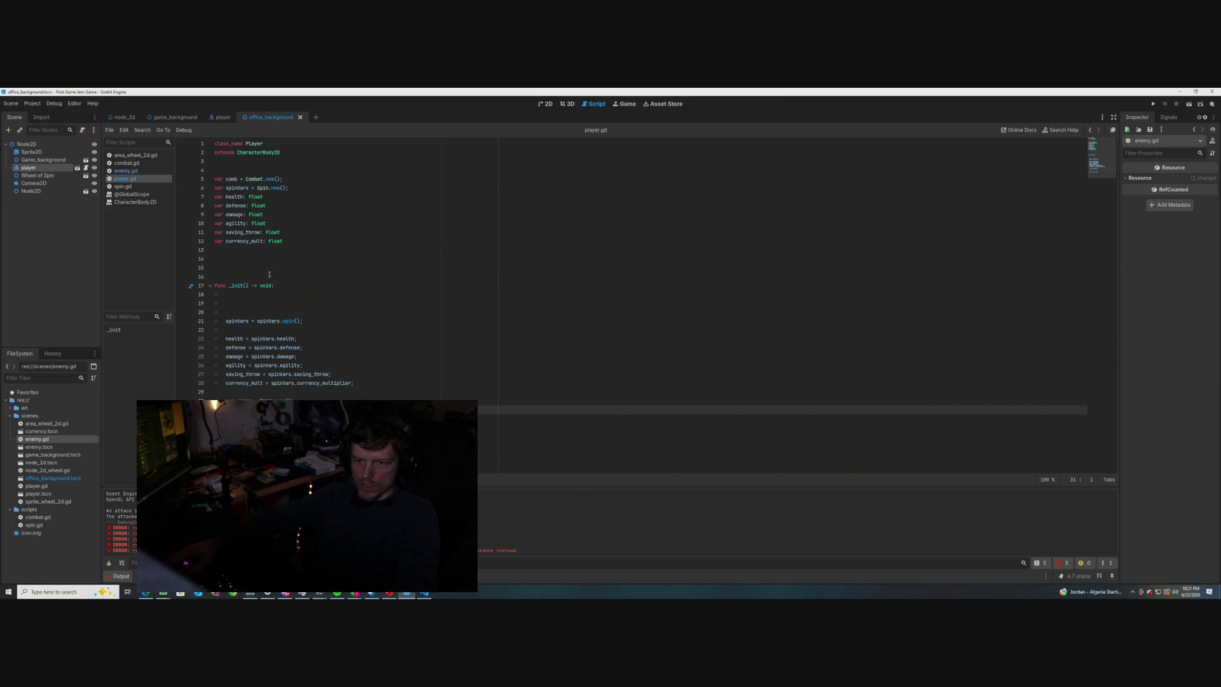
# - In combat.gd's attack(), add a print line showing target.health before the damage
pyautogui.click(126, 163)
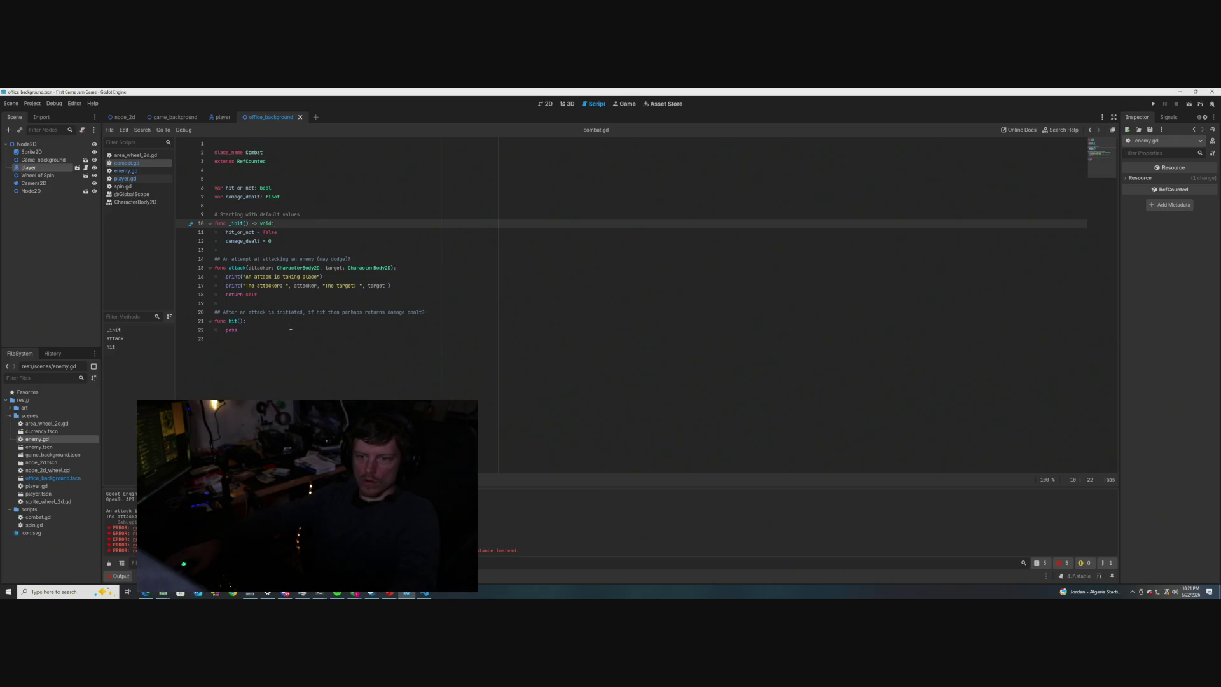
pyautogui.click(406, 284)
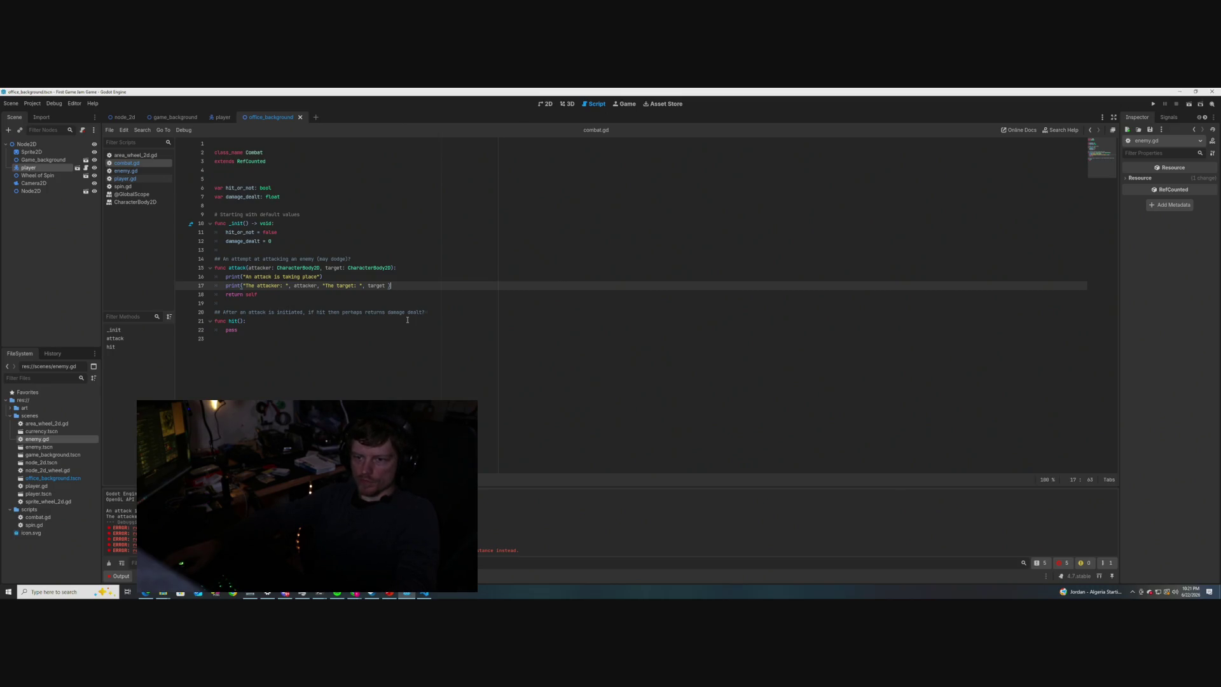
pyautogui.press('Return')
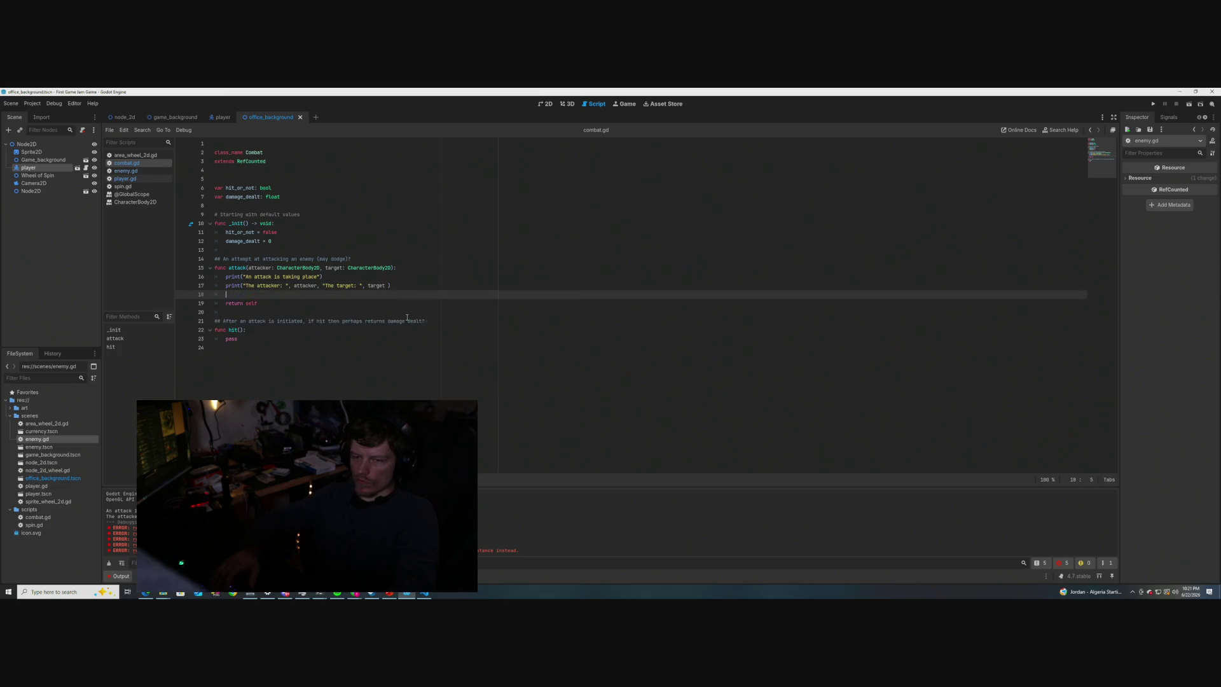
pyautogui.write('print("Target healt')
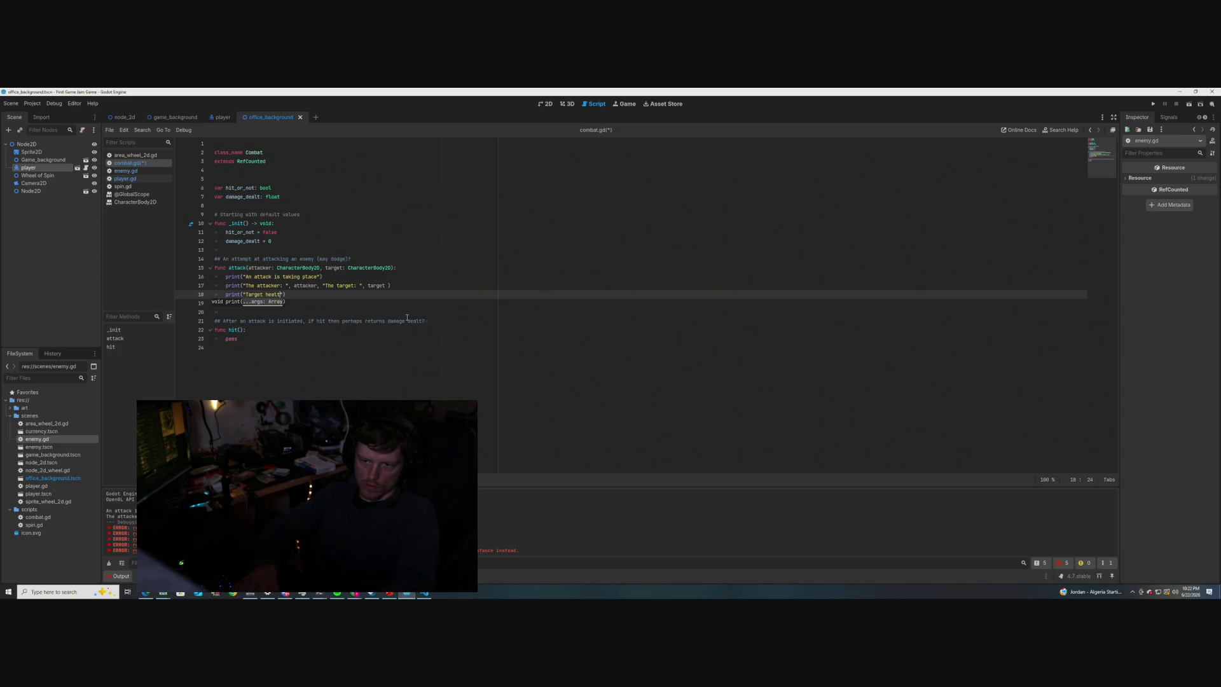
pyautogui.write('"')
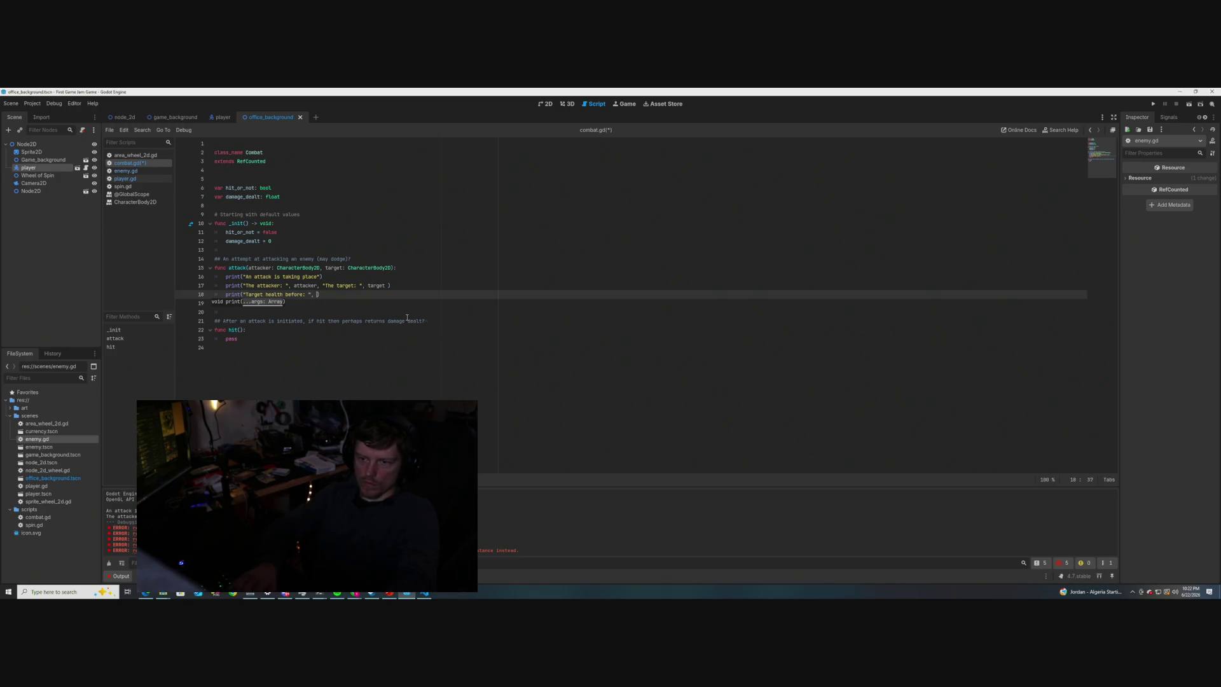
pyautogui.write(', target.')
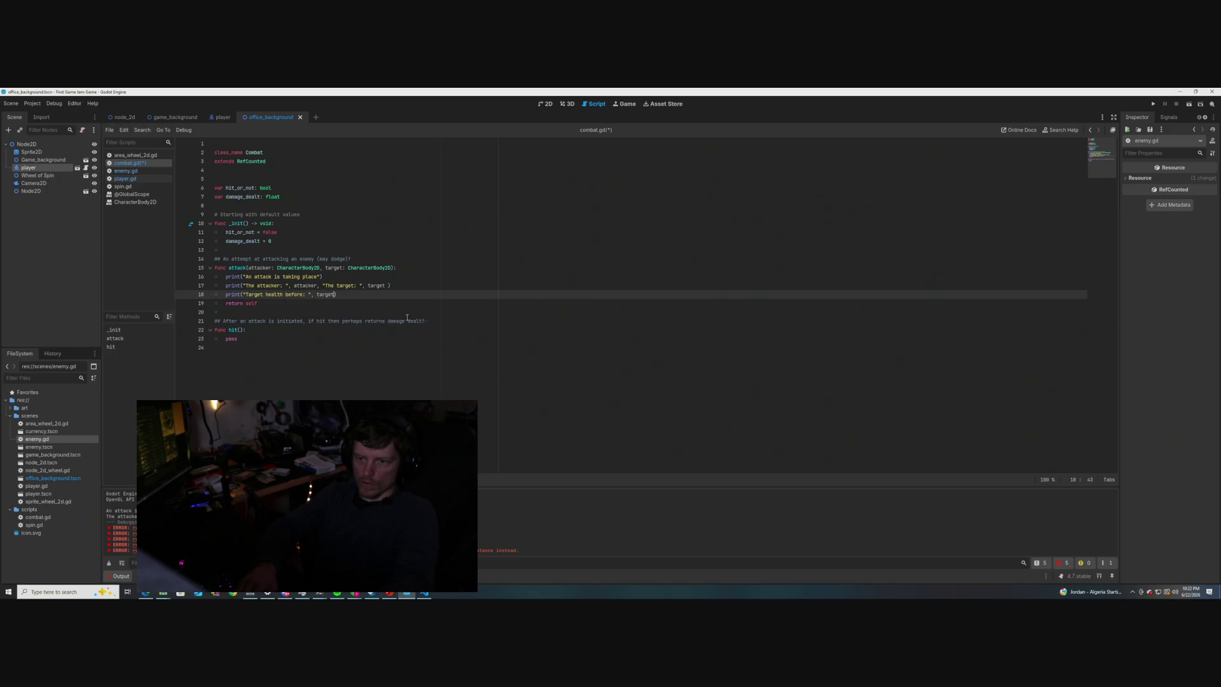
pyautogui.write('health')
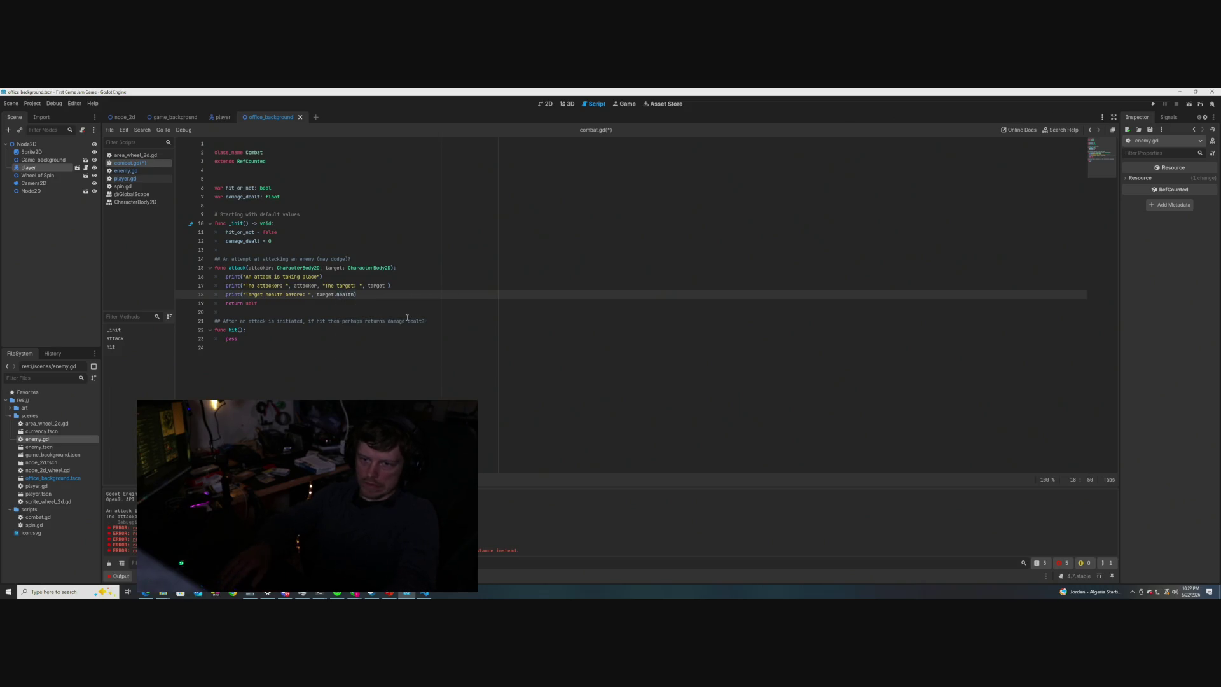
# - Add a second target.health print below it, with blank lines opened between the two prints
pyautogui.press('Return')
pyautogui.write('("The target health aft')
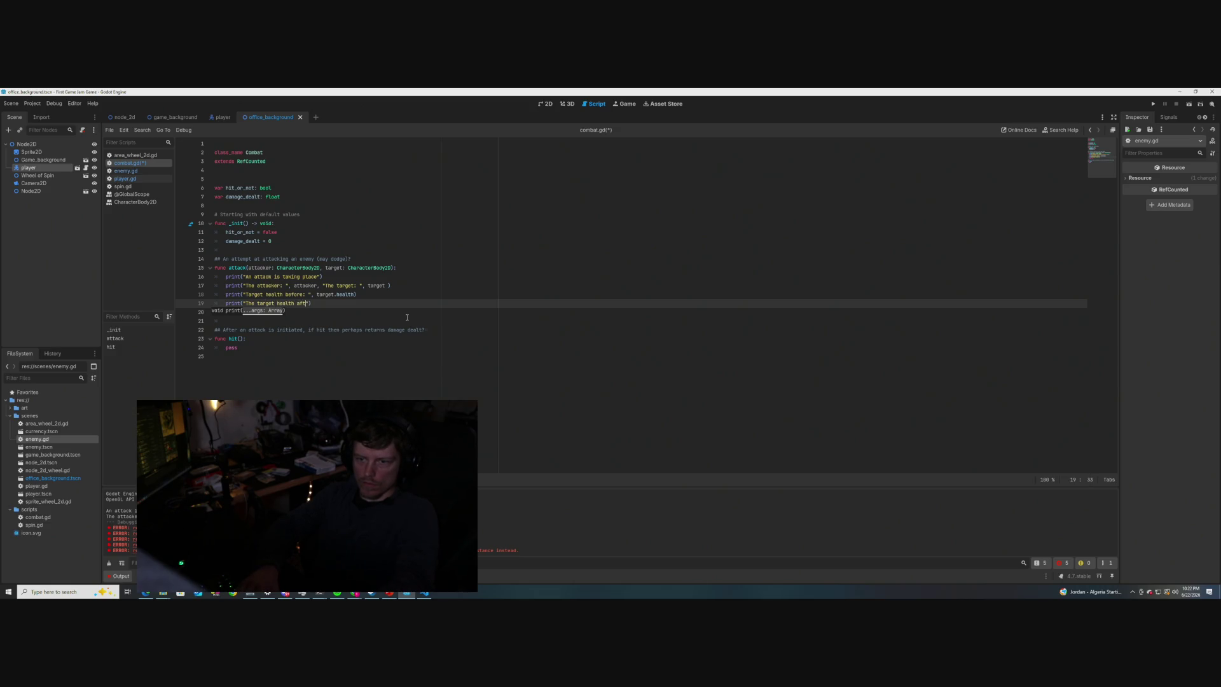
pyautogui.write('",')
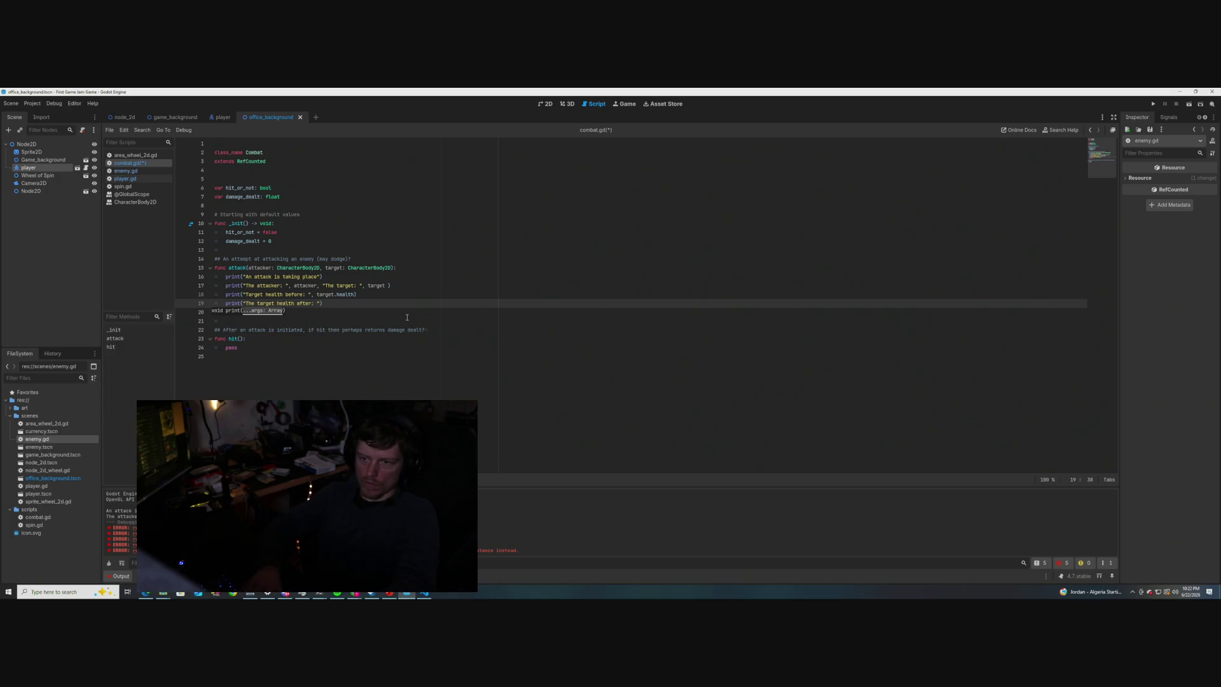
pyautogui.write(' target.')
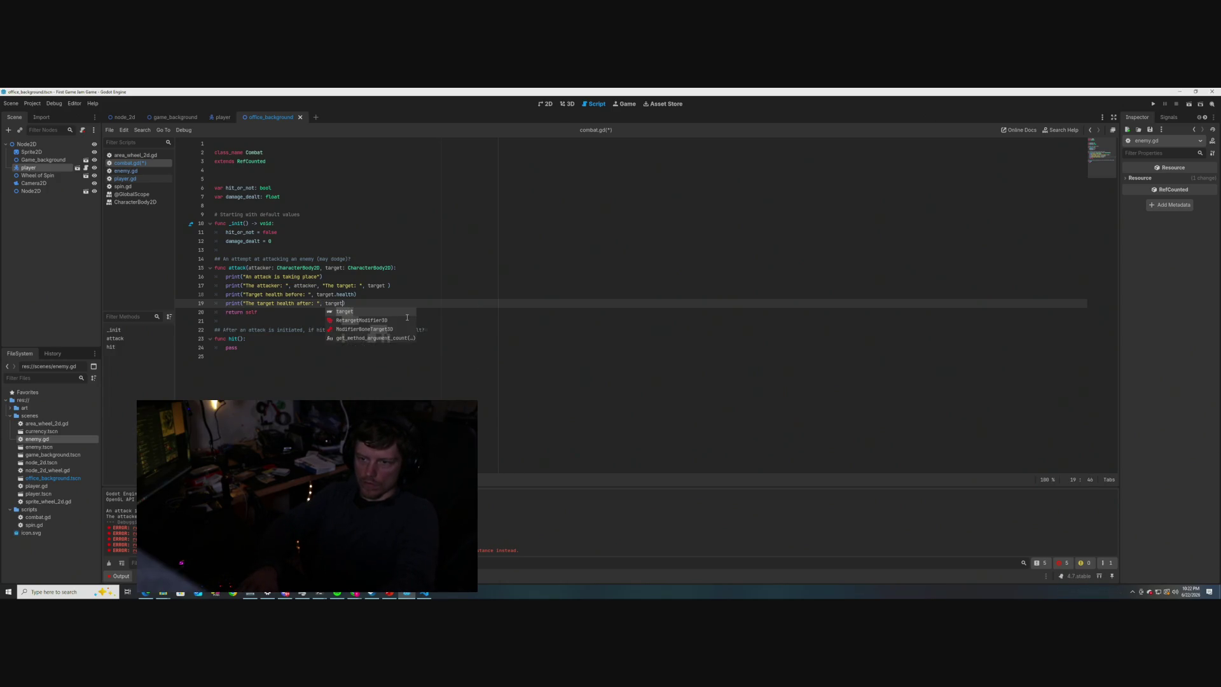
pyautogui.write('health')
pyautogui.press('Up')
pyautogui.press('Return')
pyautogui.press('Return')
pyautogui.press('Return')
pyautogui.press('Up')
pyautogui.press('Up')
pyautogui.press('Up')
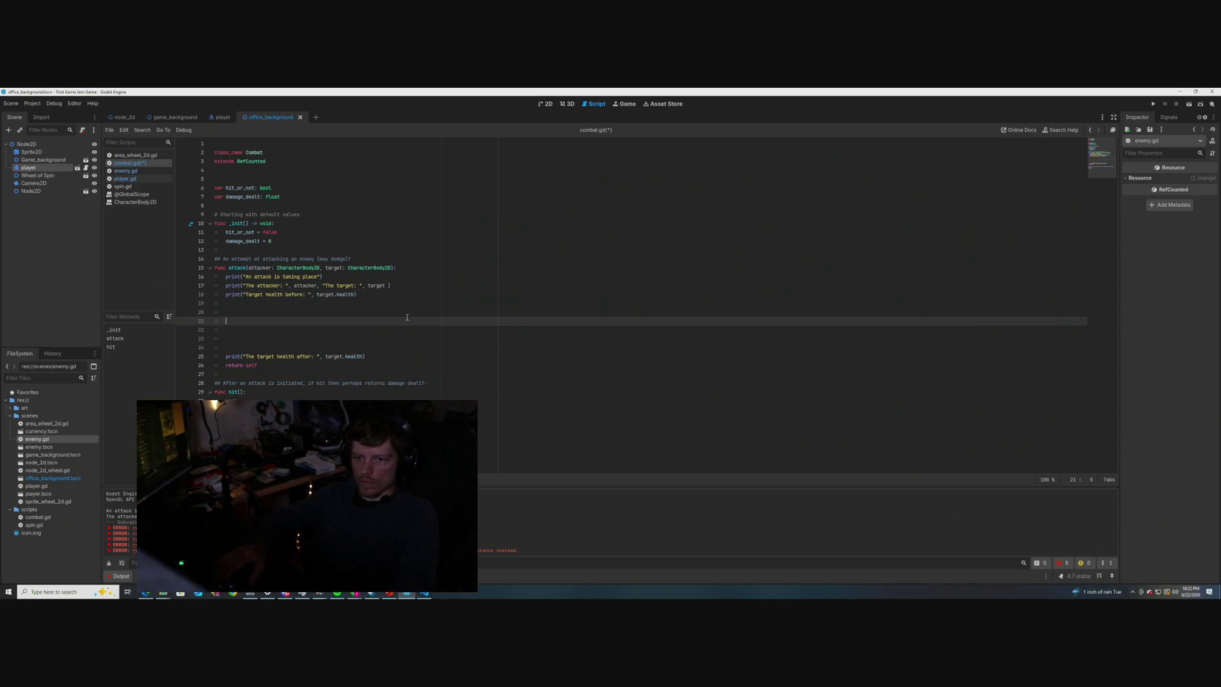
# - On a new line in attack(), write target.health = attacker.damage + target.health
pyautogui.press('Return')
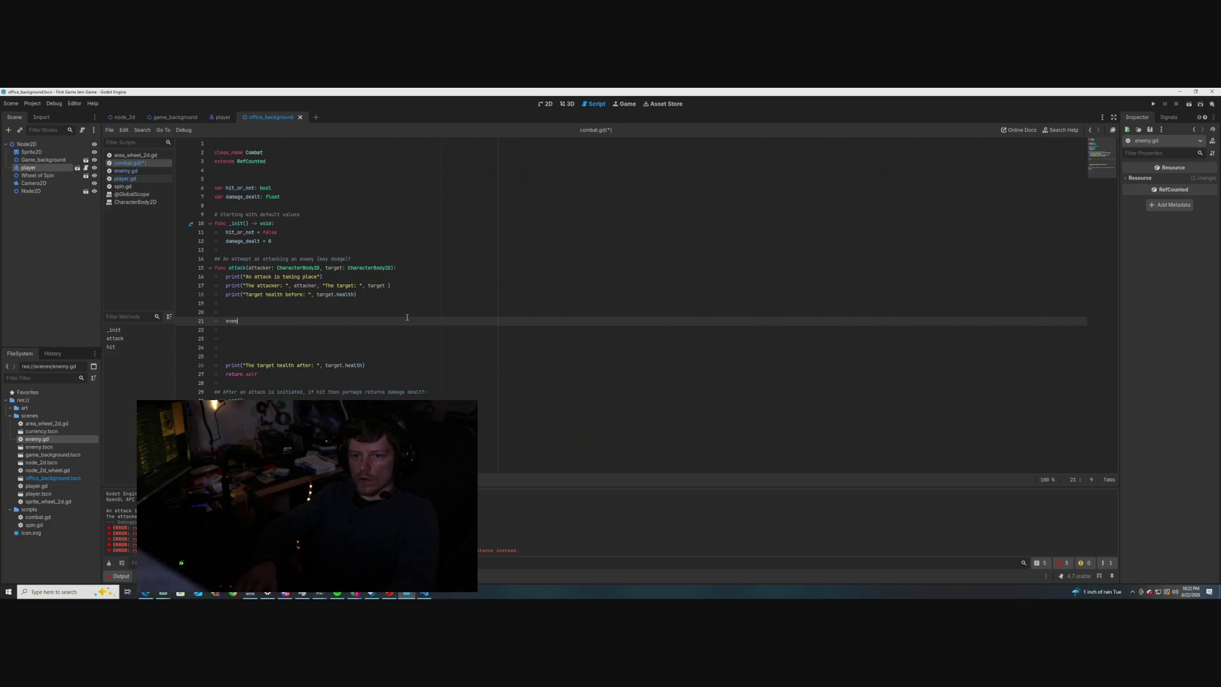
pyautogui.write('enemy.heal')
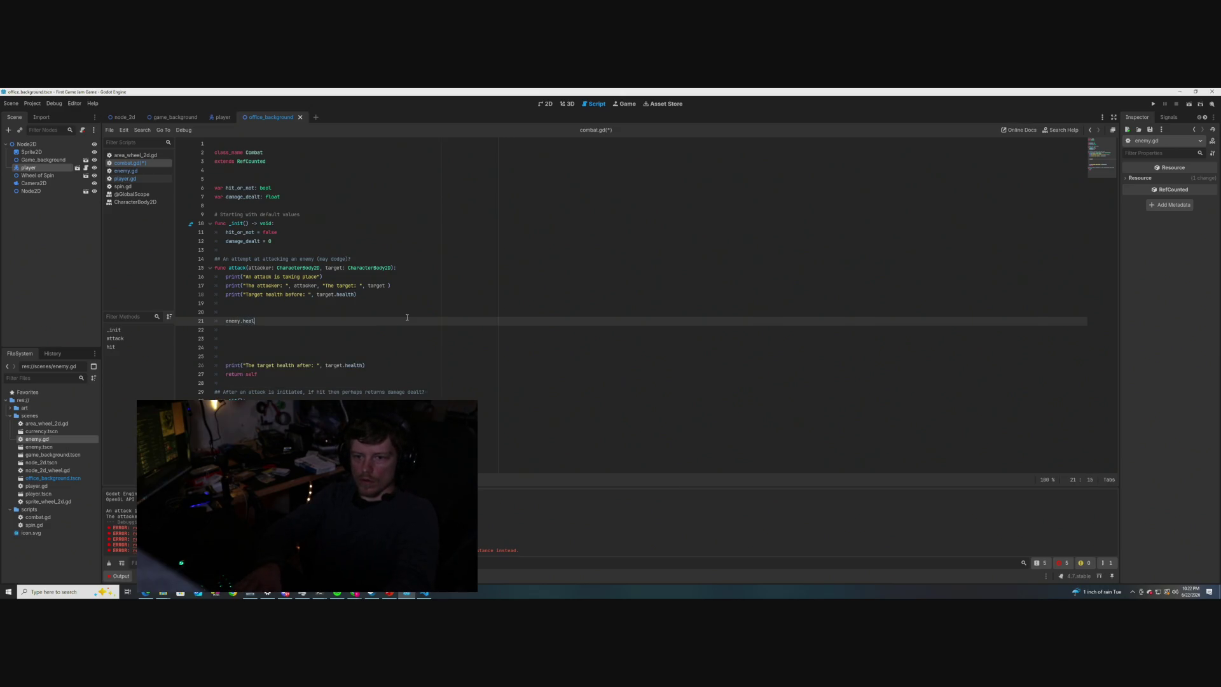
pyautogui.press('BackSpace')
pyautogui.press('BackSpace')
pyautogui.press('BackSpace')
pyautogui.press('BackSpace')
pyautogui.write('target.health')
pyautogui.write(' = ')
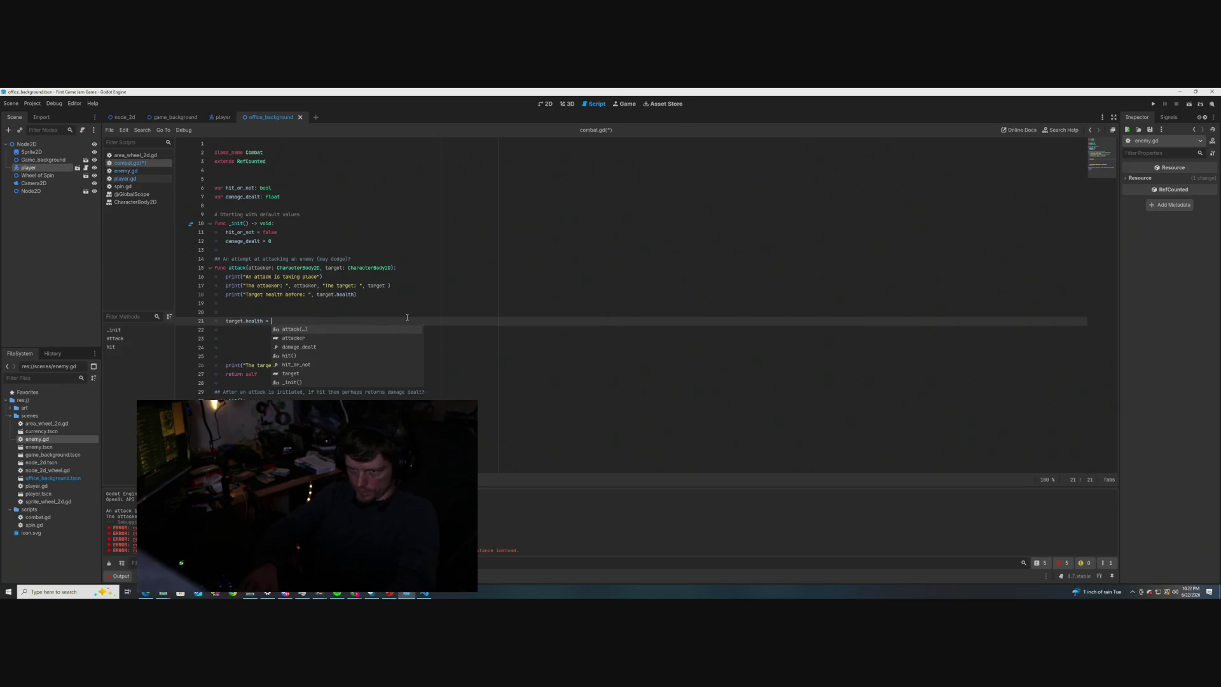
pyautogui.write('attacker.')
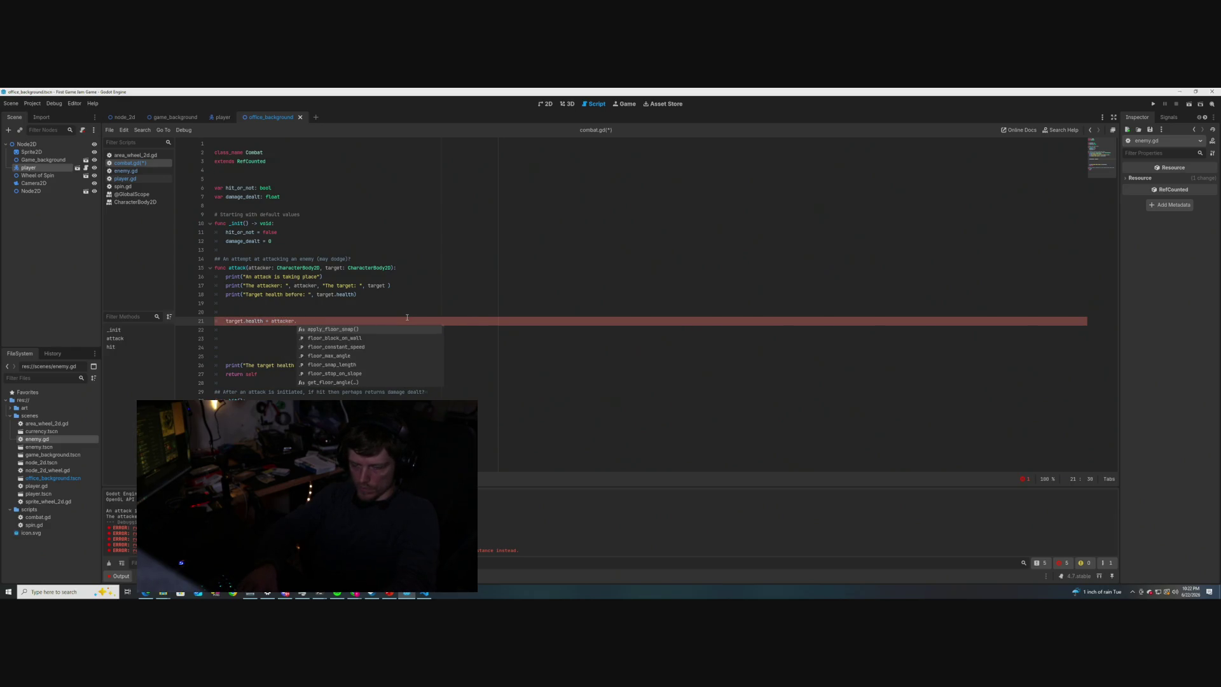
pyautogui.write('damage ')
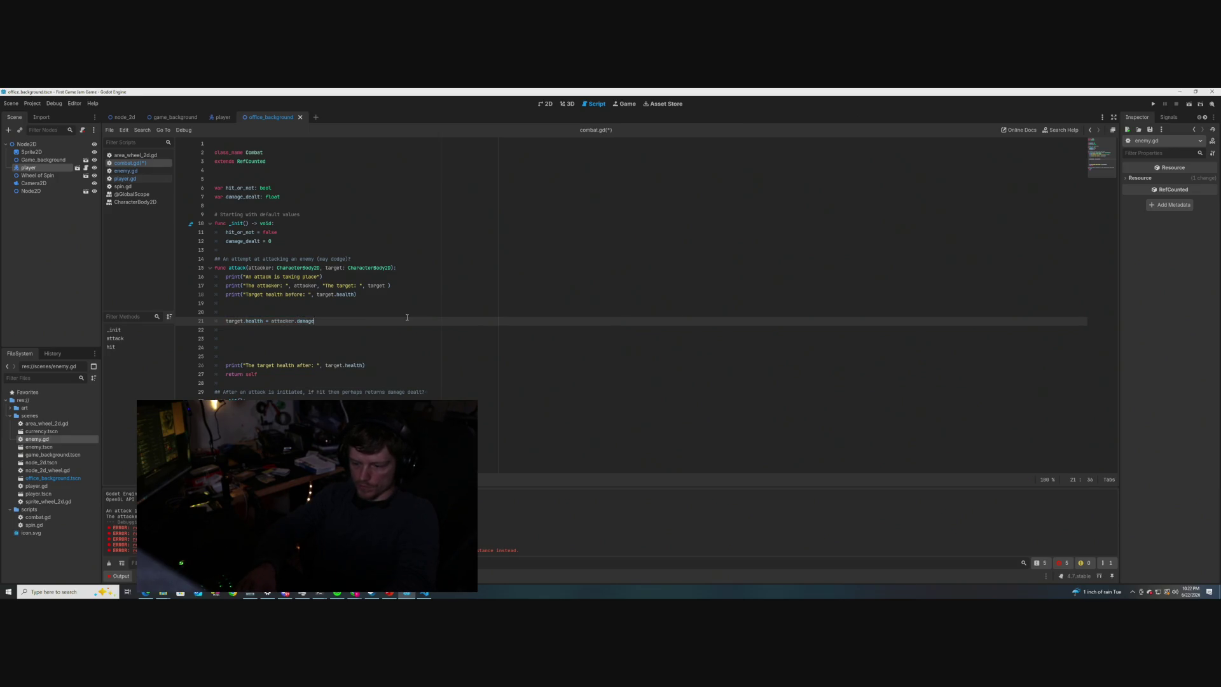
pyautogui.write('+')
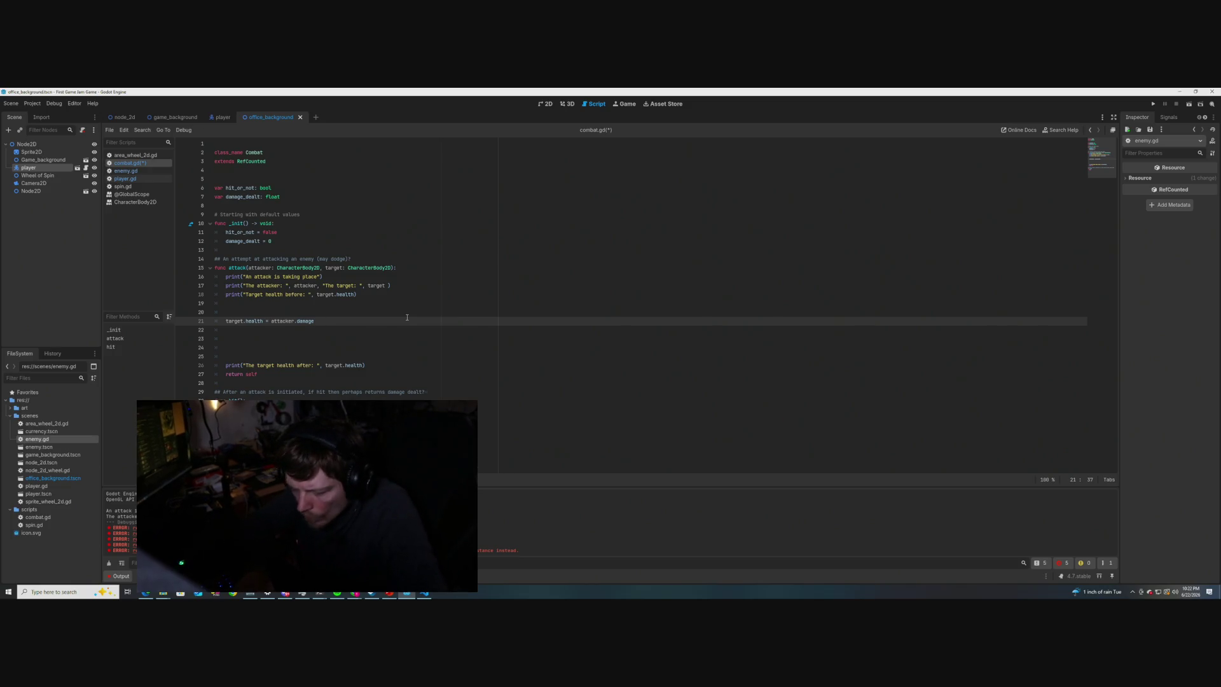
pyautogui.write(' target')
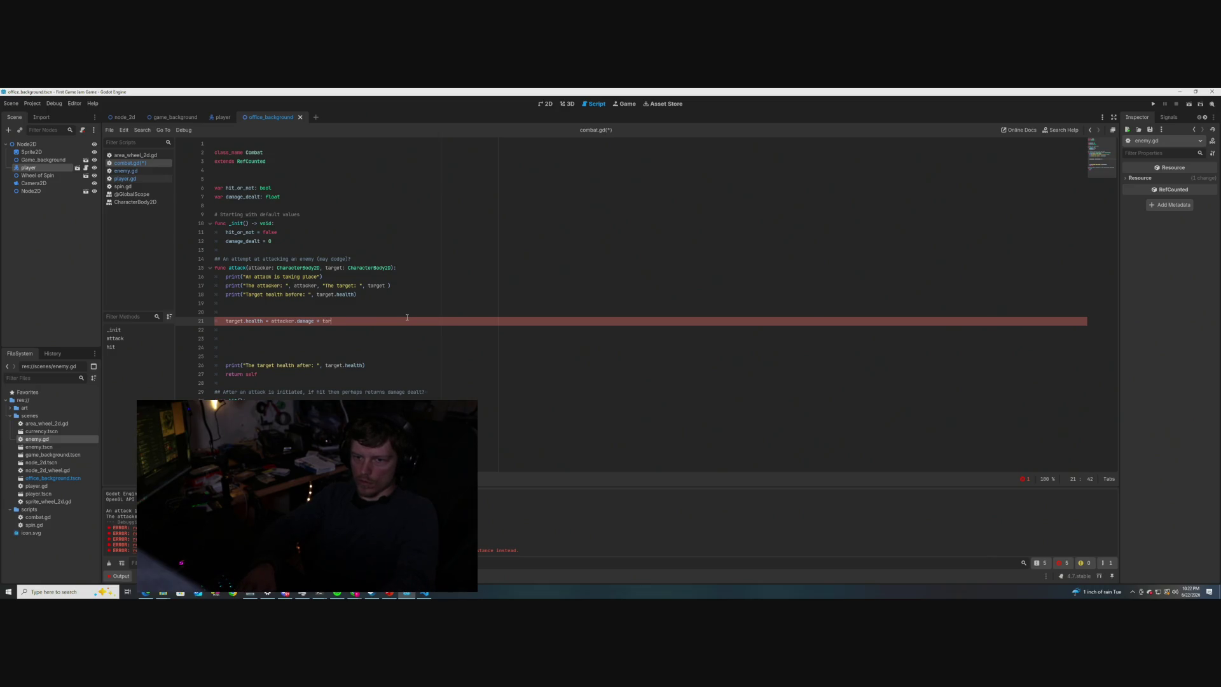
pyautogui.write('.health')
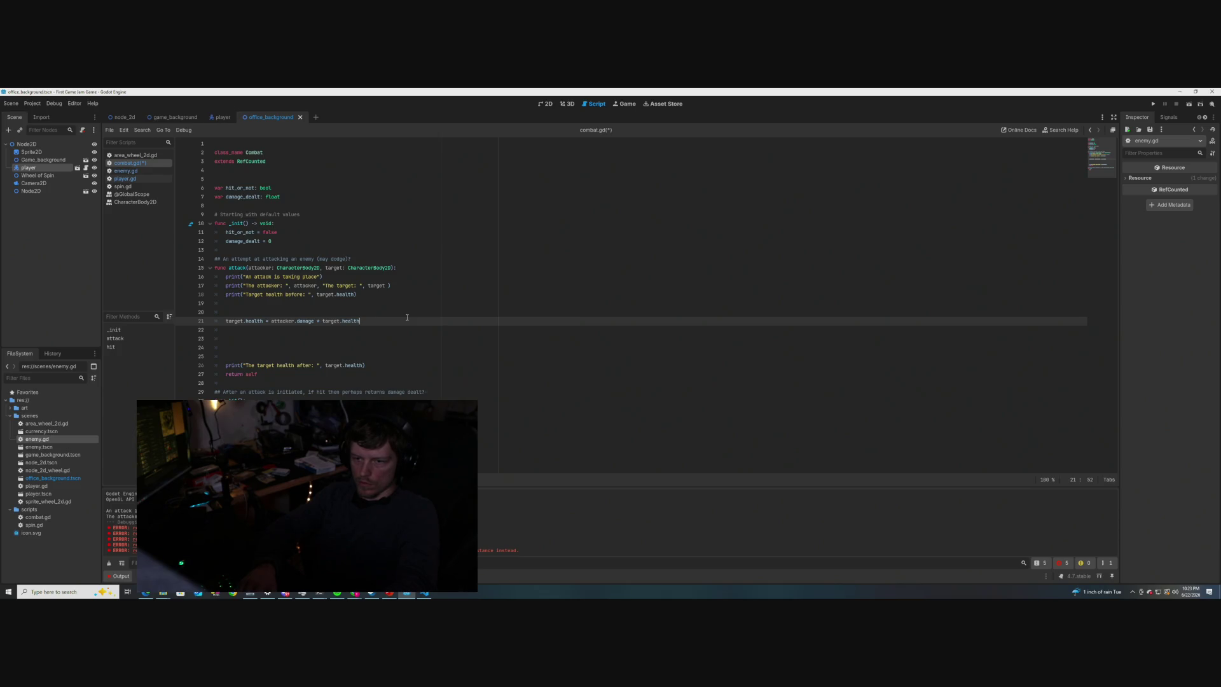
pyautogui.write(')')
# - Correct line 21 to target.health = target.health - (attacker.damage + target.health)
pyautogui.press('Left')
pyautogui.press('Left')
pyautogui.press('Left')
pyautogui.press('Left')
pyautogui.press('Left')
pyautogui.press('Left')
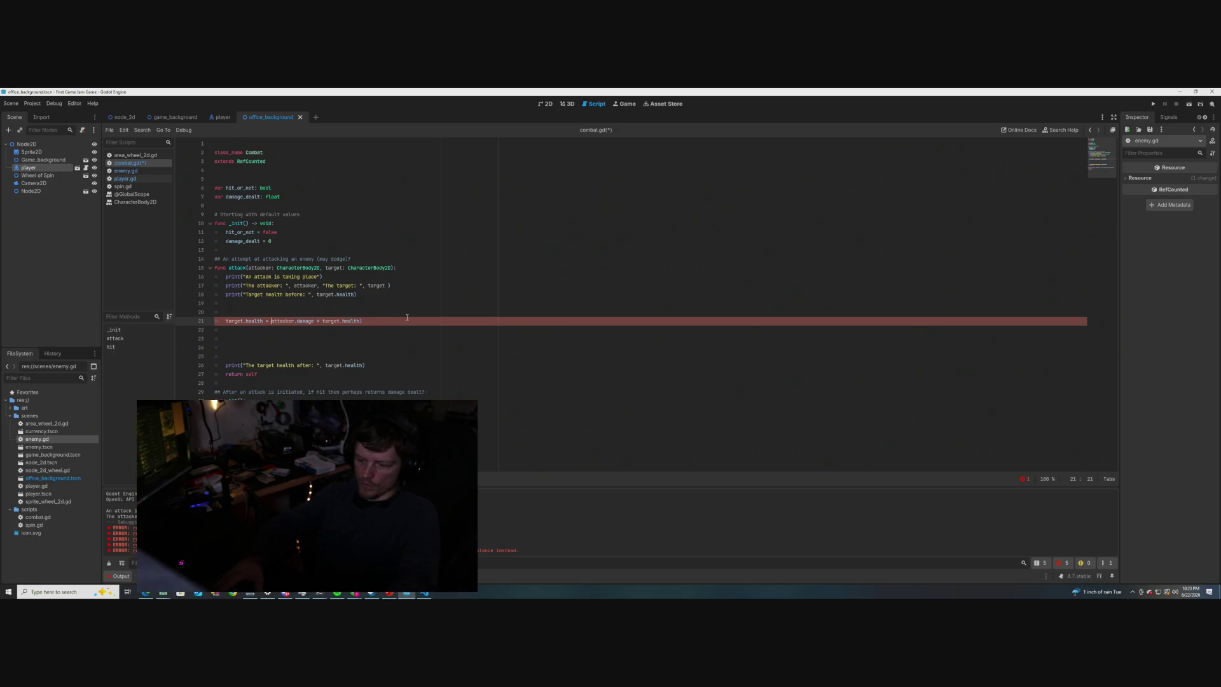
pyautogui.write('_')
pyautogui.press('BackSpace')
pyautogui.write('(')
pyautogui.press('Left')
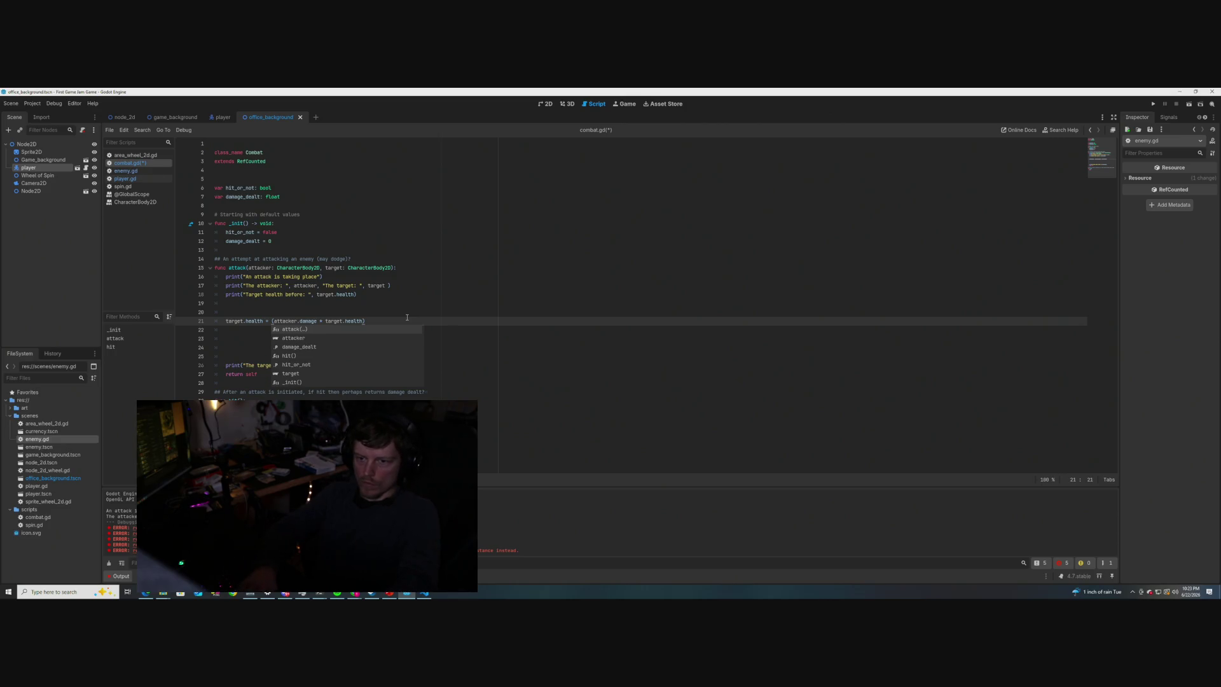
pyautogui.write('target.health ')
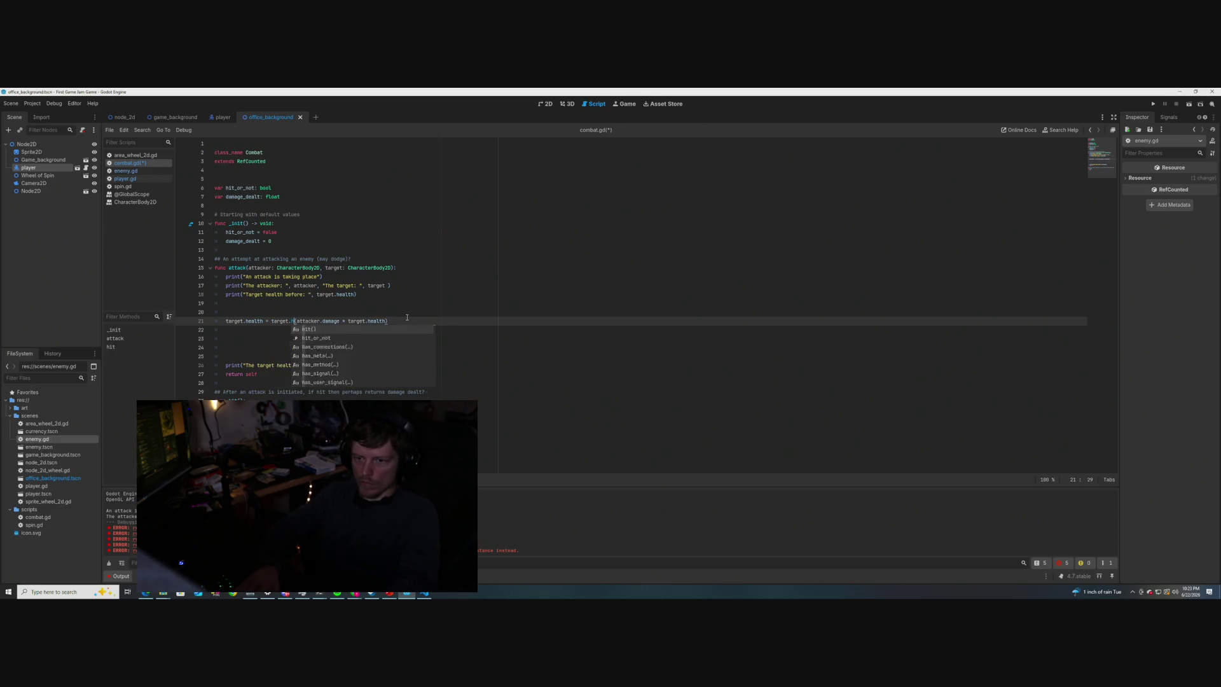
pyautogui.write('-')
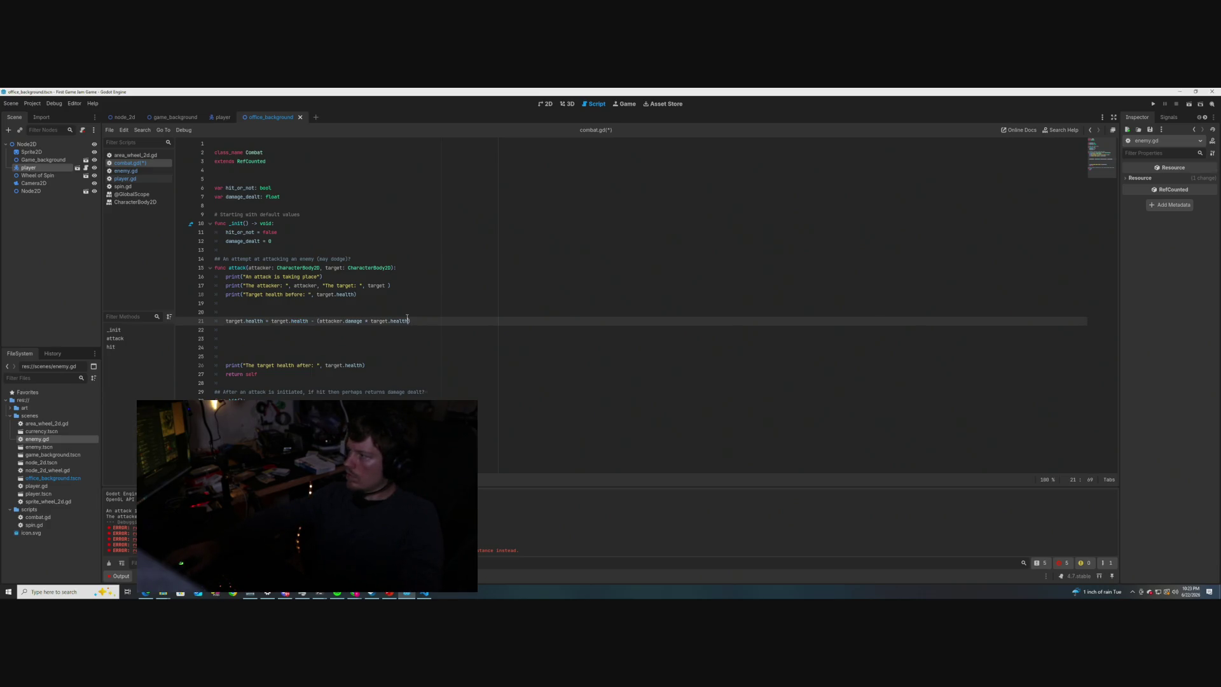
pyautogui.click(389, 306)
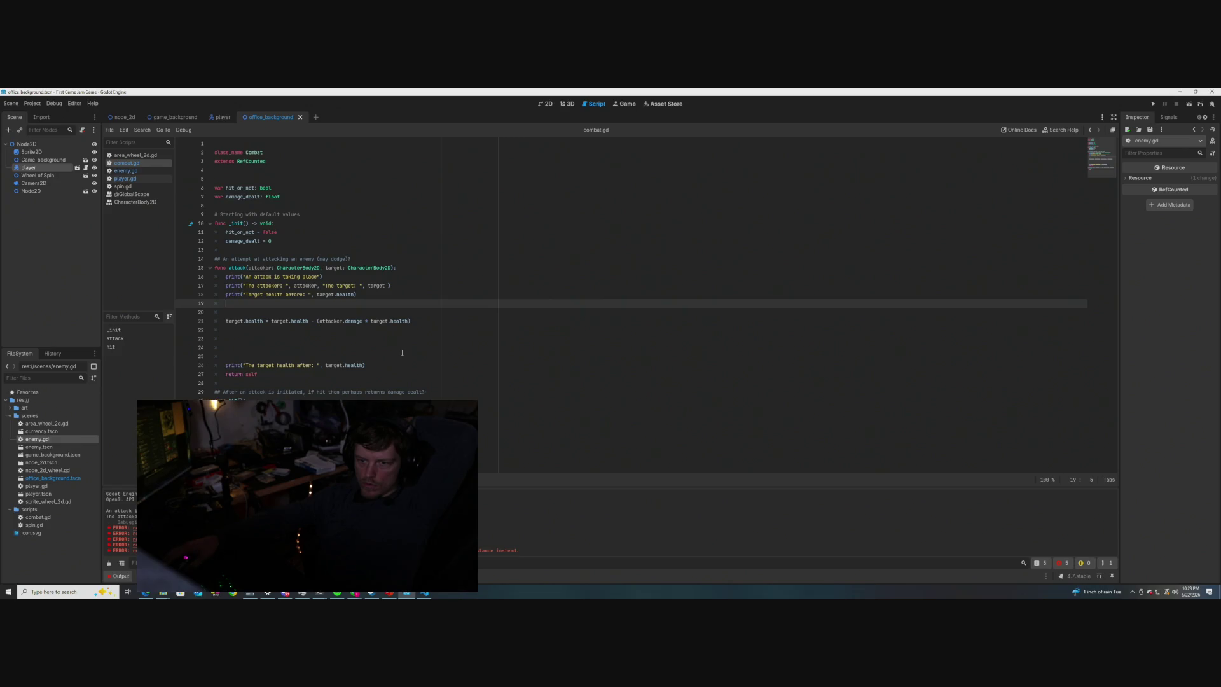
pyautogui.click(125, 178)
# - Run the current scene with F6 from player.gd to check the attack output, then close the game
pyautogui.click(443, 292)
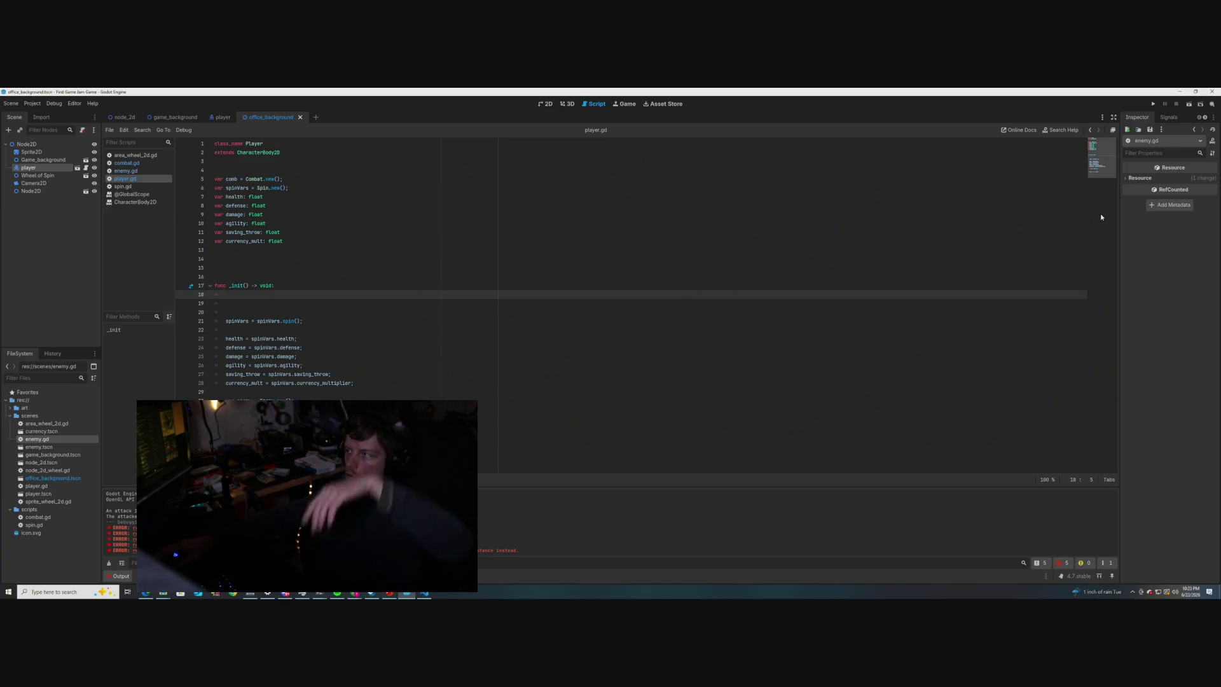
pyautogui.press('F6')
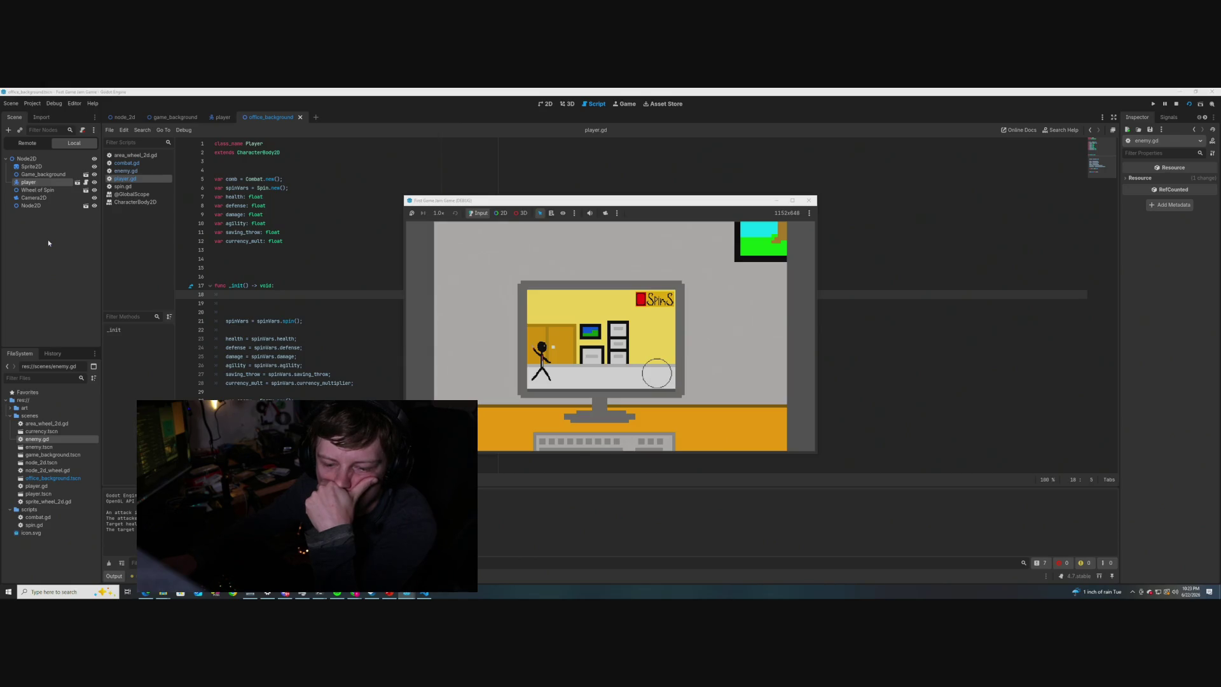
pyautogui.click(808, 201)
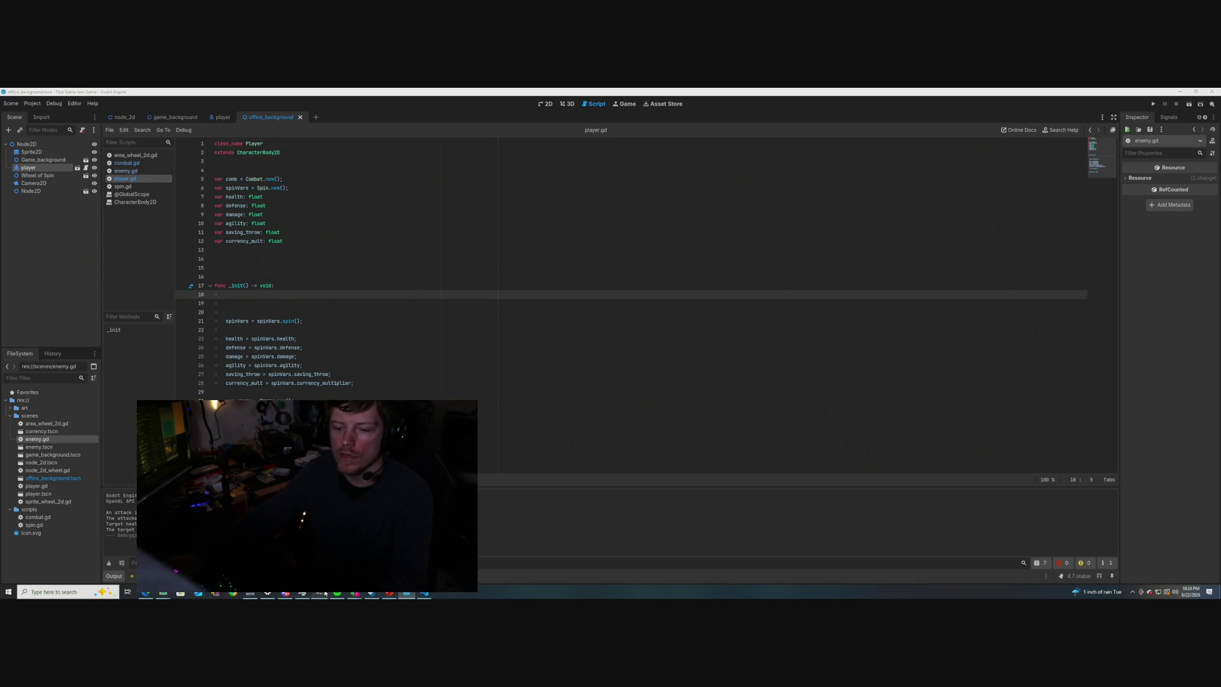
pyautogui.press('super+Down')
# - In PowerShell run git status, then enter git add --all and git commit -m "Damage has been done"
pyautogui.hotkey('alt', 'Tab')
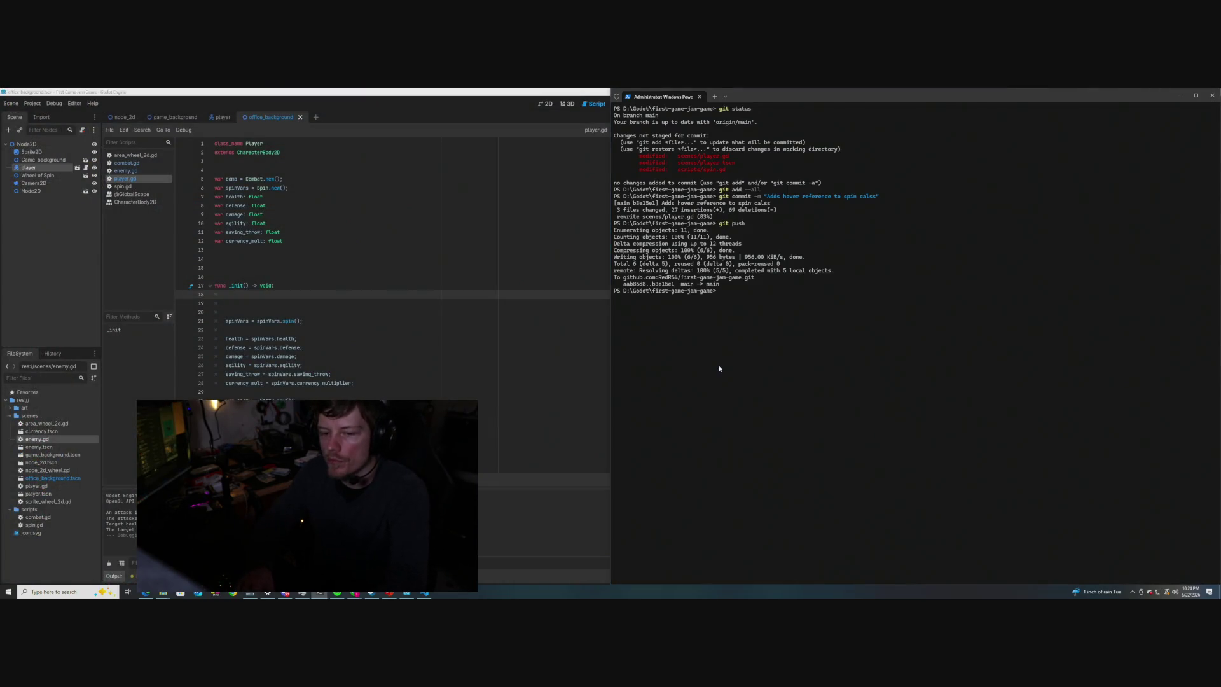
pyautogui.press('super+Up')
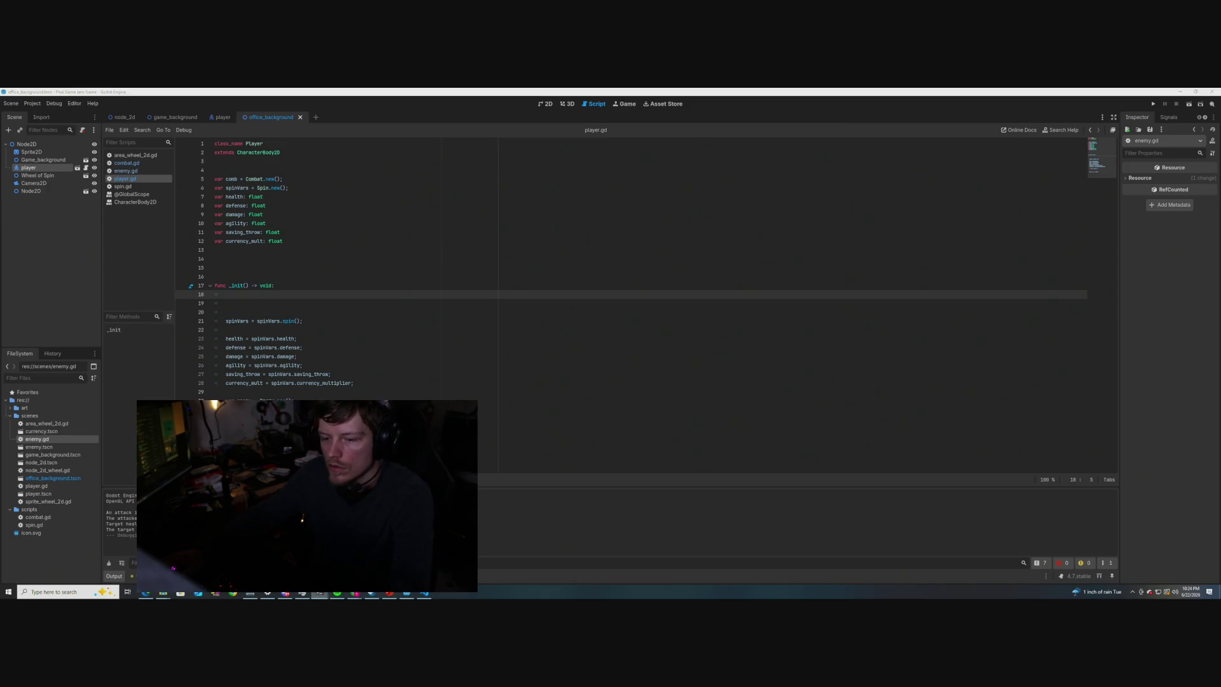
pyautogui.click(319, 593)
pyautogui.write('git status')
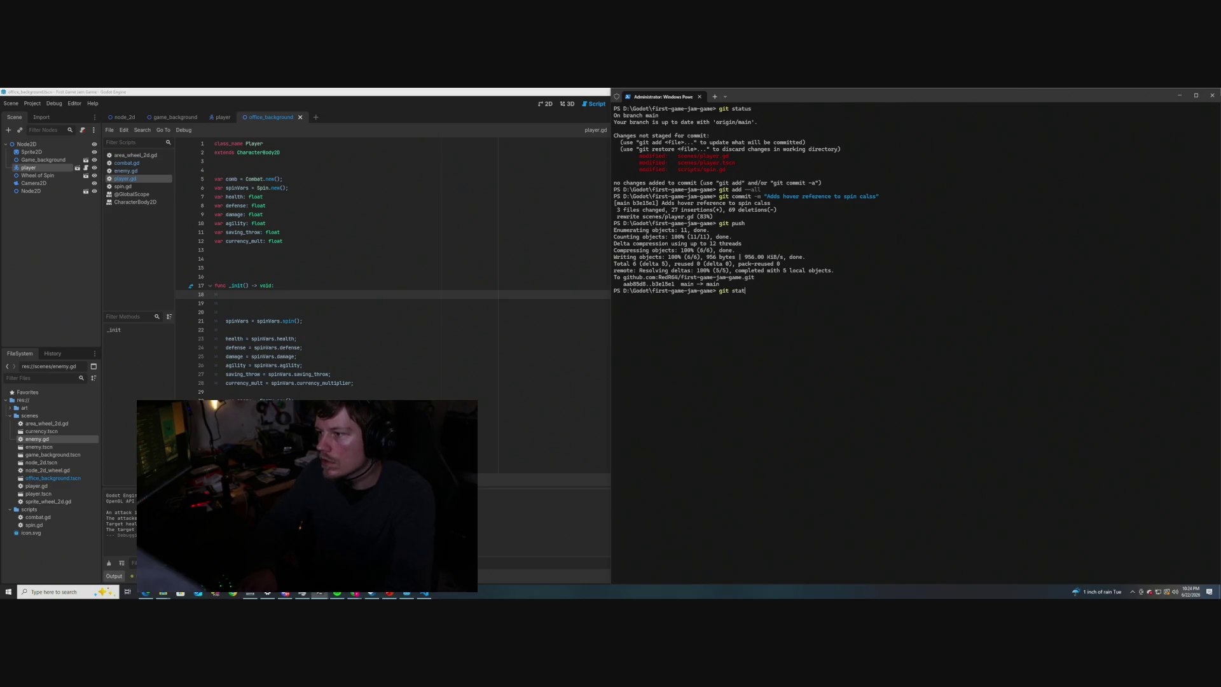
pyautogui.press('Return')
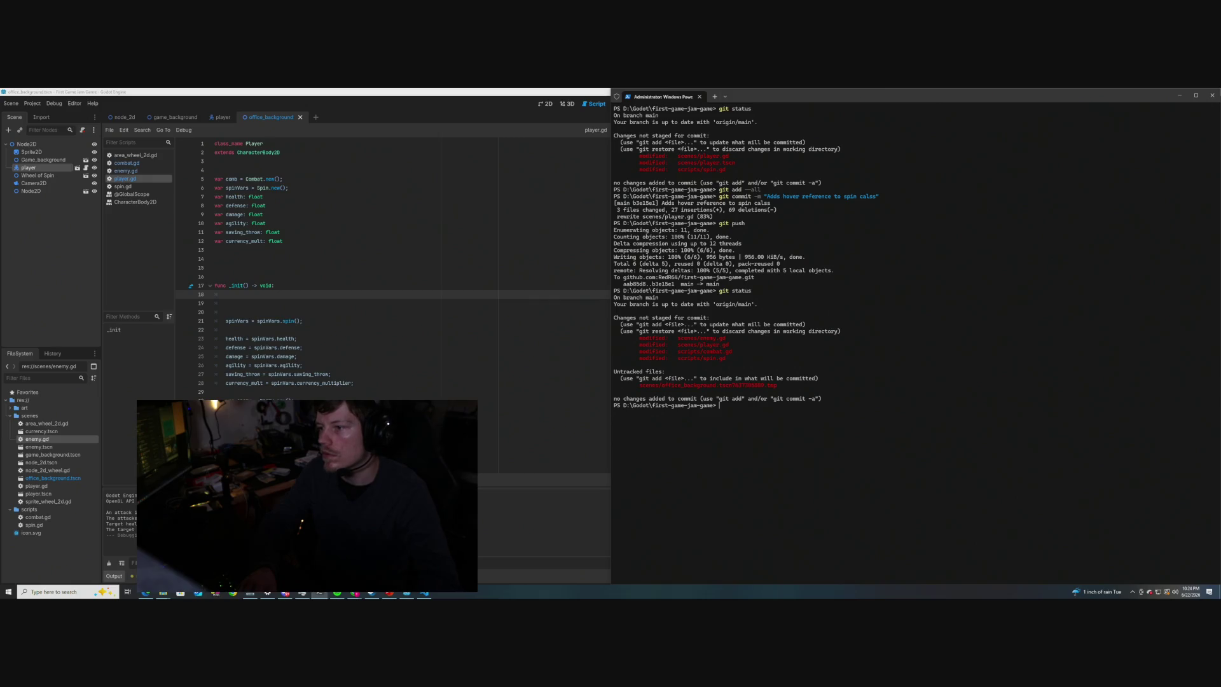
pyautogui.write('git ')
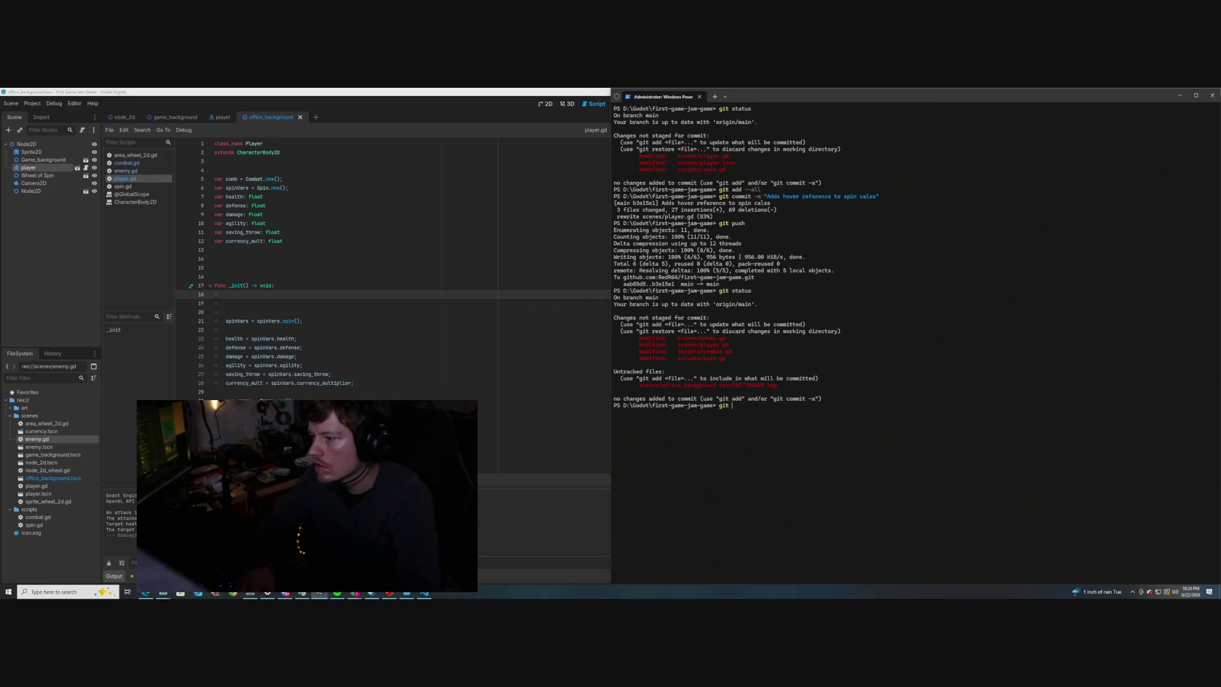
pyautogui.write('addall')
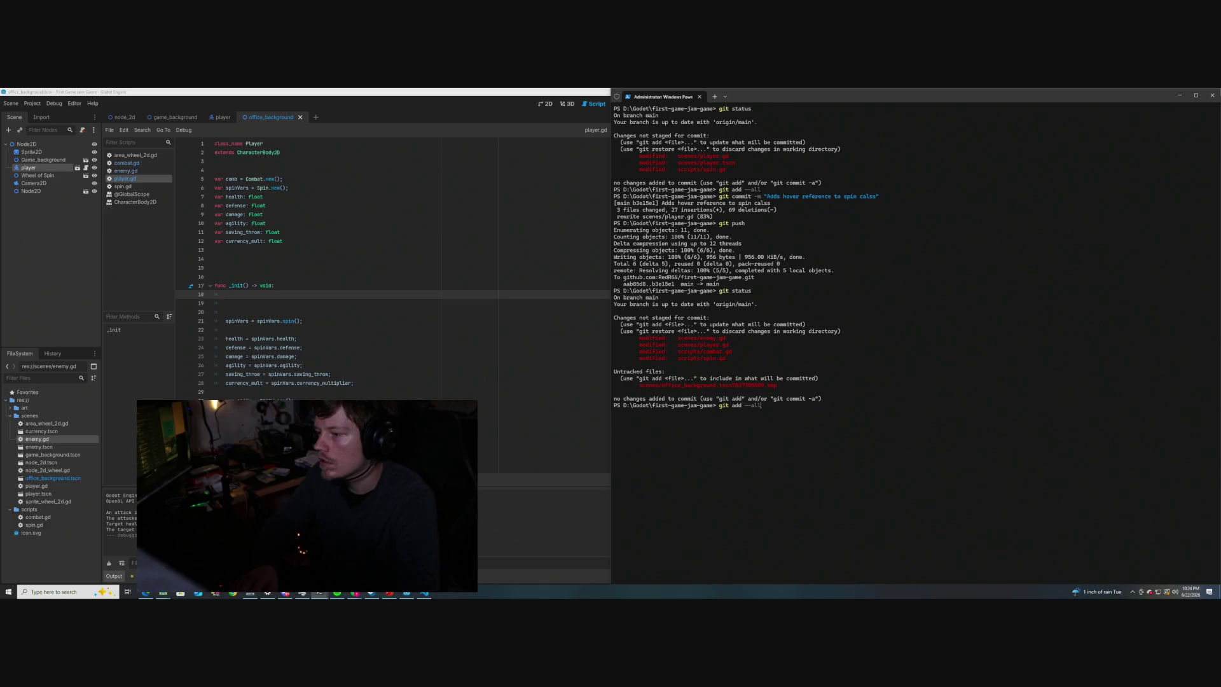
pyautogui.write('git commit')
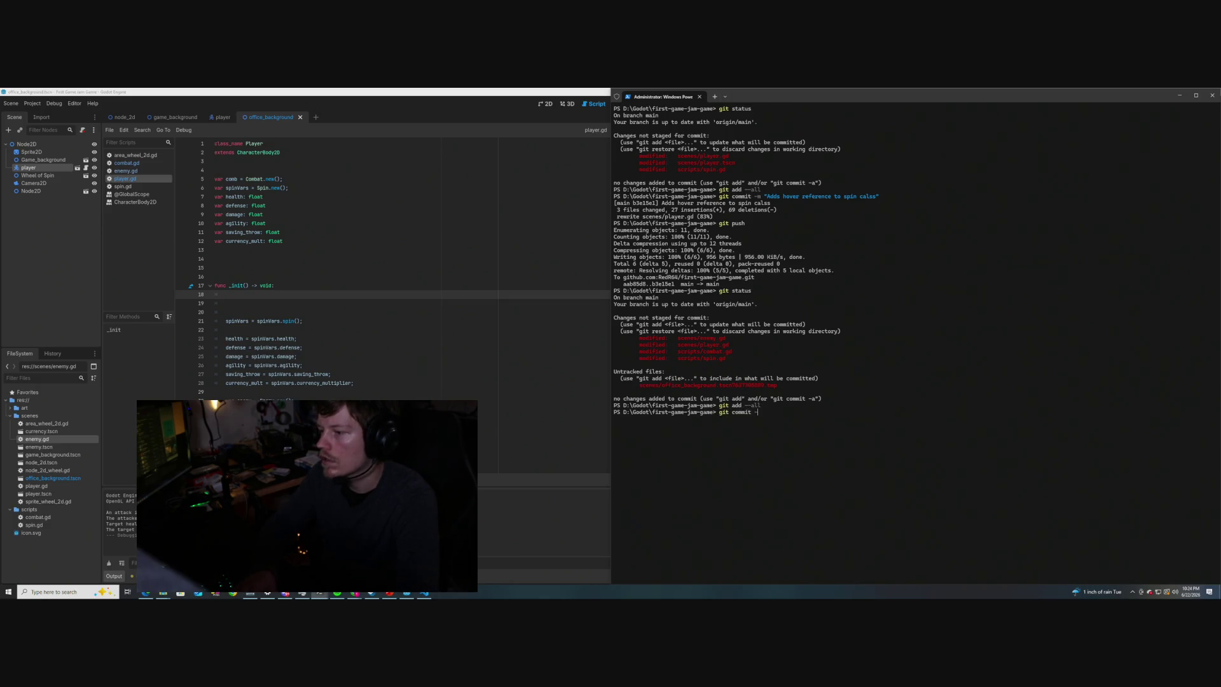
pyautogui.write('Damage has')
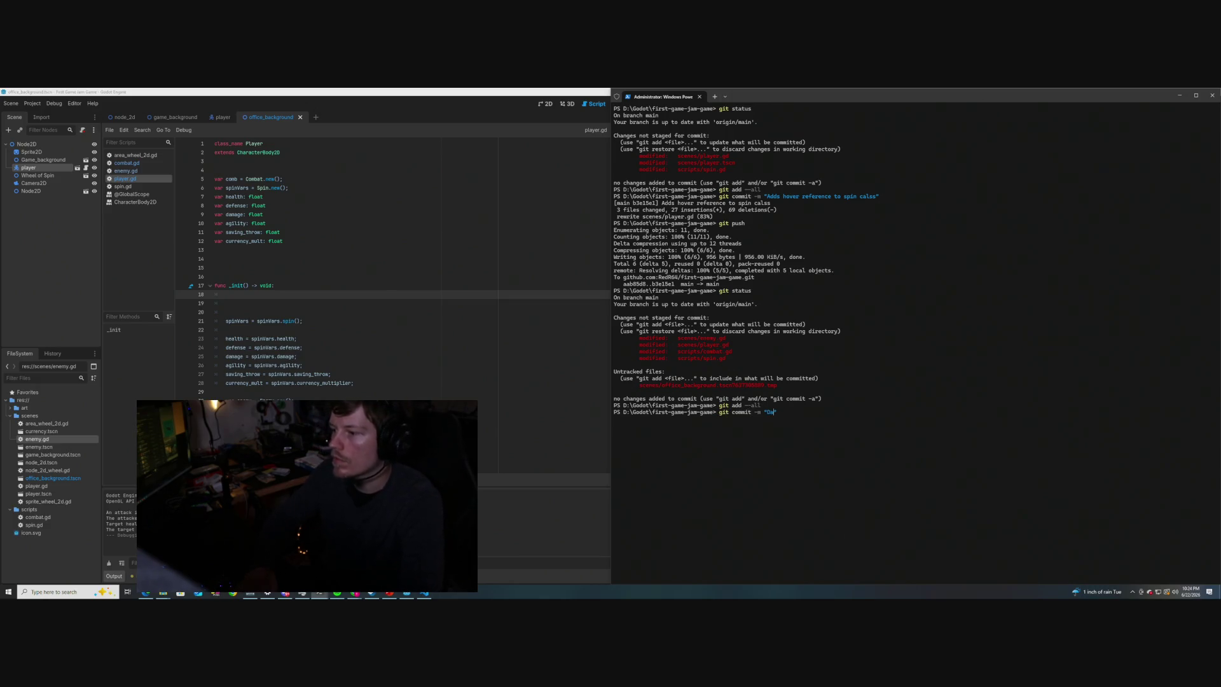
pyautogui.write(' been done')
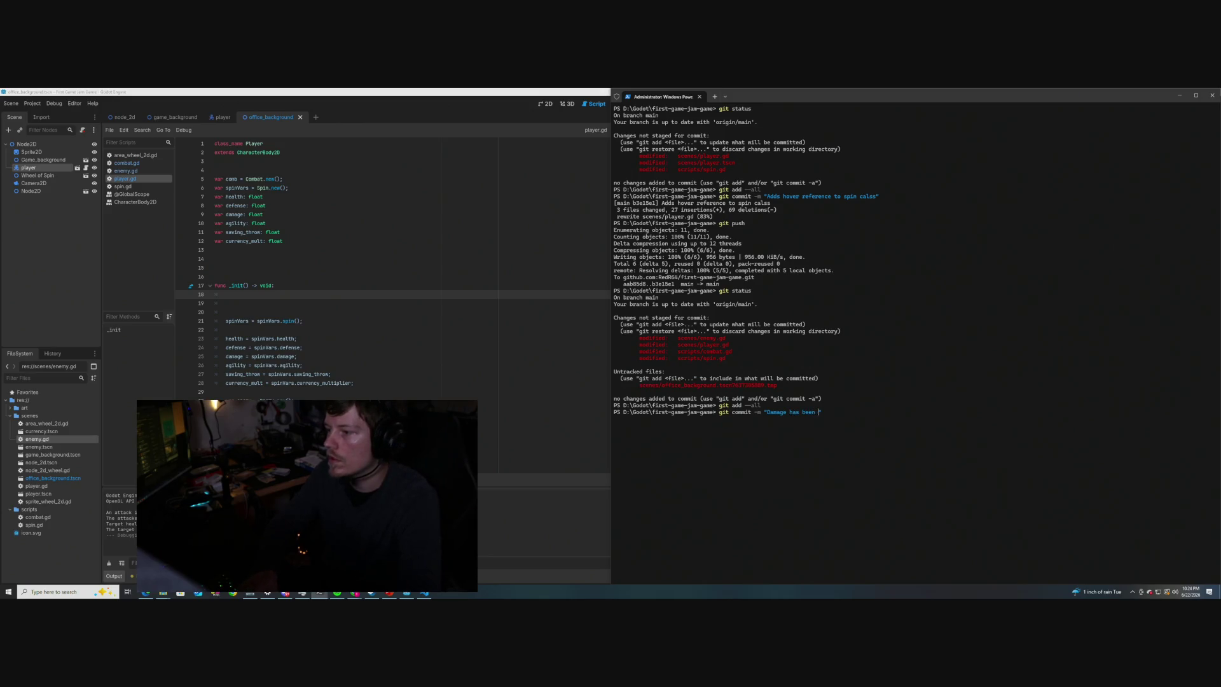